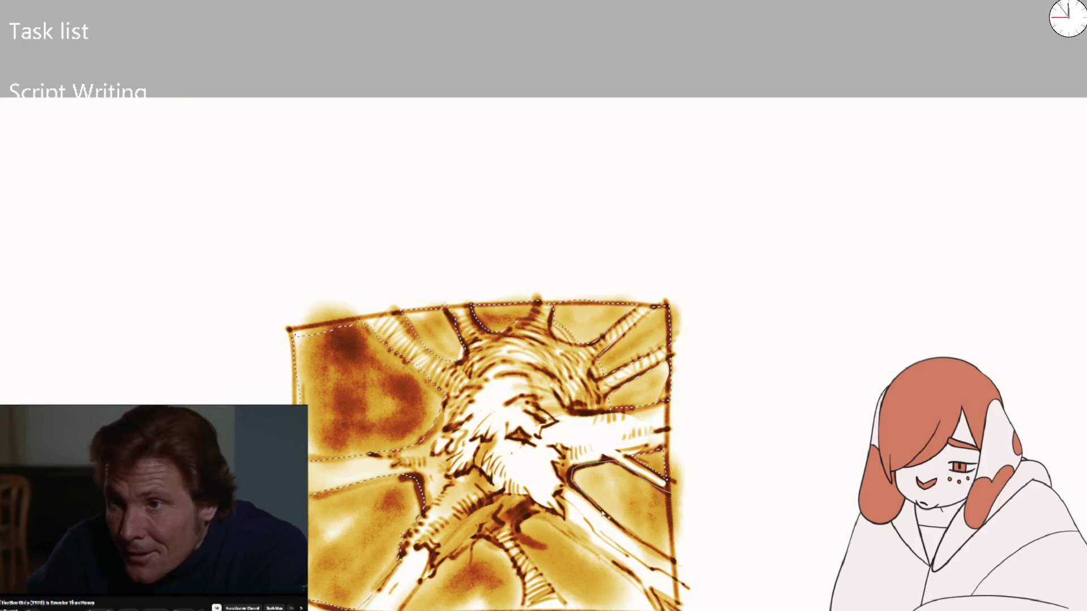
Lasso two lower-right regions of the sunburst sketch and darken them with soft brown paint
{"action": "left_click_drag", "start_coordinate": [639, 539], "coordinate": [676, 560]}
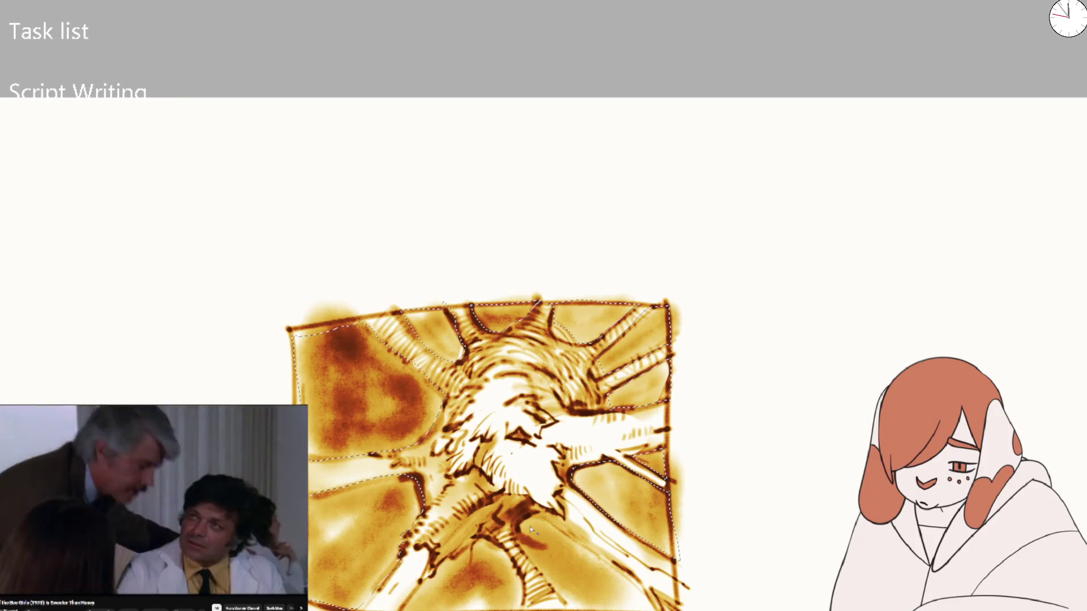
{"action": "mouse_move", "coordinate": [520, 523]}
{"action": "left_mouse_down"}
{"action": "mouse_move", "coordinate": [566, 607]}
{"action": "mouse_move", "coordinate": [629, 610]}
{"action": "mouse_move", "coordinate": [618, 566]}
{"action": "left_mouse_up"}
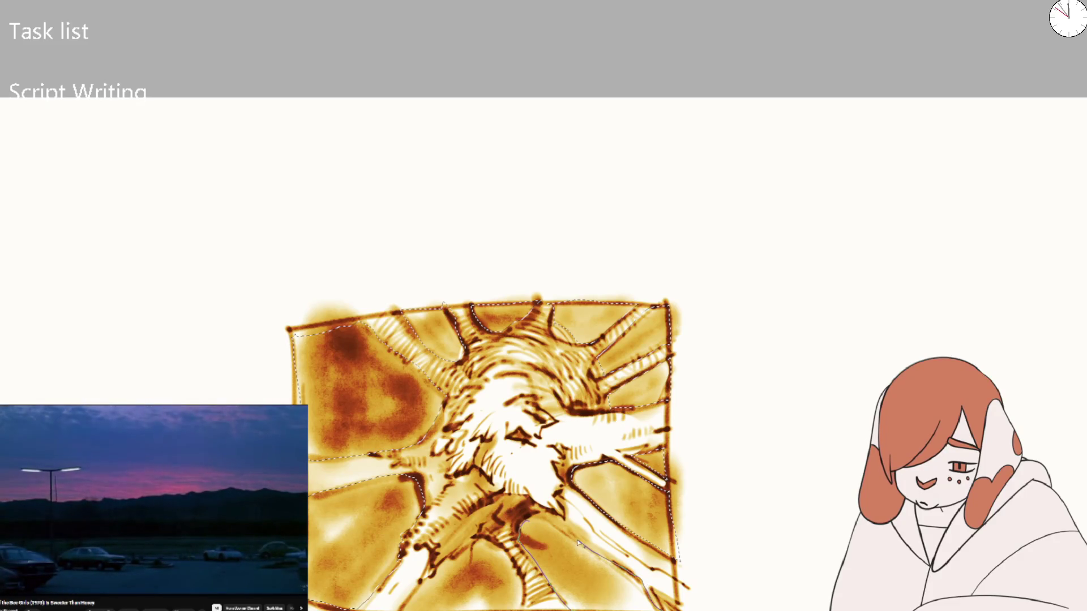
{"action": "left_click_drag", "start_coordinate": [545, 515], "coordinate": [543, 516]}
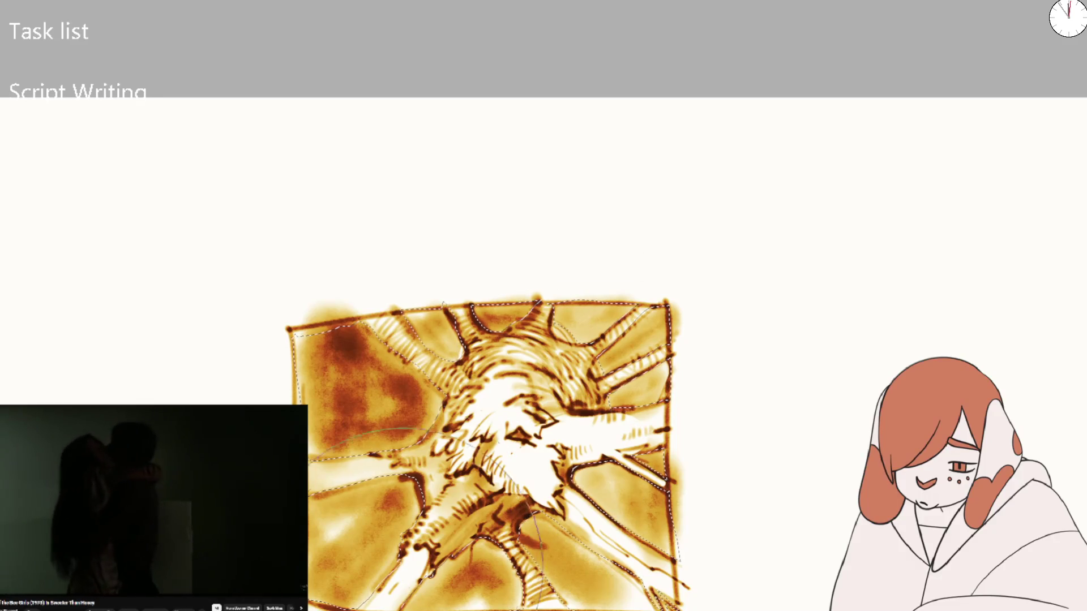
{"action": "left_click_drag", "start_coordinate": [464, 396], "coordinate": [448, 481]}
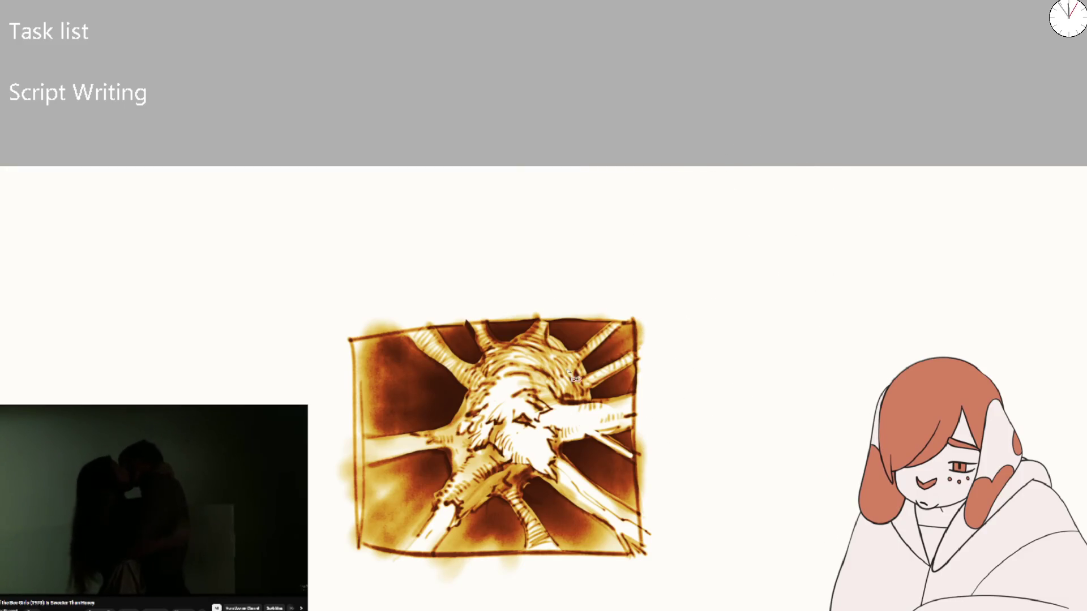
Paint the upper-left, lower-left and lower-right corner wedges deep brown
{"action": "key", "text": "ctrl+z"}
{"action": "mouse_move", "coordinate": [453, 354]}
{"action": "left_mouse_down"}
{"action": "mouse_move", "coordinate": [419, 408]}
{"action": "mouse_move", "coordinate": [441, 453]}
{"action": "left_mouse_up"}
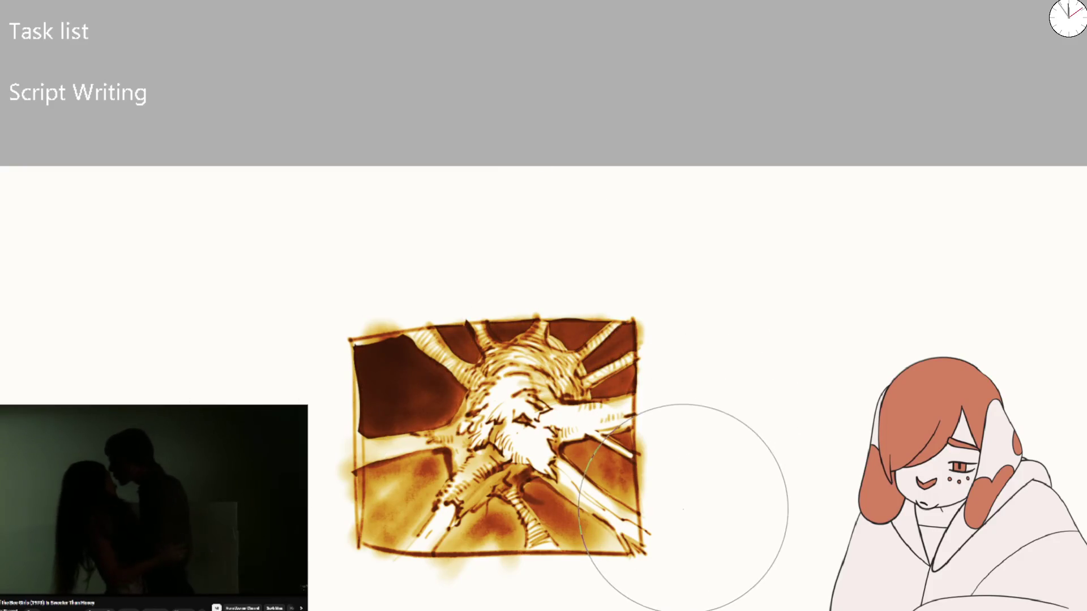
{"action": "key", "text": "ctrl+z"}
{"action": "mouse_move", "coordinate": [444, 380]}
{"action": "left_mouse_down"}
{"action": "mouse_move", "coordinate": [352, 311]}
{"action": "mouse_move", "coordinate": [385, 475]}
{"action": "mouse_move", "coordinate": [356, 320]}
{"action": "left_mouse_up"}
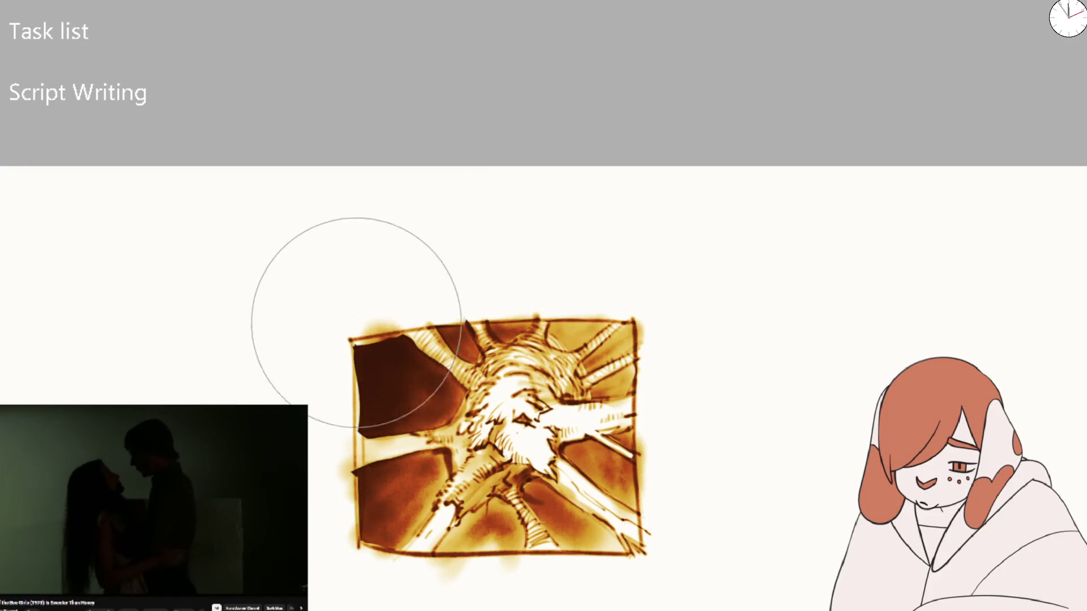
{"action": "mouse_move", "coordinate": [620, 484]}
{"action": "left_mouse_down"}
{"action": "mouse_move", "coordinate": [621, 557]}
{"action": "mouse_move", "coordinate": [498, 449]}
{"action": "mouse_move", "coordinate": [461, 473]}
{"action": "mouse_move", "coordinate": [659, 473]}
{"action": "left_mouse_up"}
{"action": "key", "text": "ctrl+z"}
{"action": "key", "text": "ctrl+shift+z"}
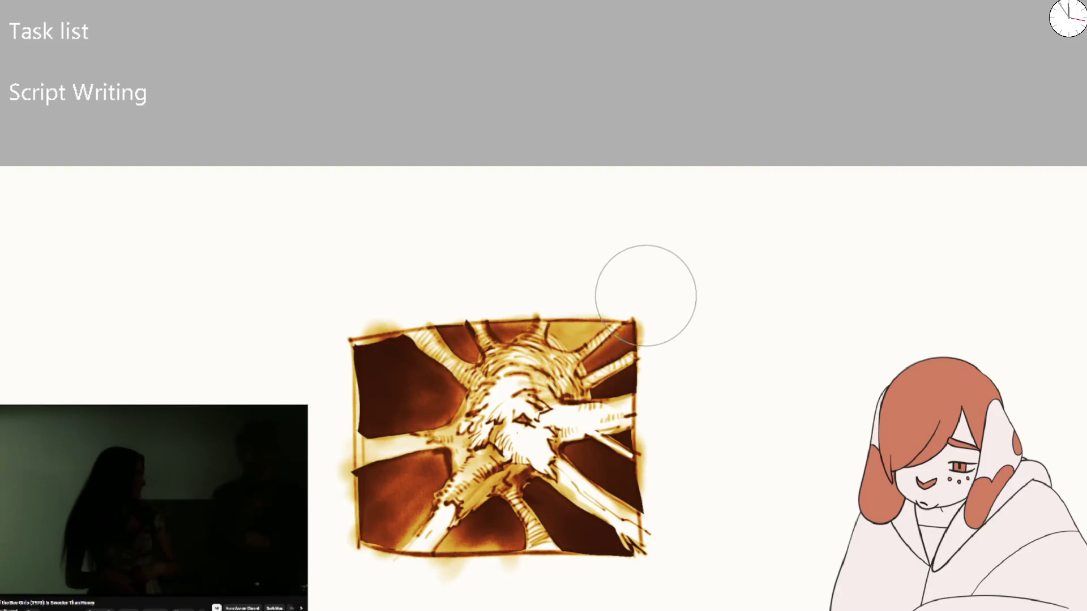
Darken the drawing's top-right band, adjusting the brush size
{"action": "left_click_drag", "start_coordinate": [646, 296], "coordinate": [604, 297]}
{"action": "right_click", "coordinate": [600, 309]}
{"action": "left_click_drag", "start_coordinate": [679, 311], "coordinate": [657, 311]}
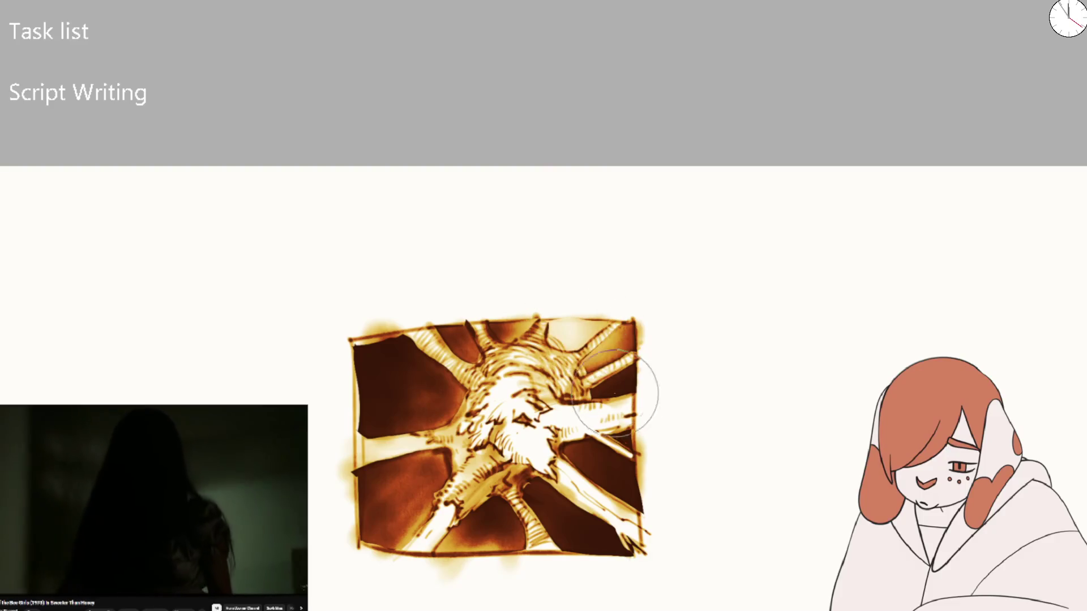
{"action": "key", "text": "bracketright"}
{"action": "key", "text": "bracketright"}
{"action": "key", "text": "bracketright"}
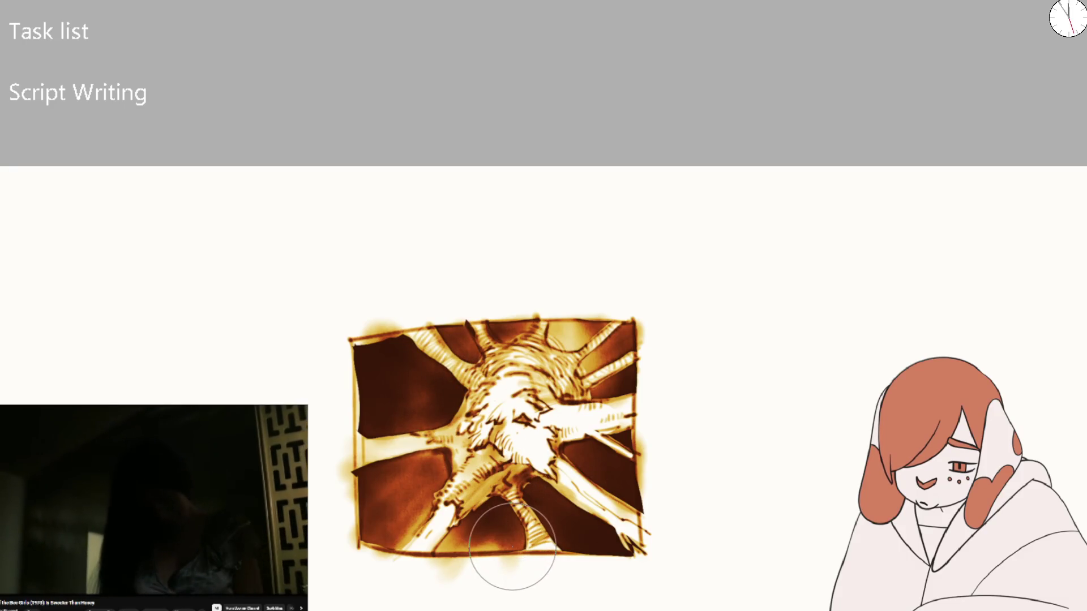
Select the drawing layer's painted regions and brush orange-brown strokes over the centre
{"action": "key", "text": "ctrl"}
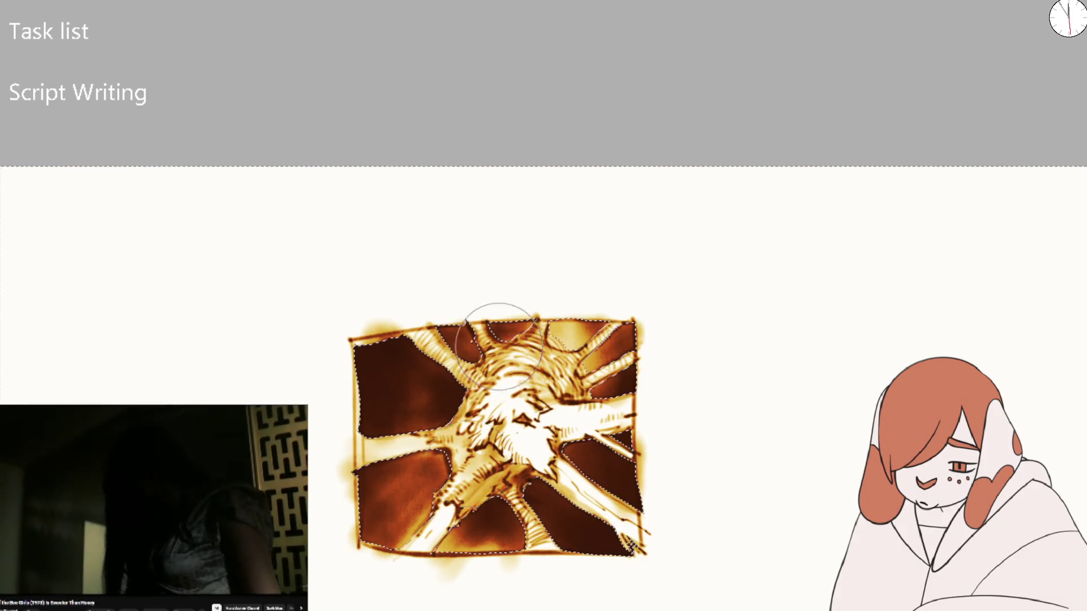
{"action": "key", "text": "ctrl+shift+a"}
{"action": "mouse_move", "coordinate": [351, 457]}
{"action": "left_mouse_down"}
{"action": "mouse_move", "coordinate": [397, 391]}
{"action": "mouse_move", "coordinate": [459, 484]}
{"action": "mouse_move", "coordinate": [436, 459]}
{"action": "mouse_move", "coordinate": [619, 448]}
{"action": "mouse_move", "coordinate": [606, 327]}
{"action": "mouse_move", "coordinate": [548, 321]}
{"action": "mouse_move", "coordinate": [655, 364]}
{"action": "left_mouse_up"}
{"action": "key", "text": "ctrl+shift+a"}
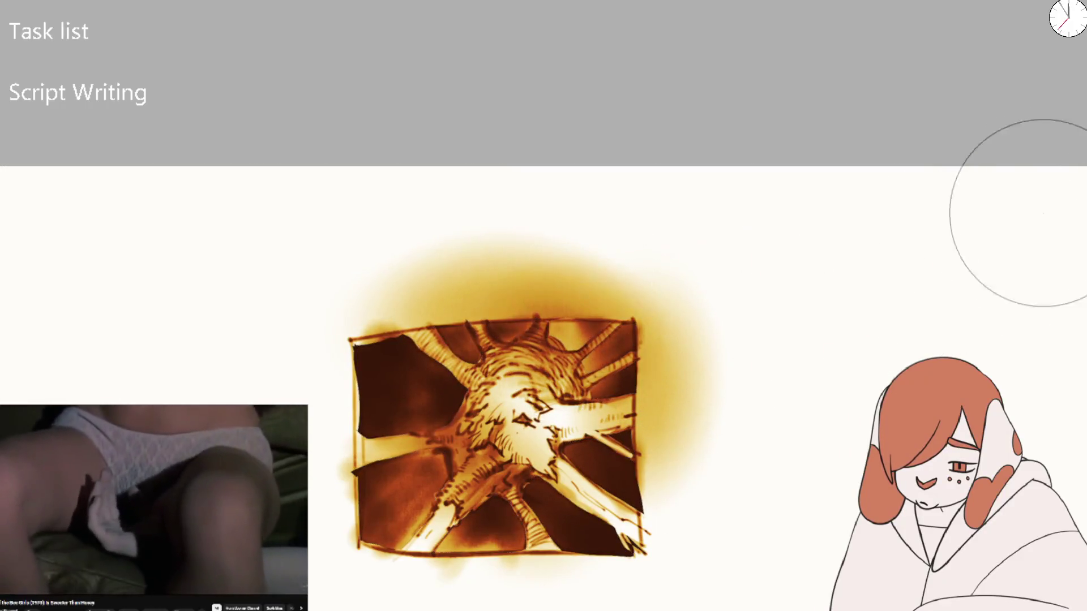
Marquee-select and delete the yellow glow above and right of the drawing
{"action": "left_click_drag", "start_coordinate": [268, 209], "coordinate": [733, 321]}
{"action": "key", "text": "Delete"}
{"action": "mouse_move", "coordinate": [835, 215]}
{"action": "left_mouse_down"}
{"action": "mouse_move", "coordinate": [643, 575]}
{"action": "mouse_move", "coordinate": [637, 562]}
{"action": "left_mouse_up"}
{"action": "key", "text": "Delete"}
{"action": "key", "text": "ctrl+shift+a"}
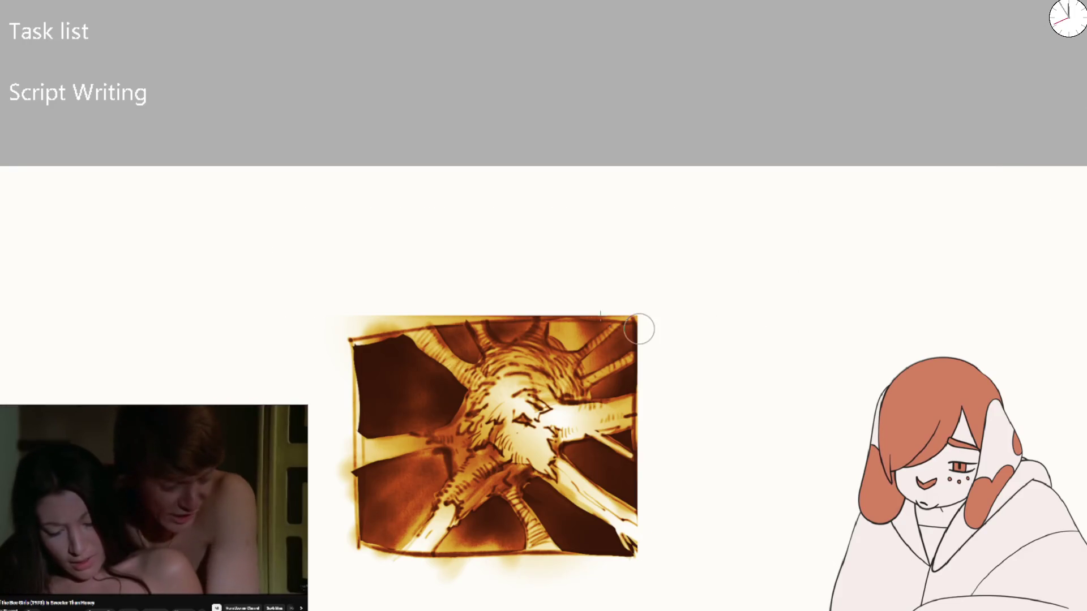
{"action": "left_click_drag", "start_coordinate": [318, 332], "coordinate": [704, 317]}
{"action": "key", "text": "ctrl+z"}
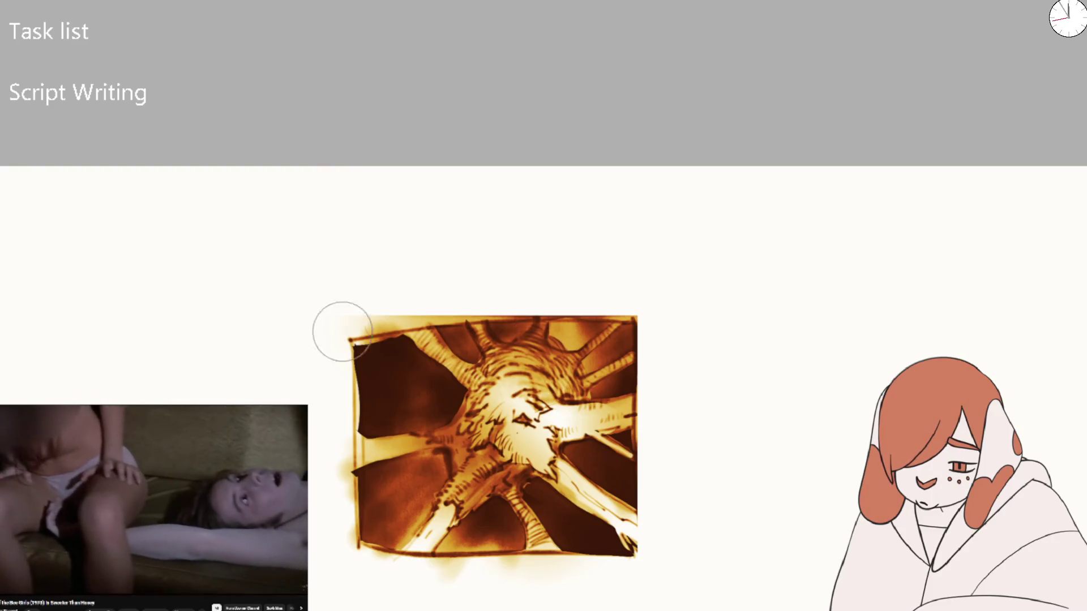
{"action": "key", "text": "ctrl+minus"}
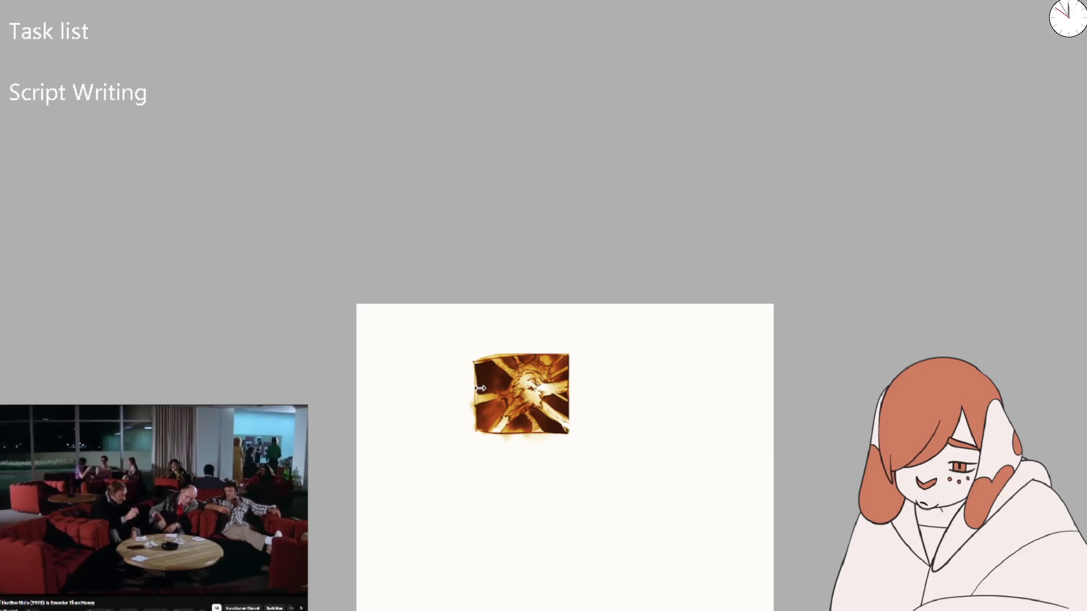
Zoom in, darken the figure near the lower-left beam, and start a yellow frame beside it
{"action": "left_click_drag", "start_coordinate": [480, 388], "coordinate": [585, 373]}
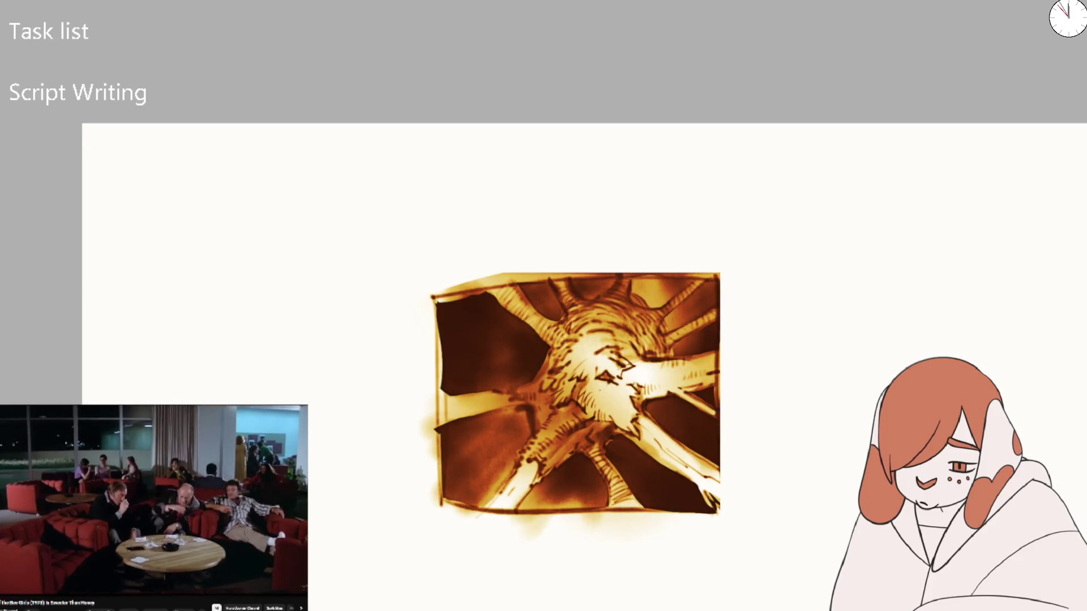
{"action": "mouse_move", "coordinate": [532, 453]}
{"action": "left_mouse_down"}
{"action": "mouse_move", "coordinate": [509, 521]}
{"action": "mouse_move", "coordinate": [495, 502]}
{"action": "mouse_move", "coordinate": [543, 453]}
{"action": "mouse_move", "coordinate": [571, 362]}
{"action": "mouse_move", "coordinate": [574, 396]}
{"action": "mouse_move", "coordinate": [594, 419]}
{"action": "mouse_move", "coordinate": [663, 376]}
{"action": "left_mouse_up"}
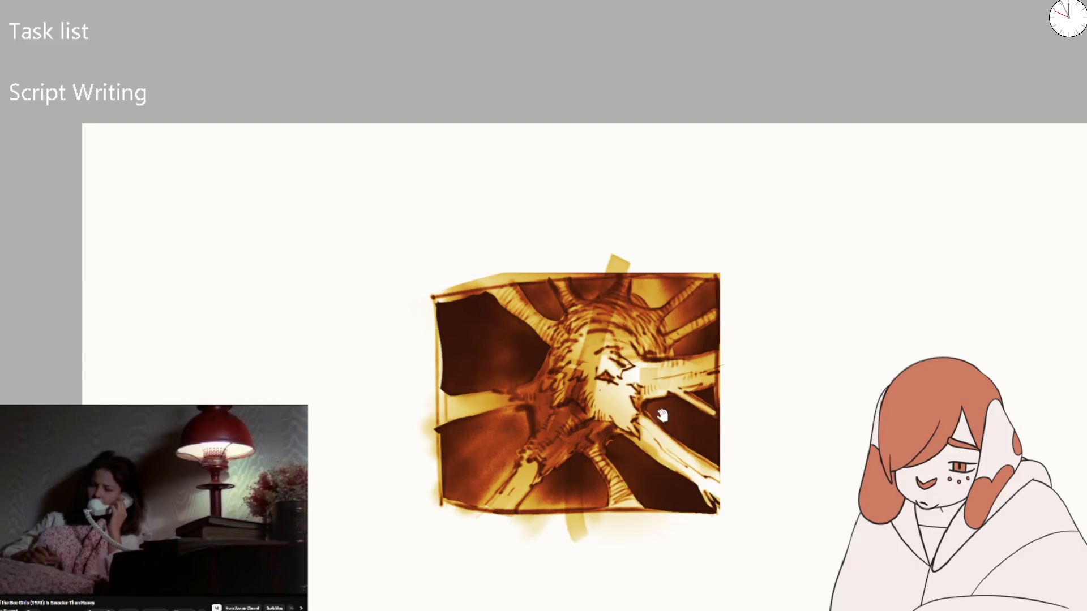
{"action": "mouse_move", "coordinate": [535, 242]}
{"action": "left_mouse_down"}
{"action": "mouse_move", "coordinate": [532, 362]}
{"action": "mouse_move", "coordinate": [519, 213]}
{"action": "mouse_move", "coordinate": [844, 214]}
{"action": "mouse_move", "coordinate": [855, 478]}
{"action": "left_mouse_up"}
Close the new frame's bottom edge and sketch yellow rays and hatching inside it
{"action": "left_click_drag", "start_coordinate": [507, 435], "coordinate": [841, 442]}
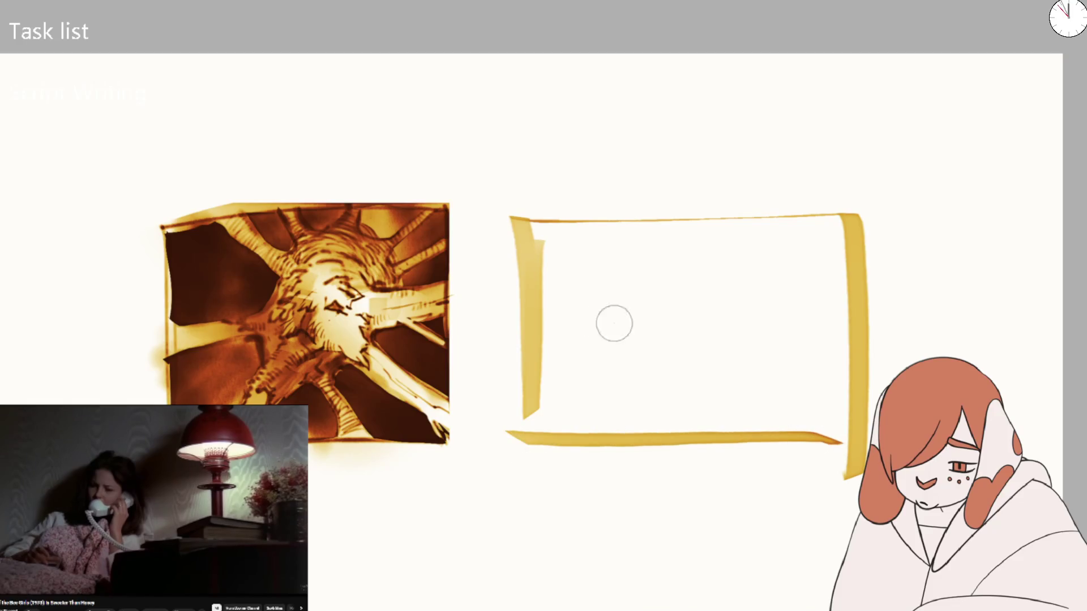
{"action": "mouse_move", "coordinate": [527, 345]}
{"action": "left_mouse_down"}
{"action": "mouse_move", "coordinate": [639, 424]}
{"action": "mouse_move", "coordinate": [659, 355]}
{"action": "mouse_move", "coordinate": [607, 301]}
{"action": "mouse_move", "coordinate": [558, 292]}
{"action": "mouse_move", "coordinate": [543, 267]}
{"action": "mouse_move", "coordinate": [595, 271]}
{"action": "left_mouse_up"}
{"action": "mouse_move", "coordinate": [572, 225]}
{"action": "left_mouse_down"}
{"action": "mouse_move", "coordinate": [630, 288]}
{"action": "mouse_move", "coordinate": [694, 291]}
{"action": "mouse_move", "coordinate": [730, 276]}
{"action": "left_mouse_up"}
{"action": "left_click_drag", "start_coordinate": [699, 210], "coordinate": [735, 309]}
{"action": "mouse_move", "coordinate": [755, 219]}
{"action": "left_mouse_down"}
{"action": "mouse_move", "coordinate": [774, 278]}
{"action": "mouse_move", "coordinate": [846, 238]}
{"action": "mouse_move", "coordinate": [831, 293]}
{"action": "mouse_move", "coordinate": [859, 333]}
{"action": "left_mouse_up"}
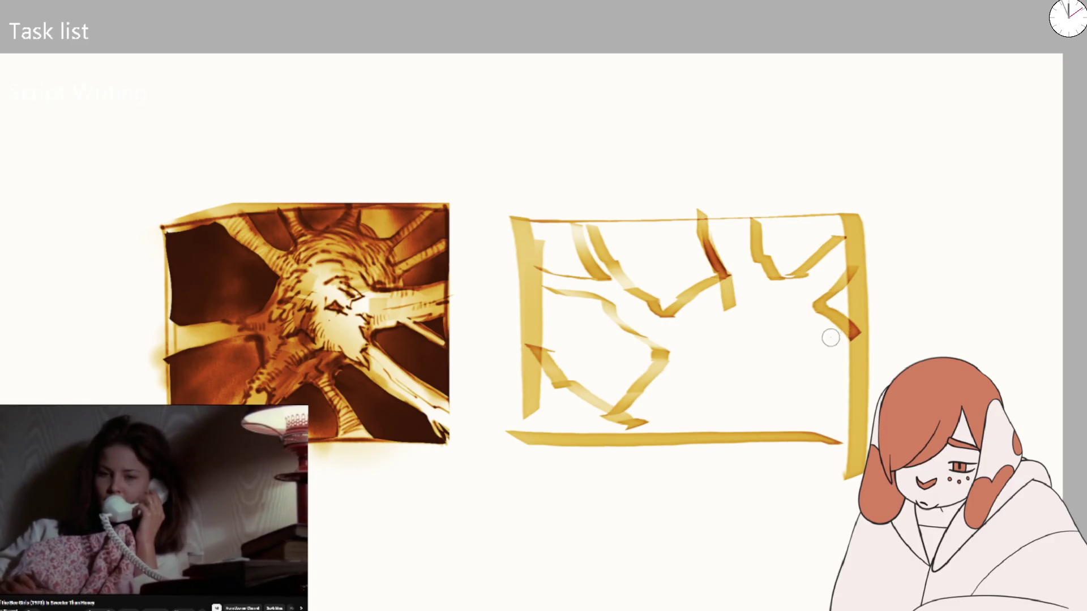
{"action": "mouse_move", "coordinate": [556, 338]}
{"action": "left_mouse_down"}
{"action": "mouse_move", "coordinate": [534, 317]}
{"action": "mouse_move", "coordinate": [558, 320]}
{"action": "mouse_move", "coordinate": [563, 349]}
{"action": "mouse_move", "coordinate": [577, 364]}
{"action": "mouse_move", "coordinate": [553, 328]}
{"action": "mouse_move", "coordinate": [613, 385]}
{"action": "mouse_move", "coordinate": [617, 368]}
{"action": "mouse_move", "coordinate": [567, 356]}
{"action": "mouse_move", "coordinate": [532, 389]}
{"action": "mouse_move", "coordinate": [538, 419]}
{"action": "mouse_move", "coordinate": [601, 449]}
{"action": "left_mouse_up"}
{"action": "mouse_move", "coordinate": [557, 276]}
{"action": "left_mouse_down"}
{"action": "mouse_move", "coordinate": [600, 280]}
{"action": "mouse_move", "coordinate": [646, 320]}
{"action": "mouse_move", "coordinate": [671, 309]}
{"action": "mouse_move", "coordinate": [734, 231]}
{"action": "mouse_move", "coordinate": [757, 287]}
{"action": "mouse_move", "coordinate": [801, 301]}
{"action": "mouse_move", "coordinate": [827, 283]}
{"action": "left_mouse_up"}
With a large brush, wash soft yellow over the sun and add a dark accent below it
{"action": "key", "text": "bracketright"}
{"action": "key", "text": "bracketright"}
{"action": "key", "text": "bracketright"}
{"action": "mouse_move", "coordinate": [716, 337]}
{"action": "left_mouse_down"}
{"action": "mouse_move", "coordinate": [758, 346]}
{"action": "mouse_move", "coordinate": [686, 432]}
{"action": "mouse_move", "coordinate": [788, 420]}
{"action": "mouse_move", "coordinate": [703, 328]}
{"action": "left_mouse_up"}
{"action": "key", "text": "bracketleft"}
{"action": "key", "text": "bracketleft"}
{"action": "key", "text": "bracketleft"}
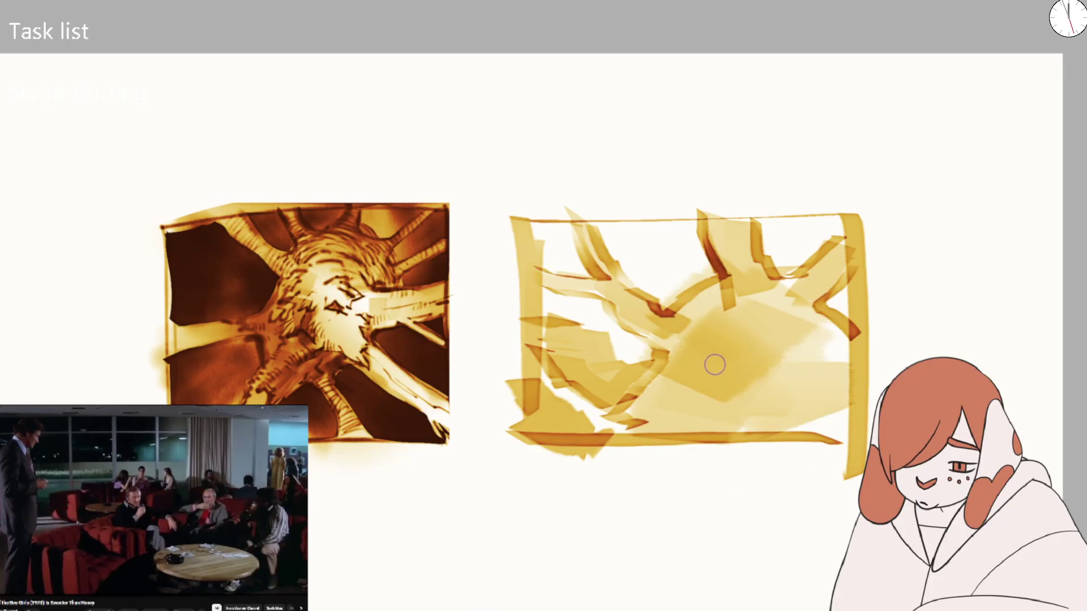
{"action": "key", "text": "ctrl+z"}
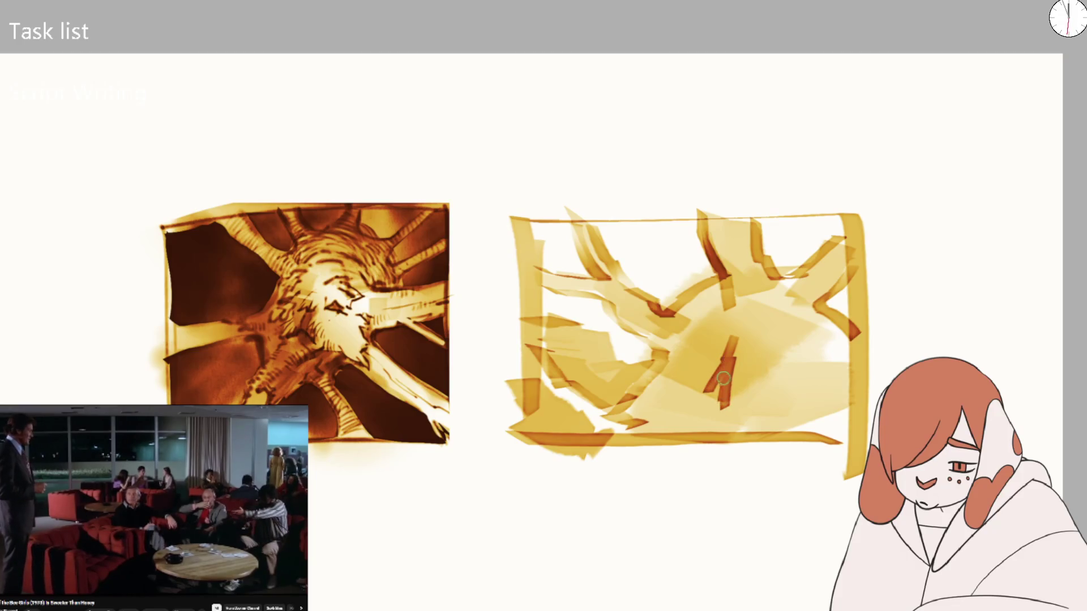
{"action": "left_click_drag", "start_coordinate": [753, 355], "coordinate": [761, 390]}
{"action": "key", "text": "bracketright"}
{"action": "key", "text": "bracketright"}
{"action": "key", "text": "bracketright"}
{"action": "left_click_drag", "start_coordinate": [702, 317], "coordinate": [640, 207]}
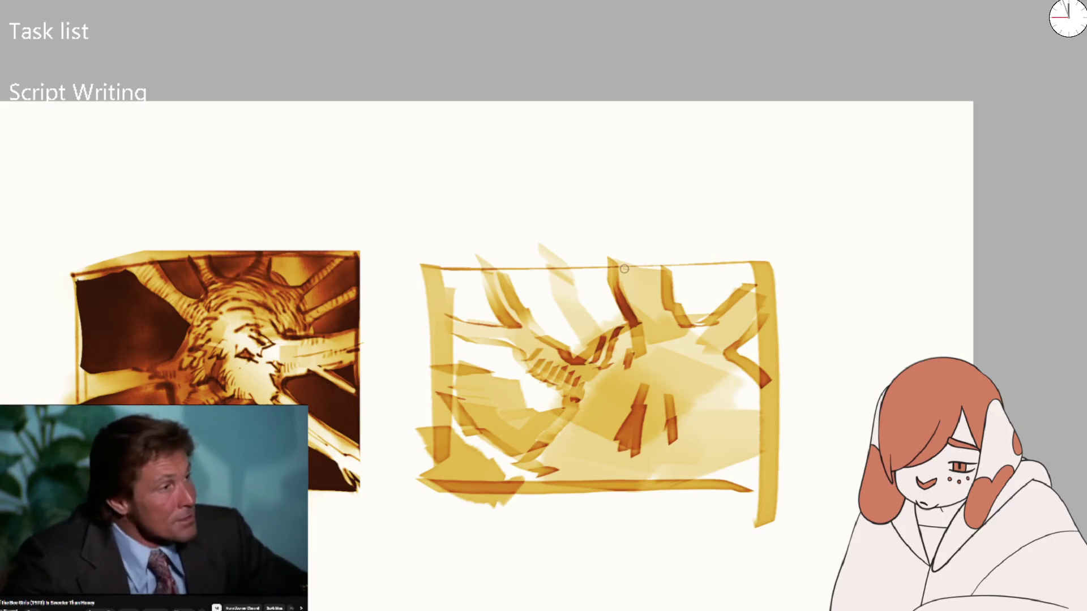
Hatch tooth-like dark strokes near the top of the second panel's figure
{"action": "left_click_drag", "start_coordinate": [646, 277], "coordinate": [625, 291]}
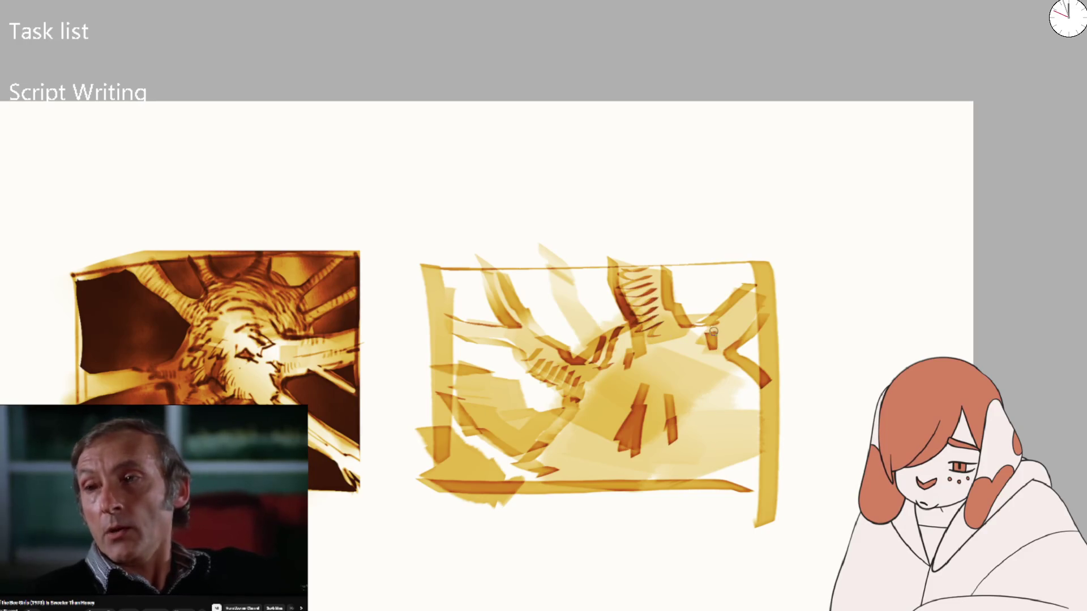
{"action": "mouse_move", "coordinate": [793, 310]}
{"action": "left_mouse_down"}
{"action": "mouse_move", "coordinate": [793, 223]}
{"action": "mouse_move", "coordinate": [506, 421]}
{"action": "mouse_move", "coordinate": [499, 466]}
{"action": "left_mouse_up"}
{"action": "left_click_drag", "start_coordinate": [443, 380], "coordinate": [472, 403]}
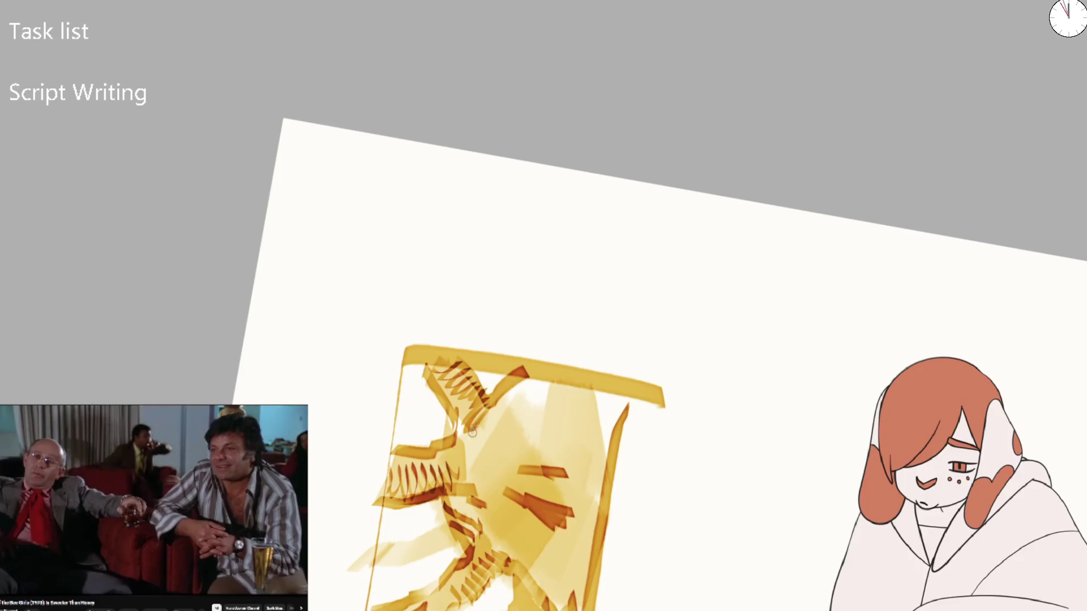
{"action": "key", "text": "ctrl+0"}
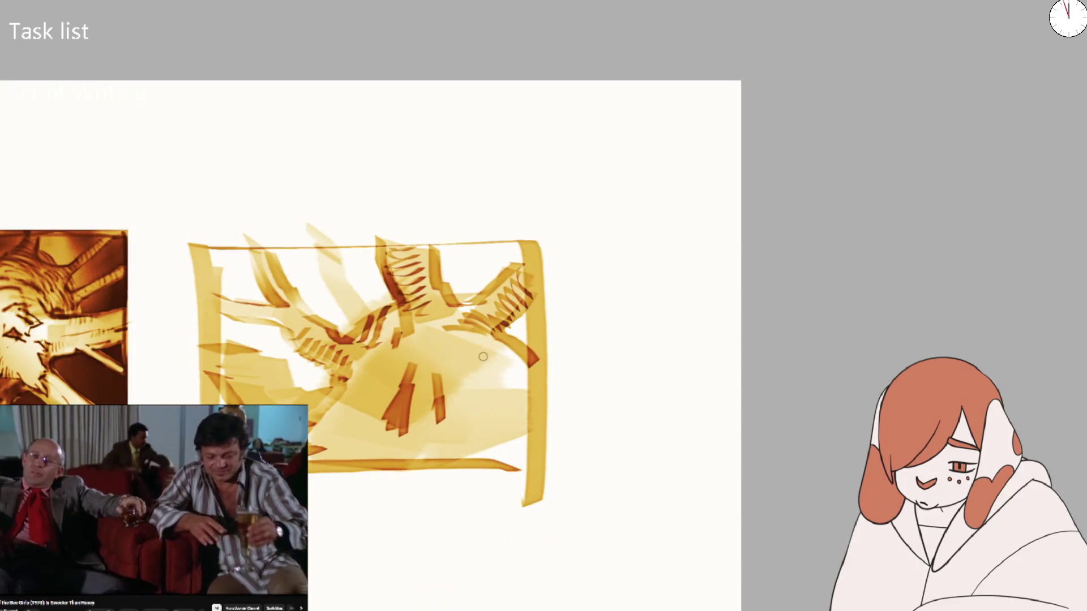
{"action": "mouse_move", "coordinate": [464, 358]}
{"action": "left_mouse_down"}
{"action": "mouse_move", "coordinate": [456, 324]}
{"action": "mouse_move", "coordinate": [376, 424]}
{"action": "left_mouse_up"}
{"action": "key", "text": "bracketright"}
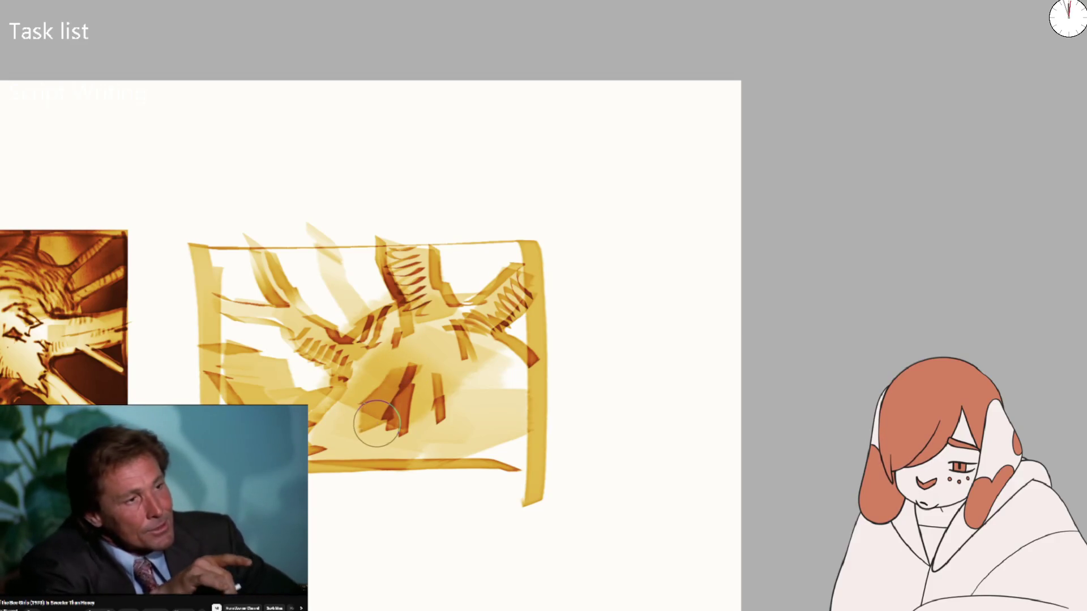
{"action": "key", "text": "bracketleft"}
Darken the figure's body, centre, upper wing and left wing with dark brown strokes
{"action": "mouse_move", "coordinate": [396, 351]}
{"action": "left_mouse_down"}
{"action": "mouse_move", "coordinate": [354, 391]}
{"action": "mouse_move", "coordinate": [365, 409]}
{"action": "left_mouse_up"}
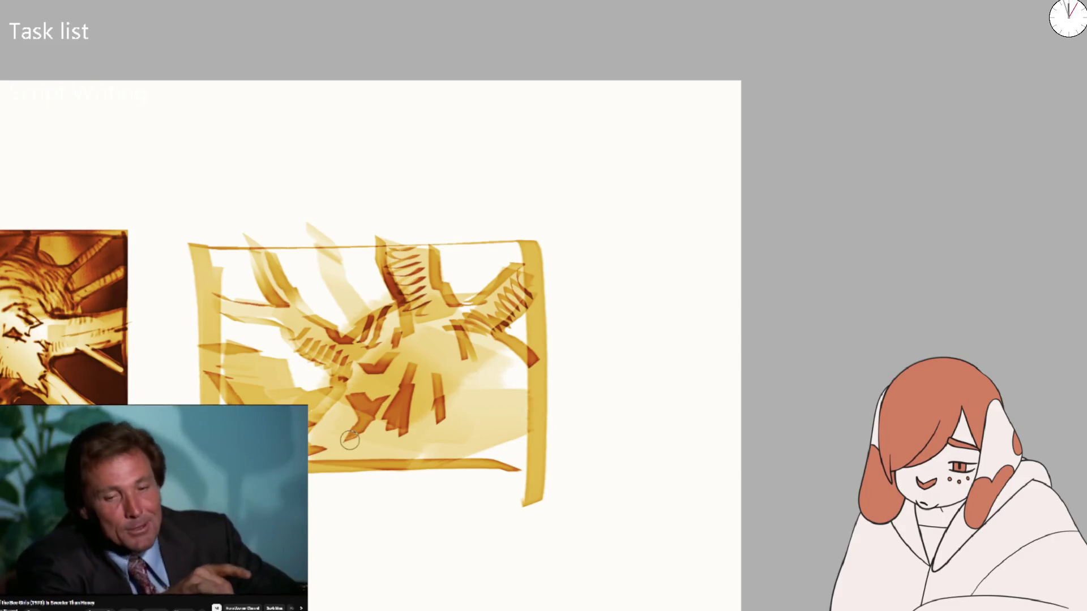
{"action": "left_click_drag", "start_coordinate": [431, 378], "coordinate": [435, 423]}
{"action": "mouse_move", "coordinate": [409, 389]}
{"action": "left_mouse_down"}
{"action": "mouse_move", "coordinate": [405, 401]}
{"action": "mouse_move", "coordinate": [416, 357]}
{"action": "left_mouse_up"}
{"action": "key", "text": "ctrl+z"}
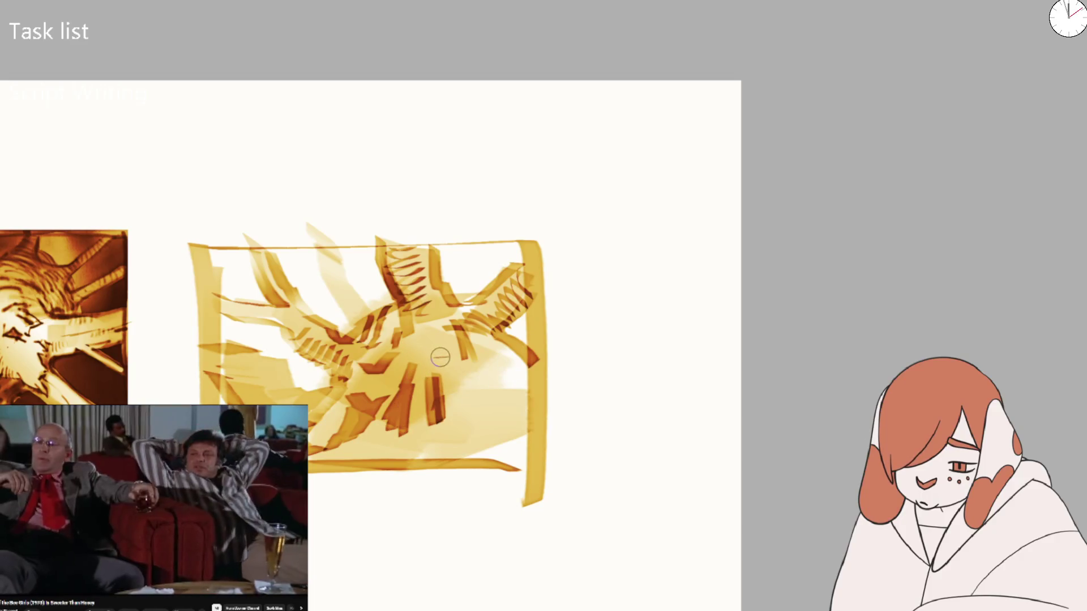
{"action": "mouse_move", "coordinate": [486, 347]}
{"action": "left_mouse_down"}
{"action": "mouse_move", "coordinate": [522, 356]}
{"action": "mouse_move", "coordinate": [459, 408]}
{"action": "mouse_move", "coordinate": [464, 397]}
{"action": "mouse_move", "coordinate": [430, 368]}
{"action": "mouse_move", "coordinate": [378, 449]}
{"action": "mouse_move", "coordinate": [396, 368]}
{"action": "mouse_move", "coordinate": [442, 339]}
{"action": "mouse_move", "coordinate": [461, 448]}
{"action": "mouse_move", "coordinate": [456, 383]}
{"action": "mouse_move", "coordinate": [498, 305]}
{"action": "mouse_move", "coordinate": [487, 294]}
{"action": "left_mouse_up"}
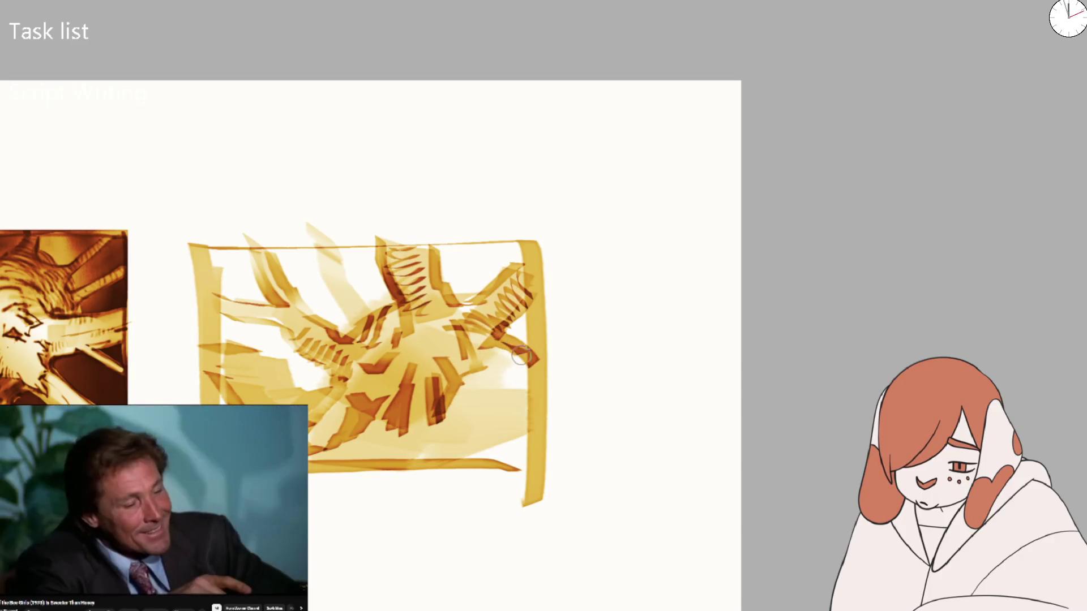
{"action": "left_click_drag", "start_coordinate": [428, 318], "coordinate": [411, 252]}
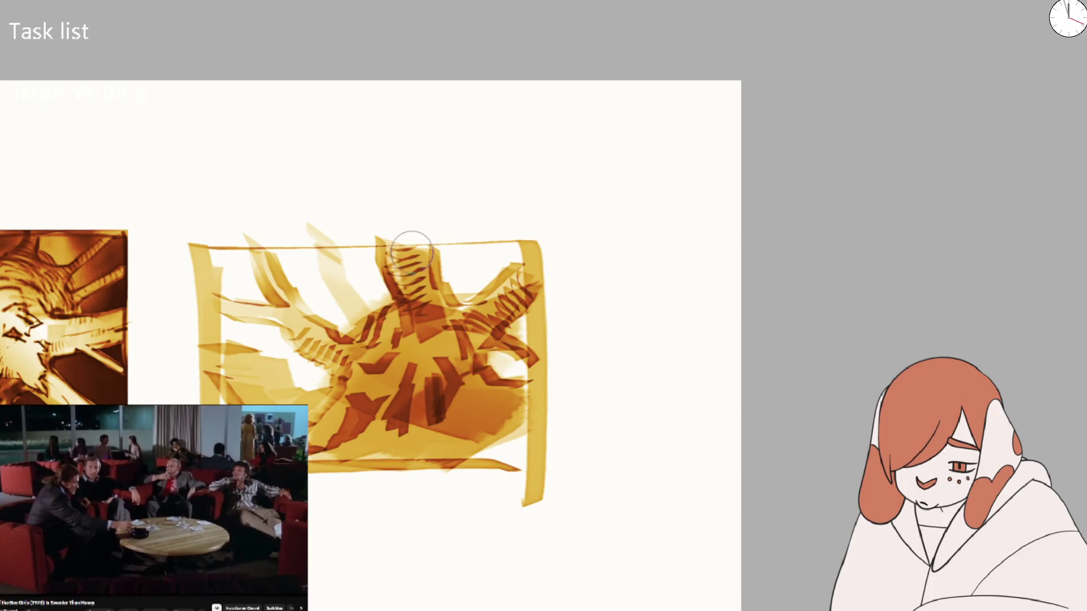
{"action": "mouse_move", "coordinate": [249, 308]}
{"action": "left_mouse_down"}
{"action": "mouse_move", "coordinate": [218, 296]}
{"action": "mouse_move", "coordinate": [300, 322]}
{"action": "mouse_move", "coordinate": [368, 368]}
{"action": "mouse_move", "coordinate": [341, 365]}
{"action": "mouse_move", "coordinate": [433, 351]}
{"action": "mouse_move", "coordinate": [407, 254]}
{"action": "mouse_move", "coordinate": [447, 344]}
{"action": "mouse_move", "coordinate": [486, 317]}
{"action": "mouse_move", "coordinate": [418, 308]}
{"action": "mouse_move", "coordinate": [338, 348]}
{"action": "left_mouse_up"}
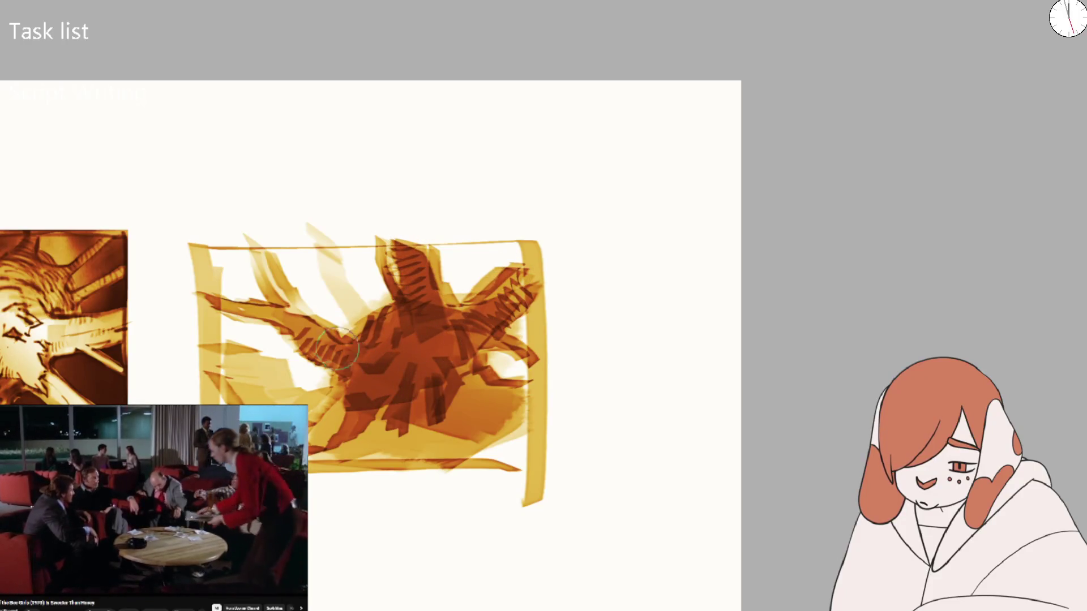
{"action": "left_click_drag", "start_coordinate": [276, 265], "coordinate": [334, 343]}
{"action": "key", "text": "ctrl+minus"}
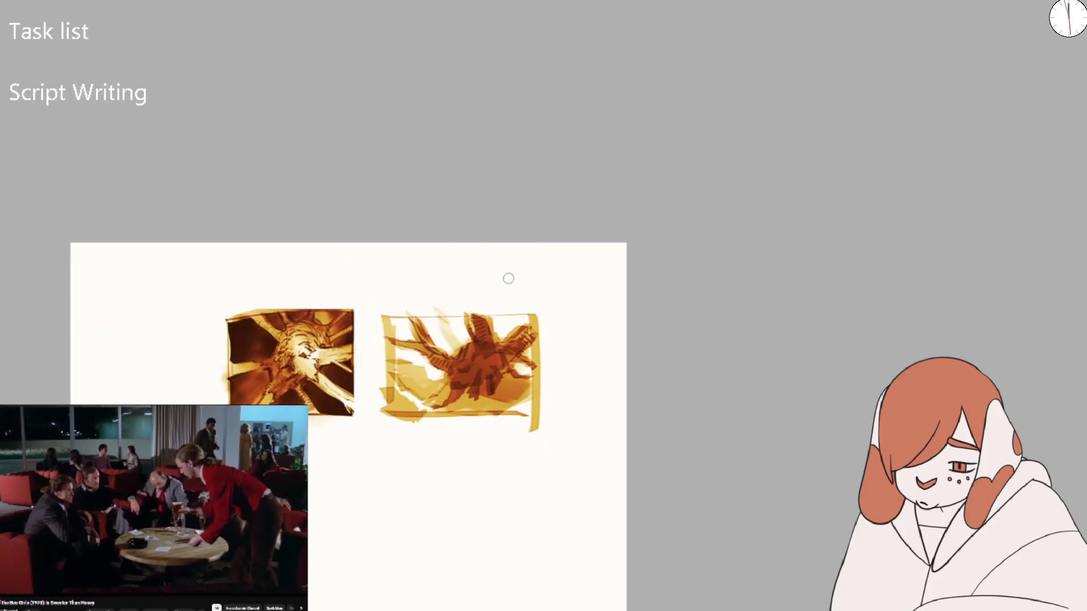
Darken the right figure's lower-right body and add dark and orange strokes at its lower left
{"action": "scroll", "coordinate": [447, 345], "scroll_direction": "up", "scroll_amount": 3}
{"action": "mouse_move", "coordinate": [456, 347]}
{"action": "left_mouse_down"}
{"action": "mouse_move", "coordinate": [437, 478]}
{"action": "mouse_move", "coordinate": [447, 458]}
{"action": "mouse_move", "coordinate": [582, 448]}
{"action": "mouse_move", "coordinate": [485, 497]}
{"action": "left_mouse_up"}
{"action": "key", "text": "bracketleft"}
{"action": "left_click_drag", "start_coordinate": [368, 476], "coordinate": [347, 492]}
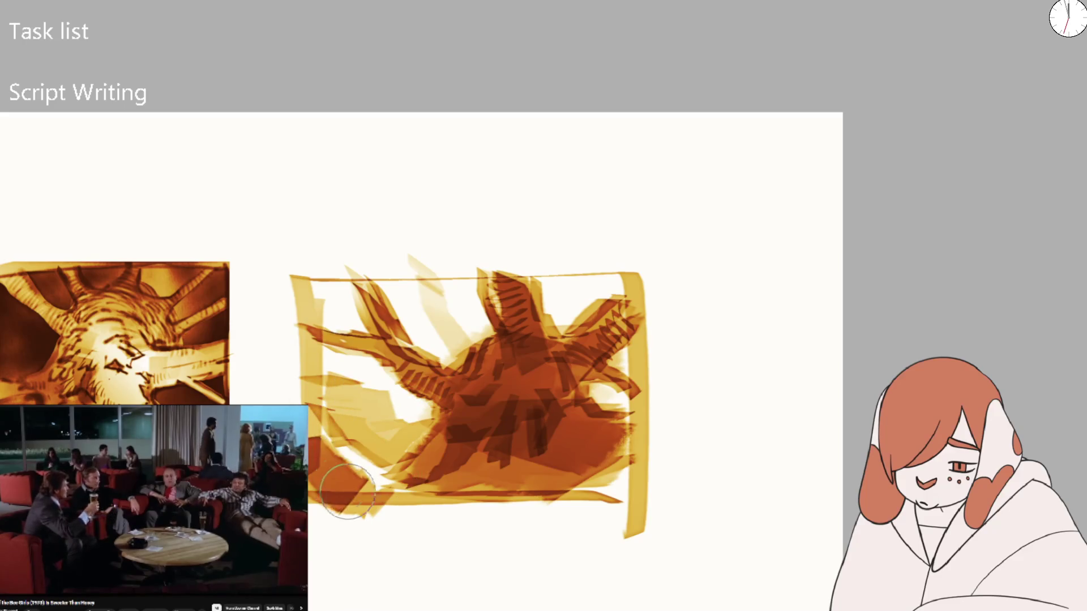
{"action": "left_click_drag", "start_coordinate": [317, 445], "coordinate": [372, 495]}
{"action": "mouse_move", "coordinate": [355, 400]}
{"action": "left_mouse_down"}
{"action": "mouse_move", "coordinate": [407, 464]}
{"action": "mouse_move", "coordinate": [329, 391]}
{"action": "mouse_move", "coordinate": [317, 362]}
{"action": "mouse_move", "coordinate": [405, 471]}
{"action": "mouse_move", "coordinate": [431, 453]}
{"action": "left_mouse_up"}
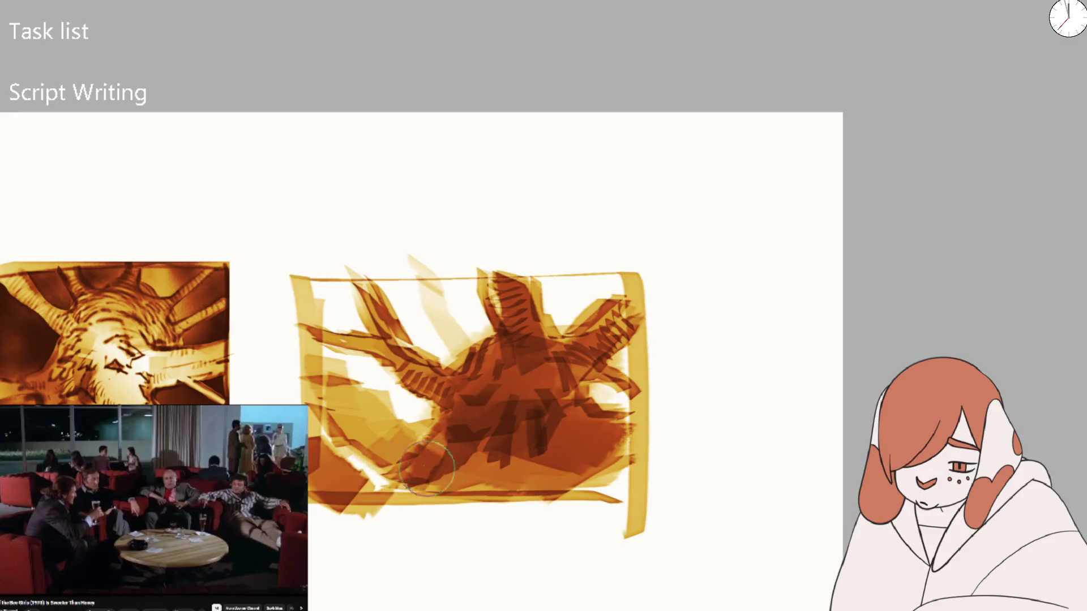
{"action": "scroll", "coordinate": [548, 304], "scroll_direction": "down", "scroll_amount": 5}
{"action": "scroll", "coordinate": [551, 388], "scroll_direction": "up", "scroll_amount": 1}
{"action": "scroll", "coordinate": [550, 389], "scroll_direction": "up", "scroll_amount": 3}
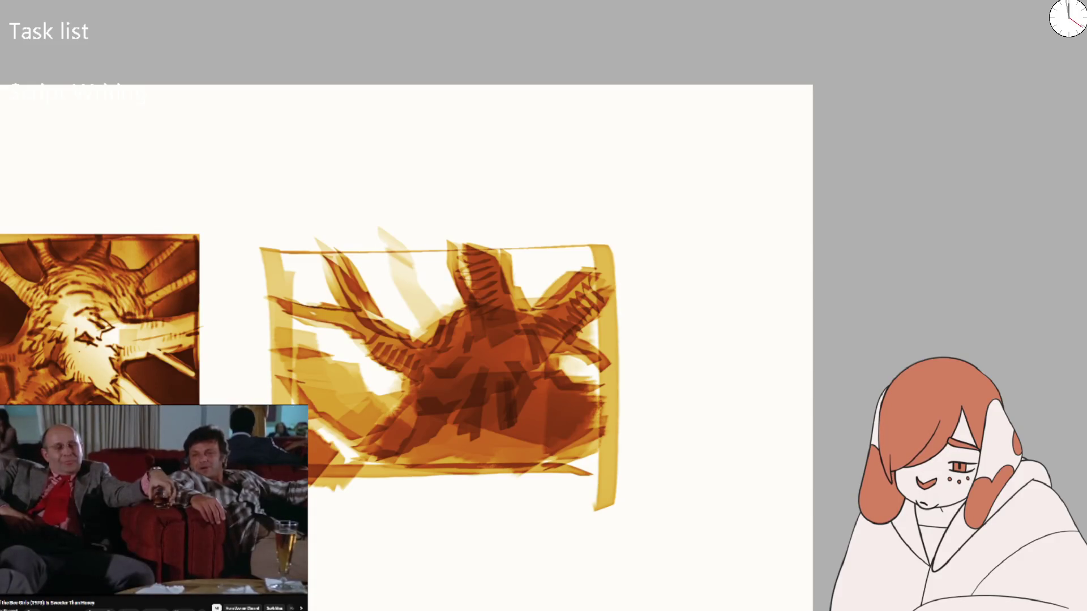
Trim paint overhanging the right sketch's left and bottom edges and add strokes over its centre
{"action": "mouse_move", "coordinate": [266, 242]}
{"action": "left_mouse_down"}
{"action": "mouse_move", "coordinate": [283, 453]}
{"action": "mouse_move", "coordinate": [563, 503]}
{"action": "mouse_move", "coordinate": [656, 496]}
{"action": "left_mouse_up"}
{"action": "scroll", "coordinate": [553, 412], "scroll_direction": "left", "scroll_amount": 5}
{"action": "scroll", "coordinate": [626, 299], "scroll_direction": "down", "scroll_amount": 2}
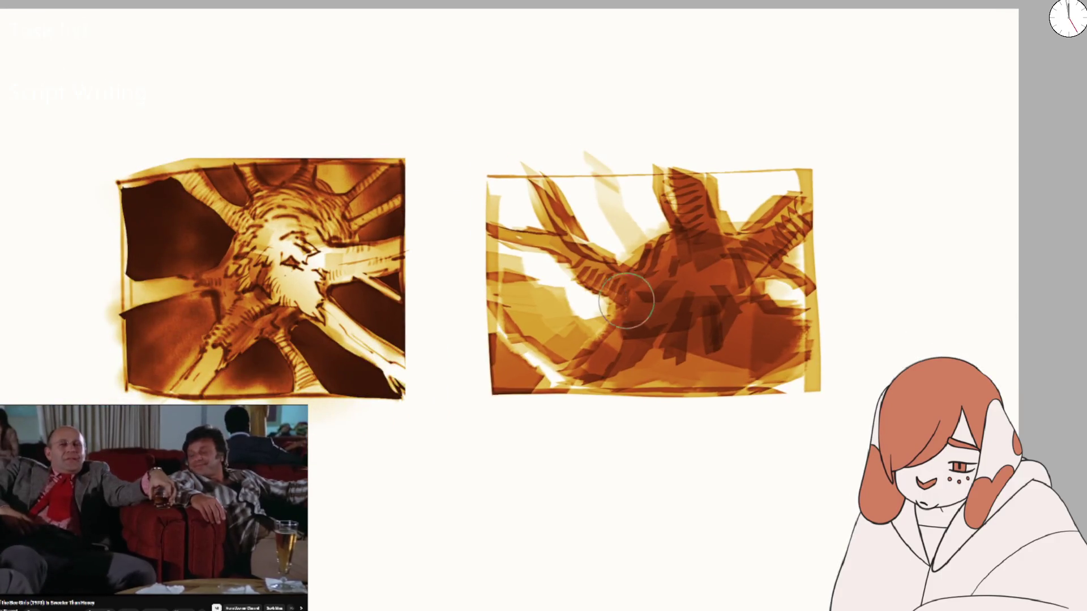
{"action": "mouse_move", "coordinate": [648, 321]}
{"action": "left_mouse_down"}
{"action": "mouse_move", "coordinate": [672, 274]}
{"action": "mouse_move", "coordinate": [634, 254]}
{"action": "mouse_move", "coordinate": [651, 243]}
{"action": "mouse_move", "coordinate": [605, 306]}
{"action": "mouse_move", "coordinate": [612, 340]}
{"action": "left_mouse_up"}
{"action": "mouse_move", "coordinate": [753, 193]}
{"action": "left_mouse_down"}
{"action": "mouse_move", "coordinate": [731, 261]}
{"action": "mouse_move", "coordinate": [650, 291]}
{"action": "left_mouse_up"}
{"action": "left_click_drag", "start_coordinate": [629, 377], "coordinate": [651, 339]}
Wash broad lighter orange and yellow strokes across the right sketch's centre
{"action": "scroll", "coordinate": [752, 206], "scroll_direction": "down", "scroll_amount": 5}
{"action": "scroll", "coordinate": [572, 356], "scroll_direction": "up", "scroll_amount": 5}
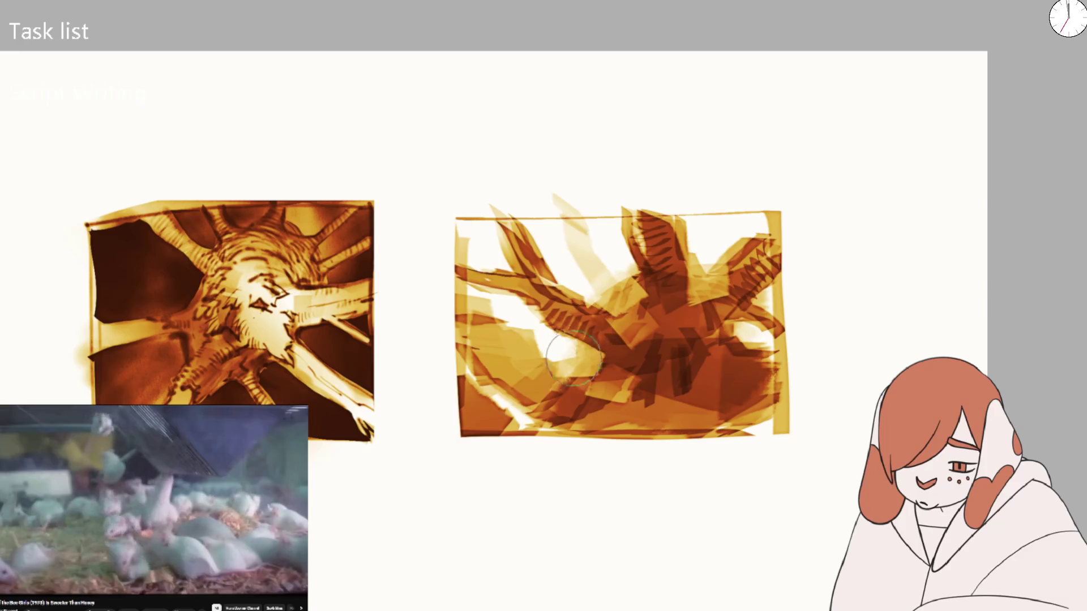
{"action": "key", "text": "bracketleft"}
{"action": "key", "text": "bracketleft"}
{"action": "key", "text": "bracketleft"}
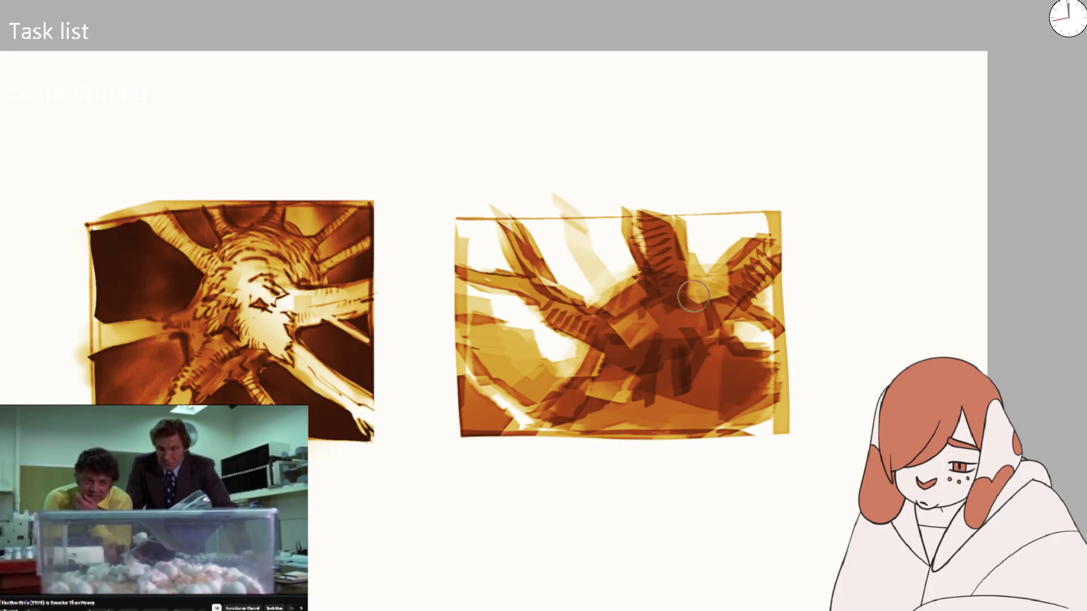
{"action": "mouse_move", "coordinate": [727, 276]}
{"action": "left_mouse_down"}
{"action": "mouse_move", "coordinate": [716, 289]}
{"action": "mouse_move", "coordinate": [742, 339]}
{"action": "mouse_move", "coordinate": [755, 334]}
{"action": "mouse_move", "coordinate": [760, 362]}
{"action": "left_mouse_up"}
{"action": "mouse_move", "coordinate": [708, 255]}
{"action": "left_mouse_down"}
{"action": "mouse_move", "coordinate": [640, 317]}
{"action": "mouse_move", "coordinate": [704, 436]}
{"action": "left_mouse_up"}
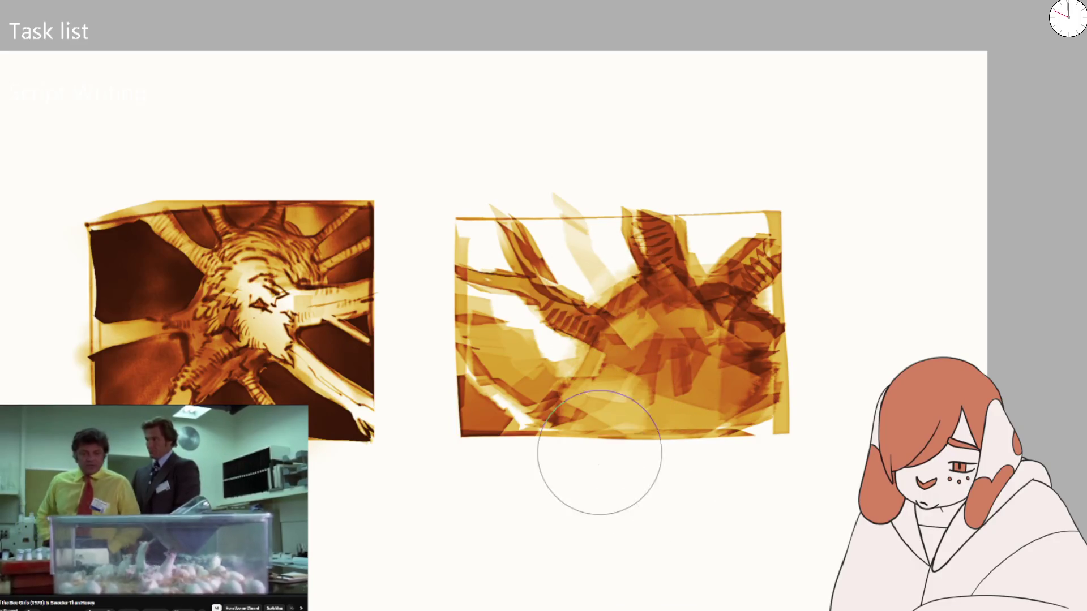
{"action": "mouse_move", "coordinate": [508, 253]}
{"action": "left_mouse_down"}
{"action": "mouse_move", "coordinate": [517, 465]}
{"action": "mouse_move", "coordinate": [655, 279]}
{"action": "left_mouse_up"}
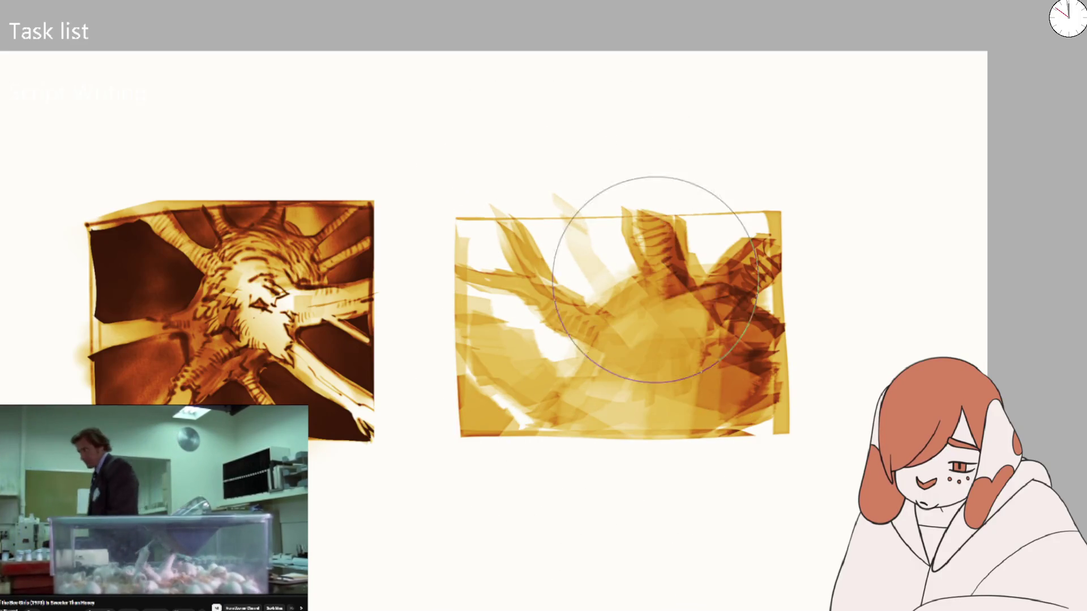
Add a dark red outline stroke and paint two dark red wing shapes on the right sketch
{"action": "scroll", "coordinate": [522, 316], "scroll_direction": "up", "scroll_amount": 2}
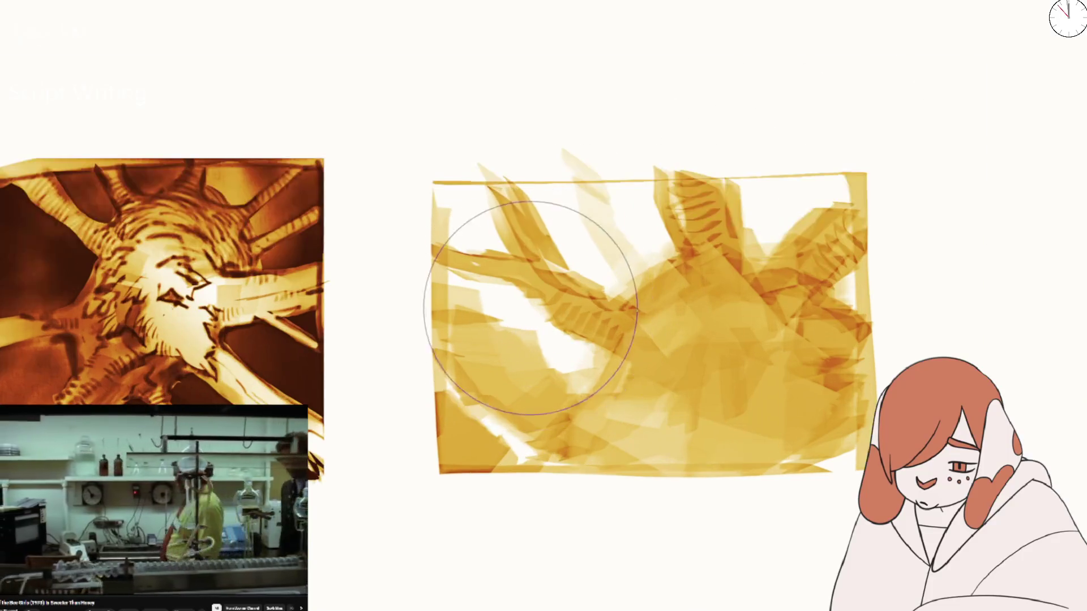
{"action": "key", "text": "b"}
{"action": "left_click_drag", "start_coordinate": [534, 287], "coordinate": [629, 357]}
{"action": "key", "text": "ctrl+z"}
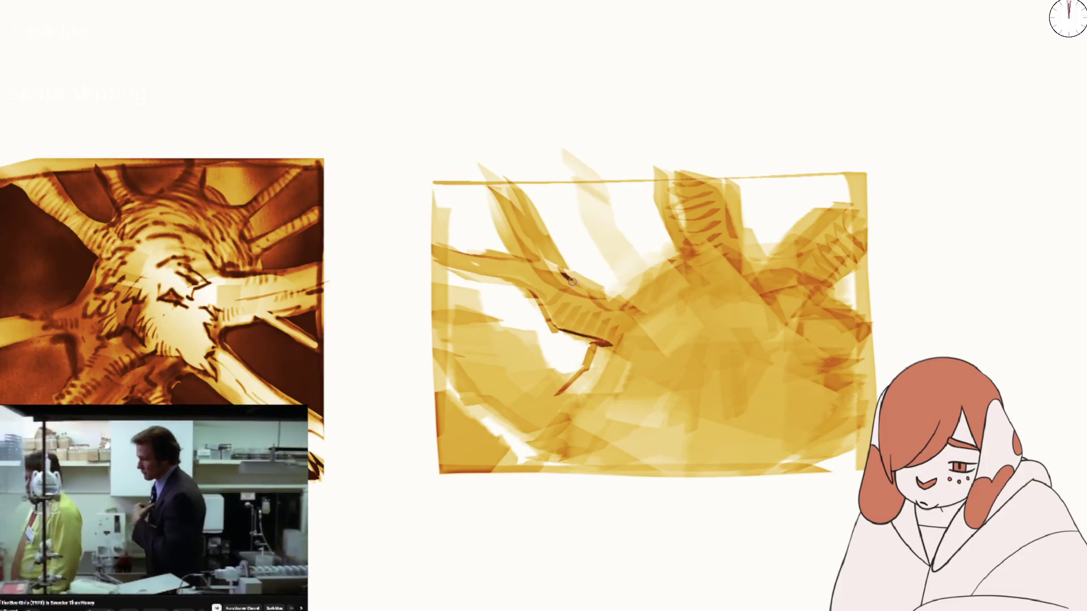
{"action": "left_click_drag", "start_coordinate": [601, 294], "coordinate": [617, 298]}
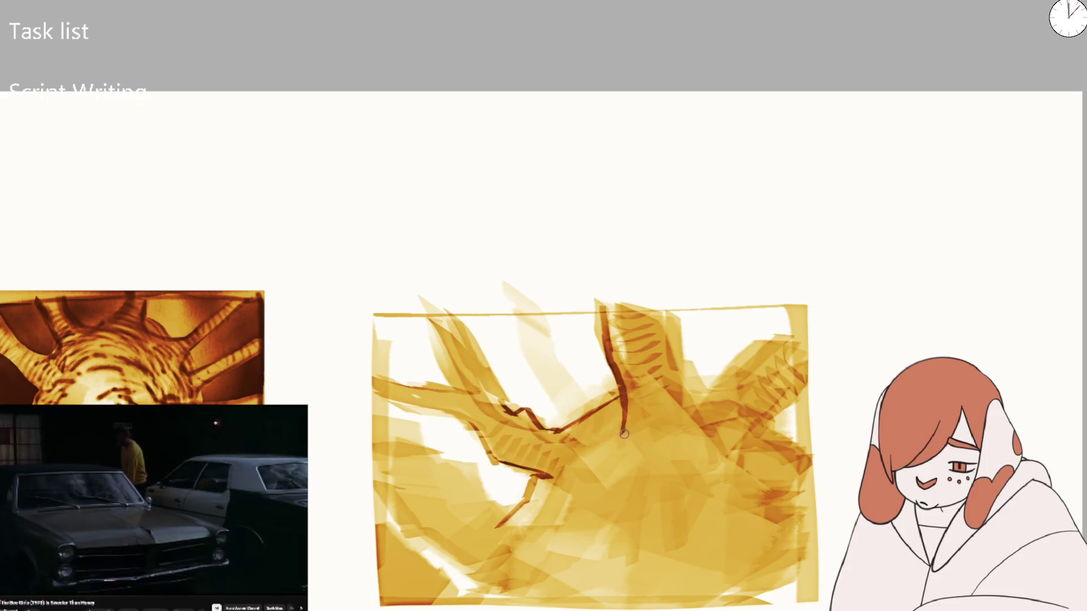
{"action": "mouse_move", "coordinate": [651, 404]}
{"action": "left_mouse_down"}
{"action": "mouse_move", "coordinate": [628, 418]}
{"action": "mouse_move", "coordinate": [679, 473]}
{"action": "mouse_move", "coordinate": [677, 495]}
{"action": "left_mouse_up"}
{"action": "mouse_move", "coordinate": [521, 414]}
{"action": "left_mouse_down"}
{"action": "mouse_move", "coordinate": [582, 517]}
{"action": "mouse_move", "coordinate": [564, 464]}
{"action": "mouse_move", "coordinate": [609, 416]}
{"action": "mouse_move", "coordinate": [632, 507]}
{"action": "mouse_move", "coordinate": [668, 470]}
{"action": "mouse_move", "coordinate": [678, 434]}
{"action": "mouse_move", "coordinate": [702, 430]}
{"action": "mouse_move", "coordinate": [787, 356]}
{"action": "mouse_move", "coordinate": [740, 469]}
{"action": "mouse_move", "coordinate": [668, 430]}
{"action": "mouse_move", "coordinate": [623, 340]}
{"action": "mouse_move", "coordinate": [651, 430]}
{"action": "mouse_move", "coordinate": [705, 404]}
{"action": "left_mouse_up"}
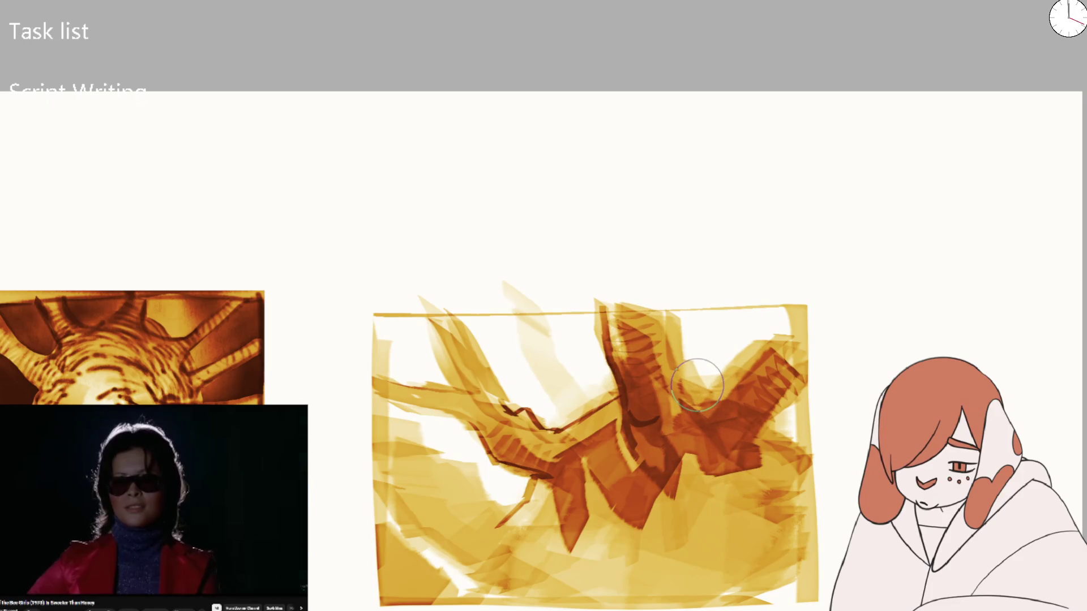
Paint a pointed dark red limb and dense dark strokes along the sketch's bottom and lower middle
{"action": "mouse_move", "coordinate": [716, 447]}
{"action": "left_mouse_down"}
{"action": "mouse_move", "coordinate": [634, 543]}
{"action": "mouse_move", "coordinate": [578, 576]}
{"action": "mouse_move", "coordinate": [566, 487]}
{"action": "mouse_move", "coordinate": [509, 555]}
{"action": "mouse_move", "coordinate": [539, 453]}
{"action": "mouse_move", "coordinate": [442, 405]}
{"action": "mouse_move", "coordinate": [504, 419]}
{"action": "mouse_move", "coordinate": [453, 363]}
{"action": "mouse_move", "coordinate": [462, 347]}
{"action": "mouse_move", "coordinate": [459, 410]}
{"action": "mouse_move", "coordinate": [396, 391]}
{"action": "mouse_move", "coordinate": [525, 453]}
{"action": "mouse_move", "coordinate": [591, 430]}
{"action": "mouse_move", "coordinate": [620, 512]}
{"action": "left_mouse_up"}
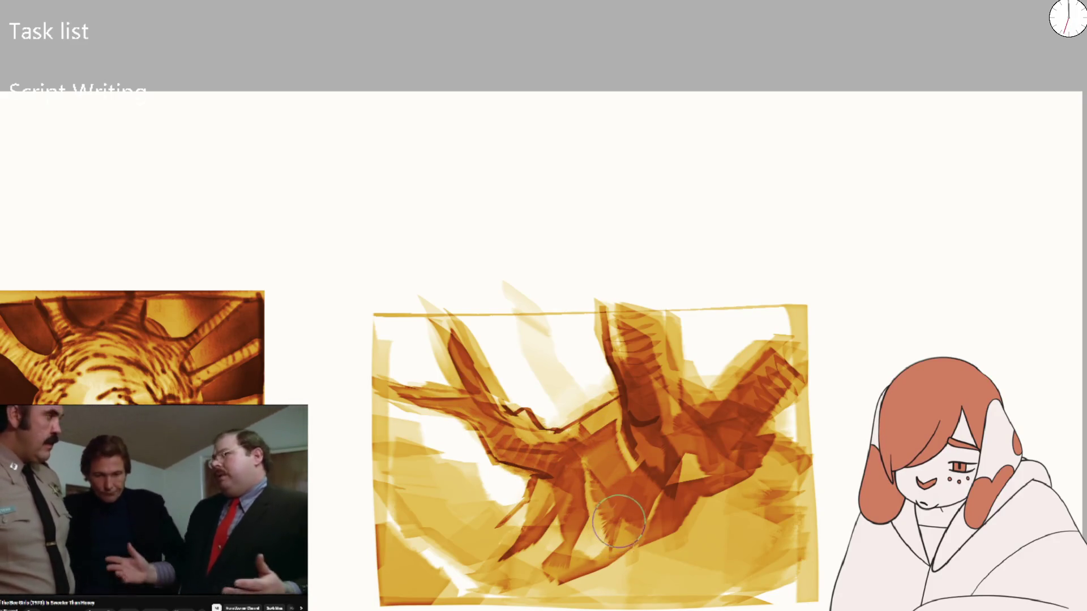
{"action": "mouse_move", "coordinate": [607, 549]}
{"action": "left_mouse_down"}
{"action": "mouse_move", "coordinate": [643, 569]}
{"action": "mouse_move", "coordinate": [572, 588]}
{"action": "mouse_move", "coordinate": [520, 552]}
{"action": "mouse_move", "coordinate": [532, 583]}
{"action": "mouse_move", "coordinate": [433, 522]}
{"action": "mouse_move", "coordinate": [414, 582]}
{"action": "left_mouse_up"}
{"action": "mouse_move", "coordinate": [714, 527]}
{"action": "left_mouse_down"}
{"action": "mouse_move", "coordinate": [634, 543]}
{"action": "mouse_move", "coordinate": [635, 577]}
{"action": "mouse_move", "coordinate": [682, 568]}
{"action": "mouse_move", "coordinate": [657, 583]}
{"action": "mouse_move", "coordinate": [691, 555]}
{"action": "mouse_move", "coordinate": [710, 512]}
{"action": "mouse_move", "coordinate": [769, 504]}
{"action": "mouse_move", "coordinate": [747, 476]}
{"action": "mouse_move", "coordinate": [784, 572]}
{"action": "mouse_move", "coordinate": [736, 567]}
{"action": "mouse_move", "coordinate": [776, 566]}
{"action": "mouse_move", "coordinate": [788, 475]}
{"action": "mouse_move", "coordinate": [798, 532]}
{"action": "mouse_move", "coordinate": [747, 577]}
{"action": "mouse_move", "coordinate": [708, 577]}
{"action": "mouse_move", "coordinate": [718, 559]}
{"action": "mouse_move", "coordinate": [652, 594]}
{"action": "mouse_move", "coordinate": [667, 534]}
{"action": "mouse_move", "coordinate": [634, 544]}
{"action": "left_mouse_up"}
{"action": "key", "text": "bracketleft"}
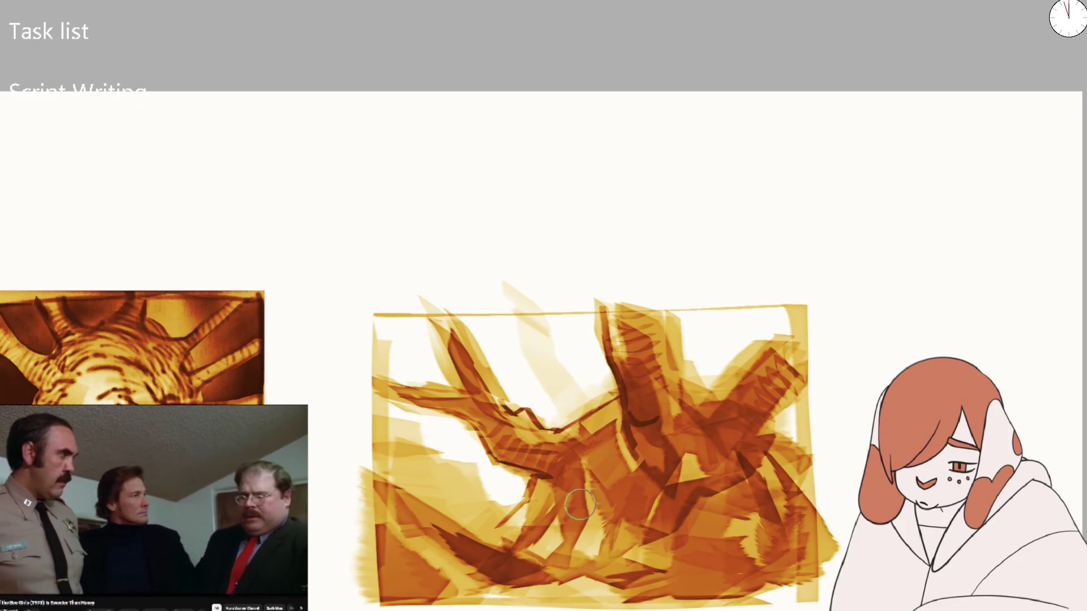
{"action": "left_click_drag", "start_coordinate": [580, 504], "coordinate": [593, 499]}
{"action": "mouse_move", "coordinate": [577, 559]}
{"action": "left_mouse_down"}
{"action": "mouse_move", "coordinate": [571, 484]}
{"action": "mouse_move", "coordinate": [623, 533]}
{"action": "left_mouse_up"}
{"action": "scroll", "coordinate": [651, 464], "scroll_direction": "down", "scroll_amount": 5}
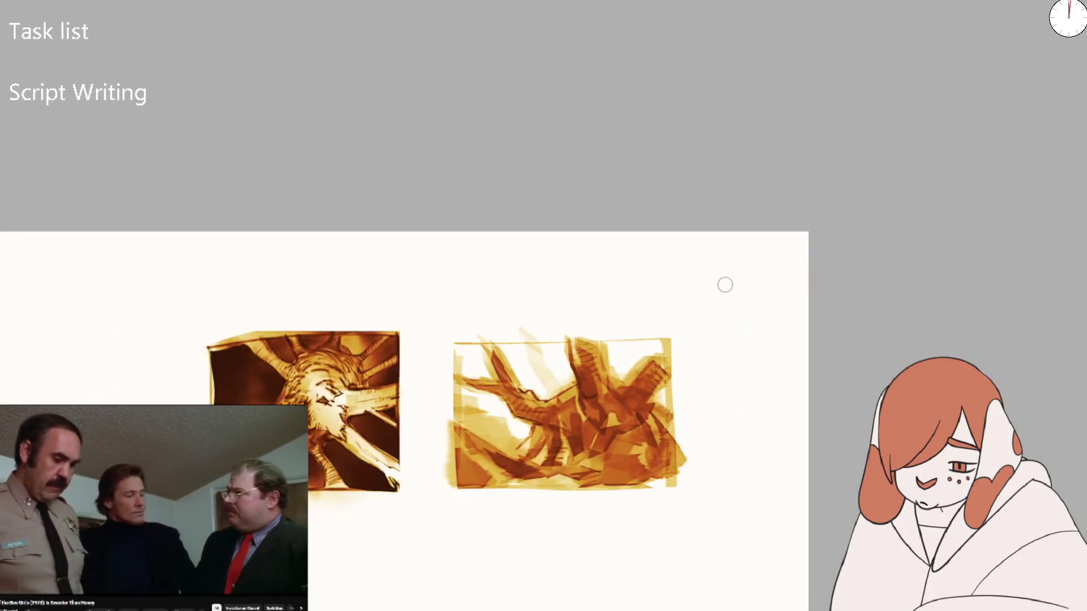
Darken the right sketch's lower middle with dark and orange strokes
{"action": "scroll", "coordinate": [596, 335], "scroll_direction": "up", "scroll_amount": 5}
{"action": "mouse_move", "coordinate": [594, 408]}
{"action": "left_mouse_down"}
{"action": "mouse_move", "coordinate": [517, 546]}
{"action": "mouse_move", "coordinate": [498, 544]}
{"action": "mouse_move", "coordinate": [485, 558]}
{"action": "mouse_move", "coordinate": [500, 538]}
{"action": "left_mouse_up"}
{"action": "mouse_move", "coordinate": [513, 550]}
{"action": "left_mouse_down"}
{"action": "mouse_move", "coordinate": [498, 562]}
{"action": "mouse_move", "coordinate": [516, 388]}
{"action": "mouse_move", "coordinate": [558, 441]}
{"action": "mouse_move", "coordinate": [548, 542]}
{"action": "left_mouse_up"}
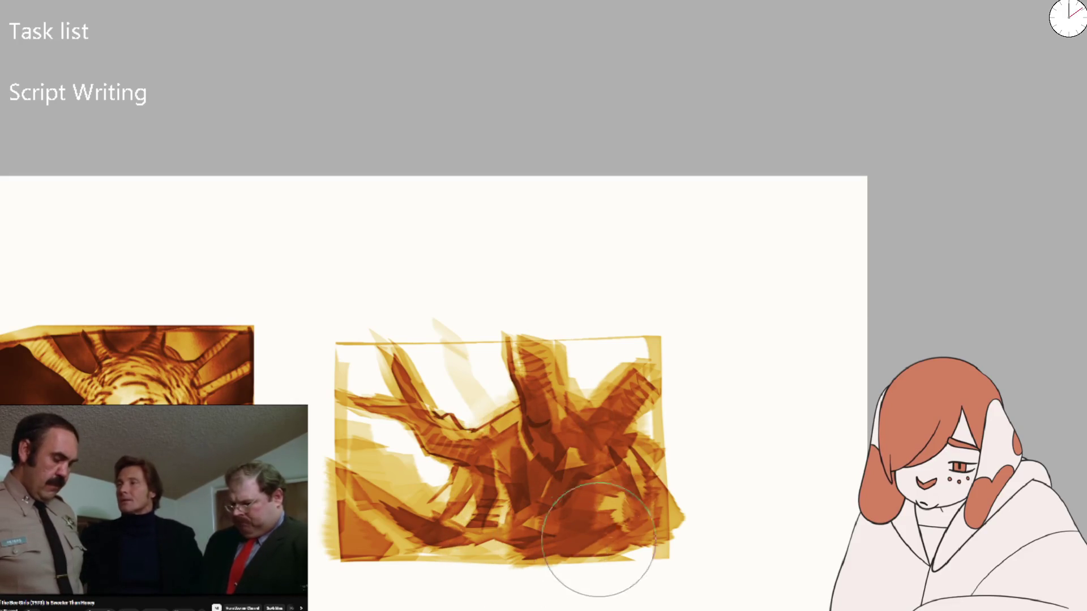
{"action": "scroll", "coordinate": [660, 441], "scroll_direction": "down", "scroll_amount": 3}
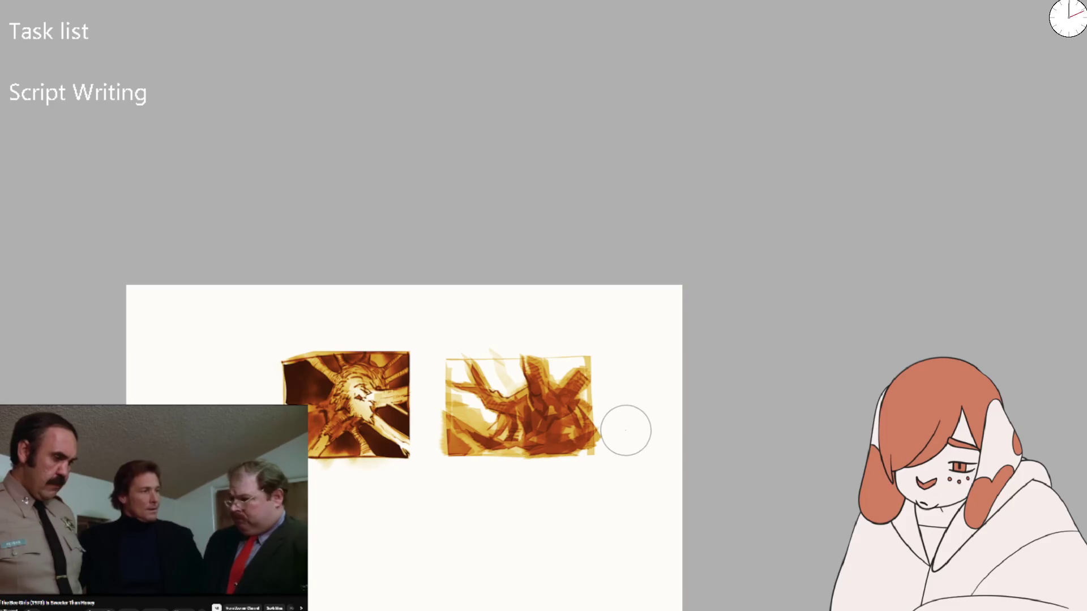
{"action": "scroll", "coordinate": [611, 396], "scroll_direction": "up", "scroll_amount": 3}
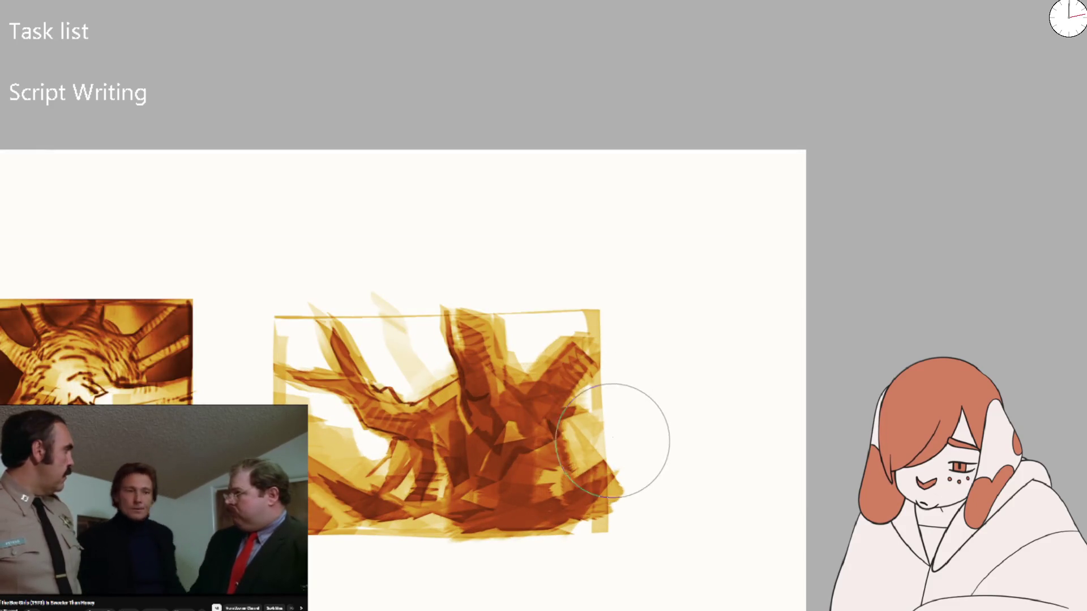
Erase a small patch on the right sketch, then zoom out to see both sketches
{"action": "key", "text": "e"}
{"action": "mouse_move", "coordinate": [573, 411]}
{"action": "left_mouse_down"}
{"action": "mouse_move", "coordinate": [580, 389]}
{"action": "mouse_move", "coordinate": [524, 365]}
{"action": "mouse_move", "coordinate": [587, 308]}
{"action": "mouse_move", "coordinate": [508, 344]}
{"action": "mouse_move", "coordinate": [436, 311]}
{"action": "mouse_move", "coordinate": [461, 381]}
{"action": "left_mouse_up"}
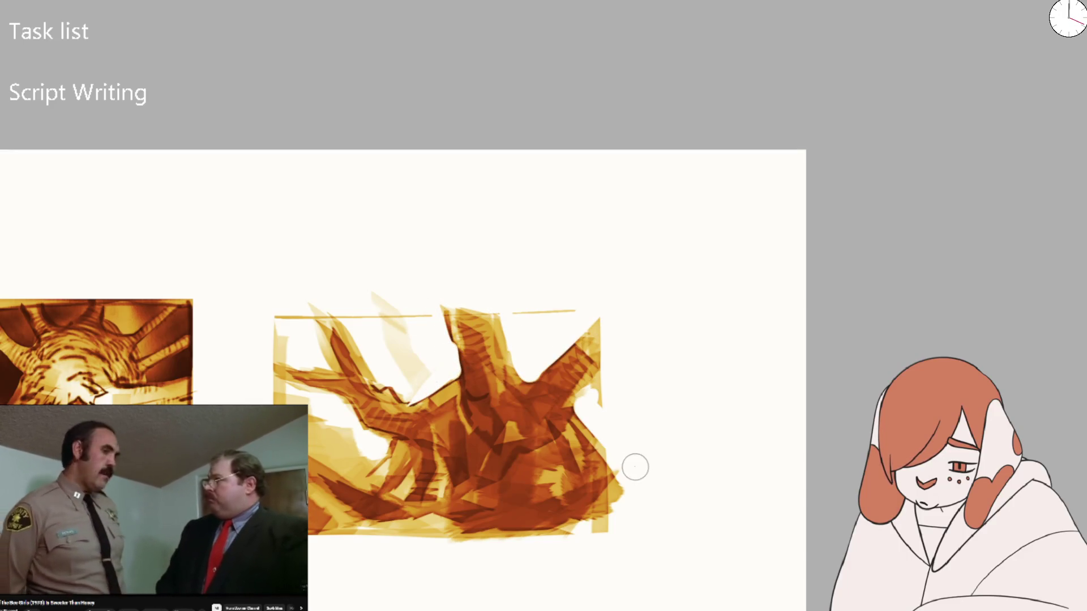
{"action": "key", "text": "e"}
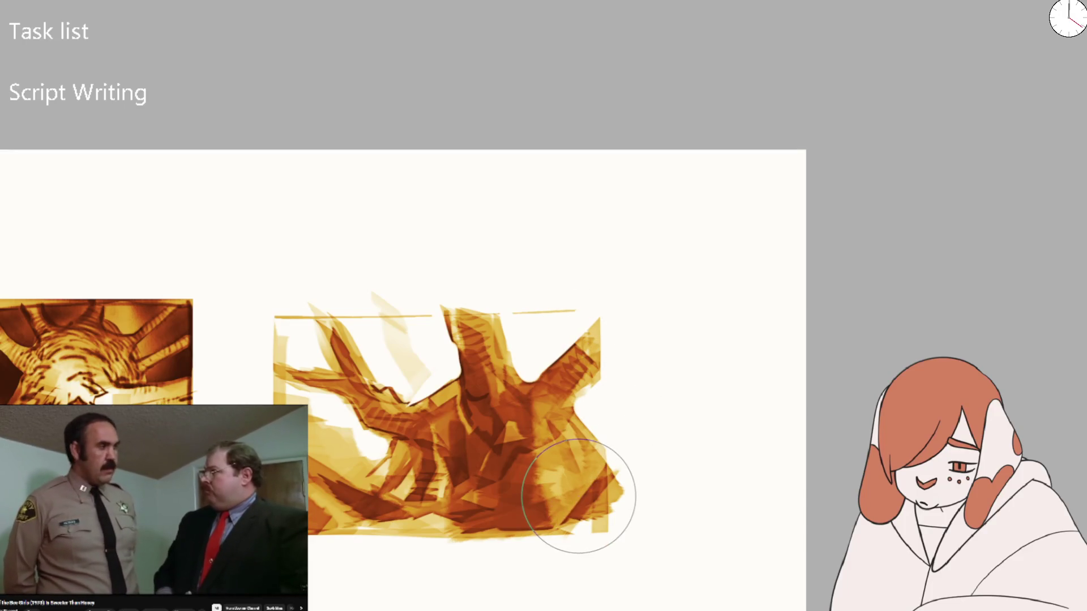
{"action": "key", "text": "e"}
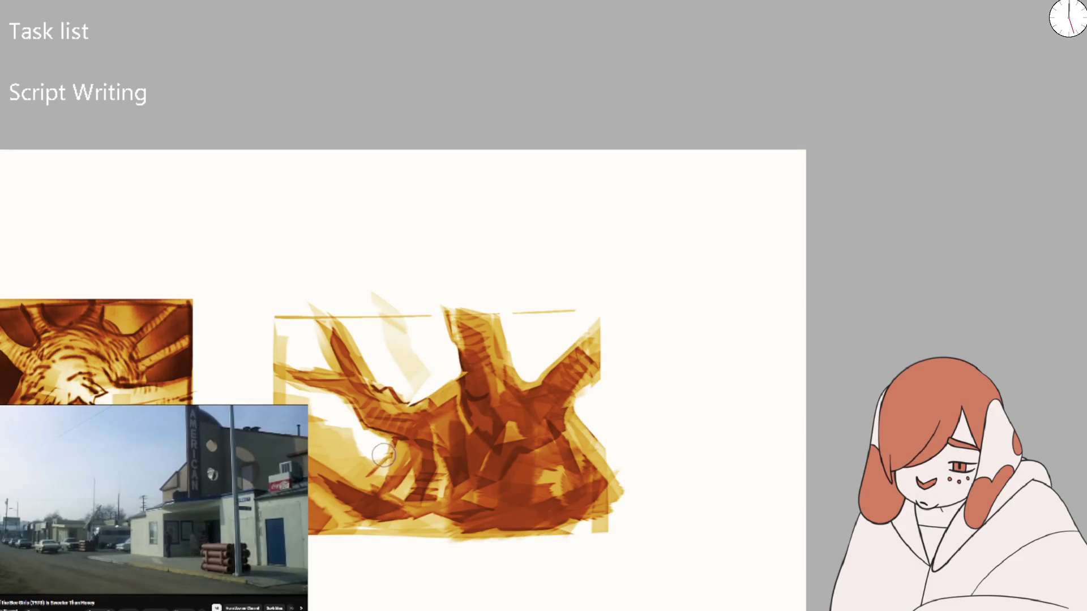
{"action": "key", "text": "ctrl+minus"}
{"action": "key", "text": "ctrl+minus"}
{"action": "key", "text": "ctrl+minus"}
{"action": "scroll", "coordinate": [552, 390], "scroll_direction": "up", "scroll_amount": 3}
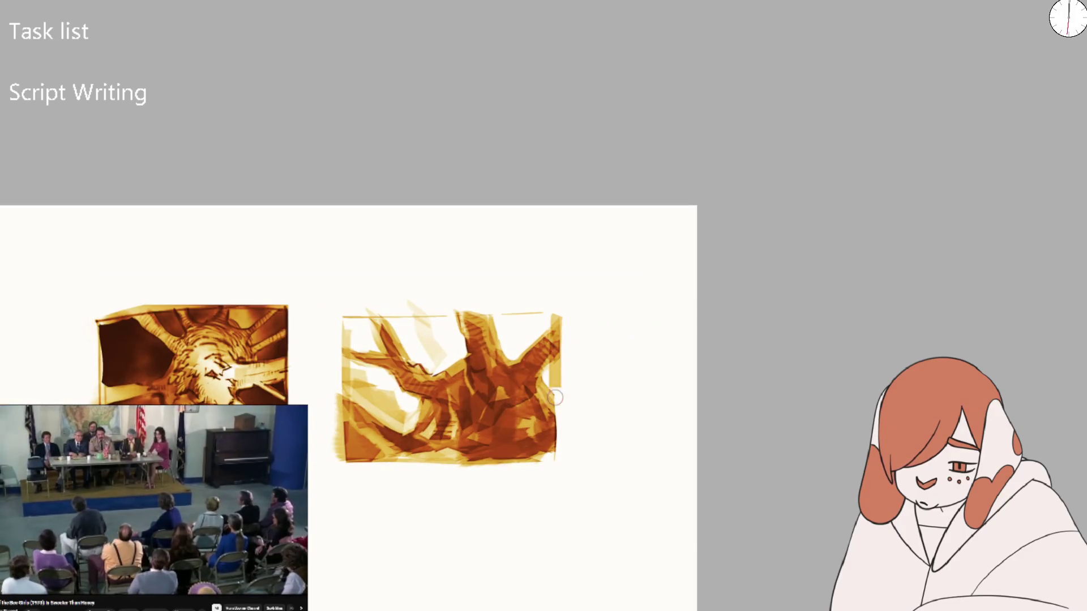
Redraw the right sketch's right, left and top frame edges in brown
{"action": "left_click_drag", "start_coordinate": [555, 397], "coordinate": [551, 449]}
{"action": "left_click_drag", "start_coordinate": [350, 334], "coordinate": [350, 448]}
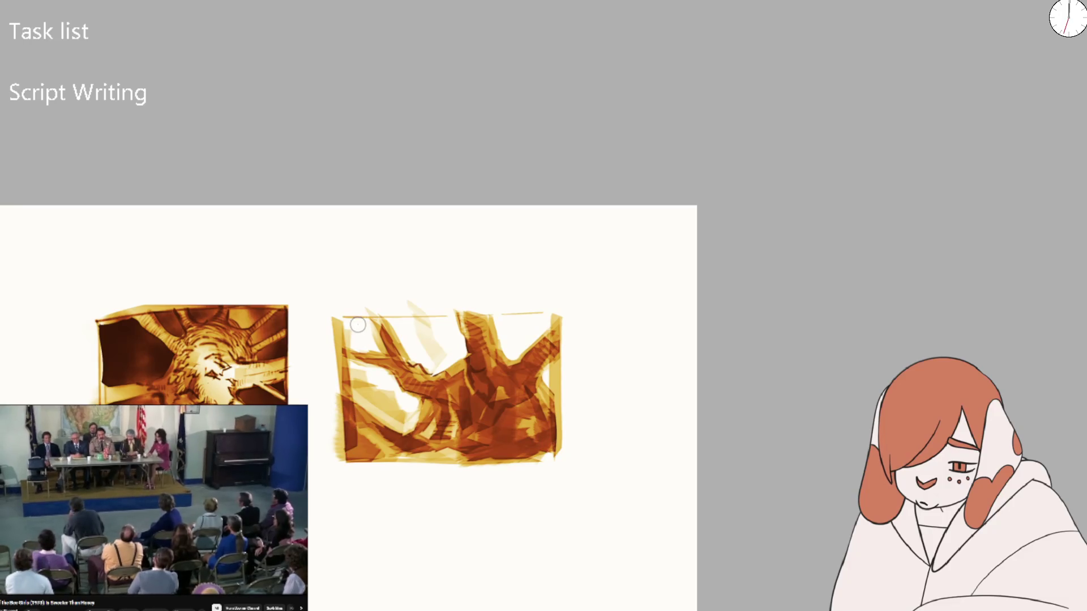
{"action": "left_click_drag", "start_coordinate": [338, 321], "coordinate": [560, 310]}
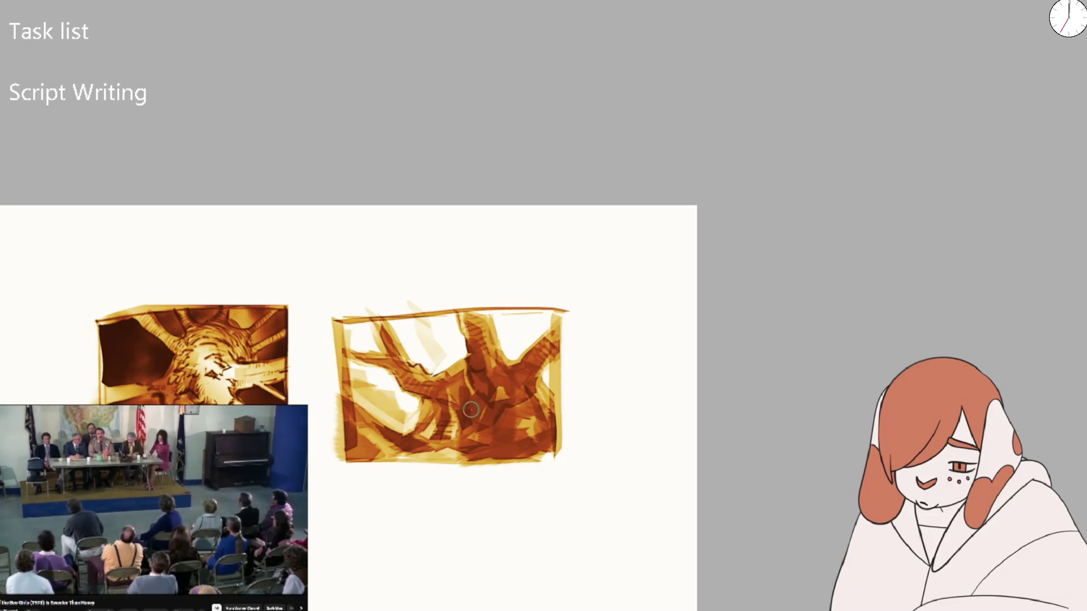
{"action": "scroll", "coordinate": [442, 418], "scroll_direction": "up", "scroll_amount": 3}
Carve two light gaps into the dark lower middle, then repaint them brown
{"action": "left_click_drag", "start_coordinate": [420, 447], "coordinate": [410, 458]}
{"action": "left_click_drag", "start_coordinate": [463, 425], "coordinate": [456, 456]}
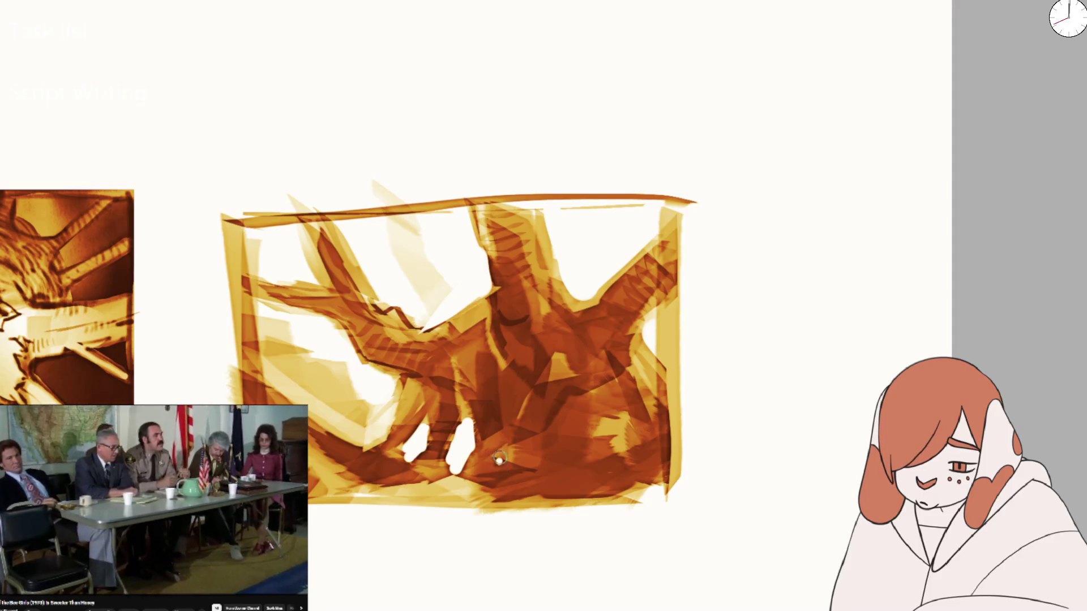
{"action": "mouse_move", "coordinate": [490, 422]}
{"action": "left_mouse_down"}
{"action": "mouse_move", "coordinate": [459, 470]}
{"action": "mouse_move", "coordinate": [442, 433]}
{"action": "mouse_move", "coordinate": [442, 477]}
{"action": "mouse_move", "coordinate": [417, 497]}
{"action": "left_mouse_up"}
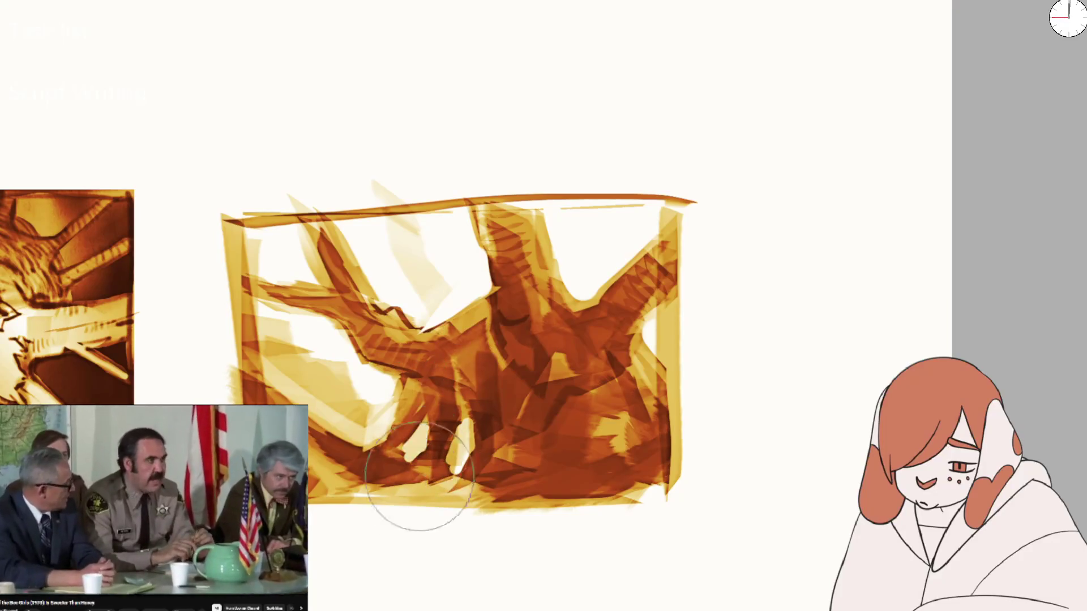
{"action": "scroll", "coordinate": [535, 375], "scroll_direction": "down", "scroll_amount": 3}
{"action": "scroll", "coordinate": [572, 382], "scroll_direction": "up", "scroll_amount": 3}
Paint a light stroke at lower right and shape the rounded blob there
{"action": "mouse_move", "coordinate": [579, 455]}
{"action": "left_mouse_down"}
{"action": "mouse_move", "coordinate": [583, 410]}
{"action": "mouse_move", "coordinate": [595, 453]}
{"action": "mouse_move", "coordinate": [583, 442]}
{"action": "mouse_move", "coordinate": [606, 461]}
{"action": "mouse_move", "coordinate": [585, 462]}
{"action": "mouse_move", "coordinate": [617, 463]}
{"action": "left_mouse_up"}
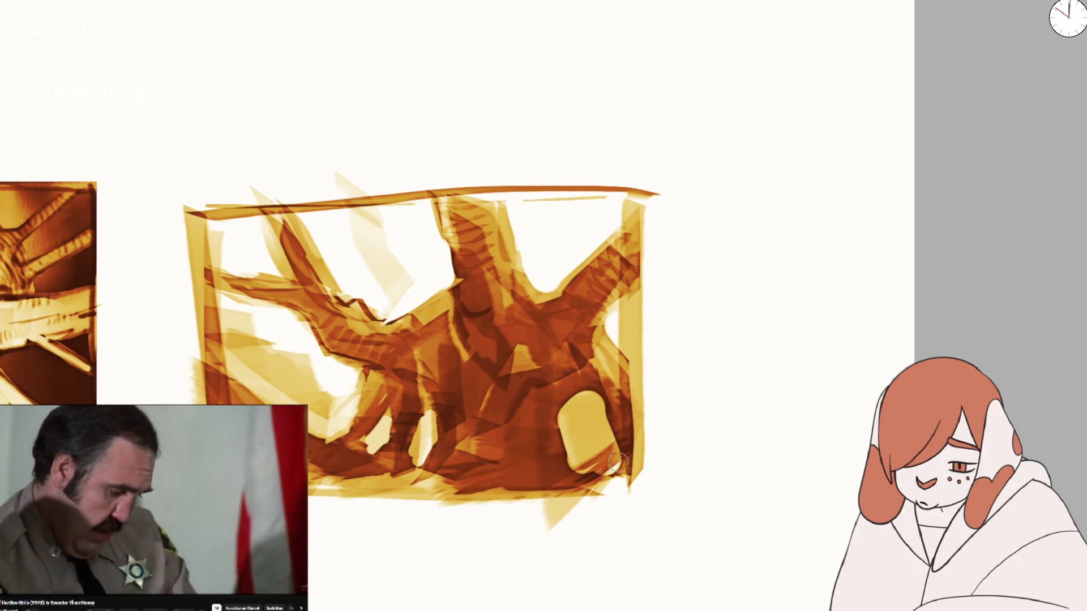
{"action": "mouse_move", "coordinate": [559, 396]}
{"action": "left_mouse_down"}
{"action": "mouse_move", "coordinate": [555, 464]}
{"action": "mouse_move", "coordinate": [578, 396]}
{"action": "mouse_move", "coordinate": [634, 453]}
{"action": "mouse_move", "coordinate": [620, 481]}
{"action": "left_mouse_up"}
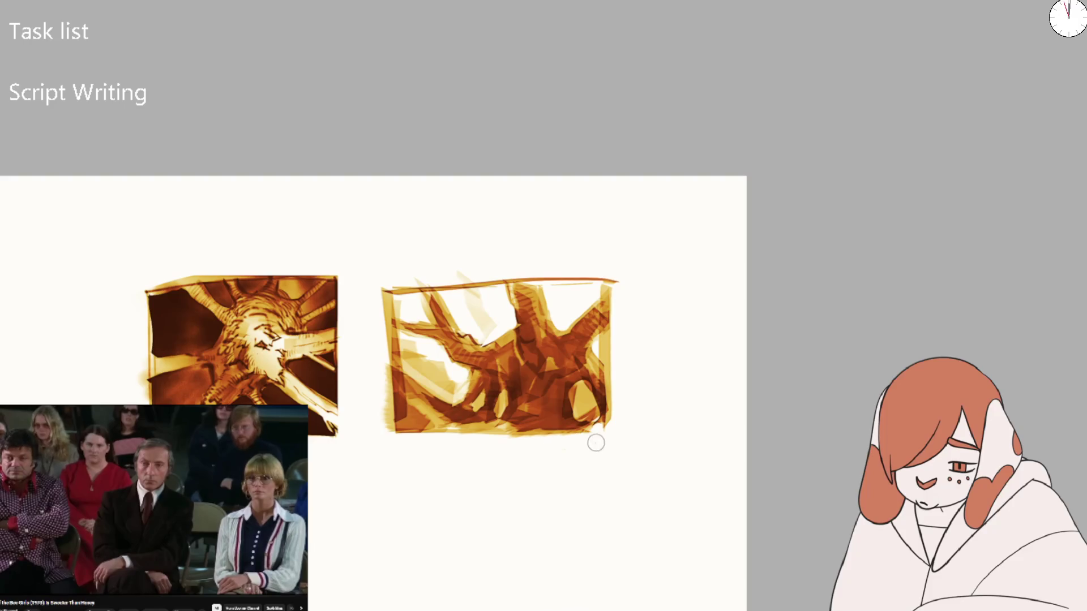
{"action": "key", "text": "bracketright"}
{"action": "key", "text": "bracketright"}
{"action": "key", "text": "bracketright"}
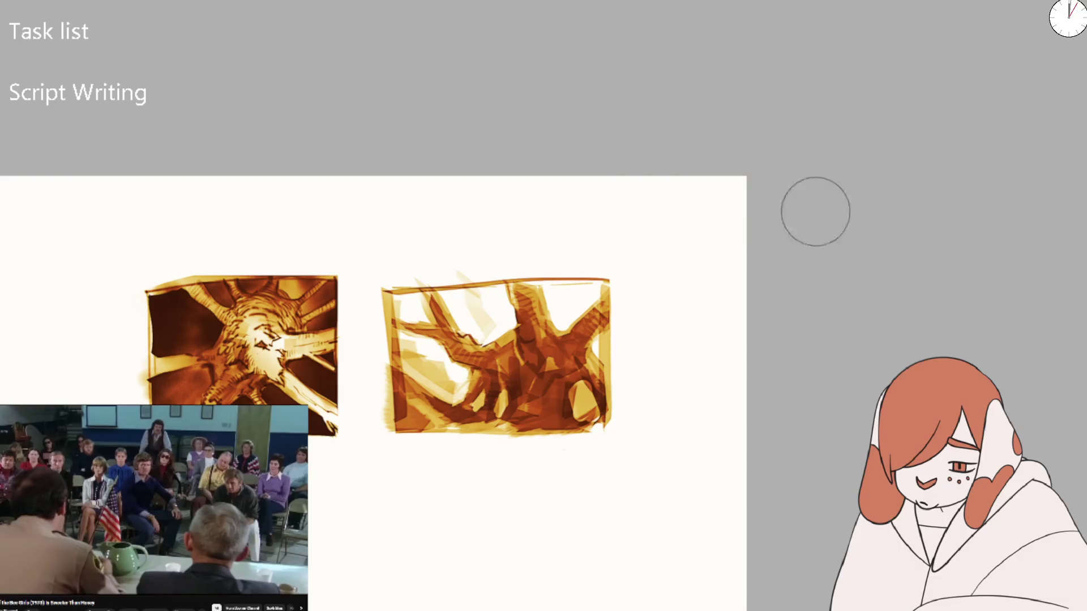
Try out several curved strokes below the panels, undoing them, then lay down the first orange curves
{"action": "mouse_move", "coordinate": [606, 400]}
{"action": "left_mouse_down"}
{"action": "mouse_move", "coordinate": [478, 594]}
{"action": "mouse_move", "coordinate": [606, 444]}
{"action": "left_mouse_up"}
{"action": "key", "text": "ctrl+z"}
{"action": "scroll", "coordinate": [502, 486], "scroll_direction": "up", "scroll_amount": 5}
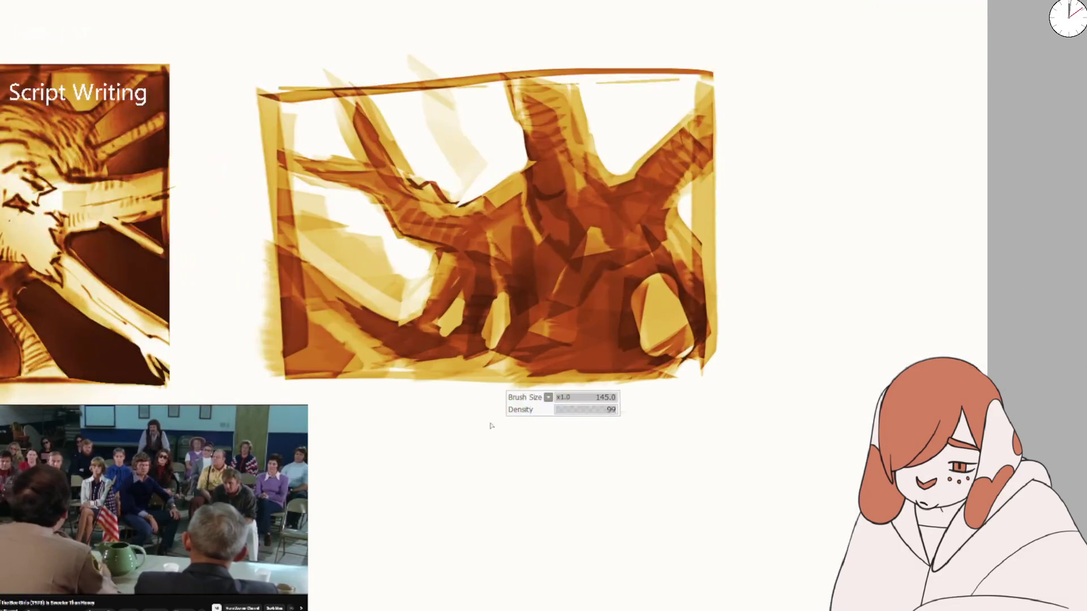
{"action": "left_click_drag", "start_coordinate": [442, 441], "coordinate": [363, 569]}
{"action": "key", "text": "ctrl+z"}
{"action": "left_click_drag", "start_coordinate": [380, 477], "coordinate": [367, 573]}
{"action": "key", "text": "ctrl+z"}
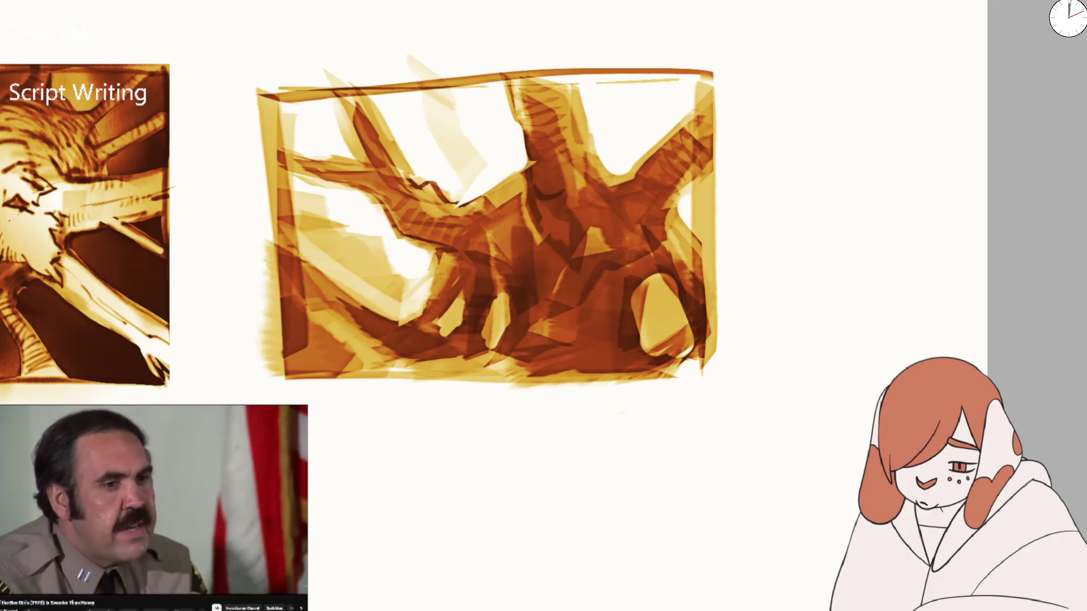
{"action": "mouse_move", "coordinate": [427, 502]}
{"action": "left_mouse_down"}
{"action": "mouse_move", "coordinate": [381, 521]}
{"action": "mouse_move", "coordinate": [476, 429]}
{"action": "mouse_move", "coordinate": [470, 439]}
{"action": "left_mouse_up"}
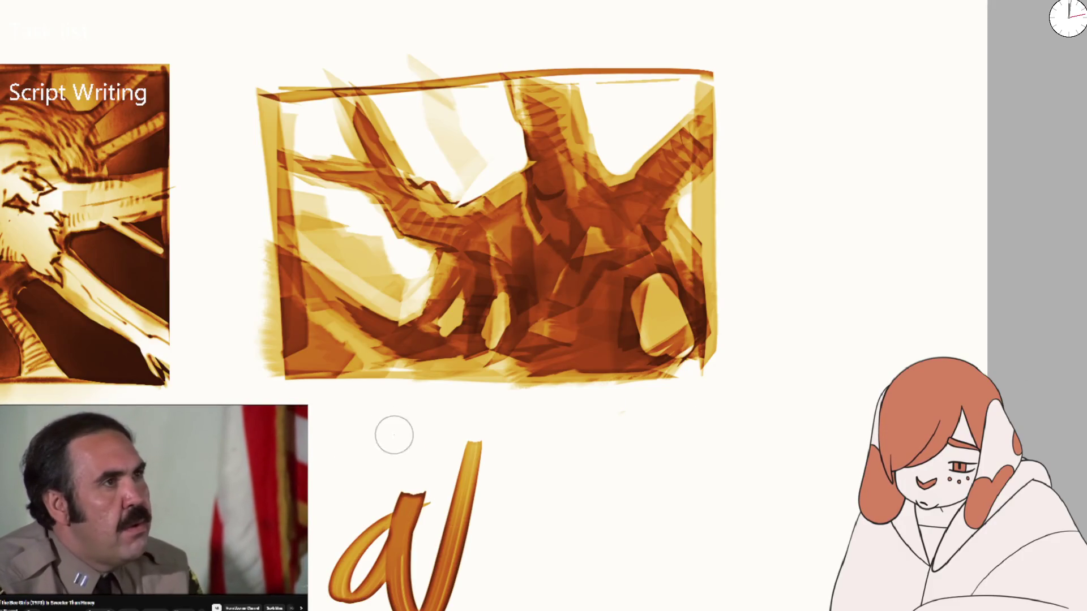
{"action": "key", "text": "ctrl+z"}
{"action": "left_click_drag", "start_coordinate": [398, 459], "coordinate": [394, 456]}
{"action": "key", "text": "ctrl+z"}
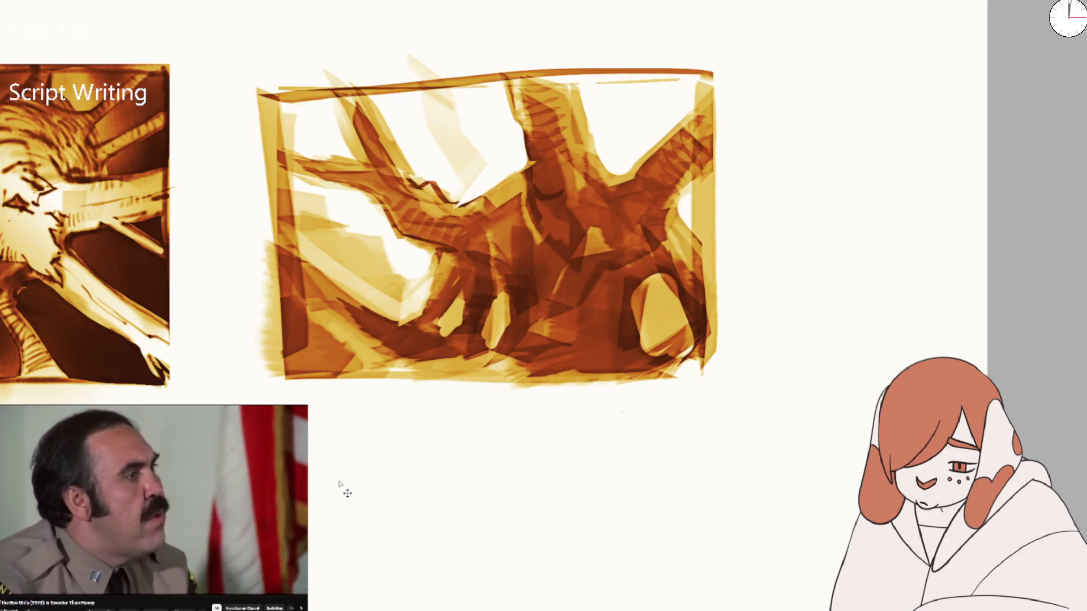
{"action": "left_click_drag", "start_coordinate": [315, 502], "coordinate": [374, 480]}
{"action": "mouse_move", "coordinate": [333, 518]}
{"action": "left_mouse_down"}
{"action": "mouse_move", "coordinate": [333, 528]}
{"action": "mouse_move", "coordinate": [381, 509]}
{"action": "mouse_move", "coordinate": [392, 478]}
{"action": "mouse_move", "coordinate": [406, 483]}
{"action": "mouse_move", "coordinate": [405, 572]}
{"action": "mouse_move", "coordinate": [365, 581]}
{"action": "mouse_move", "coordinate": [348, 566]}
{"action": "mouse_move", "coordinate": [354, 609]}
{"action": "mouse_move", "coordinate": [379, 589]}
{"action": "mouse_move", "coordinate": [373, 606]}
{"action": "left_mouse_up"}
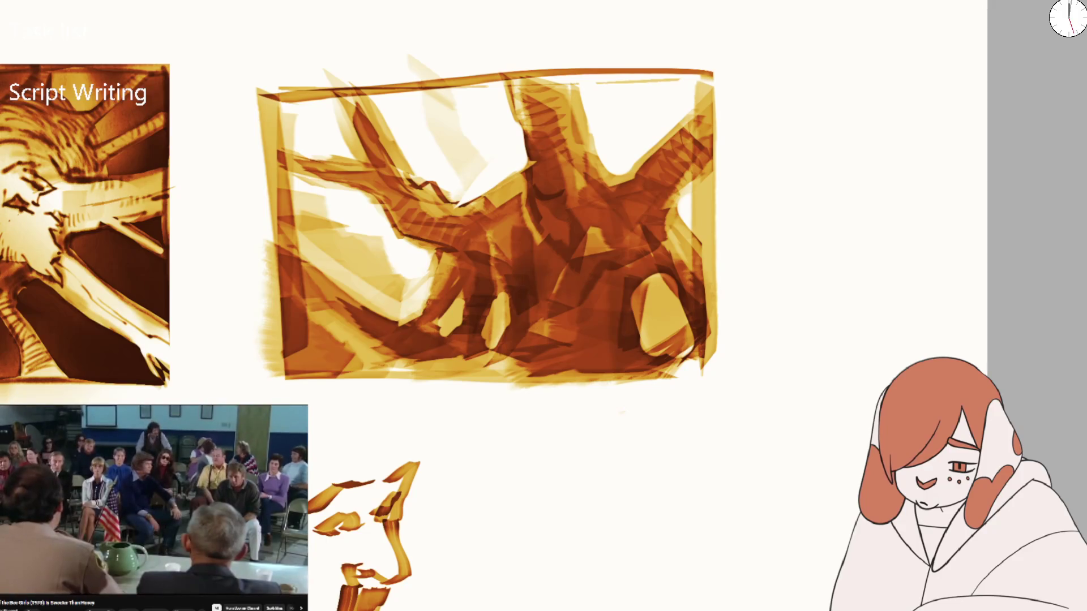
Sketch the profile's head curve, forehead-nose line, and the eye, brow and chin marks
{"action": "mouse_move", "coordinate": [249, 403]}
{"action": "left_mouse_down"}
{"action": "mouse_move", "coordinate": [339, 385]}
{"action": "mouse_move", "coordinate": [418, 470]}
{"action": "left_mouse_up"}
{"action": "left_click_drag", "start_coordinate": [356, 390], "coordinate": [408, 431]}
{"action": "left_click_drag", "start_coordinate": [250, 403], "coordinate": [312, 395]}
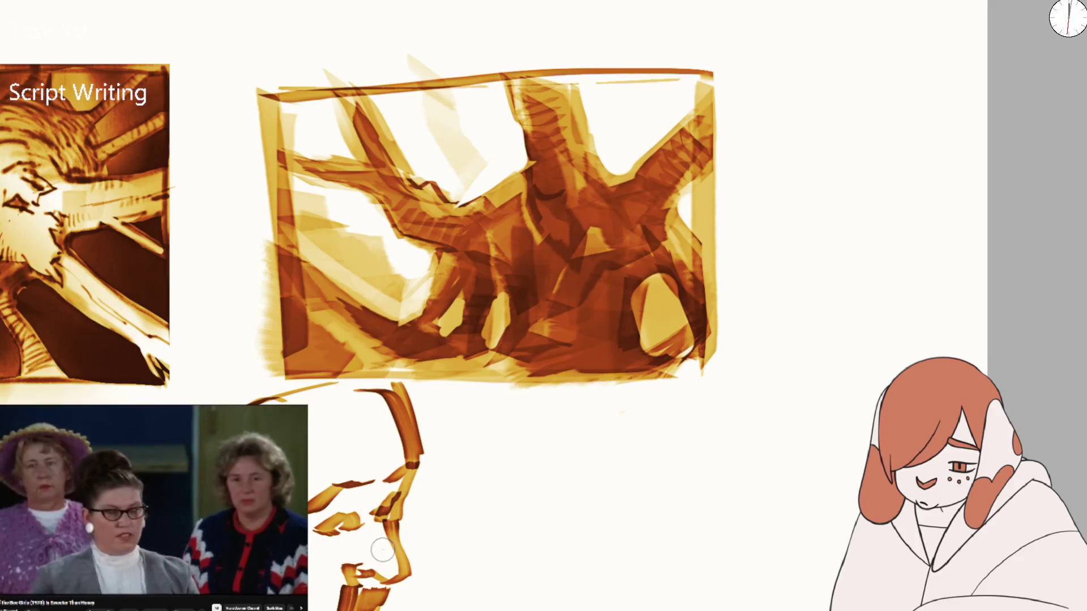
{"action": "left_click_drag", "start_coordinate": [342, 518], "coordinate": [365, 519]}
{"action": "left_click_drag", "start_coordinate": [409, 589], "coordinate": [393, 605]}
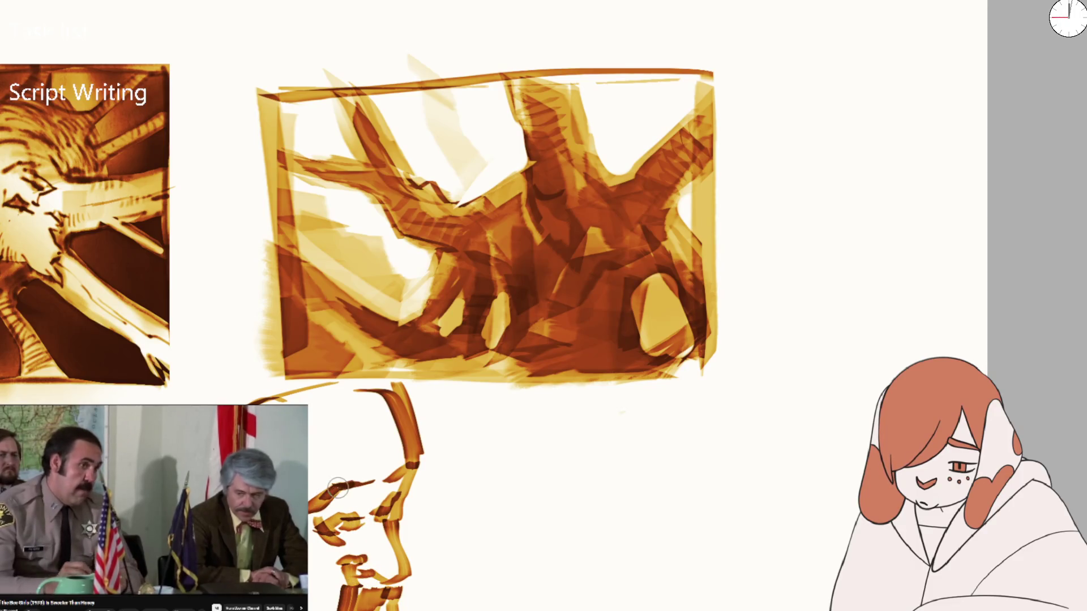
{"action": "mouse_move", "coordinate": [355, 481]}
{"action": "left_mouse_down"}
{"action": "mouse_move", "coordinate": [388, 481]}
{"action": "mouse_move", "coordinate": [408, 513]}
{"action": "mouse_move", "coordinate": [438, 504]}
{"action": "left_mouse_up"}
Lightly erase the face sketch with broad strokes so it fades
{"action": "scroll", "coordinate": [438, 505], "scroll_direction": "down", "scroll_amount": 3}
{"action": "scroll", "coordinate": [438, 504], "scroll_direction": "up", "scroll_amount": 5}
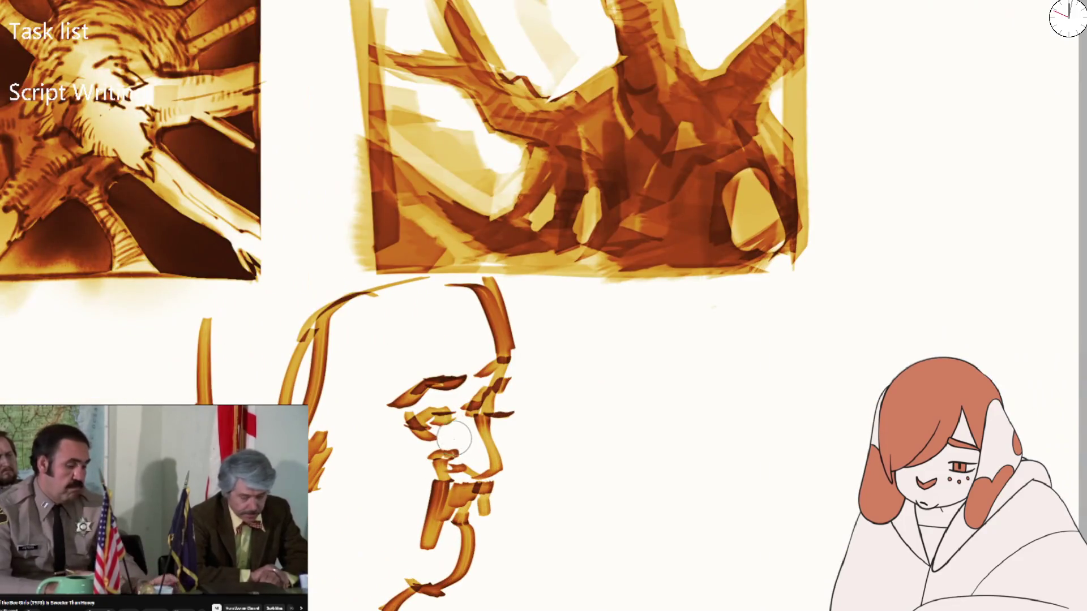
{"action": "mouse_move", "coordinate": [453, 321]}
{"action": "left_mouse_down"}
{"action": "mouse_move", "coordinate": [469, 327]}
{"action": "mouse_move", "coordinate": [461, 315]}
{"action": "mouse_move", "coordinate": [432, 546]}
{"action": "mouse_move", "coordinate": [490, 295]}
{"action": "mouse_move", "coordinate": [351, 449]}
{"action": "mouse_move", "coordinate": [306, 396]}
{"action": "mouse_move", "coordinate": [521, 266]}
{"action": "left_mouse_up"}
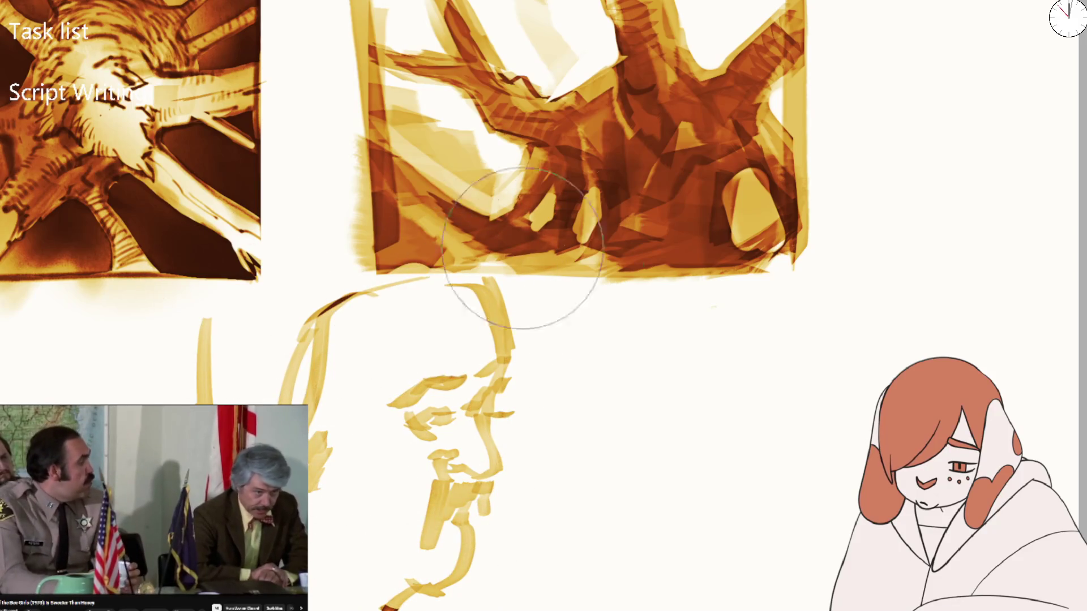
{"action": "left_click_drag", "start_coordinate": [425, 524], "coordinate": [548, 306]}
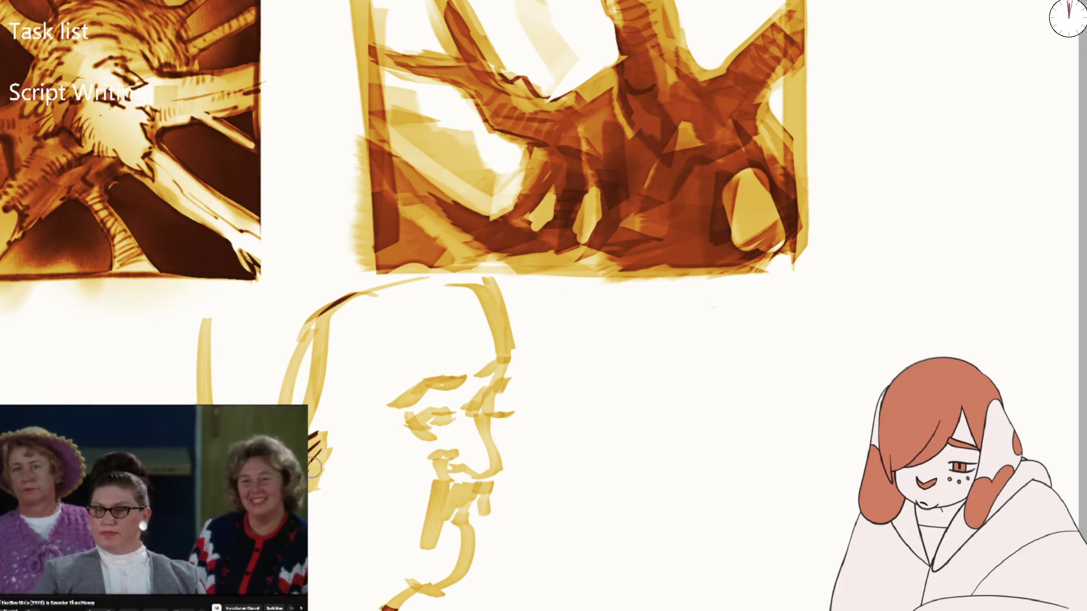
Ink the eye line, brow, cheek hatching and right side of the beard in dark brown
{"action": "left_click_drag", "start_coordinate": [421, 419], "coordinate": [447, 417]}
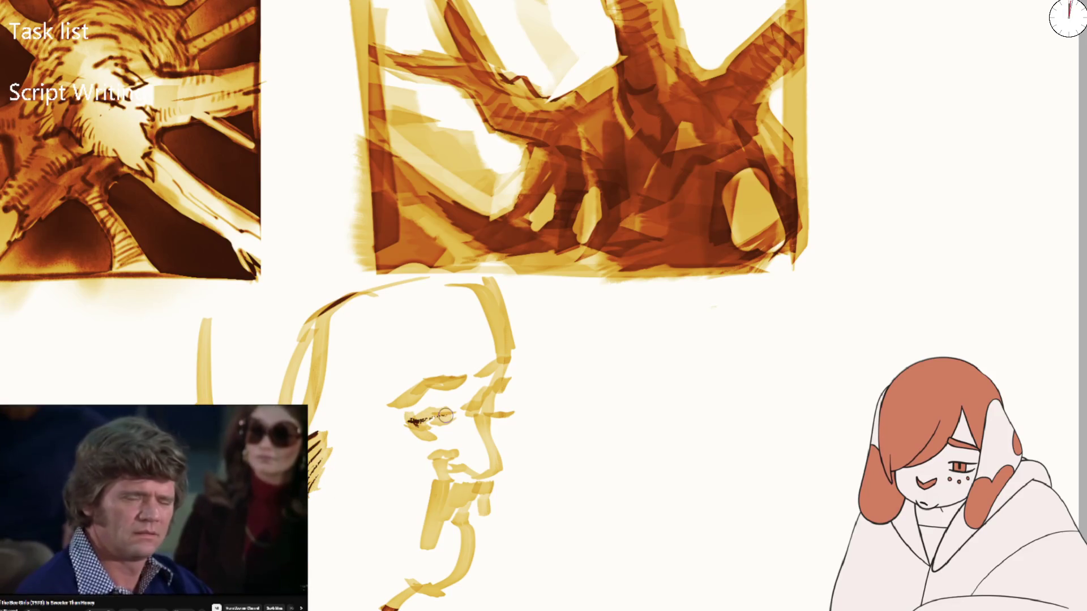
{"action": "mouse_move", "coordinate": [456, 376]}
{"action": "left_mouse_down"}
{"action": "mouse_move", "coordinate": [418, 385]}
{"action": "mouse_move", "coordinate": [461, 378]}
{"action": "mouse_move", "coordinate": [481, 396]}
{"action": "left_mouse_up"}
{"action": "left_click_drag", "start_coordinate": [509, 361], "coordinate": [482, 403]}
{"action": "mouse_move", "coordinate": [402, 421]}
{"action": "left_mouse_down"}
{"action": "mouse_move", "coordinate": [488, 445]}
{"action": "mouse_move", "coordinate": [496, 474]}
{"action": "left_mouse_up"}
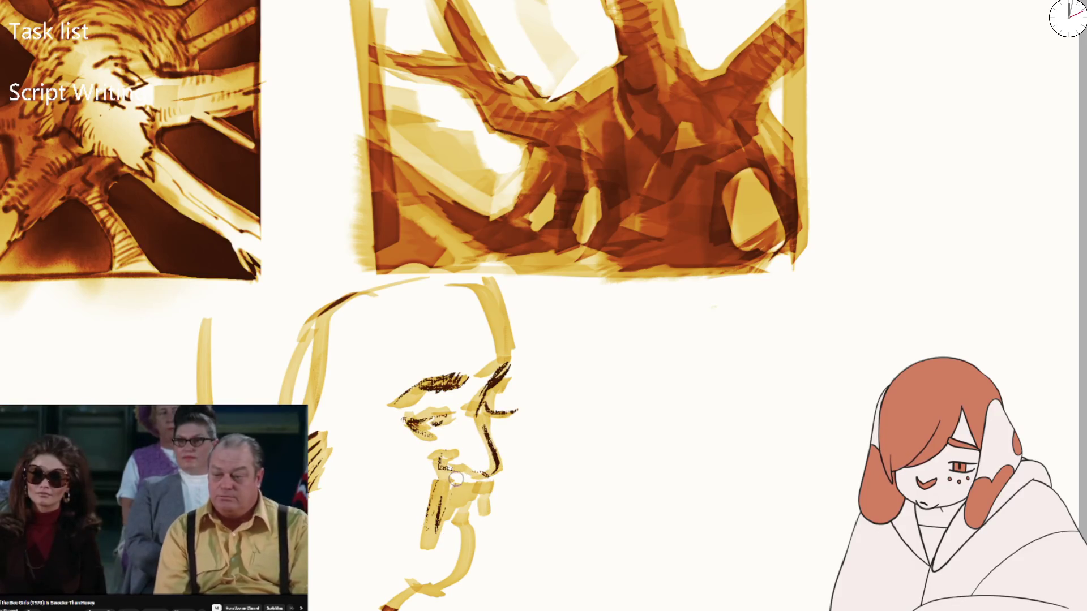
{"action": "left_click_drag", "start_coordinate": [485, 482], "coordinate": [471, 519]}
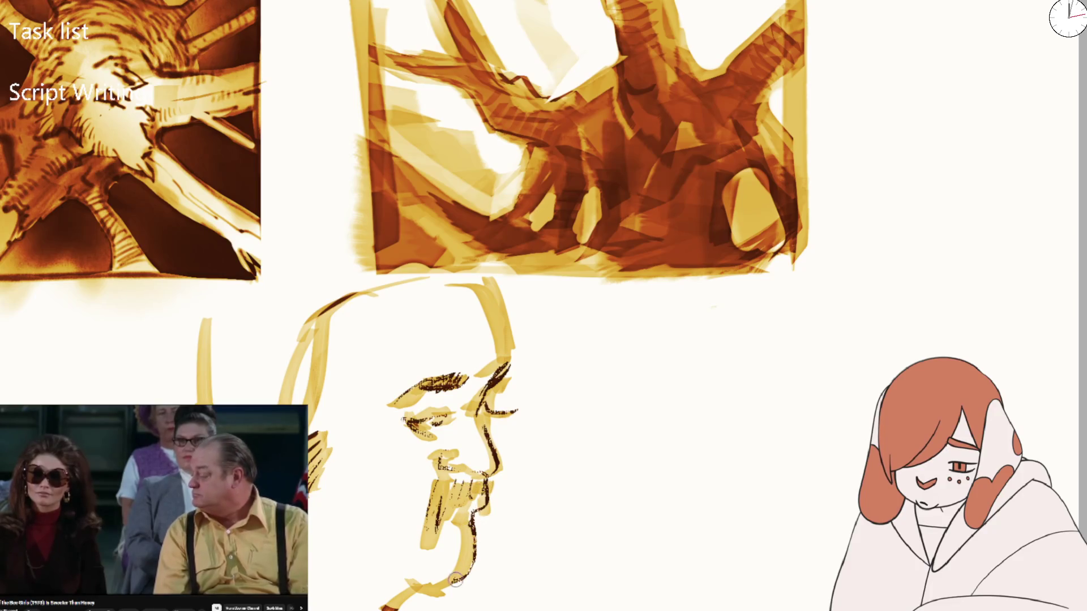
Trace the head outline in dark brown and add faint hatching behind the face
{"action": "left_click_drag", "start_coordinate": [494, 415], "coordinate": [480, 289]}
{"action": "left_click_drag", "start_coordinate": [345, 315], "coordinate": [314, 410]}
{"action": "left_click_drag", "start_coordinate": [205, 318], "coordinate": [204, 403]}
{"action": "left_click_drag", "start_coordinate": [187, 331], "coordinate": [187, 405]}
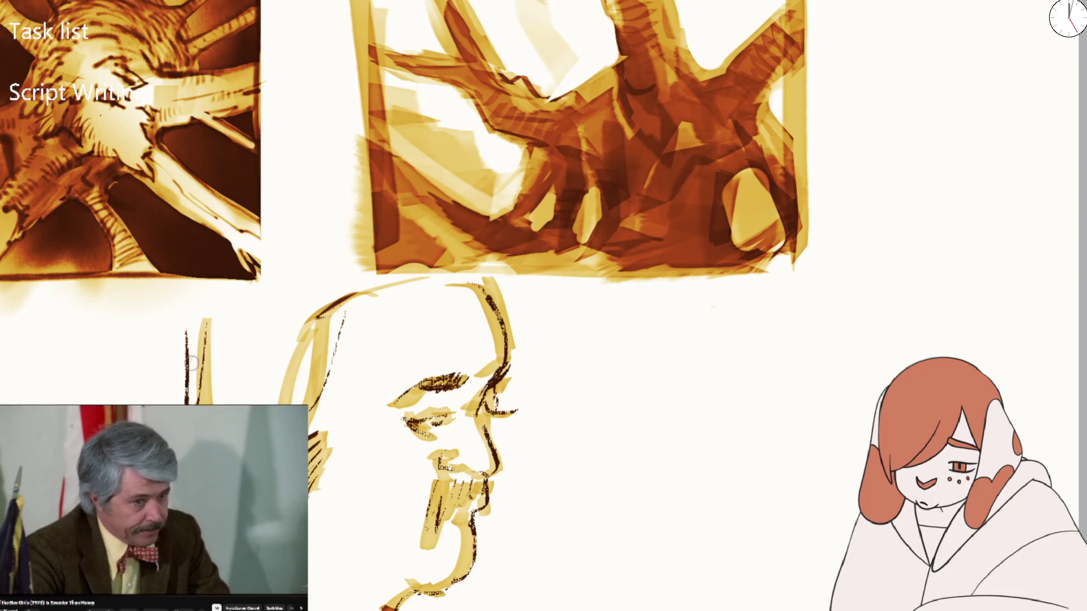
{"action": "mouse_move", "coordinate": [256, 348]}
{"action": "left_mouse_down"}
{"action": "mouse_move", "coordinate": [238, 375]}
{"action": "mouse_move", "coordinate": [246, 406]}
{"action": "mouse_move", "coordinate": [220, 405]}
{"action": "left_mouse_up"}
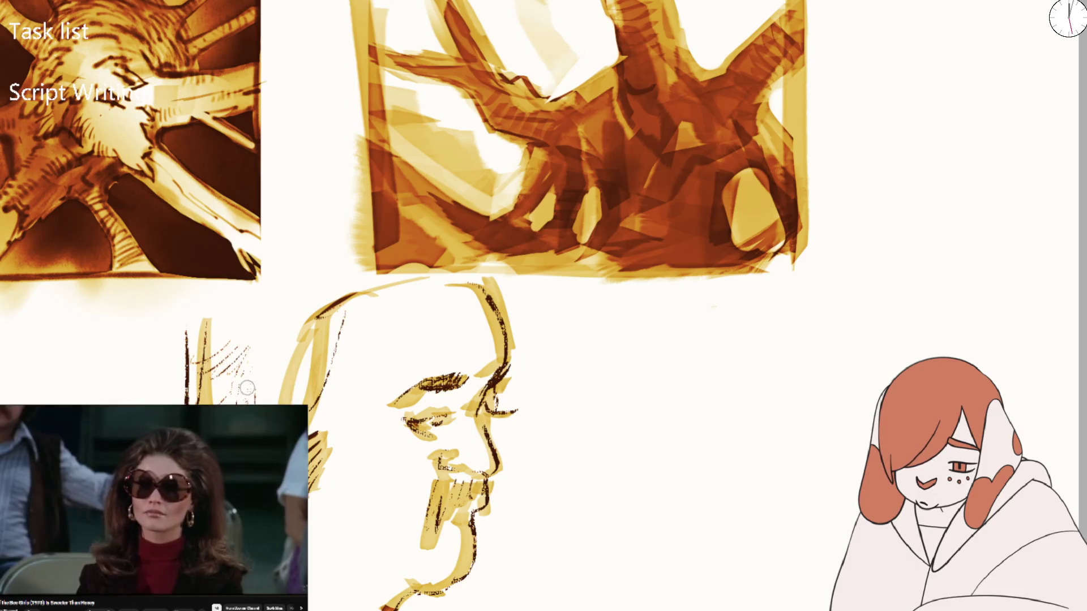
{"action": "left_click_drag", "start_coordinate": [283, 336], "coordinate": [276, 396]}
{"action": "left_click_drag", "start_coordinate": [357, 286], "coordinate": [329, 337]}
{"action": "left_click_drag", "start_coordinate": [498, 291], "coordinate": [513, 385]}
{"action": "scroll", "coordinate": [546, 349], "scroll_direction": "down", "scroll_amount": 3}
{"action": "scroll", "coordinate": [546, 348], "scroll_direction": "down", "scroll_amount": 3}
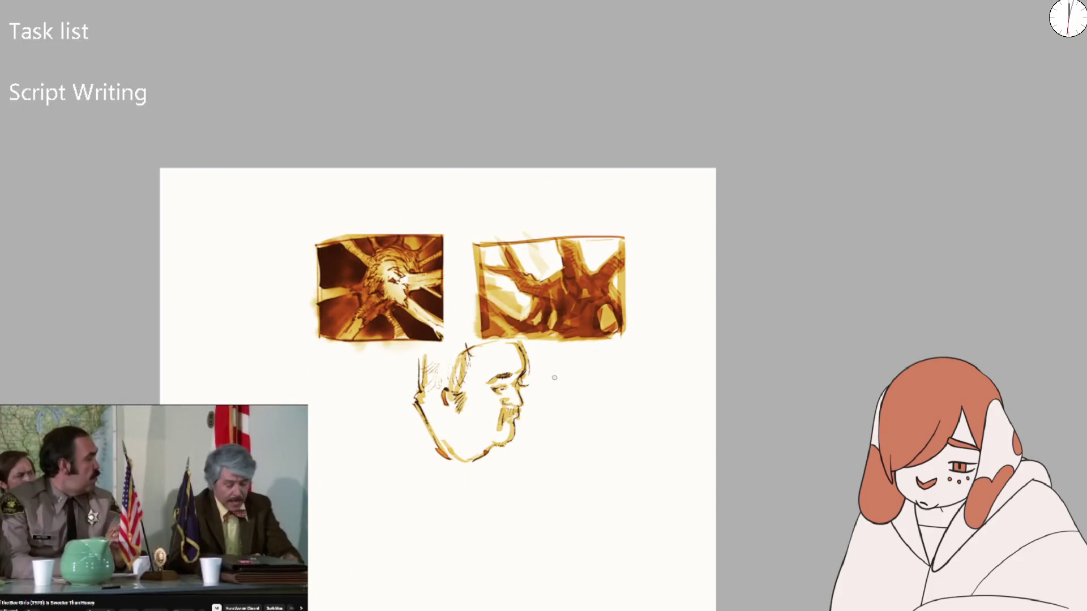
Redraw the eye as a dark squint, with small marks around it
{"action": "scroll", "coordinate": [521, 409], "scroll_direction": "up", "scroll_amount": 5}
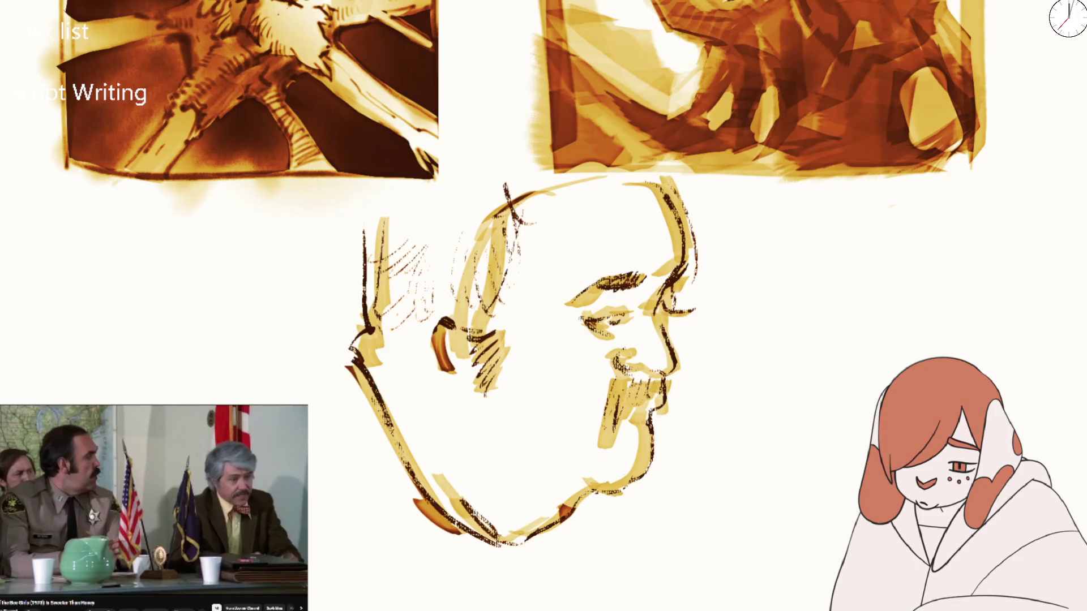
{"action": "left_click_drag", "start_coordinate": [554, 498], "coordinate": [728, 291]}
{"action": "key", "text": "ctrl+z"}
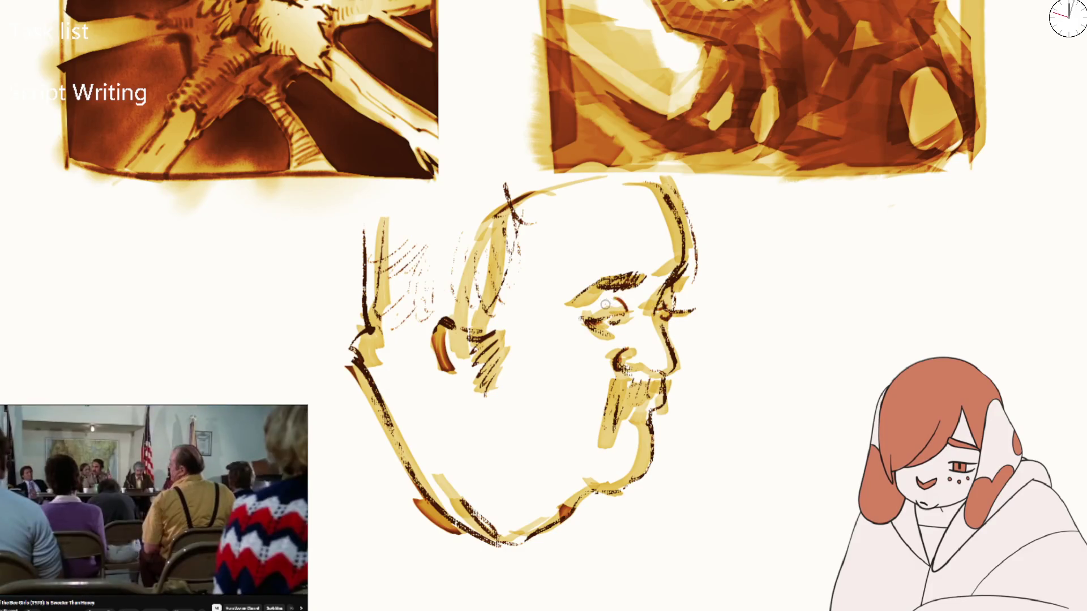
{"action": "left_click_drag", "start_coordinate": [601, 306], "coordinate": [633, 295]}
{"action": "left_click_drag", "start_coordinate": [618, 293], "coordinate": [628, 309]}
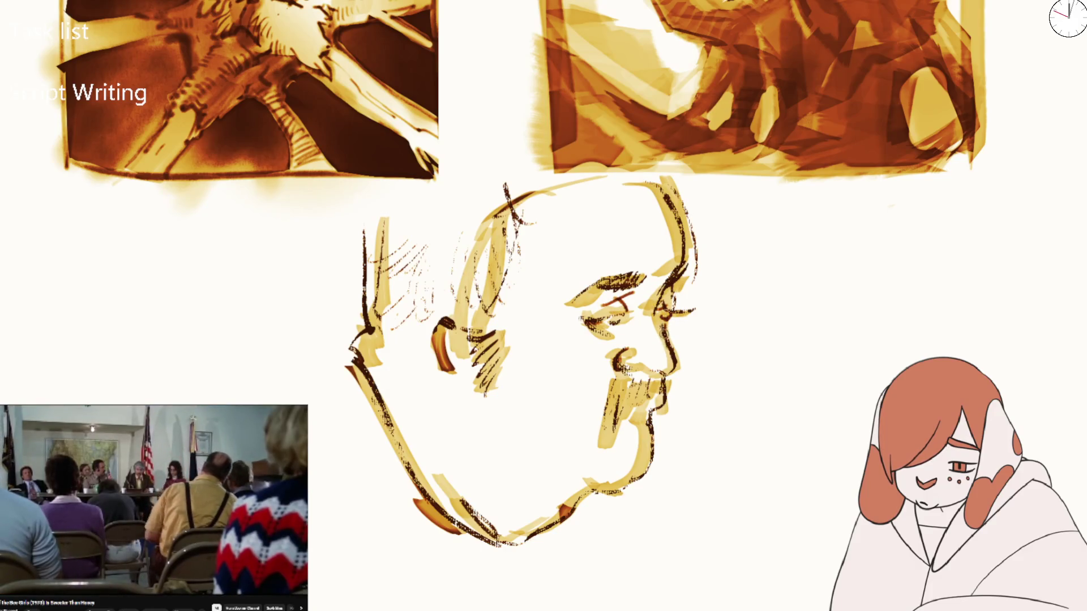
{"action": "scroll", "coordinate": [678, 365], "scroll_direction": "down", "scroll_amount": 5}
{"action": "scroll", "coordinate": [678, 365], "scroll_direction": "up", "scroll_amount": 4}
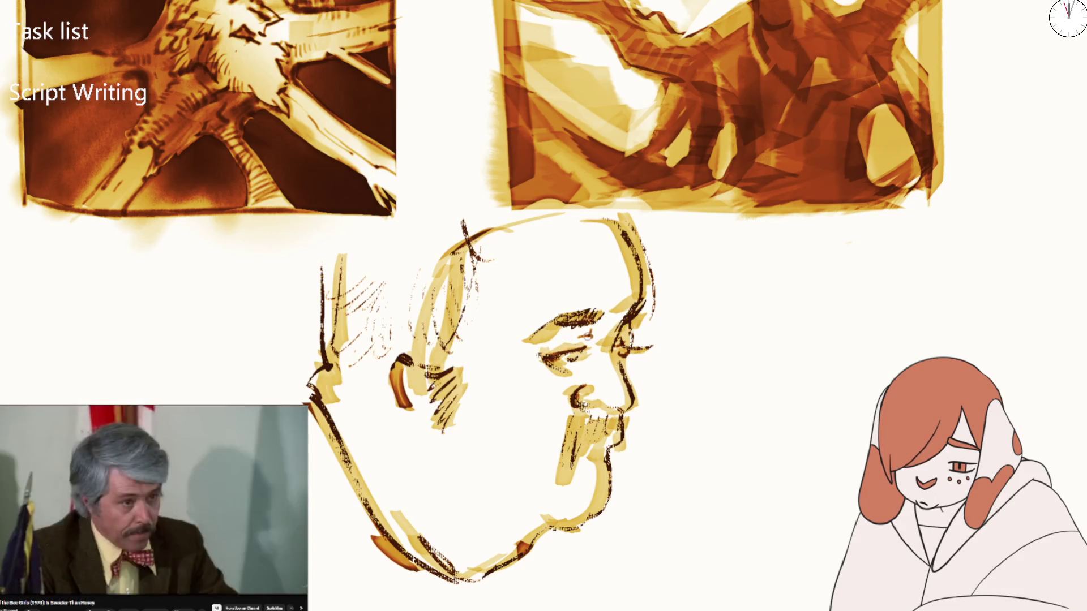
{"action": "left_click_drag", "start_coordinate": [633, 326], "coordinate": [618, 340]}
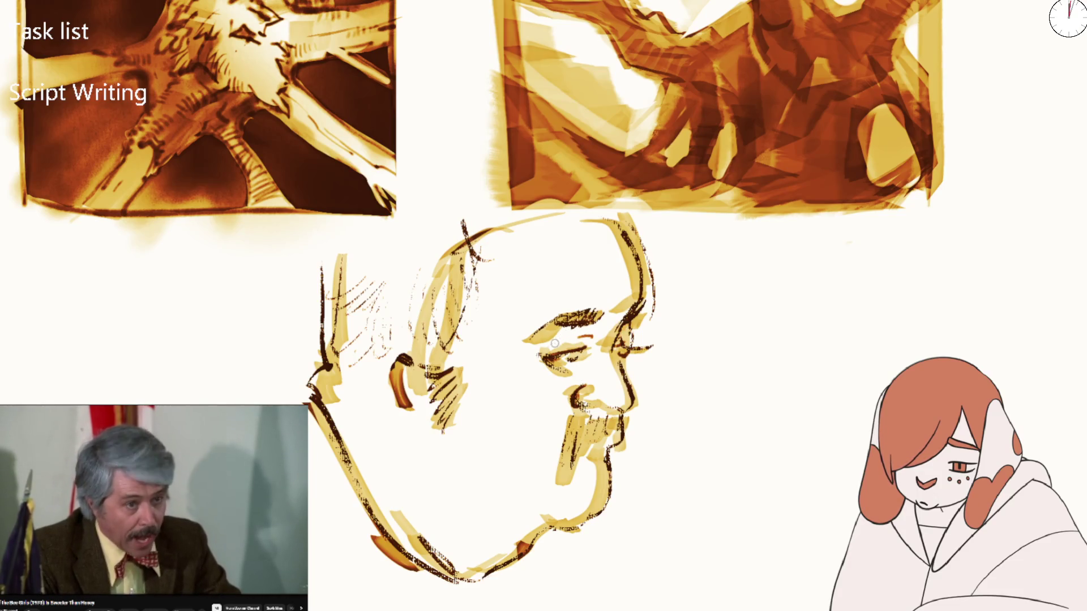
{"action": "mouse_move", "coordinate": [552, 355]}
{"action": "left_mouse_down"}
{"action": "mouse_move", "coordinate": [585, 344]}
{"action": "mouse_move", "coordinate": [588, 356]}
{"action": "left_mouse_up"}
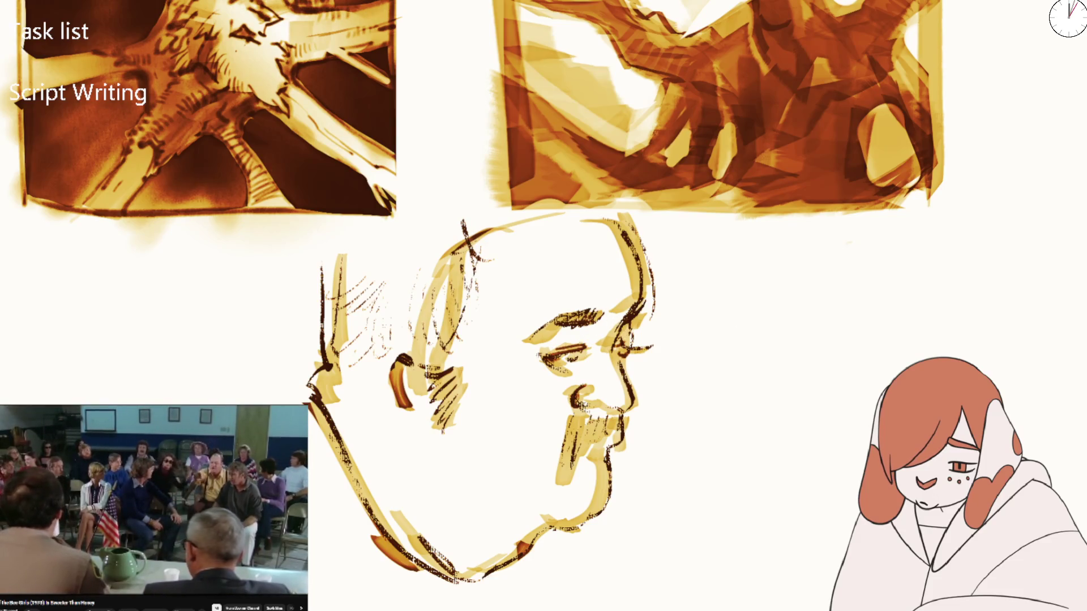
{"action": "key", "text": "ctrl+z"}
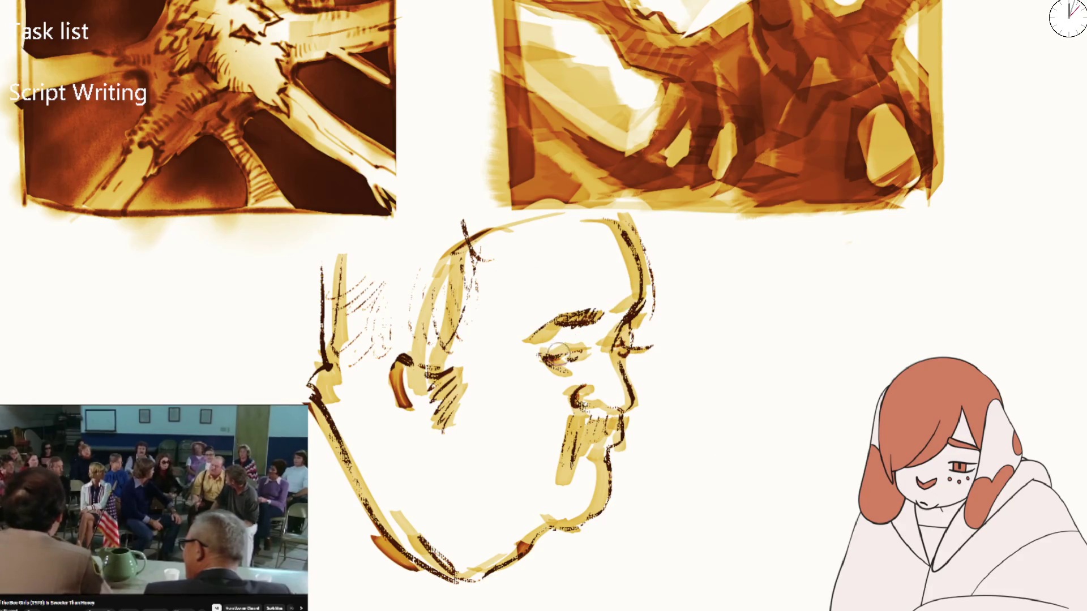
{"action": "left_click_drag", "start_coordinate": [542, 357], "coordinate": [587, 345]}
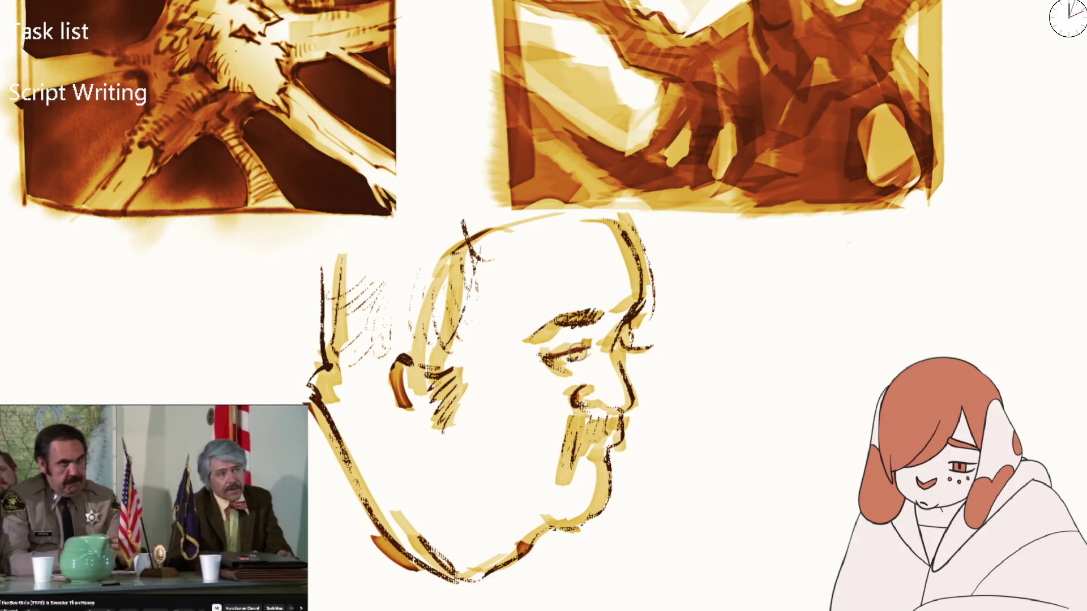
Add the cheek-jaw line and lay pale yellow tone over the nose, brow and chin
{"action": "left_click", "coordinate": [621, 354]}
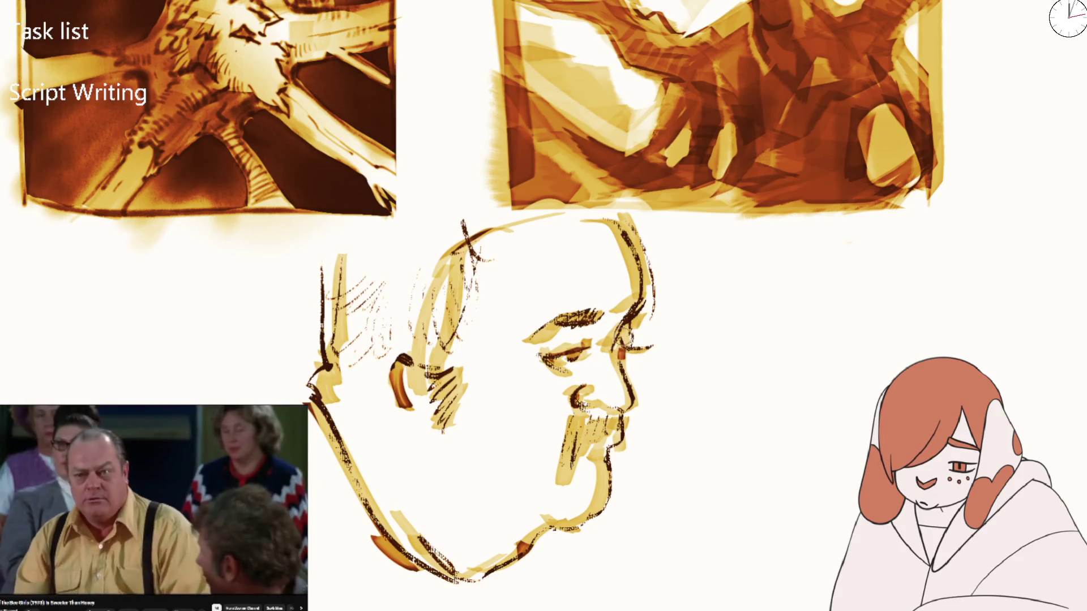
{"action": "left_click_drag", "start_coordinate": [619, 355], "coordinate": [637, 411]}
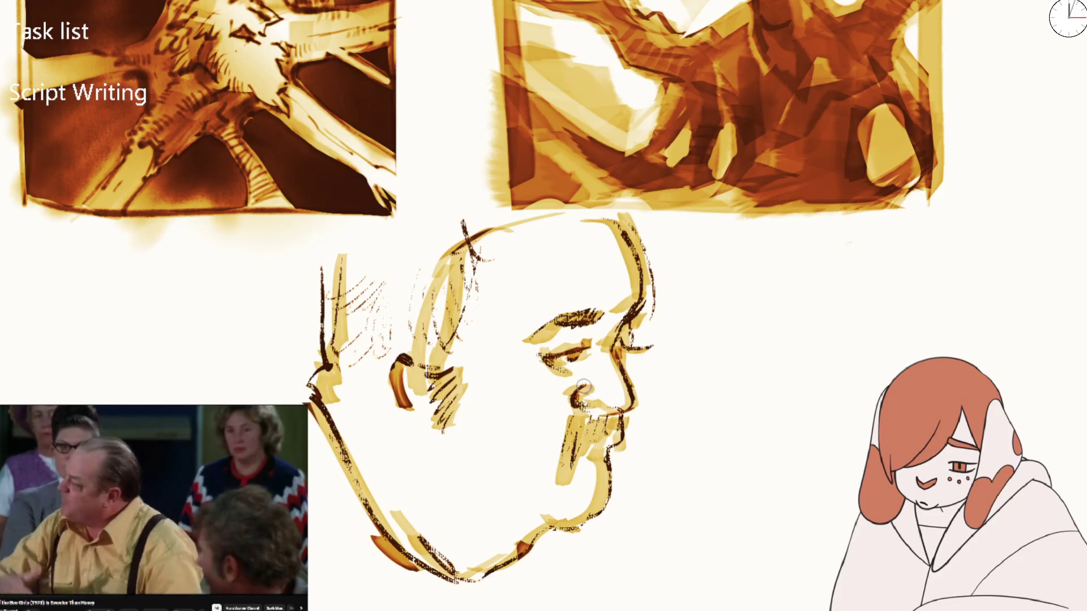
{"action": "left_click_drag", "start_coordinate": [584, 387], "coordinate": [598, 391]}
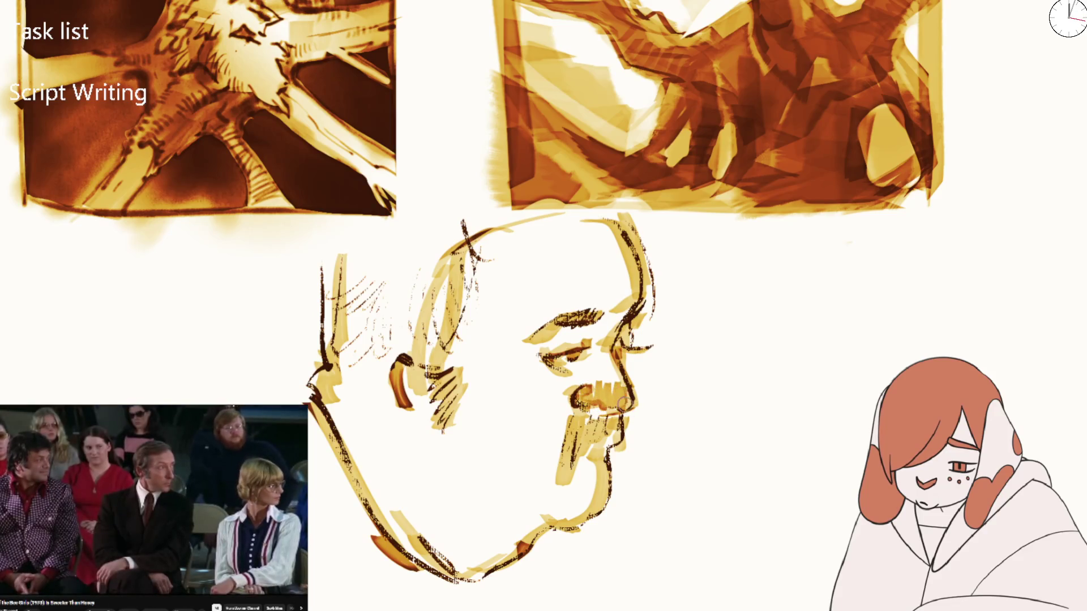
{"action": "key", "text": "ctrl+z"}
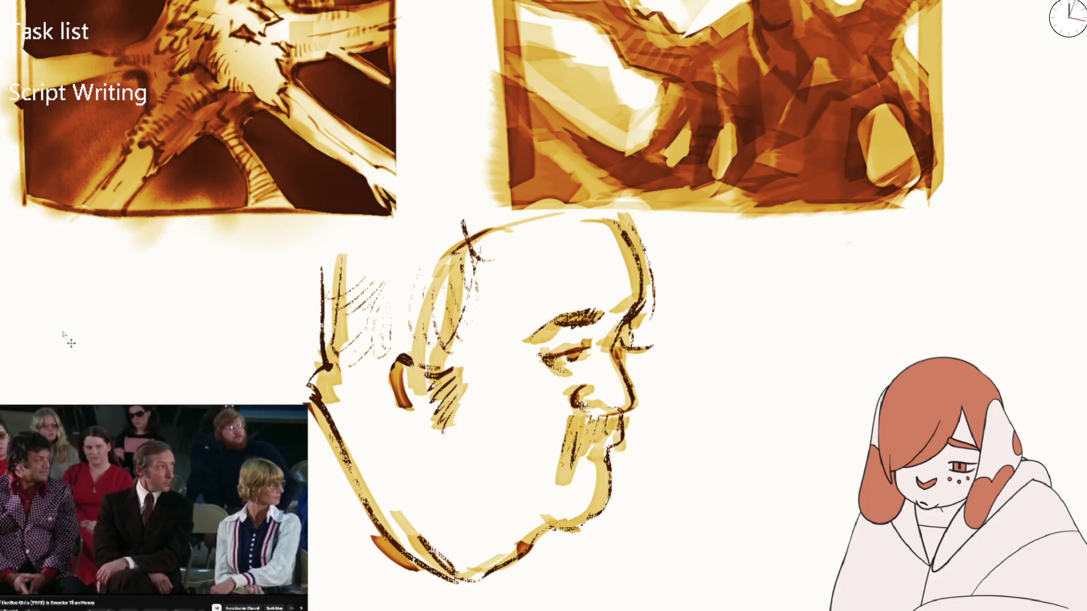
{"action": "left_click_drag", "start_coordinate": [589, 391], "coordinate": [605, 380]}
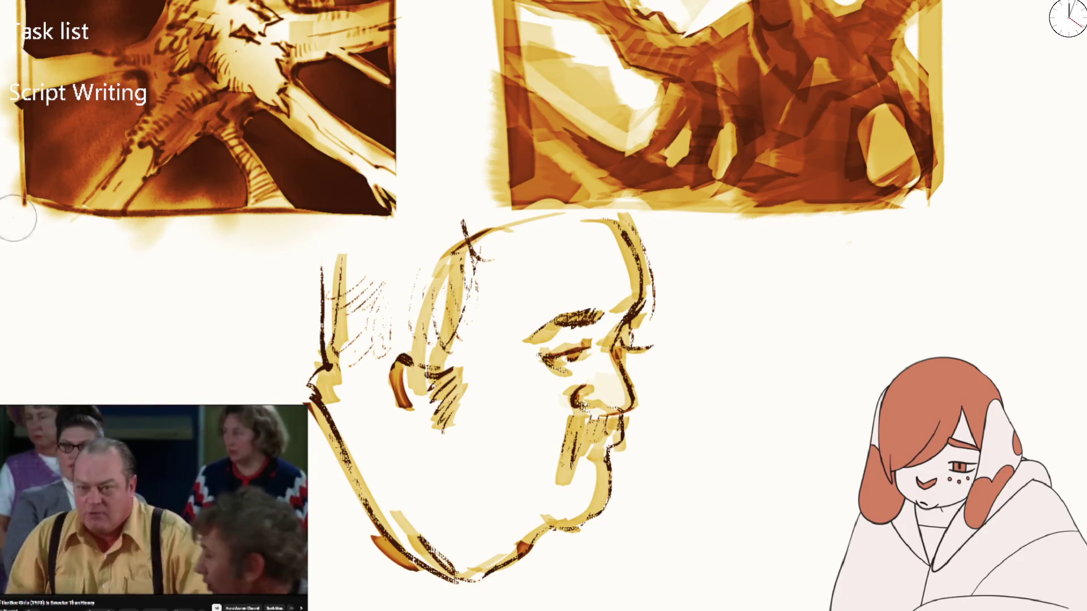
{"action": "mouse_move", "coordinate": [539, 401]}
{"action": "left_mouse_down"}
{"action": "mouse_move", "coordinate": [589, 380]}
{"action": "mouse_move", "coordinate": [609, 400]}
{"action": "mouse_move", "coordinate": [509, 351]}
{"action": "mouse_move", "coordinate": [538, 374]}
{"action": "mouse_move", "coordinate": [549, 368]}
{"action": "mouse_move", "coordinate": [522, 343]}
{"action": "mouse_move", "coordinate": [521, 376]}
{"action": "mouse_move", "coordinate": [560, 385]}
{"action": "left_mouse_up"}
{"action": "mouse_move", "coordinate": [543, 343]}
{"action": "left_mouse_down"}
{"action": "mouse_move", "coordinate": [547, 317]}
{"action": "mouse_move", "coordinate": [529, 352]}
{"action": "mouse_move", "coordinate": [590, 488]}
{"action": "mouse_move", "coordinate": [578, 465]}
{"action": "mouse_move", "coordinate": [566, 498]}
{"action": "left_mouse_up"}
{"action": "mouse_move", "coordinate": [606, 300]}
{"action": "left_mouse_down"}
{"action": "mouse_move", "coordinate": [612, 320]}
{"action": "mouse_move", "coordinate": [567, 340]}
{"action": "mouse_move", "coordinate": [572, 326]}
{"action": "mouse_move", "coordinate": [597, 351]}
{"action": "mouse_move", "coordinate": [529, 368]}
{"action": "mouse_move", "coordinate": [566, 340]}
{"action": "mouse_move", "coordinate": [580, 345]}
{"action": "left_mouse_up"}
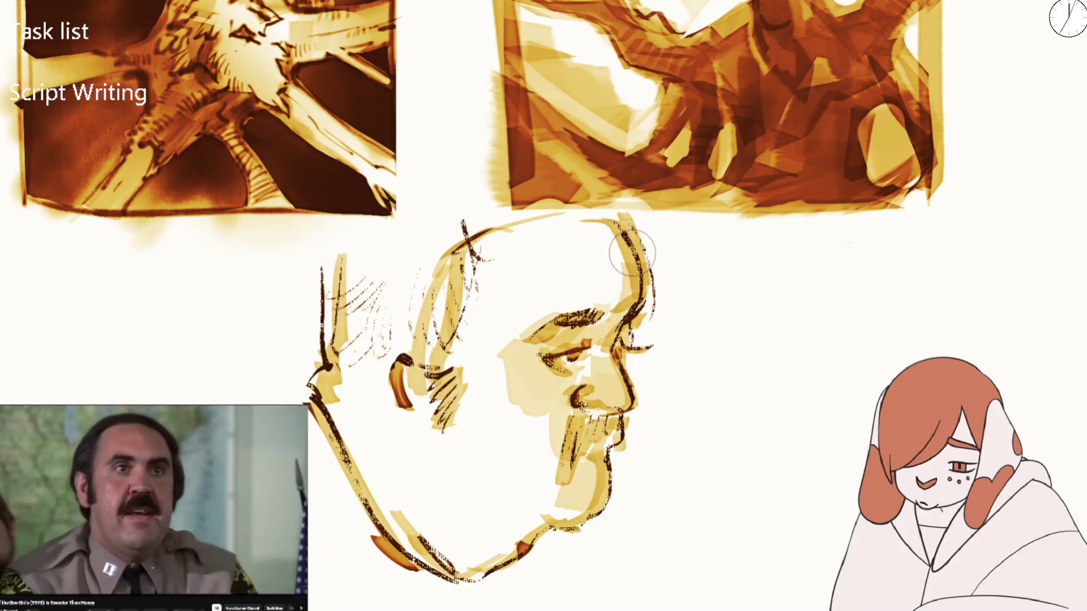
Paint broad yellow tone over the ear and head with a larger brush, then lighten it by erasing
{"action": "key", "text": "bracketright"}
{"action": "key", "text": "bracketright"}
{"action": "key", "text": "bracketright"}
{"action": "mouse_move", "coordinate": [452, 405]}
{"action": "left_mouse_down"}
{"action": "mouse_move", "coordinate": [413, 340]}
{"action": "mouse_move", "coordinate": [388, 243]}
{"action": "mouse_move", "coordinate": [436, 243]}
{"action": "mouse_move", "coordinate": [399, 246]}
{"action": "mouse_move", "coordinate": [364, 223]}
{"action": "left_mouse_up"}
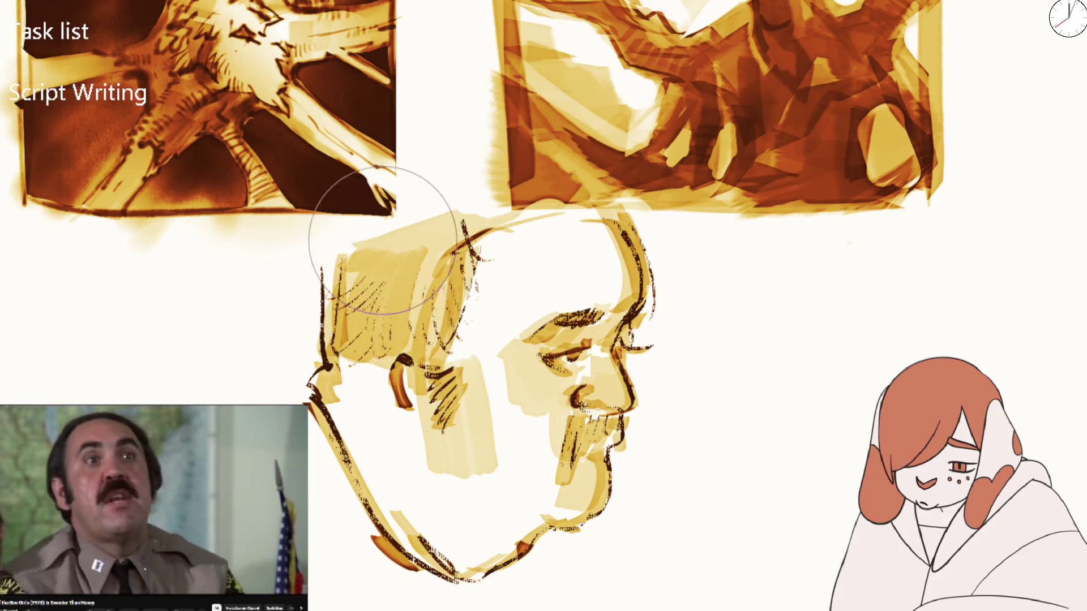
{"action": "key", "text": "bracketleft"}
{"action": "key", "text": "bracketleft"}
{"action": "key", "text": "bracketleft"}
{"action": "key", "text": "e"}
{"action": "mouse_move", "coordinate": [478, 371]}
{"action": "left_mouse_down"}
{"action": "mouse_move", "coordinate": [476, 413]}
{"action": "mouse_move", "coordinate": [429, 432]}
{"action": "mouse_move", "coordinate": [482, 395]}
{"action": "left_mouse_up"}
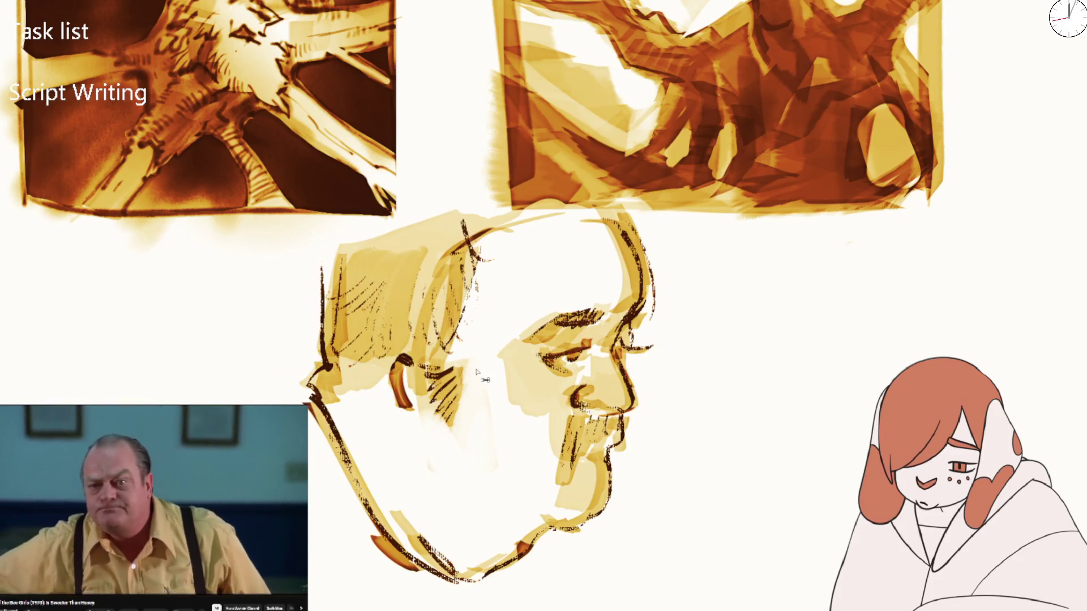
Ink the ear outline, jawline and beard stubble in dark brown
{"action": "key", "text": "bracketleft"}
{"action": "key", "text": "bracketleft"}
{"action": "key", "text": "bracketleft"}
{"action": "left_click_drag", "start_coordinate": [393, 342], "coordinate": [404, 406]}
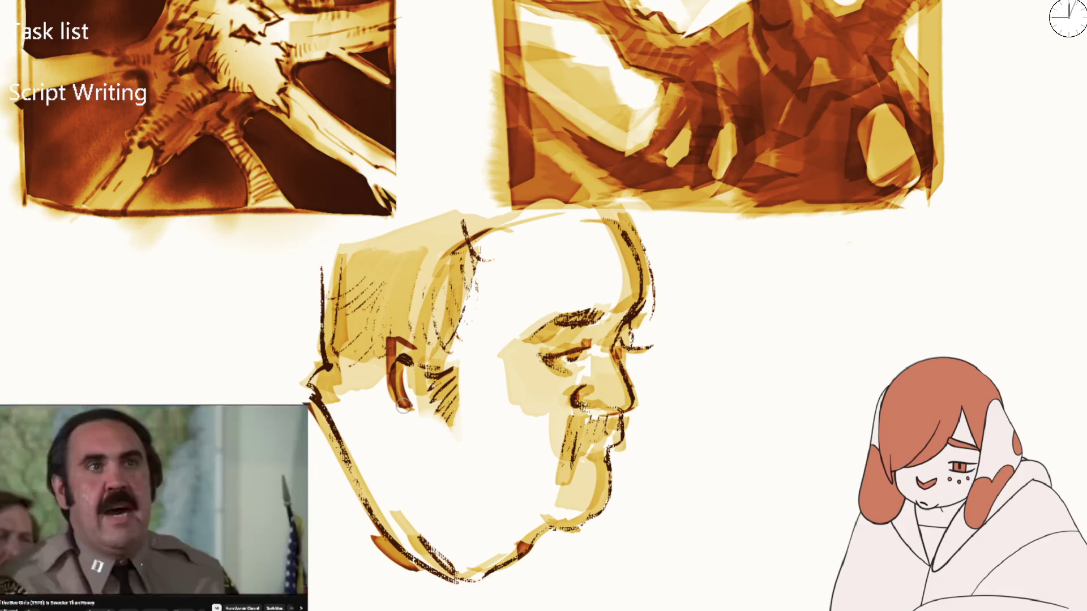
{"action": "left_click_drag", "start_coordinate": [397, 351], "coordinate": [415, 420]}
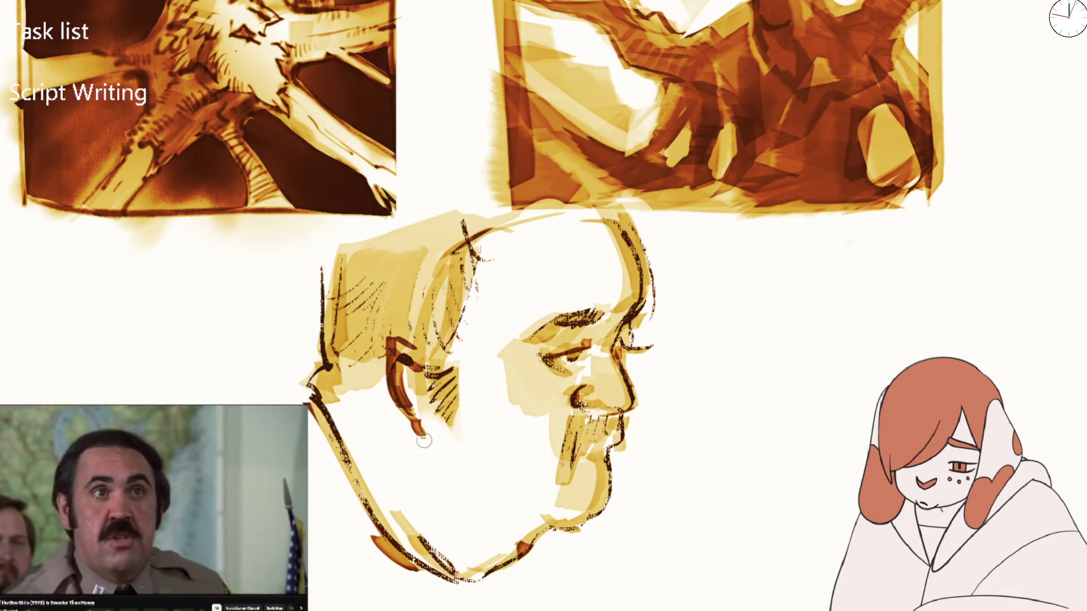
{"action": "left_click_drag", "start_coordinate": [526, 547], "coordinate": [600, 506]}
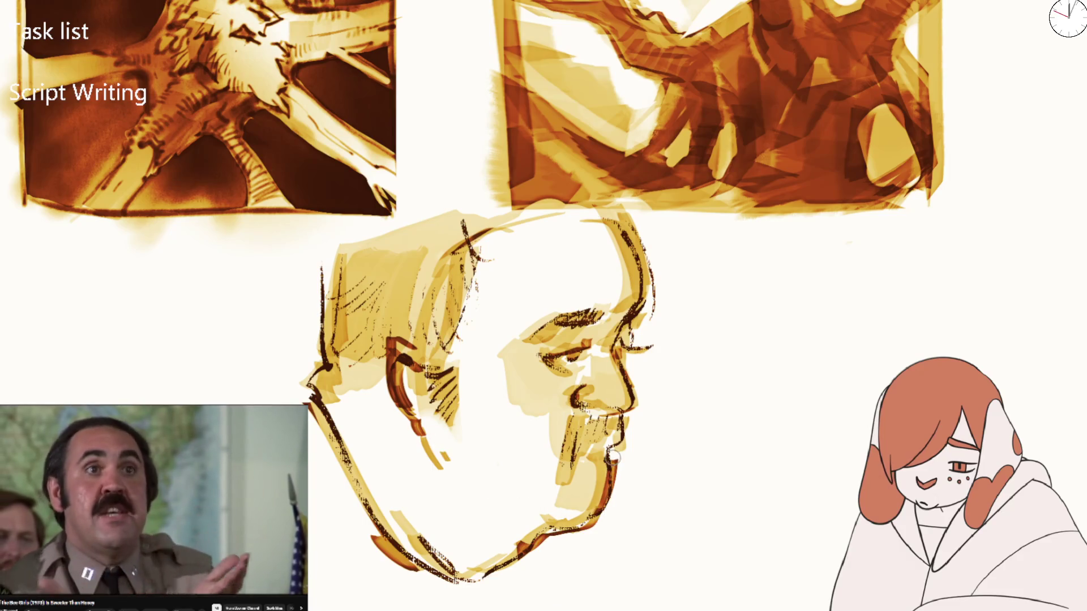
{"action": "left_click_drag", "start_coordinate": [577, 422], "coordinate": [564, 484]}
{"action": "left_click_drag", "start_coordinate": [582, 419], "coordinate": [583, 449]}
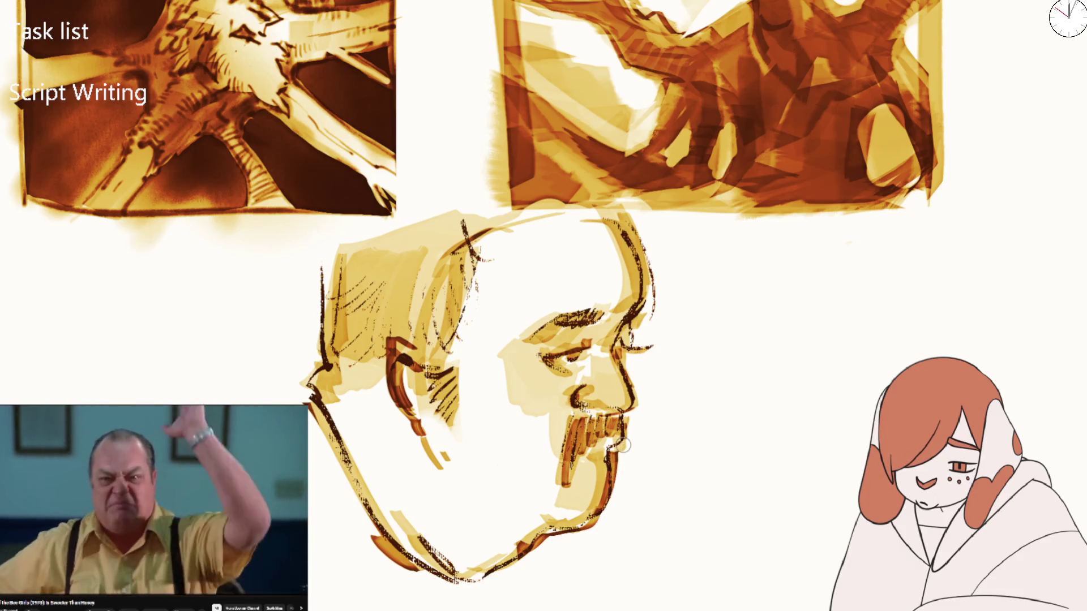
Shade the hair dark brown and fit the whole page in view
{"action": "mouse_move", "coordinate": [340, 255]}
{"action": "left_mouse_down"}
{"action": "mouse_move", "coordinate": [362, 243]}
{"action": "mouse_move", "coordinate": [461, 286]}
{"action": "mouse_move", "coordinate": [511, 222]}
{"action": "left_mouse_up"}
{"action": "key", "text": "bracketleft"}
{"action": "key", "text": "bracketleft"}
{"action": "key", "text": "bracketleft"}
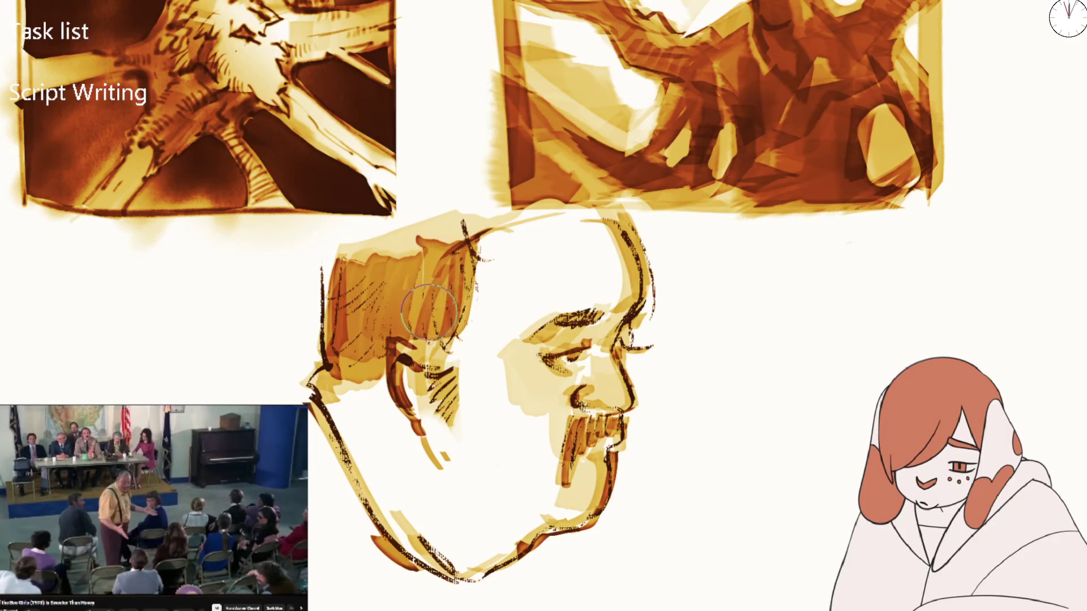
{"action": "mouse_move", "coordinate": [427, 312]}
{"action": "left_mouse_down"}
{"action": "mouse_move", "coordinate": [362, 266]}
{"action": "mouse_move", "coordinate": [334, 294]}
{"action": "mouse_move", "coordinate": [397, 238]}
{"action": "mouse_move", "coordinate": [544, 215]}
{"action": "left_mouse_up"}
{"action": "key", "text": "minus"}
{"action": "key", "text": "ctrl+0"}
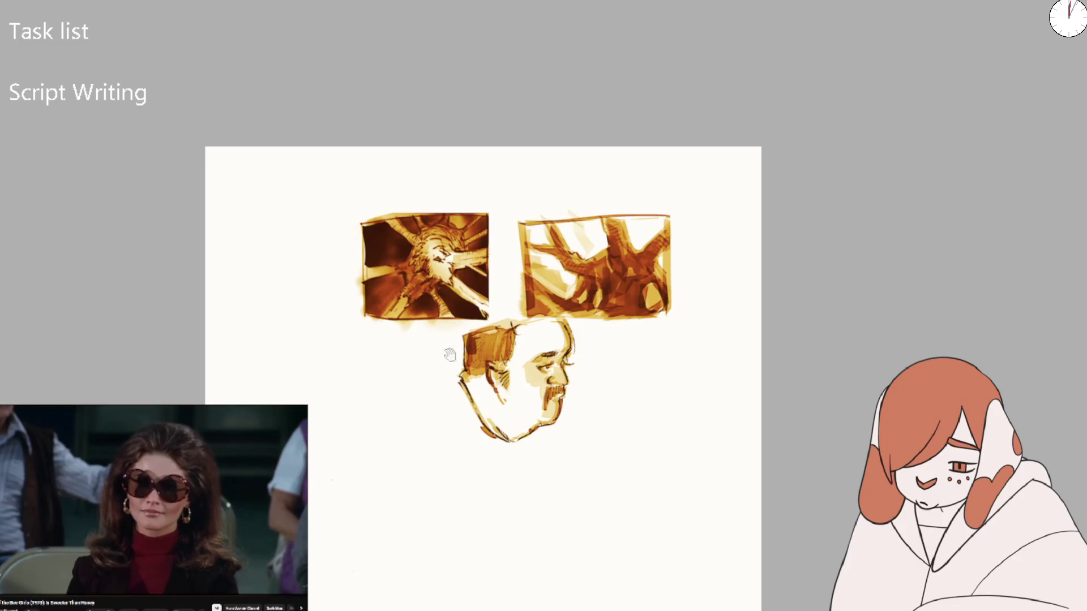
Darken the first head's hair further and bring the empty canvas on its right into view
{"action": "scroll", "coordinate": [450, 355], "scroll_direction": "up", "scroll_amount": 5}
{"action": "left_click_drag", "start_coordinate": [493, 317], "coordinate": [447, 447]}
{"action": "left_click_drag", "start_coordinate": [442, 407], "coordinate": [526, 566]}
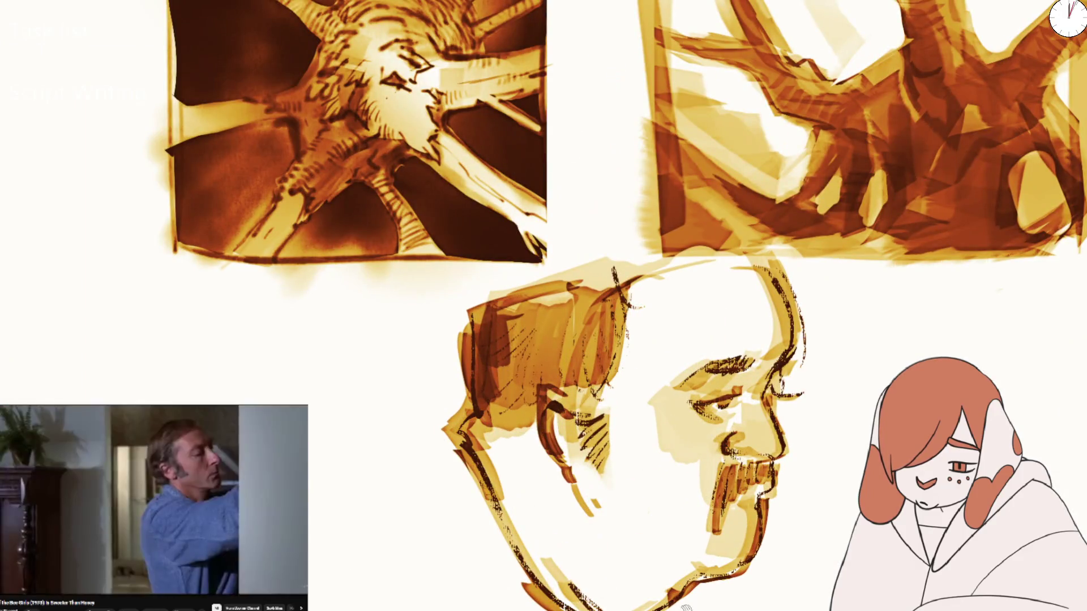
{"action": "left_click_drag", "start_coordinate": [570, 390], "coordinate": [315, 310]}
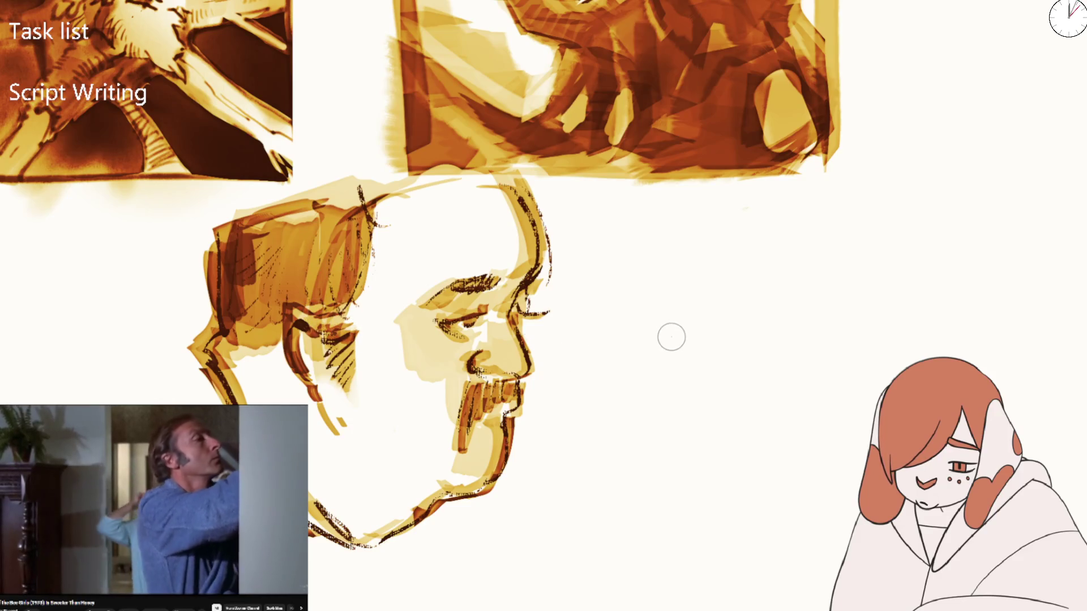
Sketch the eye, brow and nose-lip profile of the upturned second face
{"action": "left_click_drag", "start_coordinate": [699, 354], "coordinate": [669, 396]}
{"action": "mouse_move", "coordinate": [705, 334]}
{"action": "left_mouse_down"}
{"action": "mouse_move", "coordinate": [660, 342]}
{"action": "mouse_move", "coordinate": [704, 330]}
{"action": "mouse_move", "coordinate": [809, 363]}
{"action": "left_mouse_up"}
{"action": "mouse_move", "coordinate": [736, 342]}
{"action": "left_mouse_down"}
{"action": "mouse_move", "coordinate": [768, 357]}
{"action": "mouse_move", "coordinate": [795, 394]}
{"action": "mouse_move", "coordinate": [723, 418]}
{"action": "left_mouse_up"}
{"action": "key", "text": "ctrl+z"}
{"action": "mouse_move", "coordinate": [772, 395]}
{"action": "left_mouse_down"}
{"action": "mouse_move", "coordinate": [740, 410]}
{"action": "mouse_move", "coordinate": [730, 386]}
{"action": "left_mouse_up"}
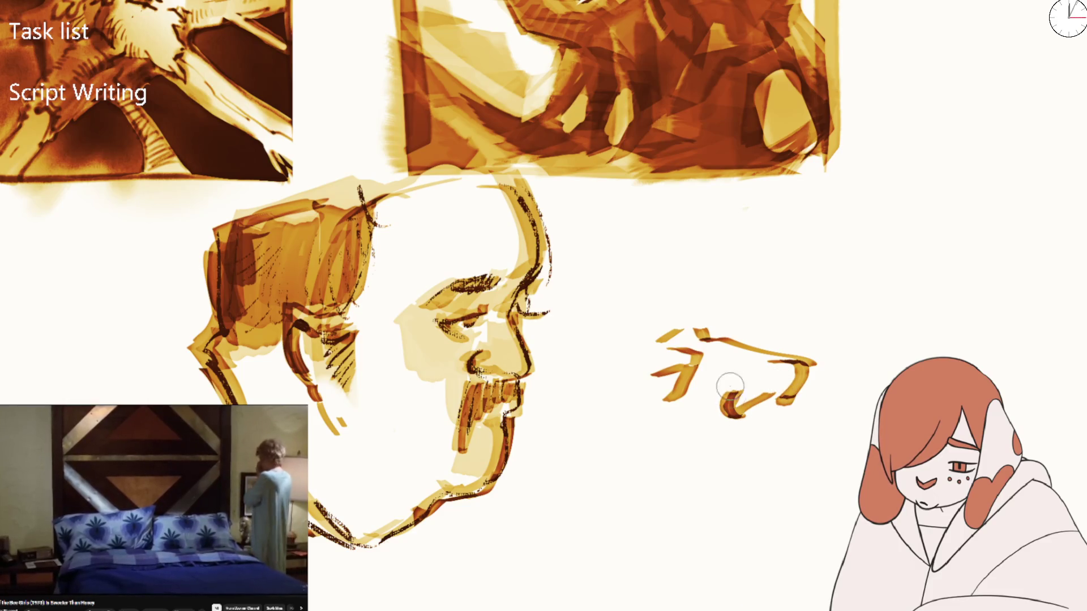
{"action": "left_click_drag", "start_coordinate": [712, 331], "coordinate": [646, 264]}
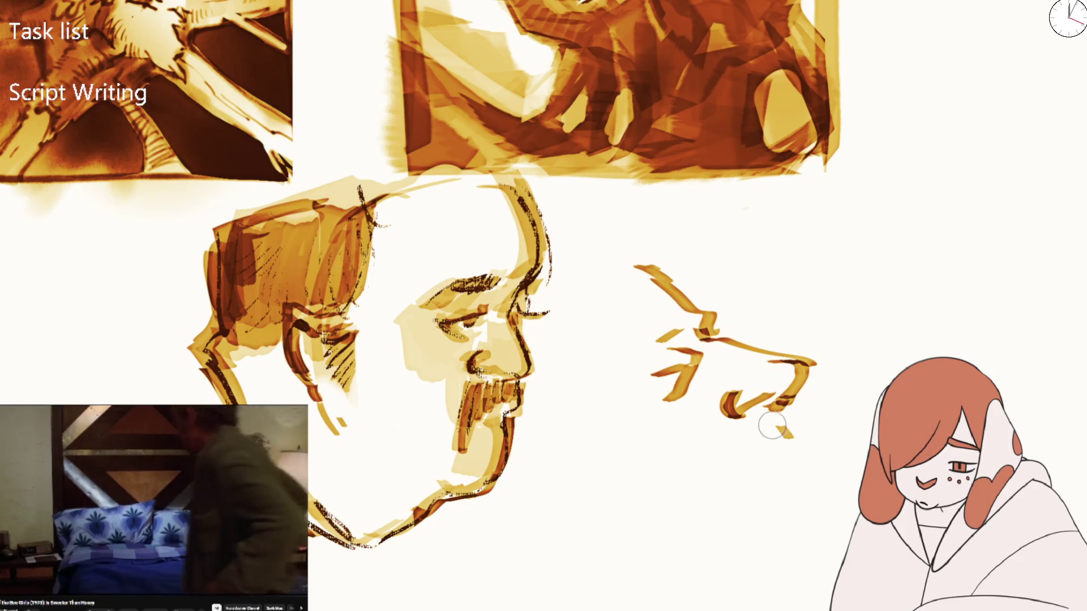
{"action": "mouse_move", "coordinate": [764, 451]}
{"action": "left_mouse_down"}
{"action": "mouse_move", "coordinate": [787, 470]}
{"action": "mouse_move", "coordinate": [777, 565]}
{"action": "mouse_move", "coordinate": [718, 563]}
{"action": "left_mouse_up"}
{"action": "mouse_move", "coordinate": [663, 377]}
{"action": "left_mouse_down"}
{"action": "mouse_move", "coordinate": [690, 356]}
{"action": "mouse_move", "coordinate": [679, 327]}
{"action": "left_mouse_up"}
Draw the second head's cheek and jaw line and sweep forehead strokes over it
{"action": "mouse_move", "coordinate": [620, 377]}
{"action": "left_mouse_down"}
{"action": "mouse_move", "coordinate": [636, 451]}
{"action": "mouse_move", "coordinate": [696, 566]}
{"action": "mouse_move", "coordinate": [760, 561]}
{"action": "mouse_move", "coordinate": [732, 592]}
{"action": "left_mouse_up"}
{"action": "mouse_move", "coordinate": [759, 383]}
{"action": "left_mouse_down"}
{"action": "mouse_move", "coordinate": [798, 447]}
{"action": "mouse_move", "coordinate": [730, 479]}
{"action": "mouse_move", "coordinate": [785, 456]}
{"action": "mouse_move", "coordinate": [803, 549]}
{"action": "mouse_move", "coordinate": [756, 560]}
{"action": "left_mouse_up"}
{"action": "left_click_drag", "start_coordinate": [654, 373], "coordinate": [688, 363]}
{"action": "mouse_move", "coordinate": [612, 368]}
{"action": "left_mouse_down"}
{"action": "mouse_move", "coordinate": [677, 323]}
{"action": "mouse_move", "coordinate": [612, 396]}
{"action": "mouse_move", "coordinate": [687, 528]}
{"action": "mouse_move", "coordinate": [716, 552]}
{"action": "left_mouse_up"}
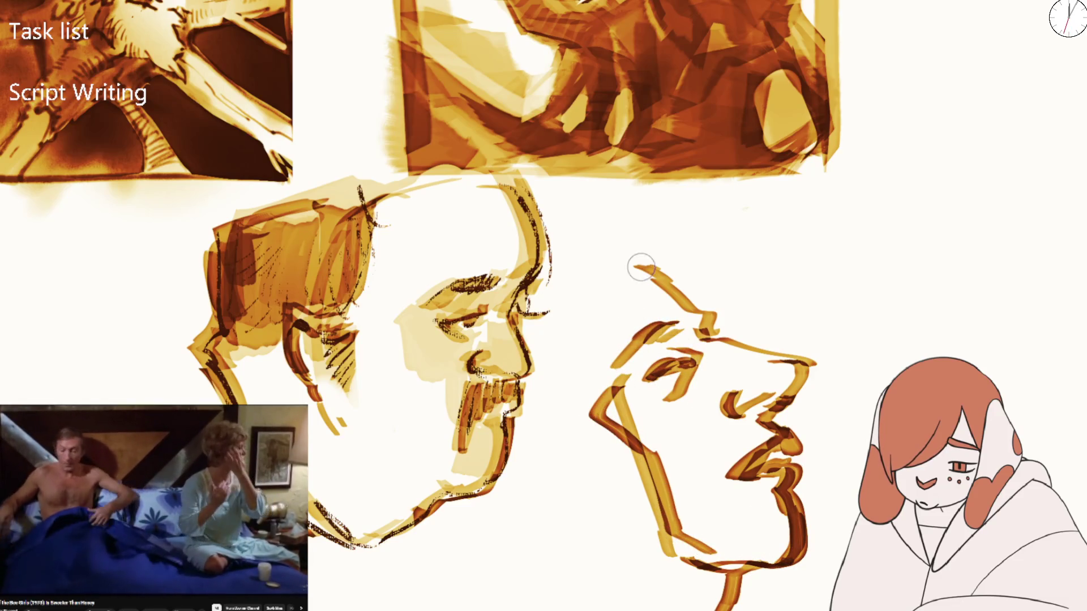
{"action": "mouse_move", "coordinate": [728, 311]}
{"action": "left_mouse_down"}
{"action": "mouse_move", "coordinate": [736, 334]}
{"action": "mouse_move", "coordinate": [600, 356]}
{"action": "mouse_move", "coordinate": [571, 397]}
{"action": "left_mouse_up"}
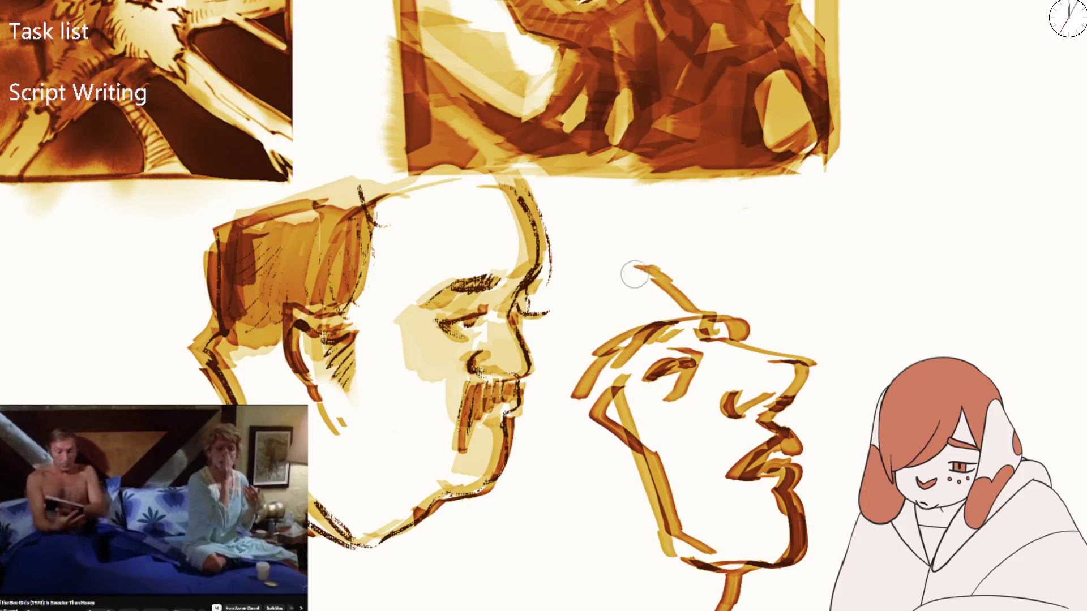
{"action": "left_click_drag", "start_coordinate": [594, 286], "coordinate": [701, 297]}
{"action": "left_click_drag", "start_coordinate": [623, 275], "coordinate": [568, 325]}
{"action": "left_click_drag", "start_coordinate": [676, 289], "coordinate": [571, 324]}
{"action": "key", "text": "ctrl+minus"}
{"action": "key", "text": "ctrl+minus"}
{"action": "key", "text": "ctrl+minus"}
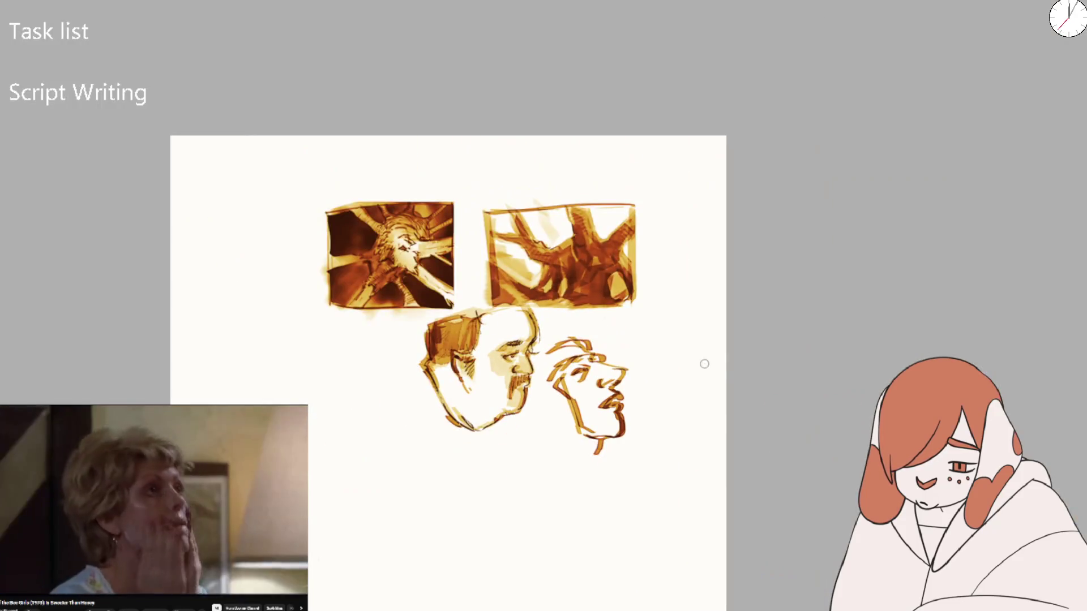
Erase the upturned second head and leftover strokes beside the first face
{"action": "left_click_drag", "start_coordinate": [582, 364], "coordinate": [587, 415]}
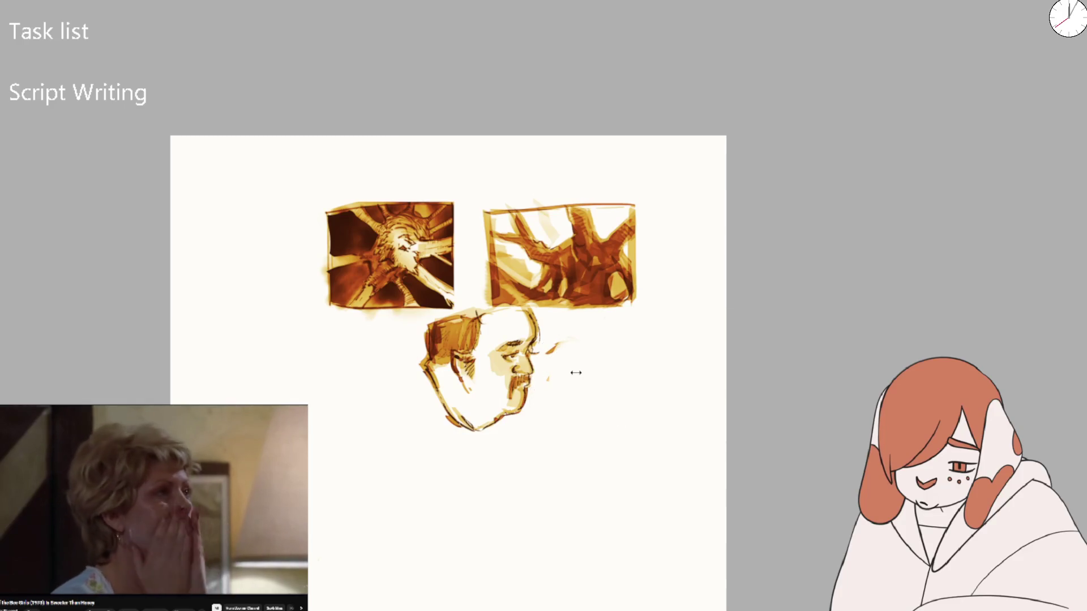
{"action": "scroll", "coordinate": [572, 372], "scroll_direction": "up", "scroll_amount": 3}
{"action": "mouse_move", "coordinate": [576, 346]}
{"action": "left_mouse_down"}
{"action": "mouse_move", "coordinate": [519, 398]}
{"action": "mouse_move", "coordinate": [526, 311]}
{"action": "left_mouse_up"}
Sketch the inverted-V brow and left eye of a new front-facing face
{"action": "key", "text": "b"}
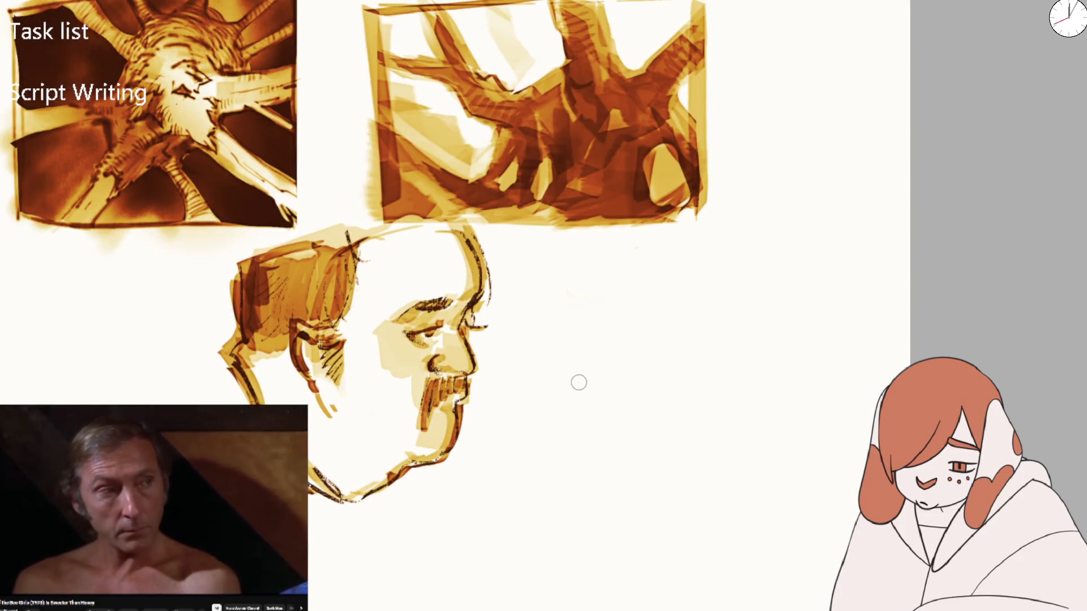
{"action": "left_click_drag", "start_coordinate": [543, 371], "coordinate": [611, 375]}
{"action": "mouse_move", "coordinate": [544, 369]}
{"action": "left_mouse_down"}
{"action": "mouse_move", "coordinate": [609, 375]}
{"action": "mouse_move", "coordinate": [660, 363]}
{"action": "mouse_move", "coordinate": [651, 378]}
{"action": "mouse_move", "coordinate": [711, 375]}
{"action": "left_mouse_up"}
{"action": "key", "text": "ctrl+z"}
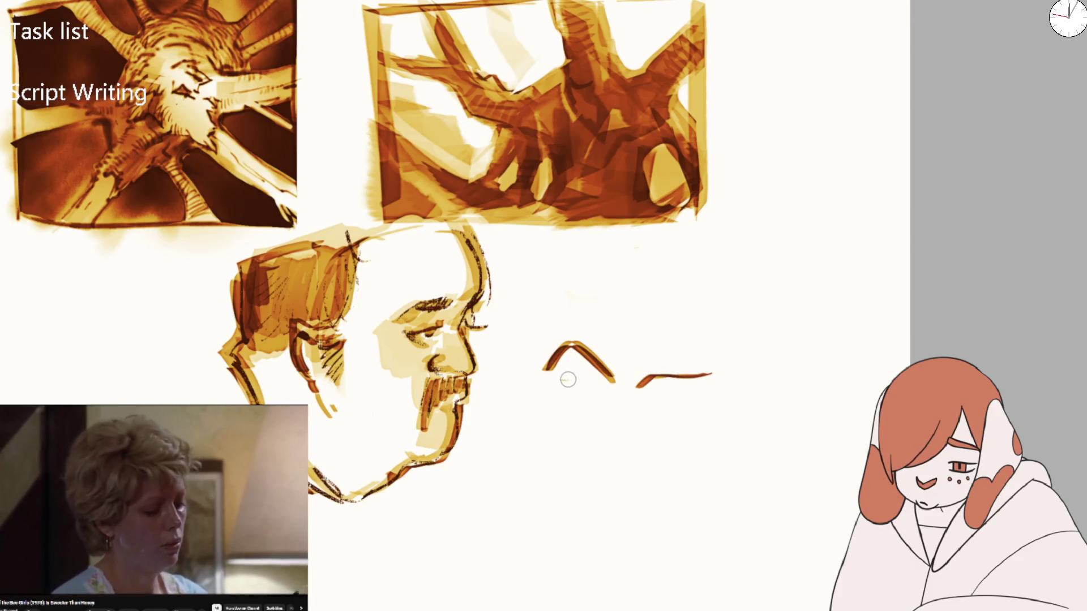
{"action": "mouse_move", "coordinate": [553, 358]}
{"action": "left_mouse_down"}
{"action": "mouse_move", "coordinate": [585, 391]}
{"action": "mouse_move", "coordinate": [682, 395]}
{"action": "left_mouse_up"}
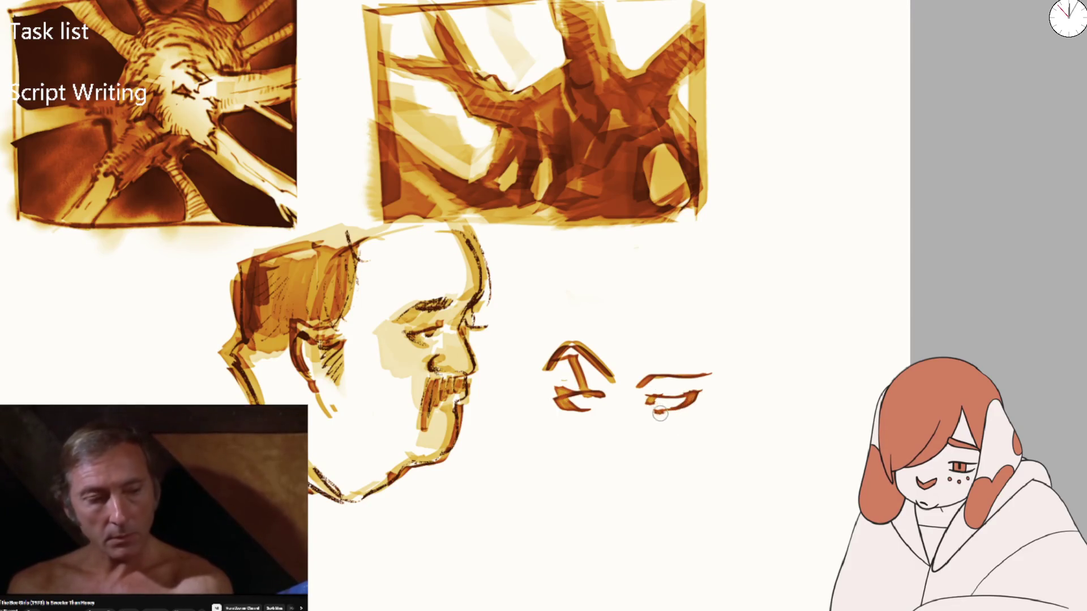
{"action": "mouse_move", "coordinate": [588, 410]}
{"action": "left_mouse_down"}
{"action": "mouse_move", "coordinate": [560, 401]}
{"action": "mouse_move", "coordinate": [600, 399]}
{"action": "left_mouse_up"}
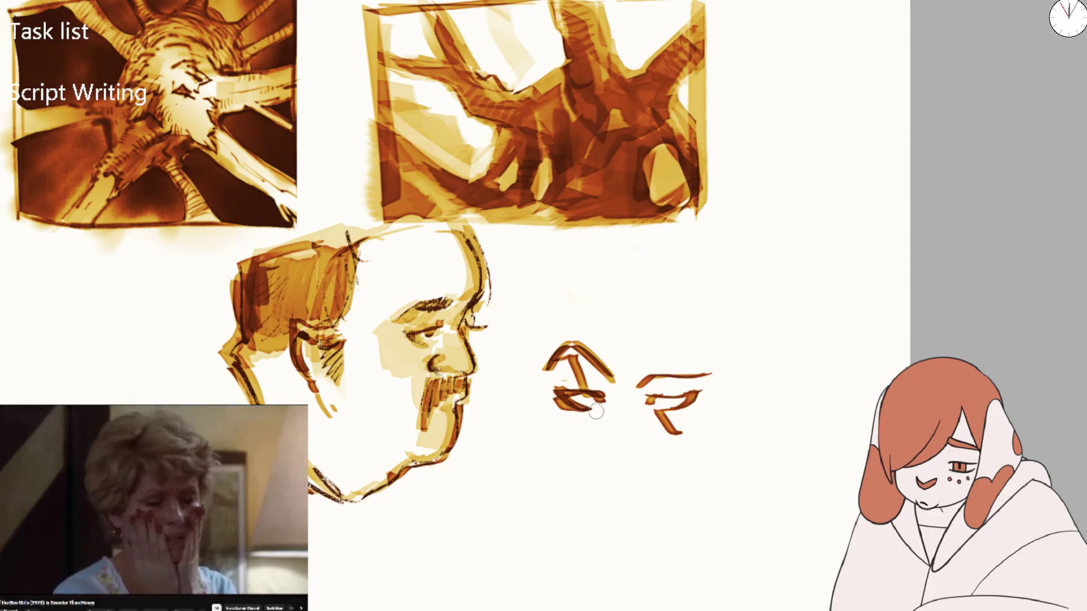
{"action": "left_click_drag", "start_coordinate": [607, 461], "coordinate": [624, 471]}
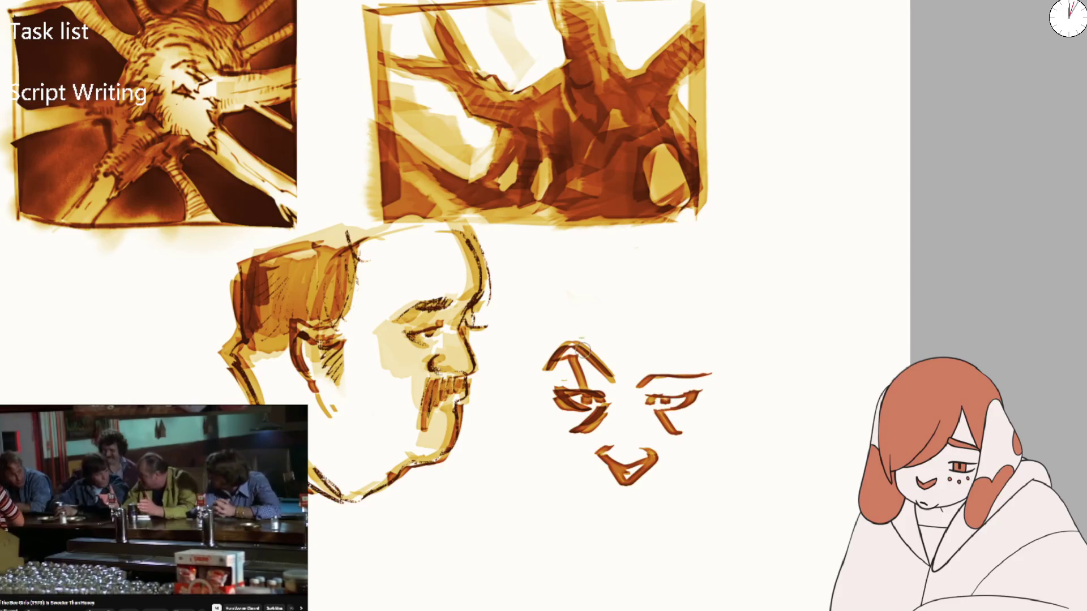
Darken both eyes, shade the nose, and draw the left side of the face and jaw
{"action": "mouse_move", "coordinate": [566, 348]}
{"action": "left_mouse_down"}
{"action": "mouse_move", "coordinate": [611, 385]}
{"action": "mouse_move", "coordinate": [617, 425]}
{"action": "left_mouse_up"}
{"action": "mouse_move", "coordinate": [674, 378]}
{"action": "left_mouse_down"}
{"action": "mouse_move", "coordinate": [654, 378]}
{"action": "mouse_move", "coordinate": [651, 396]}
{"action": "mouse_move", "coordinate": [650, 374]}
{"action": "left_mouse_up"}
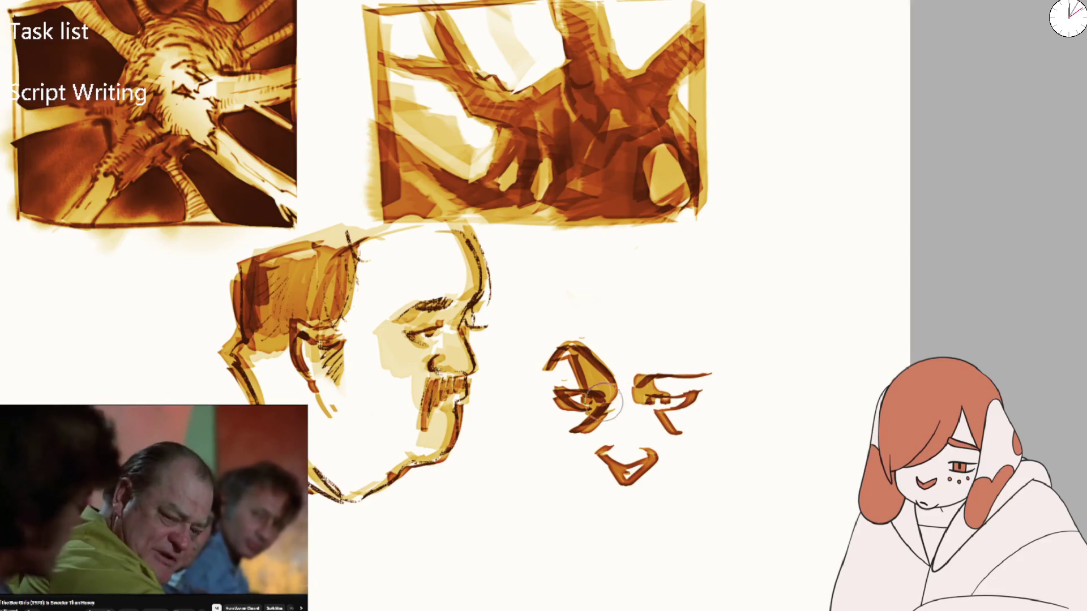
{"action": "left_click_drag", "start_coordinate": [605, 402], "coordinate": [574, 411]}
{"action": "mouse_move", "coordinate": [611, 453]}
{"action": "left_mouse_down"}
{"action": "mouse_move", "coordinate": [624, 472]}
{"action": "mouse_move", "coordinate": [665, 474]}
{"action": "mouse_move", "coordinate": [602, 495]}
{"action": "mouse_move", "coordinate": [617, 506]}
{"action": "left_mouse_up"}
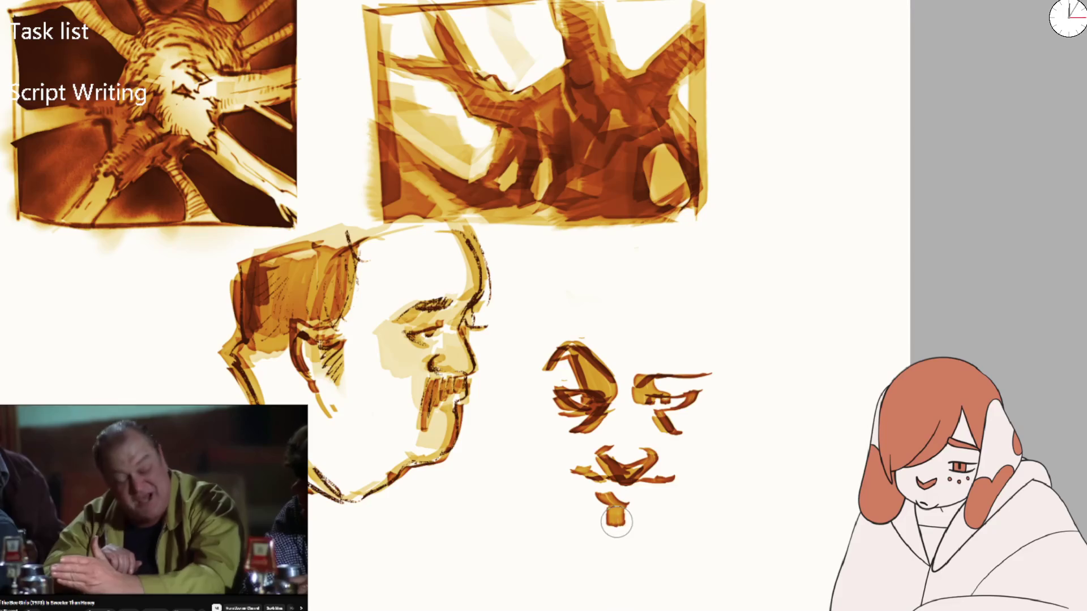
{"action": "left_click_drag", "start_coordinate": [560, 422], "coordinate": [578, 509]}
{"action": "mouse_move", "coordinate": [535, 357]}
{"action": "left_mouse_down"}
{"action": "mouse_move", "coordinate": [569, 512]}
{"action": "mouse_move", "coordinate": [614, 555]}
{"action": "mouse_move", "coordinate": [680, 535]}
{"action": "left_mouse_up"}
{"action": "mouse_move", "coordinate": [574, 484]}
{"action": "left_mouse_down"}
{"action": "mouse_move", "coordinate": [606, 544]}
{"action": "mouse_move", "coordinate": [689, 521]}
{"action": "mouse_move", "coordinate": [736, 463]}
{"action": "left_mouse_up"}
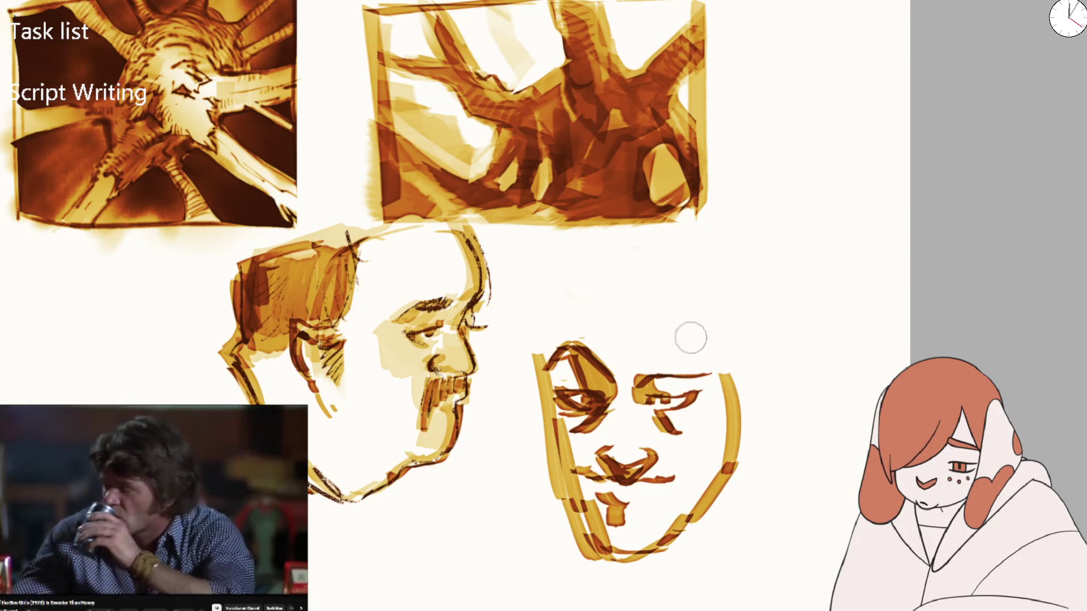
Reinforce the front face's jaw and chin, darken the first head's hair, and add an ear
{"action": "mouse_move", "coordinate": [535, 370]}
{"action": "left_mouse_down"}
{"action": "mouse_move", "coordinate": [553, 283]}
{"action": "mouse_move", "coordinate": [638, 260]}
{"action": "mouse_move", "coordinate": [704, 294]}
{"action": "mouse_move", "coordinate": [555, 470]}
{"action": "mouse_move", "coordinate": [612, 546]}
{"action": "left_mouse_up"}
{"action": "left_click_drag", "start_coordinate": [577, 501], "coordinate": [629, 560]}
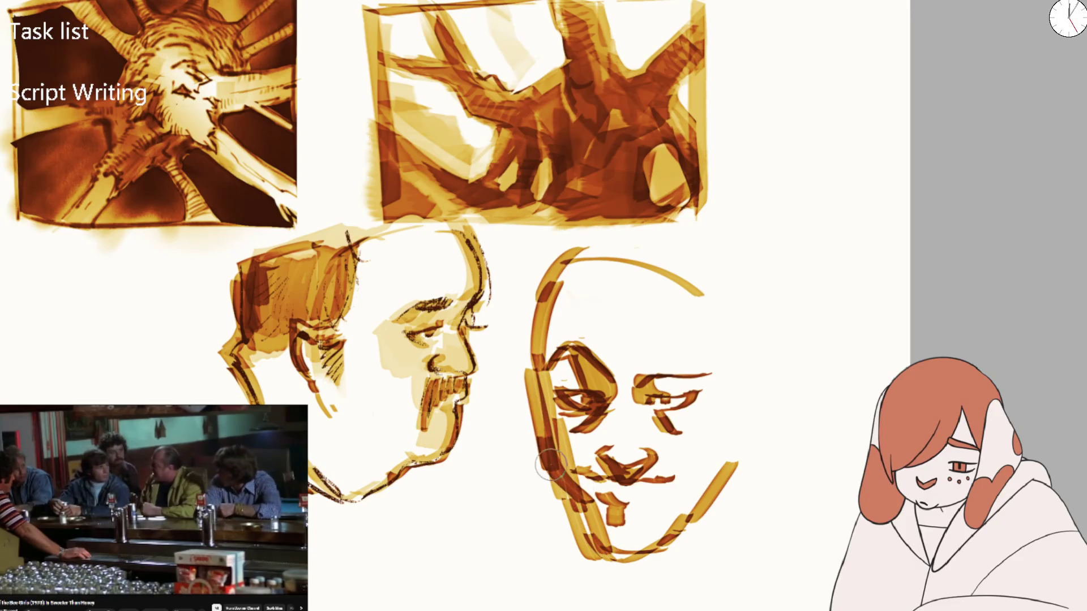
{"action": "left_click_drag", "start_coordinate": [538, 453], "coordinate": [594, 566]}
{"action": "mouse_move", "coordinate": [572, 513]}
{"action": "left_mouse_down"}
{"action": "mouse_move", "coordinate": [691, 551]}
{"action": "mouse_move", "coordinate": [734, 443]}
{"action": "mouse_move", "coordinate": [665, 278]}
{"action": "left_mouse_up"}
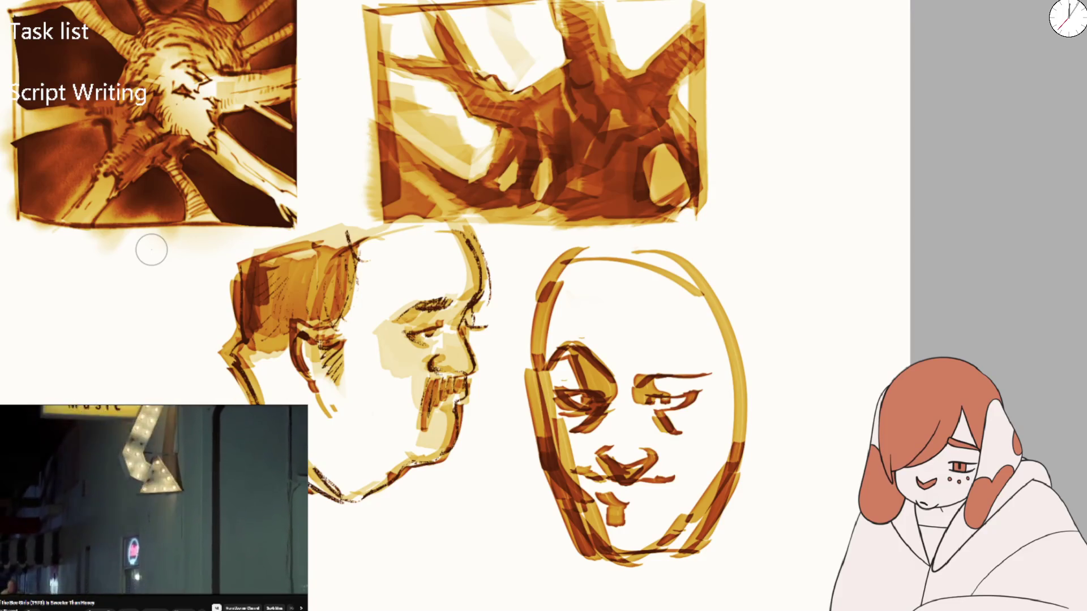
{"action": "mouse_move", "coordinate": [245, 277]}
{"action": "left_mouse_down"}
{"action": "mouse_move", "coordinate": [249, 266]}
{"action": "mouse_move", "coordinate": [235, 317]}
{"action": "mouse_move", "coordinate": [258, 403]}
{"action": "left_mouse_up"}
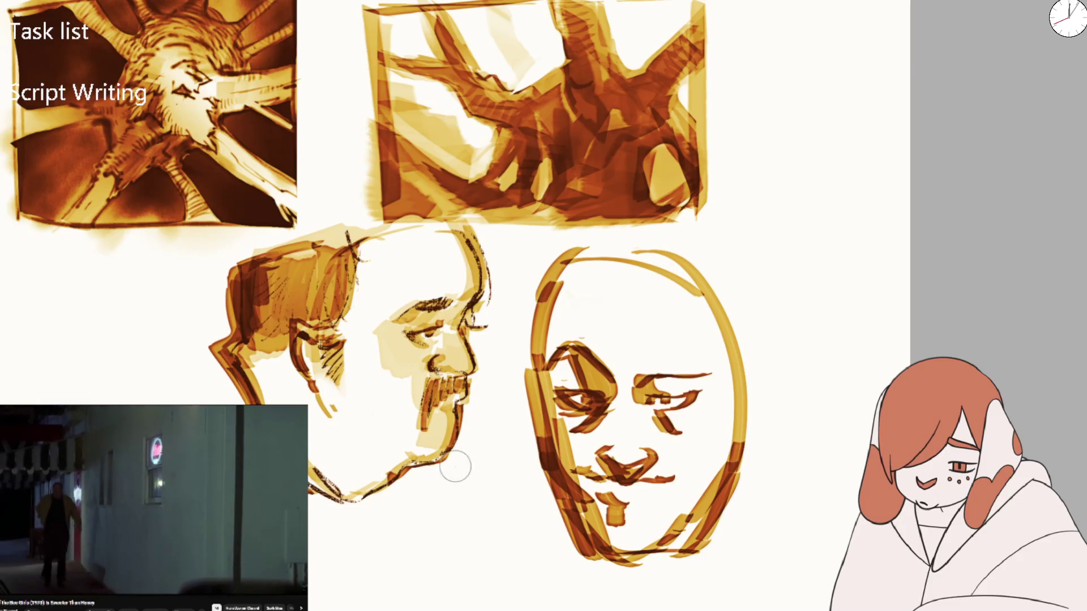
{"action": "mouse_move", "coordinate": [672, 469]}
{"action": "left_mouse_down"}
{"action": "mouse_move", "coordinate": [703, 466]}
{"action": "mouse_move", "coordinate": [748, 369]}
{"action": "mouse_move", "coordinate": [747, 453]}
{"action": "left_mouse_up"}
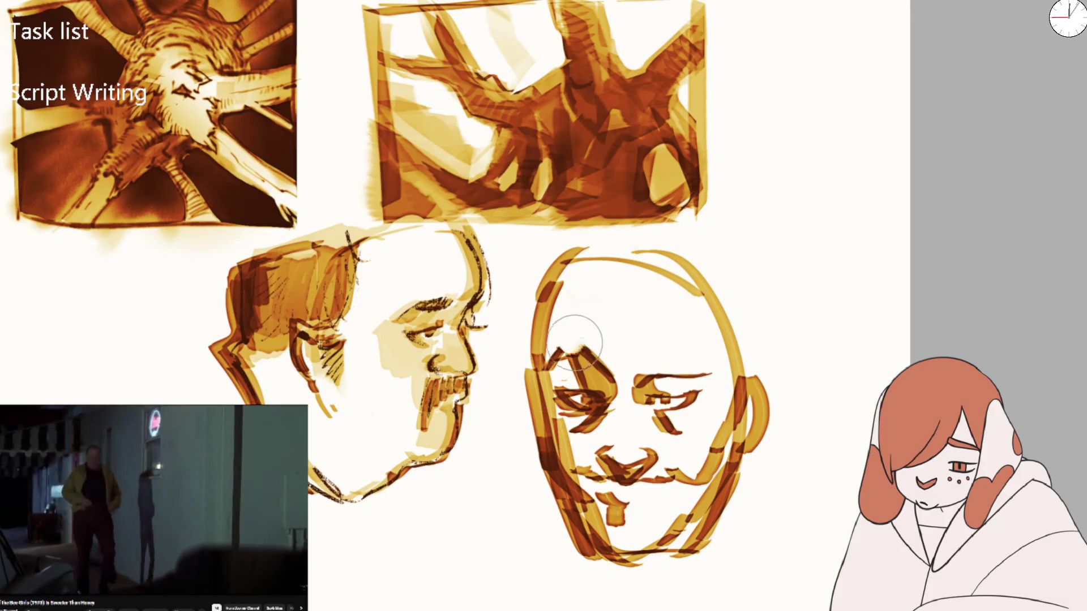
Redraw bolder dark eyebrows and add a light nose stroke on the front face
{"action": "mouse_move", "coordinate": [577, 344]}
{"action": "left_mouse_down"}
{"action": "mouse_move", "coordinate": [538, 365]}
{"action": "mouse_move", "coordinate": [603, 371]}
{"action": "left_mouse_up"}
{"action": "key", "text": "ctrl+z"}
{"action": "key", "text": "ctrl+z"}
{"action": "mouse_move", "coordinate": [538, 363]}
{"action": "left_mouse_down"}
{"action": "mouse_move", "coordinate": [605, 374]}
{"action": "mouse_move", "coordinate": [595, 360]}
{"action": "mouse_move", "coordinate": [543, 368]}
{"action": "mouse_move", "coordinate": [617, 390]}
{"action": "left_mouse_up"}
{"action": "key", "text": "ctrl+z"}
{"action": "left_click_drag", "start_coordinate": [558, 359], "coordinate": [583, 373]}
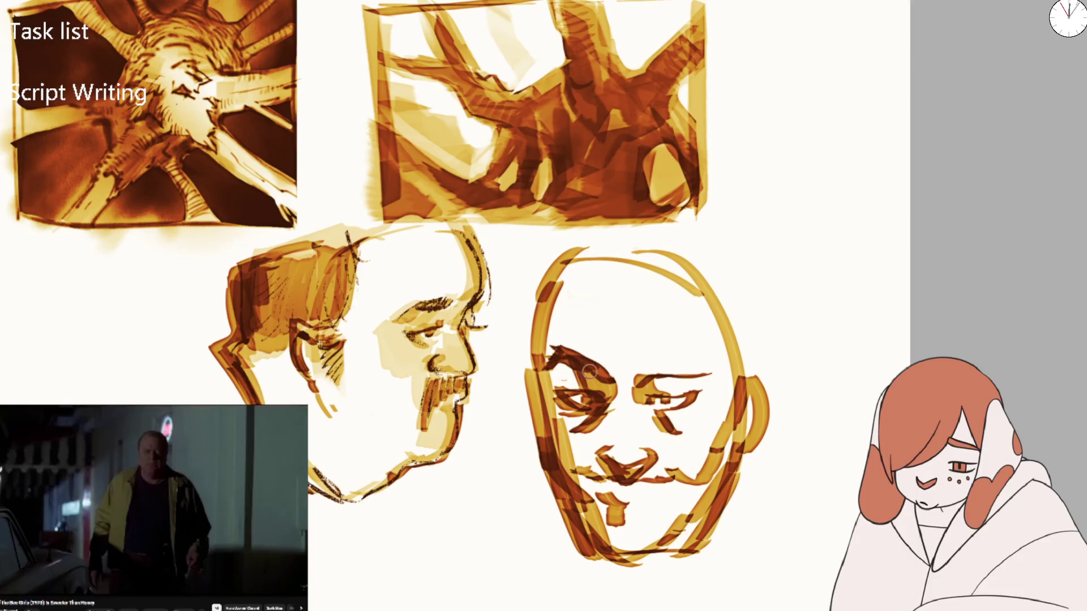
{"action": "mouse_move", "coordinate": [634, 383]}
{"action": "left_mouse_down"}
{"action": "mouse_move", "coordinate": [723, 376]}
{"action": "mouse_move", "coordinate": [611, 272]}
{"action": "mouse_move", "coordinate": [550, 339]}
{"action": "mouse_move", "coordinate": [548, 371]}
{"action": "left_mouse_up"}
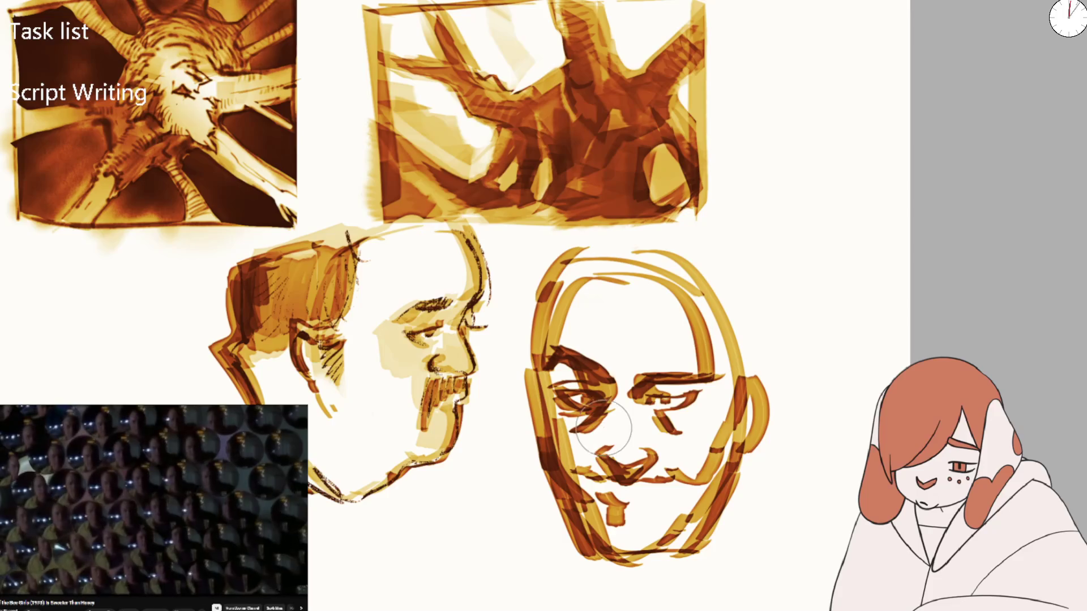
{"action": "mouse_move", "coordinate": [618, 413]}
{"action": "left_mouse_down"}
{"action": "mouse_move", "coordinate": [617, 453]}
{"action": "mouse_move", "coordinate": [644, 451]}
{"action": "mouse_move", "coordinate": [634, 436]}
{"action": "left_mouse_up"}
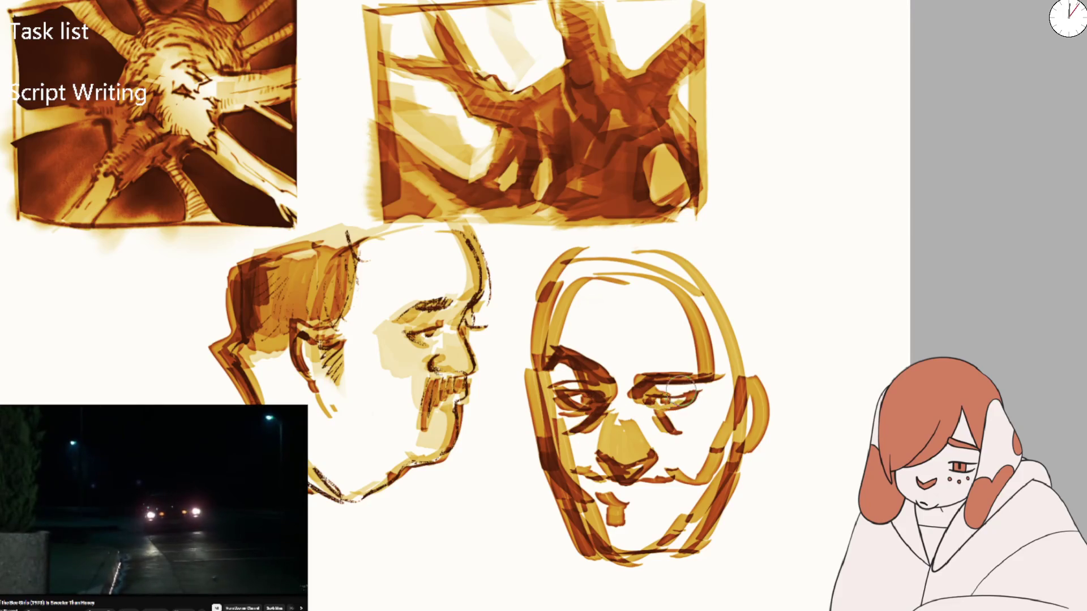
{"action": "key", "text": "ctrl+minus"}
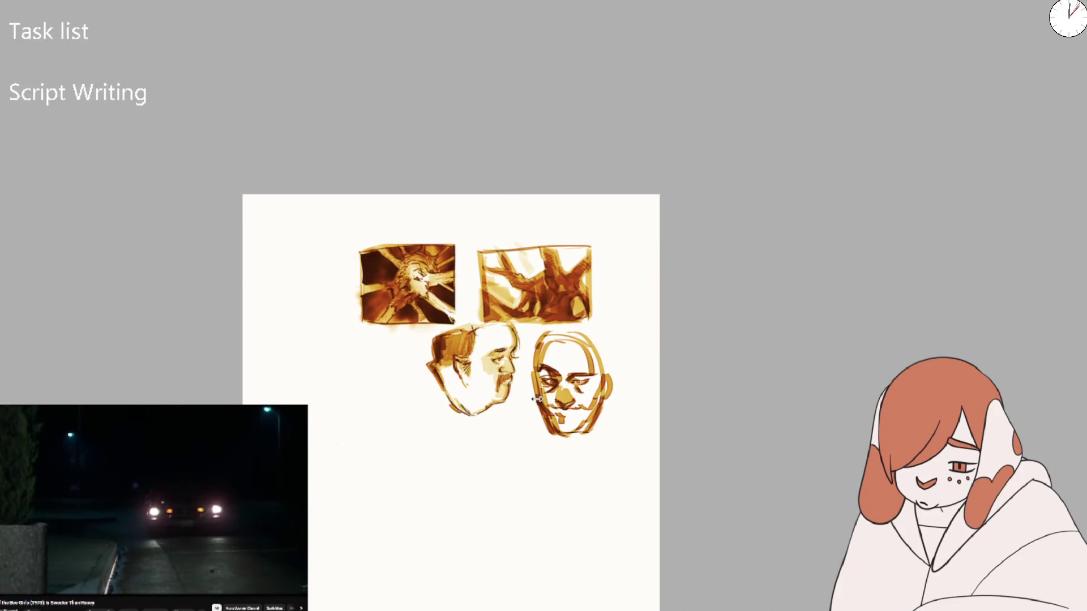
Redraw the front face's nose darker and add strokes under the mouth and along the jaw
{"action": "scroll", "coordinate": [536, 399], "scroll_direction": "up", "scroll_amount": 5}
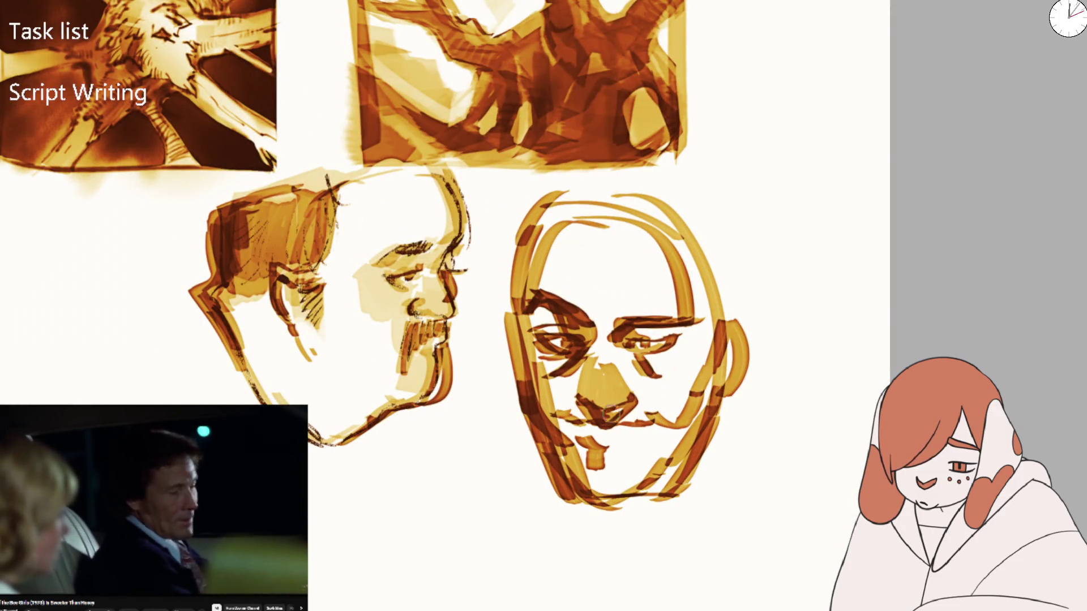
{"action": "mouse_move", "coordinate": [578, 403]}
{"action": "left_mouse_down"}
{"action": "mouse_move", "coordinate": [600, 396]}
{"action": "mouse_move", "coordinate": [592, 380]}
{"action": "mouse_move", "coordinate": [603, 370]}
{"action": "left_mouse_up"}
{"action": "mouse_move", "coordinate": [592, 417]}
{"action": "left_mouse_down"}
{"action": "mouse_move", "coordinate": [574, 396]}
{"action": "mouse_move", "coordinate": [603, 410]}
{"action": "mouse_move", "coordinate": [617, 402]}
{"action": "mouse_move", "coordinate": [586, 390]}
{"action": "left_mouse_up"}
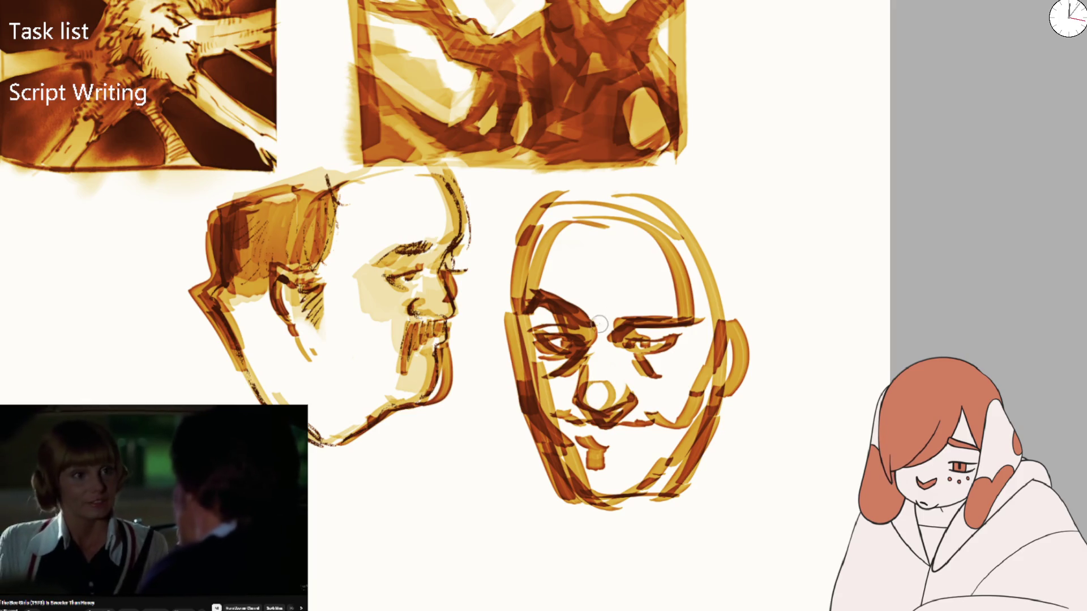
{"action": "key", "text": "minus"}
{"action": "mouse_move", "coordinate": [573, 417]}
{"action": "left_mouse_down"}
{"action": "mouse_move", "coordinate": [601, 420]}
{"action": "mouse_move", "coordinate": [586, 453]}
{"action": "left_mouse_up"}
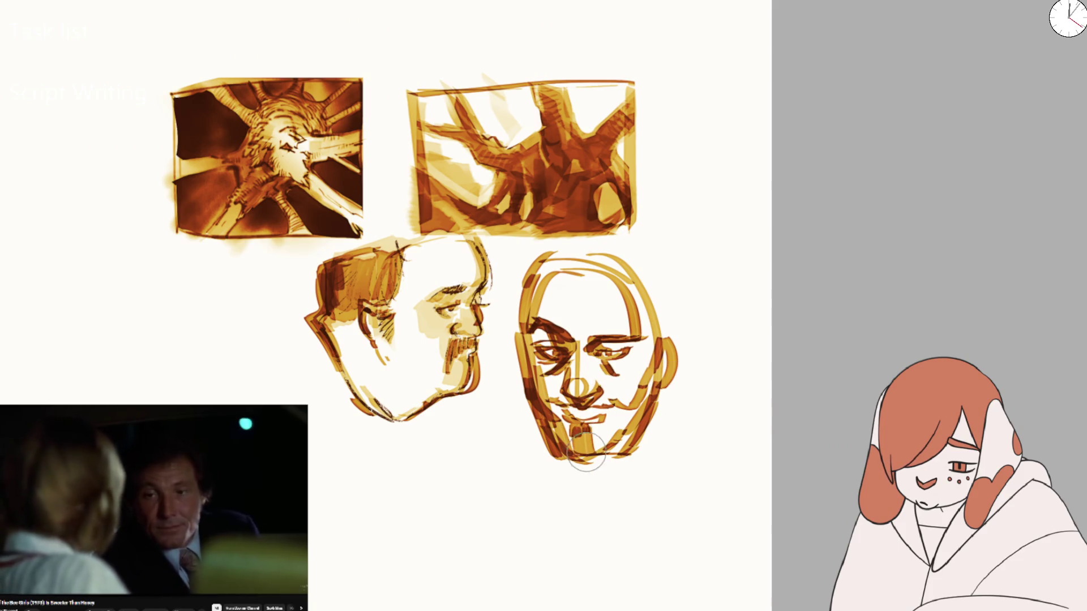
{"action": "mouse_move", "coordinate": [532, 348]}
{"action": "left_mouse_down"}
{"action": "mouse_move", "coordinate": [549, 397]}
{"action": "mouse_move", "coordinate": [530, 272]}
{"action": "left_mouse_up"}
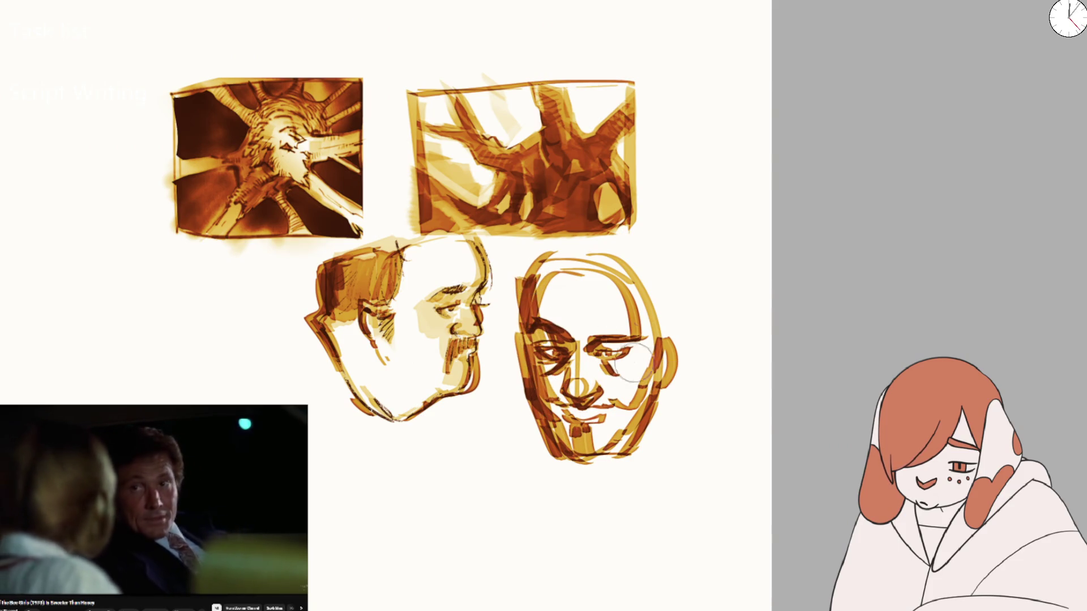
{"action": "mouse_move", "coordinate": [583, 453]}
{"action": "left_mouse_down"}
{"action": "mouse_move", "coordinate": [578, 476]}
{"action": "mouse_move", "coordinate": [616, 529]}
{"action": "left_mouse_up"}
{"action": "key", "text": "ctrl+z"}
{"action": "key", "text": "ctrl+z"}
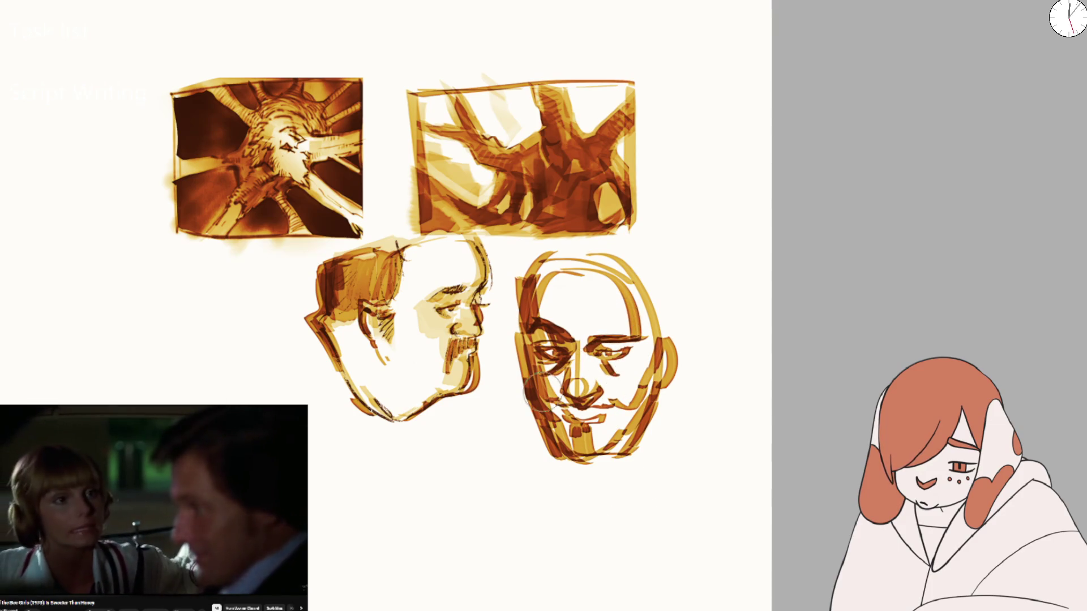
With a smaller brush, begin a new face left of the first head with a C-shaped curl
{"action": "scroll", "coordinate": [542, 390], "scroll_direction": "down", "scroll_amount": 2}
{"action": "scroll", "coordinate": [533, 339], "scroll_direction": "up", "scroll_amount": 5}
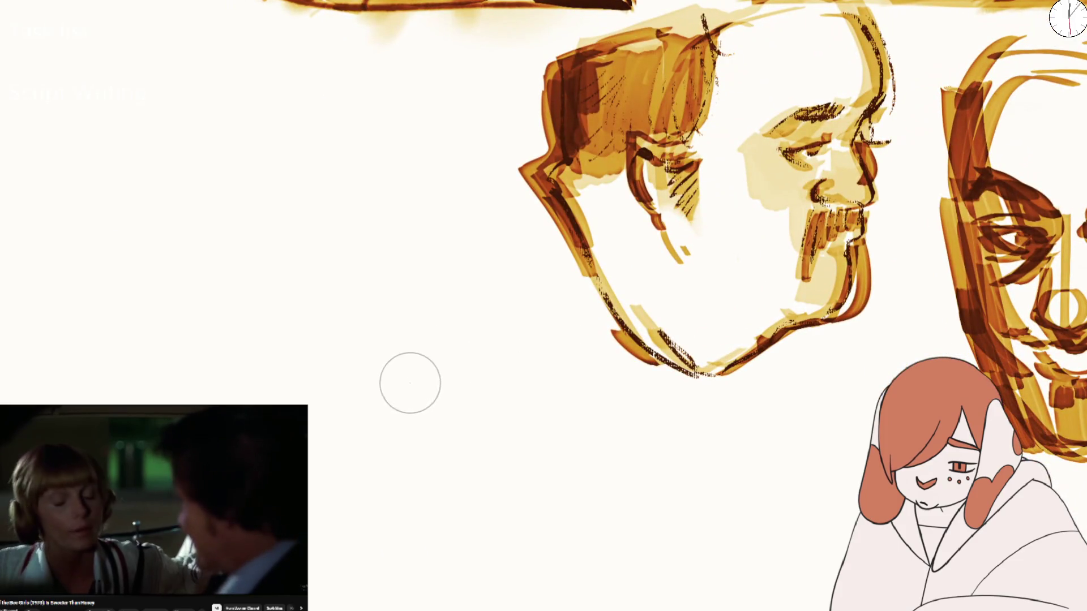
{"action": "key", "text": "bracketleft"}
{"action": "mouse_move", "coordinate": [340, 416]}
{"action": "left_mouse_down"}
{"action": "mouse_move", "coordinate": [400, 357]}
{"action": "mouse_move", "coordinate": [413, 381]}
{"action": "mouse_move", "coordinate": [396, 376]}
{"action": "mouse_move", "coordinate": [387, 469]}
{"action": "left_mouse_up"}
{"action": "key", "text": "ctrl+z"}
Arch and close the right eye shape, and redo the left eye's C-shaped top with thin lines
{"action": "mouse_move", "coordinate": [491, 418]}
{"action": "left_mouse_down"}
{"action": "mouse_move", "coordinate": [524, 379]}
{"action": "mouse_move", "coordinate": [567, 405]}
{"action": "left_mouse_up"}
{"action": "mouse_move", "coordinate": [431, 416]}
{"action": "left_mouse_down"}
{"action": "mouse_move", "coordinate": [377, 393]}
{"action": "mouse_move", "coordinate": [335, 406]}
{"action": "mouse_move", "coordinate": [404, 450]}
{"action": "left_mouse_up"}
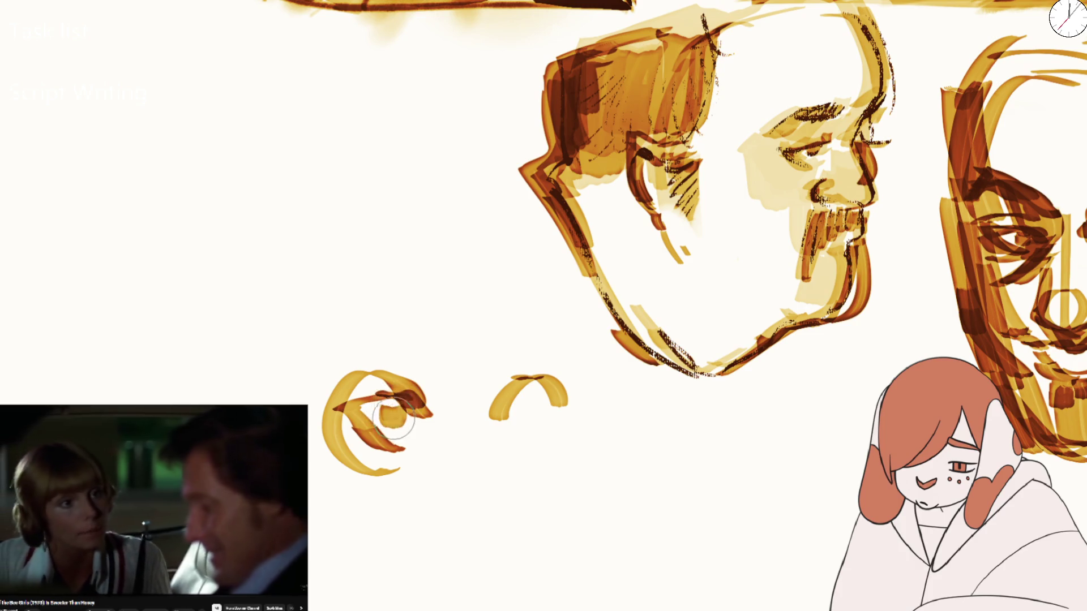
{"action": "key", "text": "ctrl+z"}
{"action": "key", "text": "ctrl+z"}
{"action": "key", "text": "ctrl+z"}
{"action": "left_click_drag", "start_coordinate": [424, 403], "coordinate": [342, 410]}
{"action": "mouse_move", "coordinate": [357, 413]}
{"action": "left_mouse_down"}
{"action": "mouse_move", "coordinate": [389, 436]}
{"action": "mouse_move", "coordinate": [426, 412]}
{"action": "mouse_move", "coordinate": [354, 404]}
{"action": "left_mouse_up"}
{"action": "left_click_drag", "start_coordinate": [498, 419], "coordinate": [541, 407]}
Darken and fill in the left eye, then curl brows above both eyes
{"action": "left_click_drag", "start_coordinate": [371, 412], "coordinate": [390, 441]}
{"action": "left_click_drag", "start_coordinate": [354, 393], "coordinate": [376, 356]}
{"action": "left_click_drag", "start_coordinate": [398, 364], "coordinate": [430, 388]}
{"action": "mouse_move", "coordinate": [498, 390]}
{"action": "left_mouse_down"}
{"action": "mouse_move", "coordinate": [552, 354]}
{"action": "mouse_move", "coordinate": [484, 376]}
{"action": "mouse_move", "coordinate": [466, 497]}
{"action": "mouse_move", "coordinate": [492, 481]}
{"action": "left_mouse_up"}
Draw a V-shaped nose curl below the eyes with small dashes around the nose and eyes
{"action": "left_click_drag", "start_coordinate": [498, 439], "coordinate": [487, 492]}
{"action": "mouse_move", "coordinate": [479, 419]}
{"action": "left_mouse_down"}
{"action": "mouse_move", "coordinate": [484, 497]}
{"action": "mouse_move", "coordinate": [466, 518]}
{"action": "left_mouse_up"}
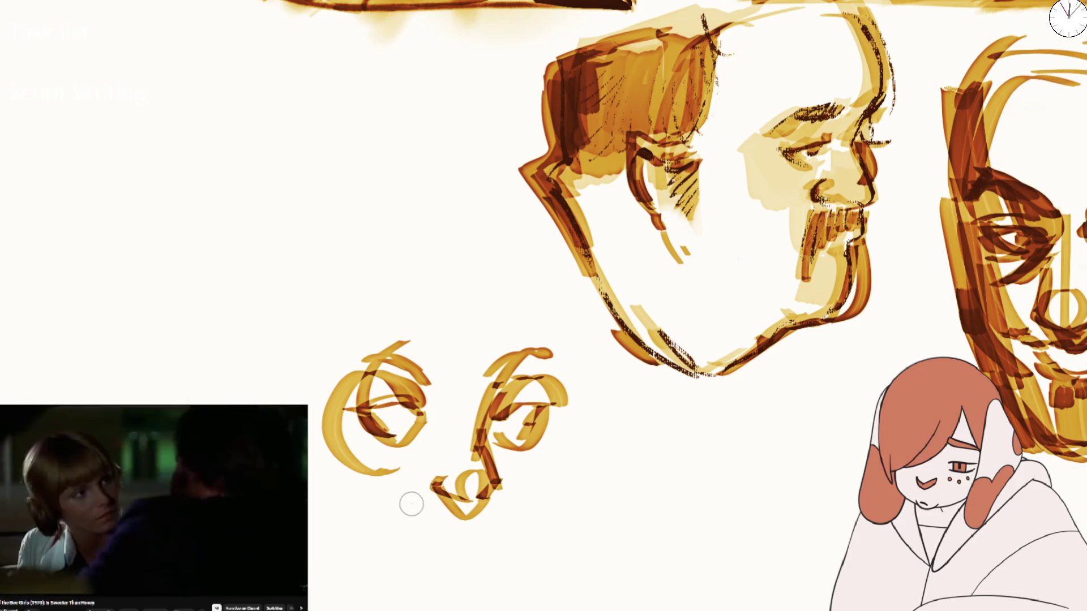
{"action": "left_click_drag", "start_coordinate": [414, 542], "coordinate": [428, 559]}
{"action": "left_click_drag", "start_coordinate": [378, 513], "coordinate": [403, 510]}
{"action": "left_click_drag", "start_coordinate": [512, 430], "coordinate": [501, 476]}
{"action": "left_click_drag", "start_coordinate": [493, 522], "coordinate": [506, 518]}
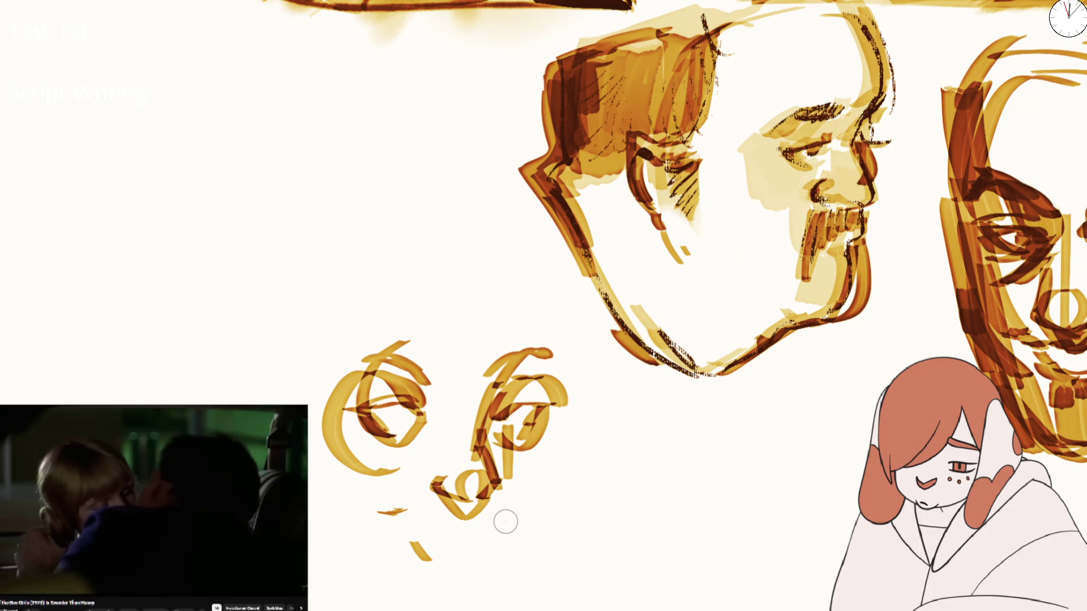
Block in the mouth shape under the nose and darken both eyes' lines
{"action": "left_click_drag", "start_coordinate": [397, 513], "coordinate": [490, 521]}
{"action": "left_click_drag", "start_coordinate": [419, 541], "coordinate": [468, 555]}
{"action": "mouse_move", "coordinate": [435, 485]}
{"action": "left_mouse_down"}
{"action": "mouse_move", "coordinate": [460, 545]}
{"action": "mouse_move", "coordinate": [449, 509]}
{"action": "left_mouse_up"}
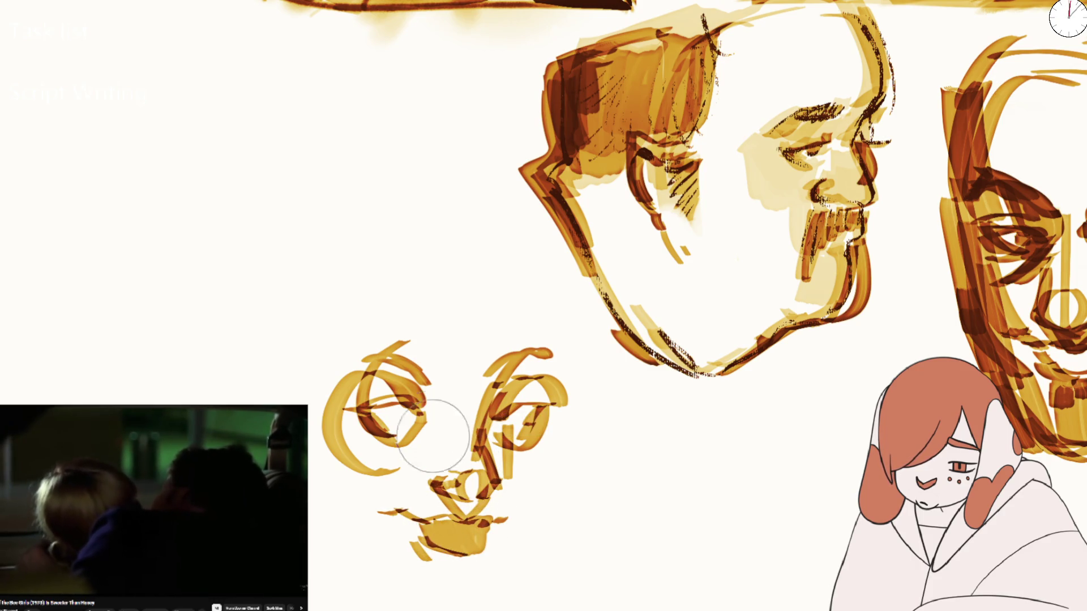
{"action": "mouse_move", "coordinate": [361, 408]}
{"action": "left_mouse_down"}
{"action": "mouse_move", "coordinate": [419, 399]}
{"action": "mouse_move", "coordinate": [399, 430]}
{"action": "mouse_move", "coordinate": [420, 399]}
{"action": "left_mouse_up"}
{"action": "mouse_move", "coordinate": [505, 406]}
{"action": "left_mouse_down"}
{"action": "mouse_move", "coordinate": [518, 422]}
{"action": "mouse_move", "coordinate": [537, 397]}
{"action": "left_mouse_up"}
Draw a vertical centre guide and a right-edge guide, then circle the nose and stroke the jaw
{"action": "scroll", "coordinate": [510, 430], "scroll_direction": "down", "scroll_amount": 5}
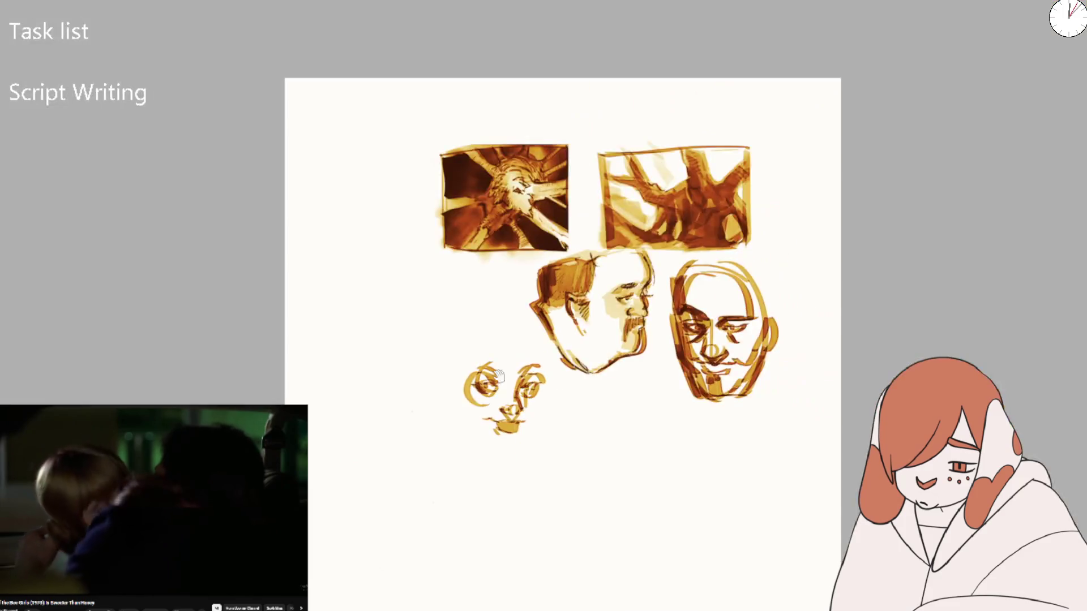
{"action": "scroll", "coordinate": [519, 517], "scroll_direction": "up", "scroll_amount": 4}
{"action": "left_click_drag", "start_coordinate": [535, 337], "coordinate": [509, 561]}
{"action": "mouse_move", "coordinate": [518, 504]}
{"action": "left_mouse_down"}
{"action": "mouse_move", "coordinate": [509, 566]}
{"action": "mouse_move", "coordinate": [524, 548]}
{"action": "left_mouse_up"}
{"action": "left_click_drag", "start_coordinate": [611, 337], "coordinate": [590, 458]}
{"action": "left_click_drag", "start_coordinate": [537, 540], "coordinate": [528, 552]}
{"action": "left_click_drag", "start_coordinate": [572, 490], "coordinate": [525, 552]}
{"action": "mouse_move", "coordinate": [504, 447]}
{"action": "left_mouse_down"}
{"action": "mouse_move", "coordinate": [514, 430]}
{"action": "mouse_move", "coordinate": [501, 444]}
{"action": "mouse_move", "coordinate": [546, 447]}
{"action": "mouse_move", "coordinate": [510, 413]}
{"action": "mouse_move", "coordinate": [485, 417]}
{"action": "mouse_move", "coordinate": [502, 445]}
{"action": "left_mouse_up"}
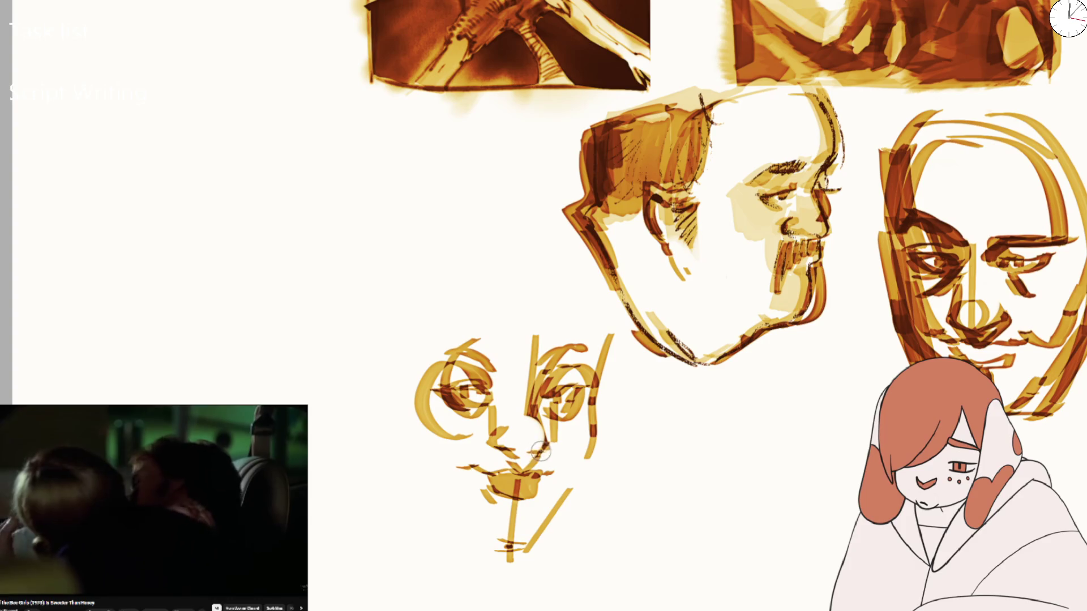
Refine the nose, darken both eyes, and fill in the nose between them
{"action": "mouse_move", "coordinate": [534, 450]}
{"action": "left_mouse_down"}
{"action": "mouse_move", "coordinate": [538, 385]}
{"action": "mouse_move", "coordinate": [529, 383]}
{"action": "mouse_move", "coordinate": [538, 359]}
{"action": "mouse_move", "coordinate": [570, 352]}
{"action": "mouse_move", "coordinate": [556, 365]}
{"action": "left_mouse_up"}
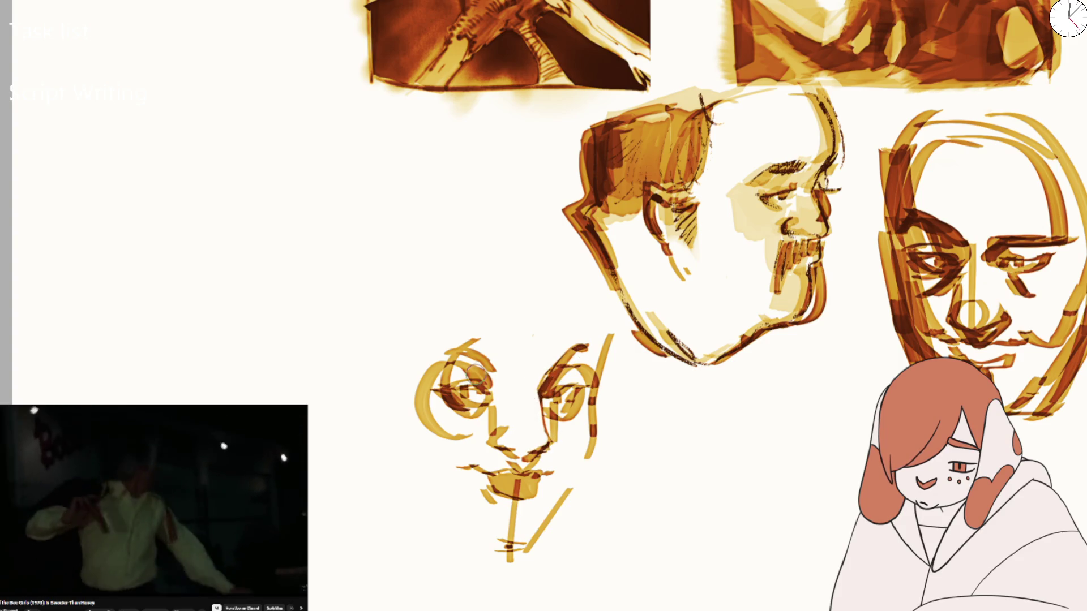
{"action": "left_click_drag", "start_coordinate": [559, 386], "coordinate": [580, 413]}
{"action": "left_click_drag", "start_coordinate": [561, 365], "coordinate": [586, 391]}
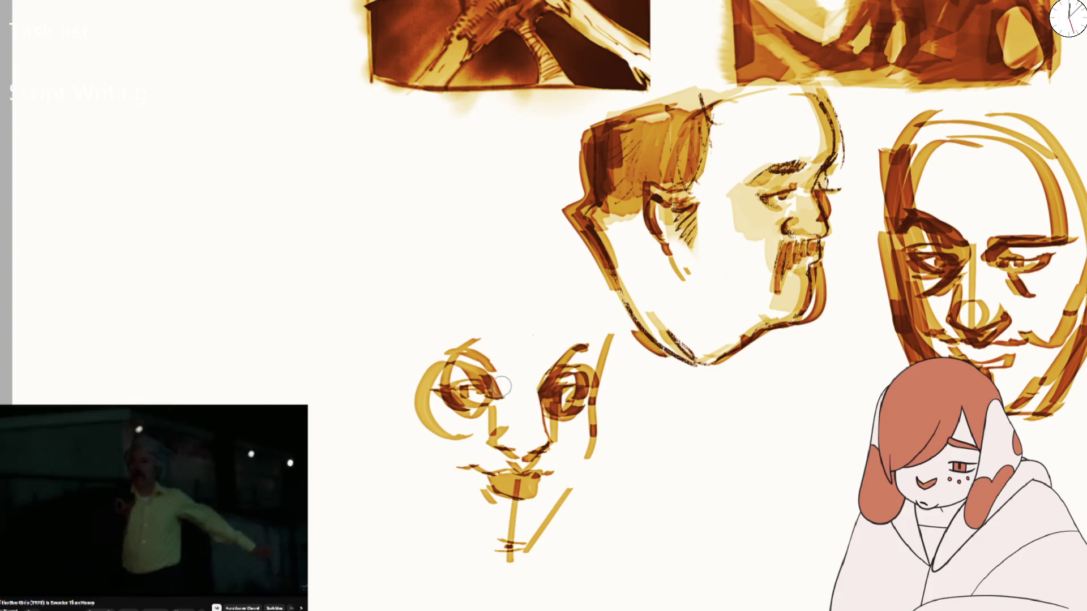
{"action": "left_click_drag", "start_coordinate": [444, 347], "coordinate": [493, 419]}
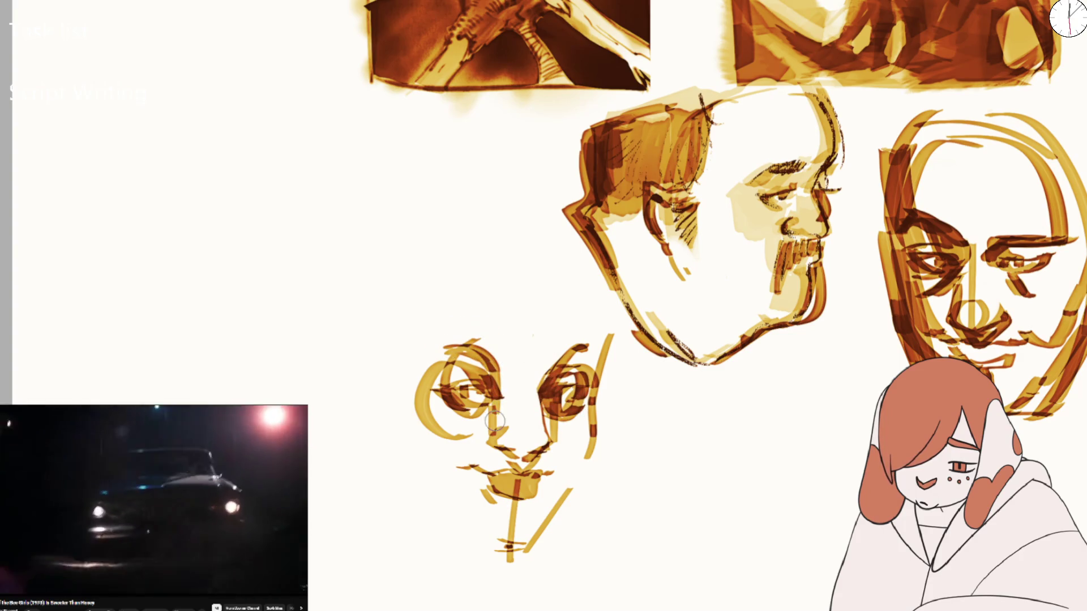
{"action": "mouse_move", "coordinate": [526, 385]}
{"action": "left_mouse_down"}
{"action": "mouse_move", "coordinate": [520, 436]}
{"action": "mouse_move", "coordinate": [575, 358]}
{"action": "mouse_move", "coordinate": [470, 391]}
{"action": "mouse_move", "coordinate": [498, 374]}
{"action": "mouse_move", "coordinate": [527, 469]}
{"action": "mouse_move", "coordinate": [475, 529]}
{"action": "mouse_move", "coordinate": [509, 549]}
{"action": "mouse_move", "coordinate": [551, 296]}
{"action": "mouse_move", "coordinate": [592, 237]}
{"action": "mouse_move", "coordinate": [481, 189]}
{"action": "mouse_move", "coordinate": [491, 193]}
{"action": "left_mouse_up"}
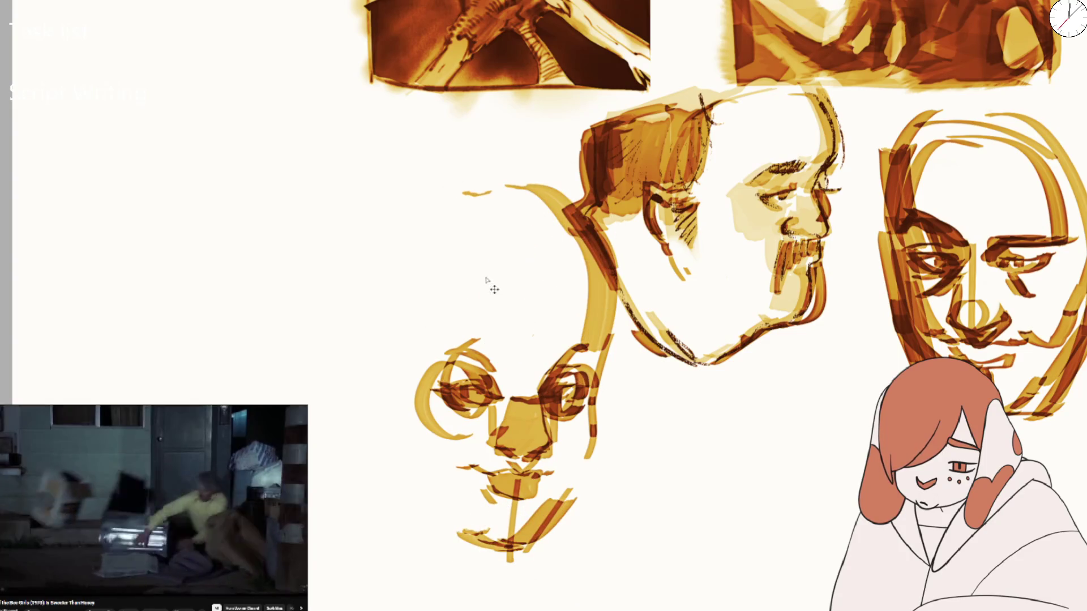
Outline the top of the head and draw long hair strands down both sides, redoing a misplaced chin stroke
{"action": "mouse_move", "coordinate": [512, 262]}
{"action": "left_mouse_down"}
{"action": "mouse_move", "coordinate": [432, 345]}
{"action": "mouse_move", "coordinate": [557, 278]}
{"action": "mouse_move", "coordinate": [580, 325]}
{"action": "left_mouse_up"}
{"action": "mouse_move", "coordinate": [416, 391]}
{"action": "left_mouse_down"}
{"action": "mouse_move", "coordinate": [381, 378]}
{"action": "mouse_move", "coordinate": [339, 393]}
{"action": "mouse_move", "coordinate": [361, 368]}
{"action": "mouse_move", "coordinate": [396, 515]}
{"action": "left_mouse_up"}
{"action": "mouse_move", "coordinate": [628, 348]}
{"action": "left_mouse_down"}
{"action": "mouse_move", "coordinate": [612, 491]}
{"action": "mouse_move", "coordinate": [594, 497]}
{"action": "left_mouse_up"}
{"action": "left_click_drag", "start_coordinate": [385, 526], "coordinate": [426, 609]}
{"action": "left_click_drag", "start_coordinate": [495, 561], "coordinate": [471, 609]}
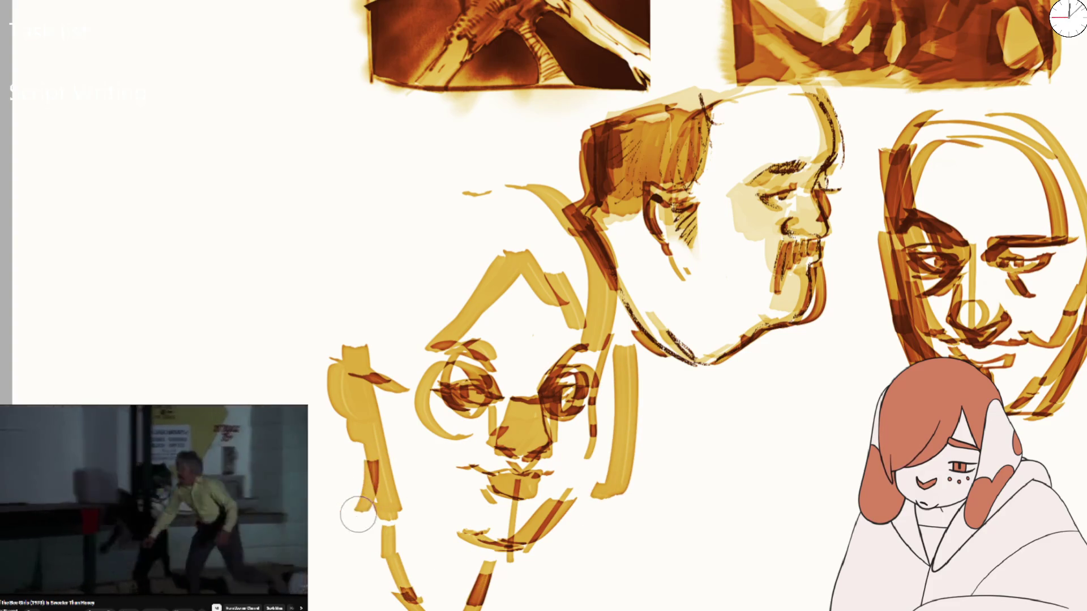
{"action": "key", "text": "ctrl+z"}
{"action": "key", "text": "ctrl+z"}
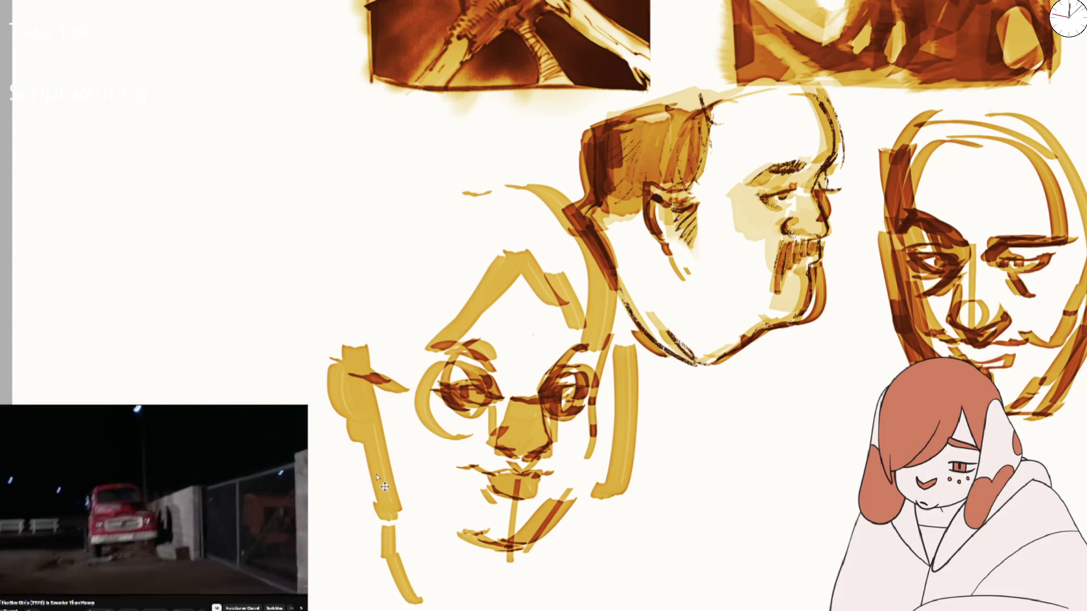
{"action": "mouse_move", "coordinate": [374, 480]}
{"action": "left_mouse_down"}
{"action": "mouse_move", "coordinate": [374, 513]}
{"action": "mouse_move", "coordinate": [317, 591]}
{"action": "left_mouse_up"}
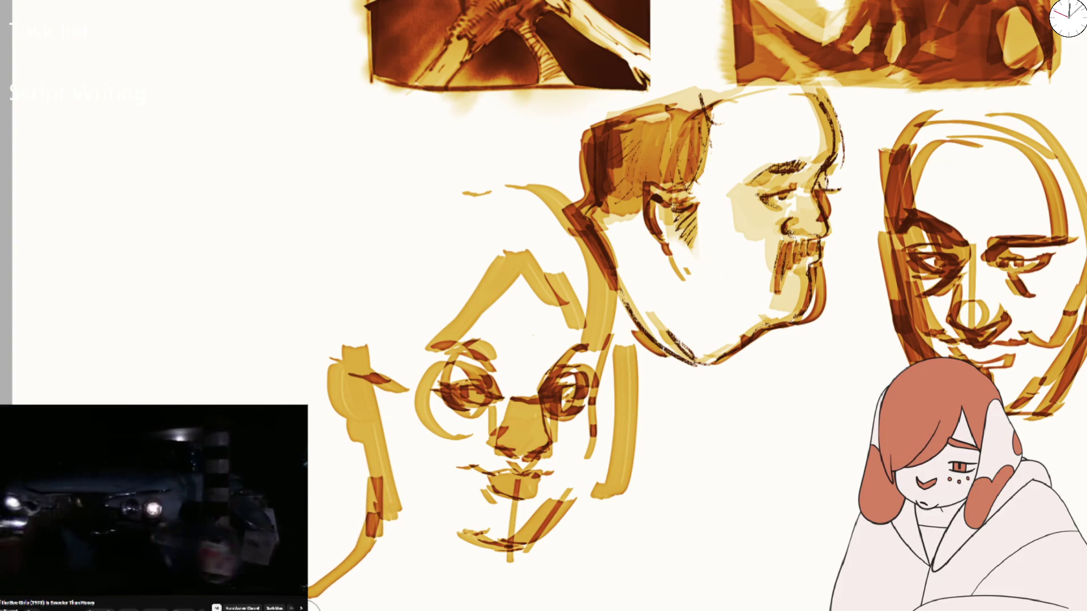
Sketch the neck below the chin, add darker left hair strands, and rough in the shoulders
{"action": "left_click_drag", "start_coordinate": [508, 558], "coordinate": [546, 576]}
{"action": "left_click_drag", "start_coordinate": [512, 532], "coordinate": [458, 609]}
{"action": "left_click_drag", "start_coordinate": [390, 541], "coordinate": [403, 581]}
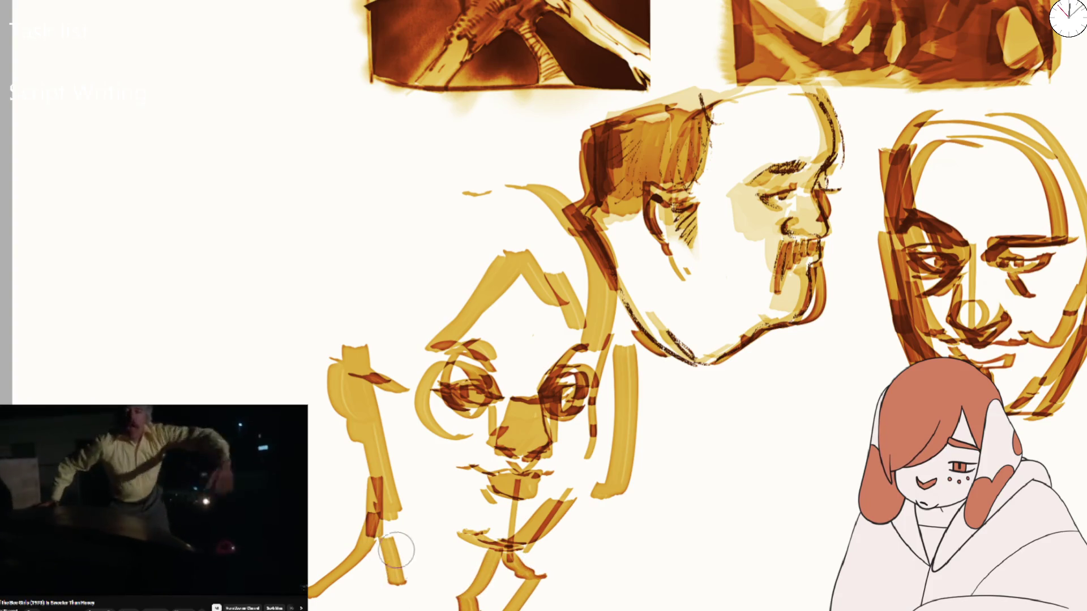
{"action": "left_click_drag", "start_coordinate": [302, 378], "coordinate": [339, 438]}
{"action": "mouse_move", "coordinate": [370, 549]}
{"action": "left_mouse_down"}
{"action": "mouse_move", "coordinate": [331, 586]}
{"action": "mouse_move", "coordinate": [385, 541]}
{"action": "left_mouse_up"}
{"action": "left_click_drag", "start_coordinate": [478, 560], "coordinate": [460, 605]}
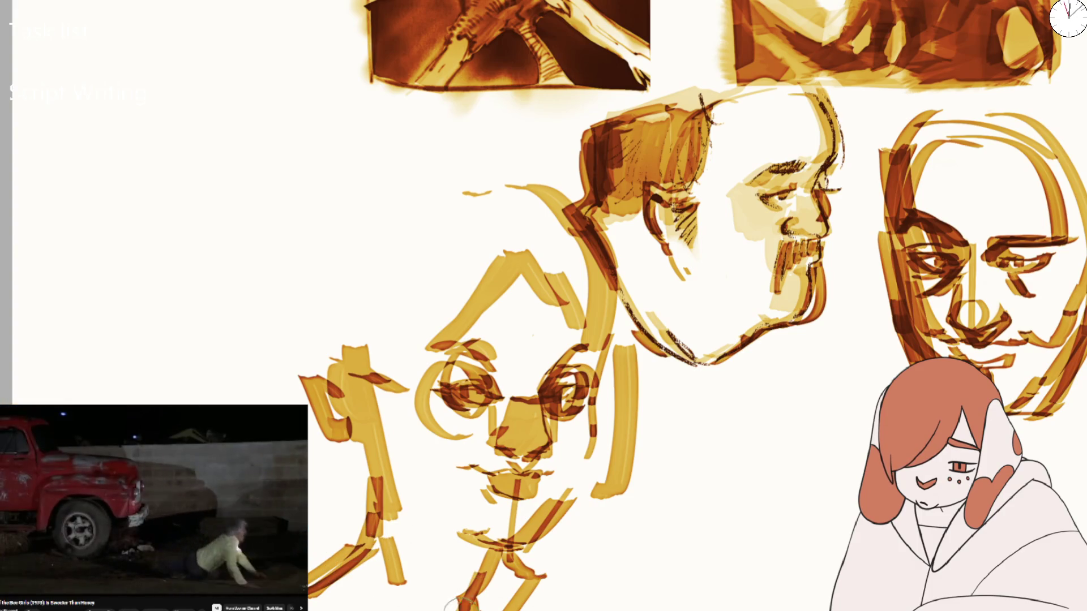
{"action": "mouse_move", "coordinate": [578, 563]}
{"action": "left_mouse_down"}
{"action": "mouse_move", "coordinate": [527, 601]}
{"action": "mouse_move", "coordinate": [501, 588]}
{"action": "left_mouse_up"}
{"action": "mouse_move", "coordinate": [499, 551]}
{"action": "left_mouse_down"}
{"action": "mouse_move", "coordinate": [555, 595]}
{"action": "mouse_move", "coordinate": [592, 572]}
{"action": "left_mouse_up"}
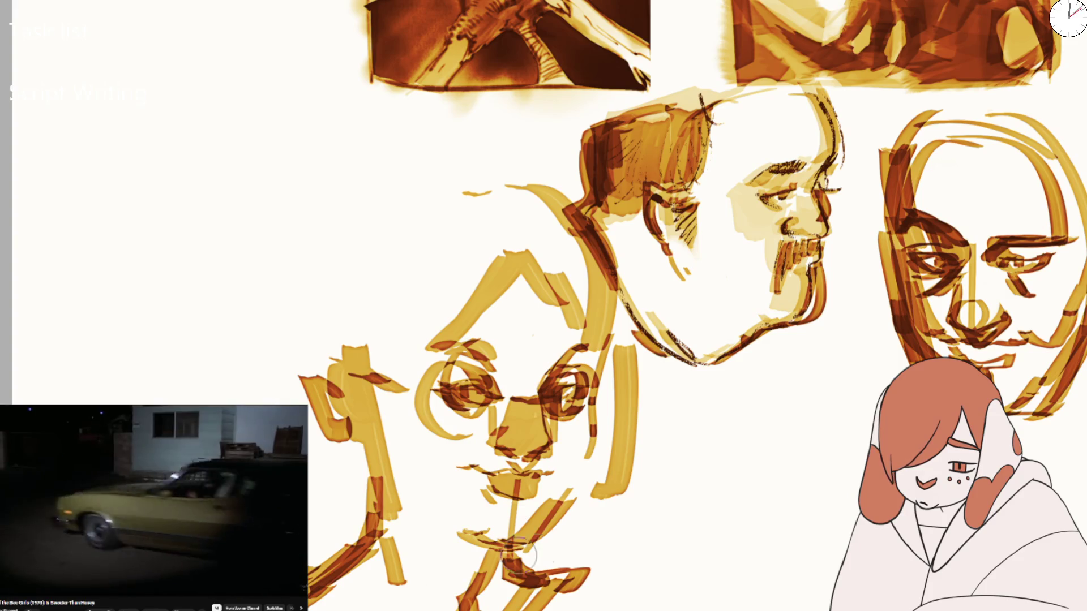
Fit the sheet to the window and add more long hair lines on both sides of the head
{"action": "key", "text": "ctrl+0"}
{"action": "left_click_drag", "start_coordinate": [452, 351], "coordinate": [478, 510]}
{"action": "left_click_drag", "start_coordinate": [592, 371], "coordinate": [560, 464]}
{"action": "mouse_move", "coordinate": [436, 325]}
{"action": "left_mouse_down"}
{"action": "mouse_move", "coordinate": [462, 290]}
{"action": "mouse_move", "coordinate": [507, 283]}
{"action": "left_mouse_up"}
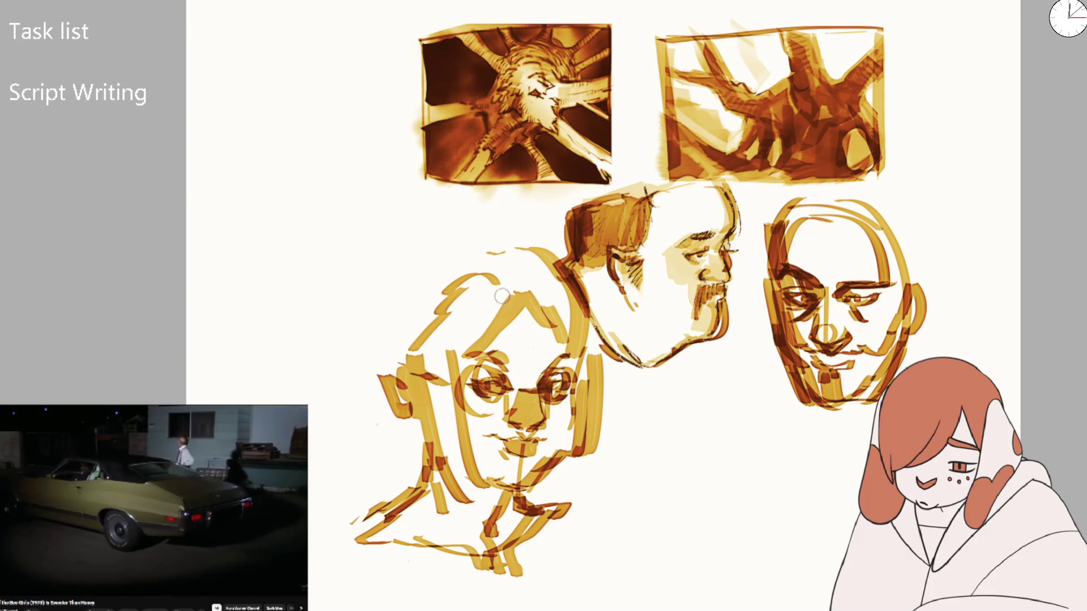
Softly erase the head's top and left strokes so the long-haired face becomes a pale underdrawing
{"action": "left_click_drag", "start_coordinate": [436, 286], "coordinate": [390, 391]}
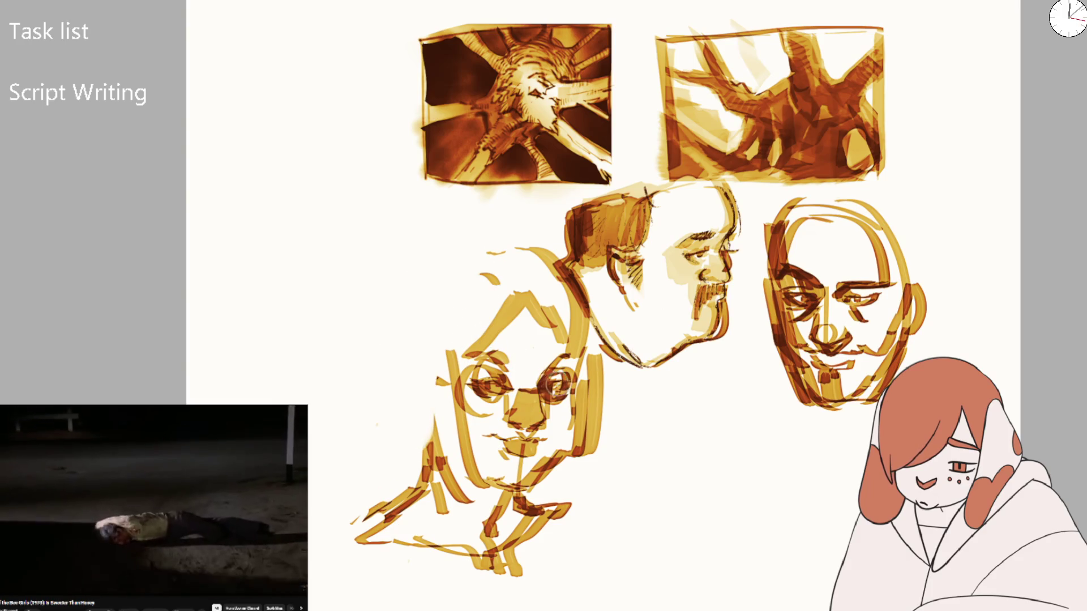
{"action": "mouse_move", "coordinate": [518, 346]}
{"action": "left_mouse_down"}
{"action": "mouse_move", "coordinate": [535, 425]}
{"action": "mouse_move", "coordinate": [546, 453]}
{"action": "mouse_move", "coordinate": [561, 453]}
{"action": "mouse_move", "coordinate": [481, 405]}
{"action": "mouse_move", "coordinate": [465, 383]}
{"action": "mouse_move", "coordinate": [449, 507]}
{"action": "mouse_move", "coordinate": [559, 449]}
{"action": "mouse_move", "coordinate": [436, 552]}
{"action": "mouse_move", "coordinate": [436, 480]}
{"action": "mouse_move", "coordinate": [478, 371]}
{"action": "mouse_move", "coordinate": [498, 267]}
{"action": "mouse_move", "coordinate": [555, 328]}
{"action": "mouse_move", "coordinate": [553, 478]}
{"action": "mouse_move", "coordinate": [517, 527]}
{"action": "mouse_move", "coordinate": [441, 339]}
{"action": "mouse_move", "coordinate": [351, 553]}
{"action": "left_mouse_up"}
{"action": "scroll", "coordinate": [444, 419], "scroll_direction": "up", "scroll_amount": 3}
{"action": "key", "text": "e"}
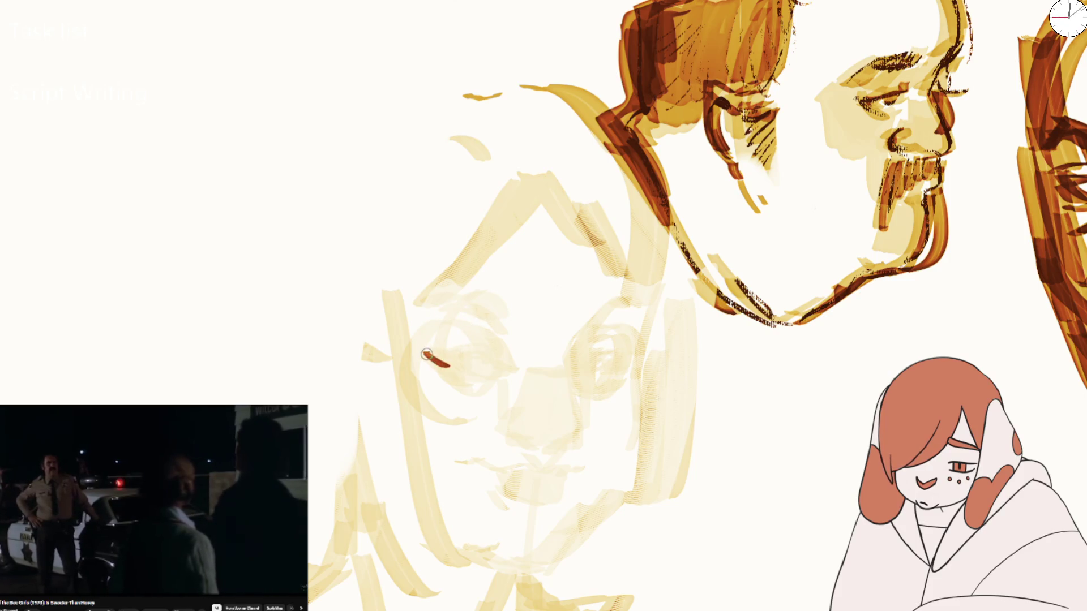
Draw the left eye's squinting line after several retries, then the brow line across the face
{"action": "key", "text": "ctrl+z"}
{"action": "left_click_drag", "start_coordinate": [485, 371], "coordinate": [464, 308]}
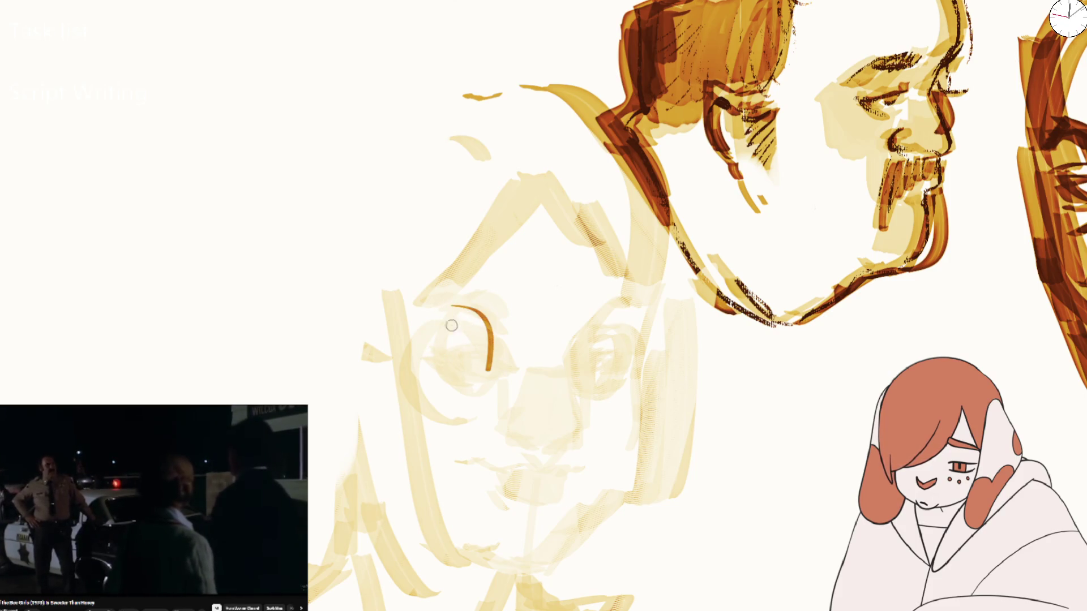
{"action": "key", "text": "ctrl+z"}
{"action": "left_click_drag", "start_coordinate": [432, 355], "coordinate": [454, 369]}
{"action": "key", "text": "ctrl+z"}
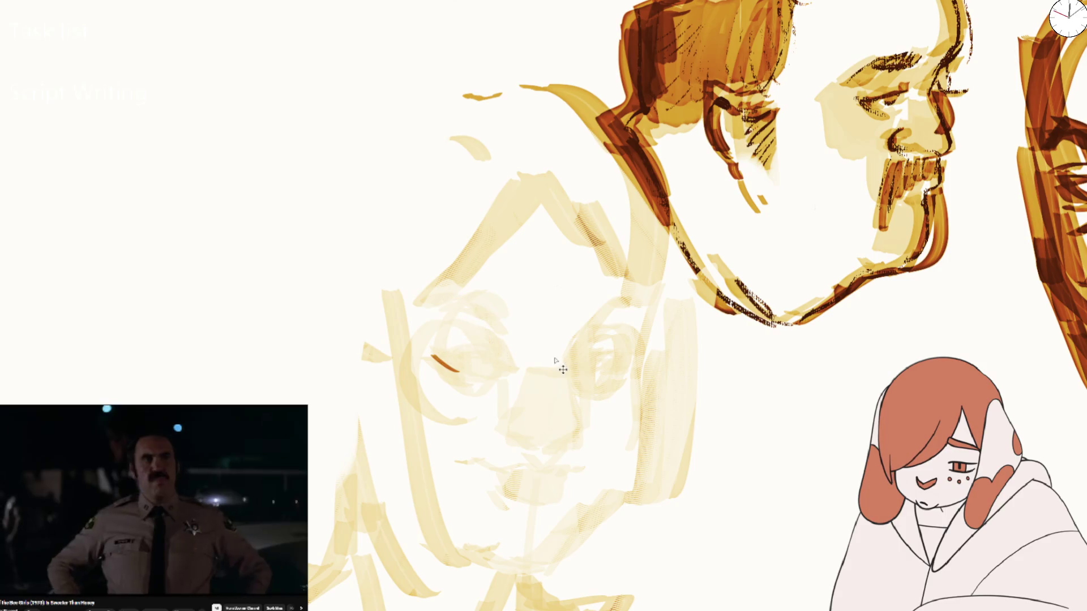
{"action": "left_click_drag", "start_coordinate": [432, 355], "coordinate": [484, 356]}
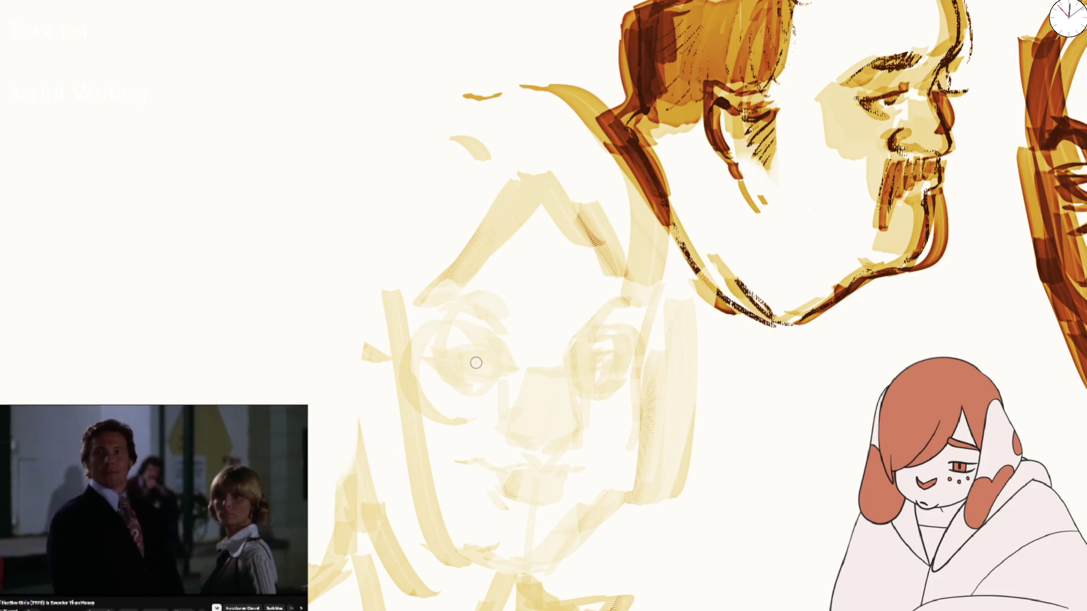
{"action": "mouse_move", "coordinate": [449, 306]}
{"action": "left_mouse_down"}
{"action": "mouse_move", "coordinate": [628, 309]}
{"action": "mouse_move", "coordinate": [669, 274]}
{"action": "mouse_move", "coordinate": [645, 365]}
{"action": "left_mouse_up"}
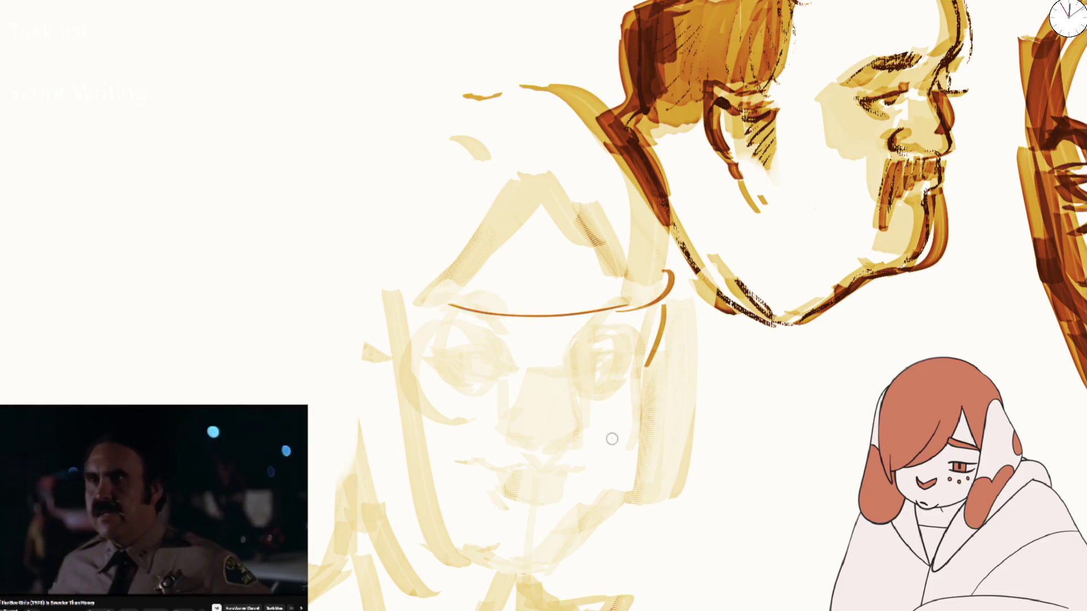
Zoom out, try a chin curve, and add the round nose tip and a dark dash at the left eye
{"action": "key", "text": "minus"}
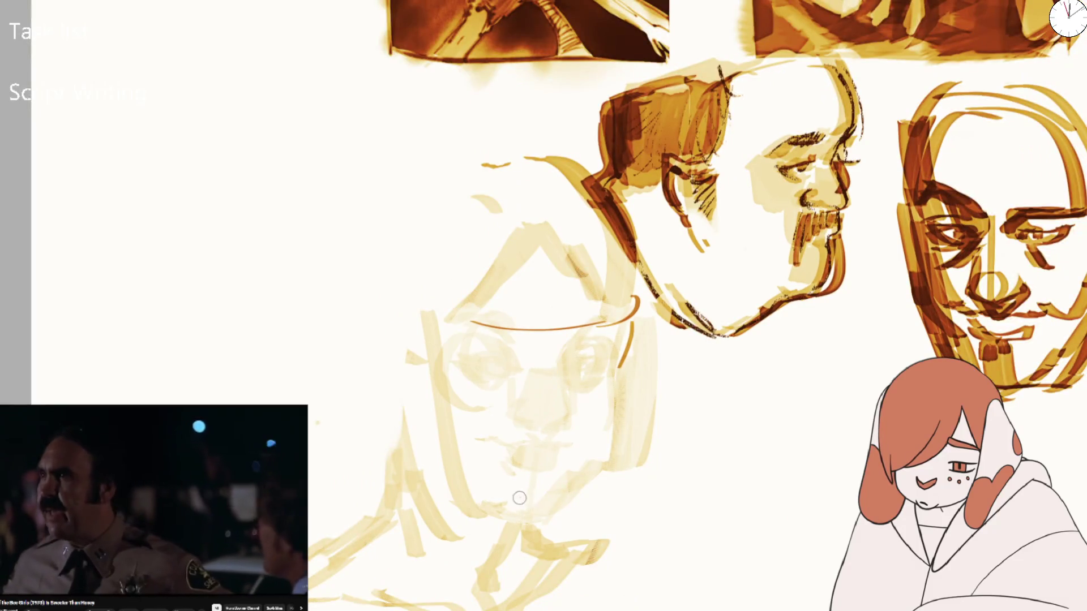
{"action": "left_click_drag", "start_coordinate": [537, 514], "coordinate": [562, 482]}
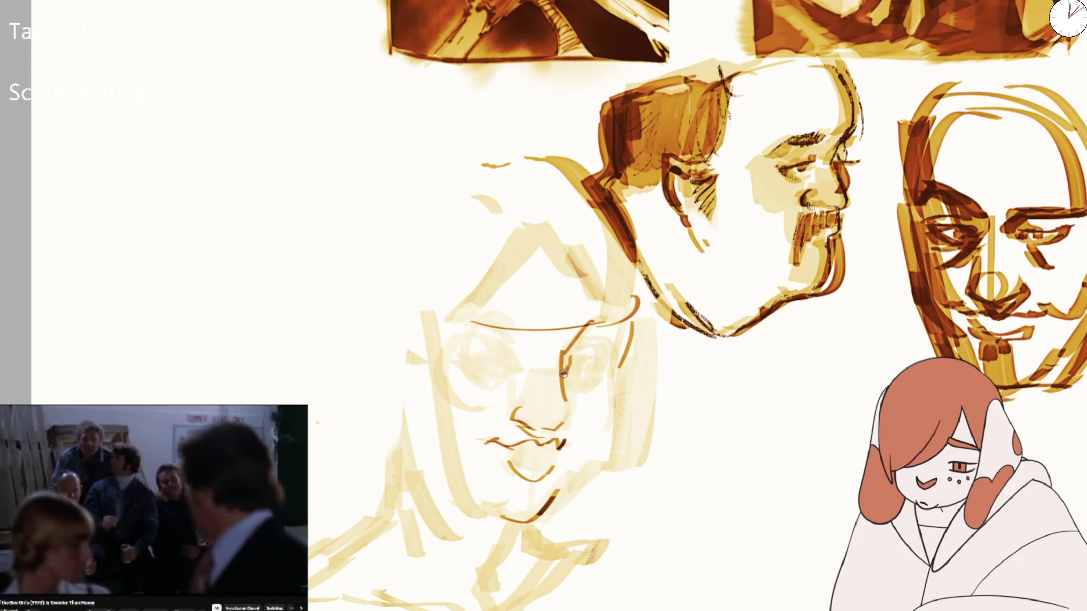
{"action": "key", "text": "ctrl+z"}
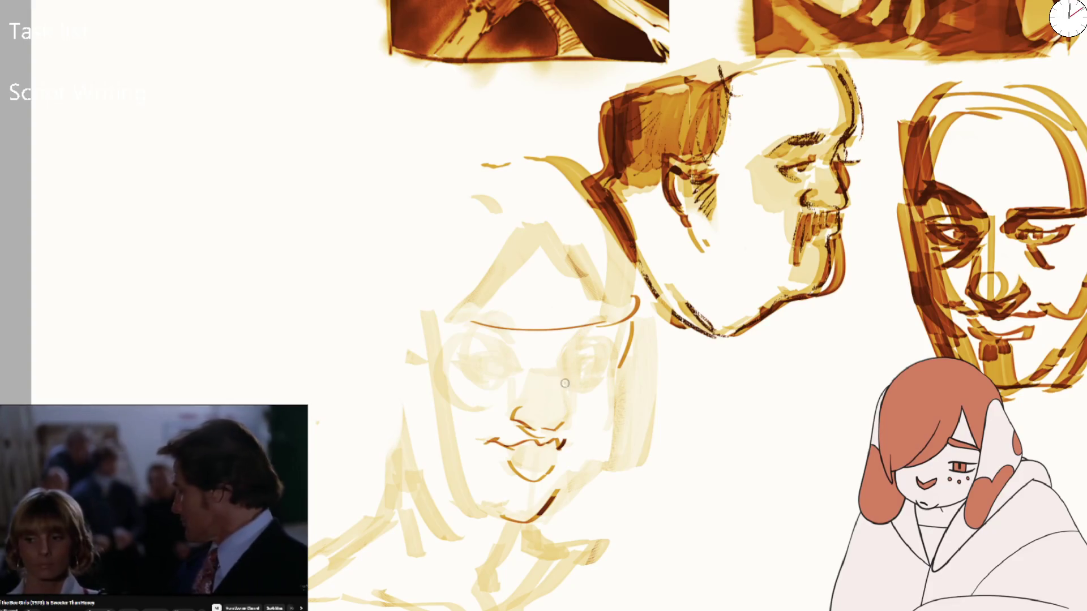
{"action": "left_click_drag", "start_coordinate": [562, 398], "coordinate": [562, 398]}
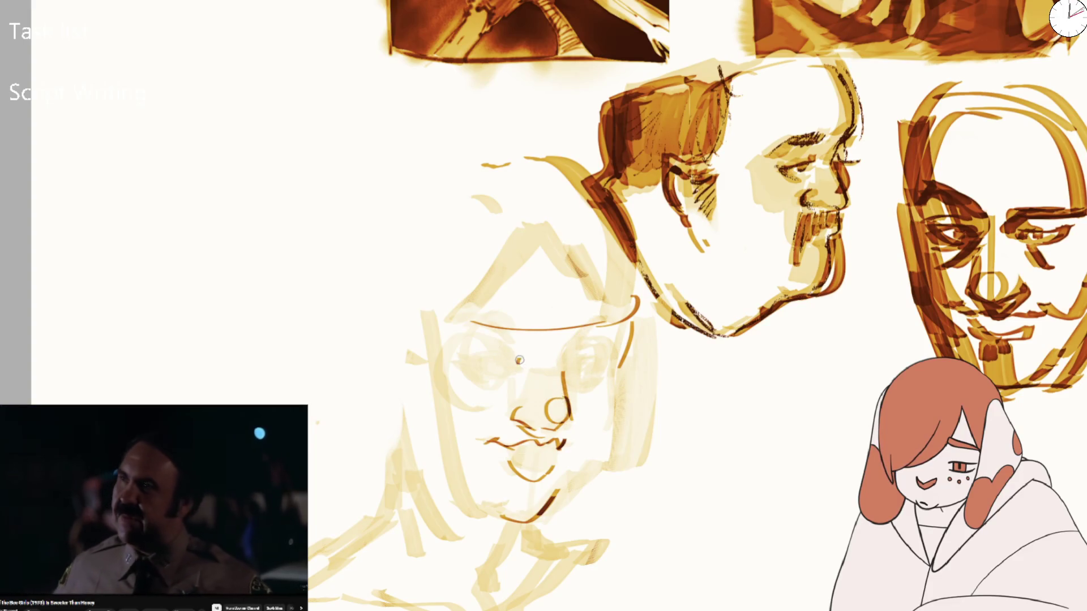
{"action": "left_click_drag", "start_coordinate": [465, 363], "coordinate": [475, 363]}
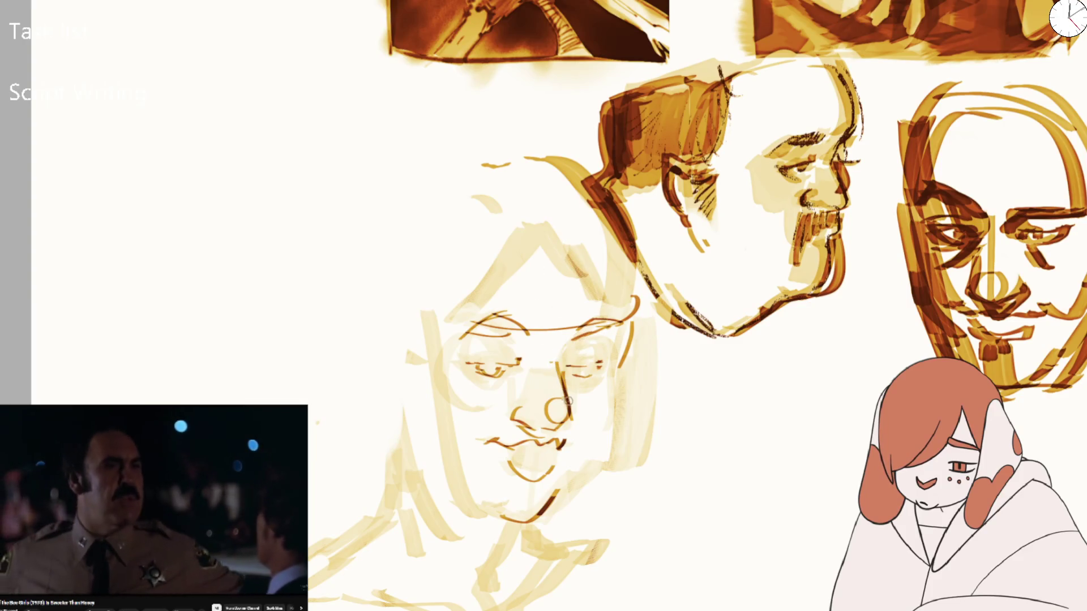
Draw the jaw, both cheek lines and the right side of the face, plus a rough ear shape
{"action": "left_click_drag", "start_coordinate": [564, 482], "coordinate": [595, 438]}
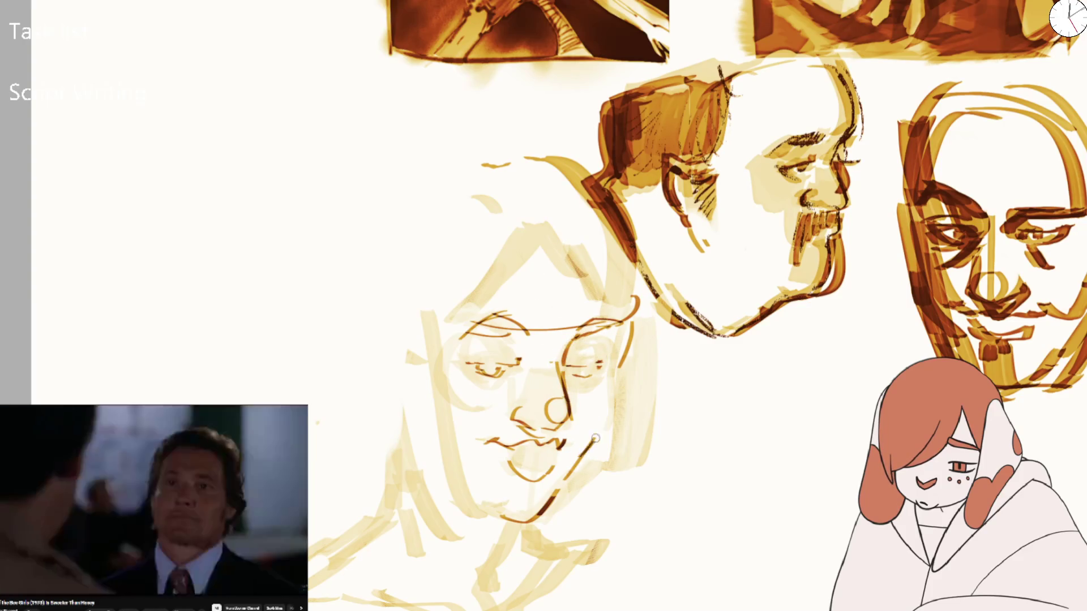
{"action": "left_click_drag", "start_coordinate": [613, 266], "coordinate": [612, 342]}
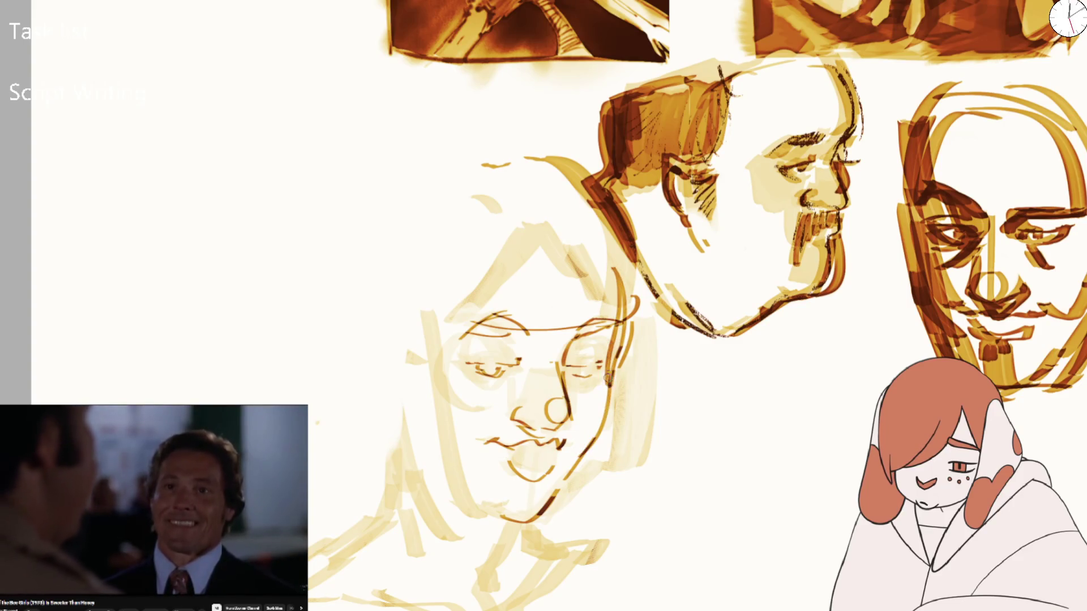
{"action": "left_click_drag", "start_coordinate": [431, 318], "coordinate": [477, 485]}
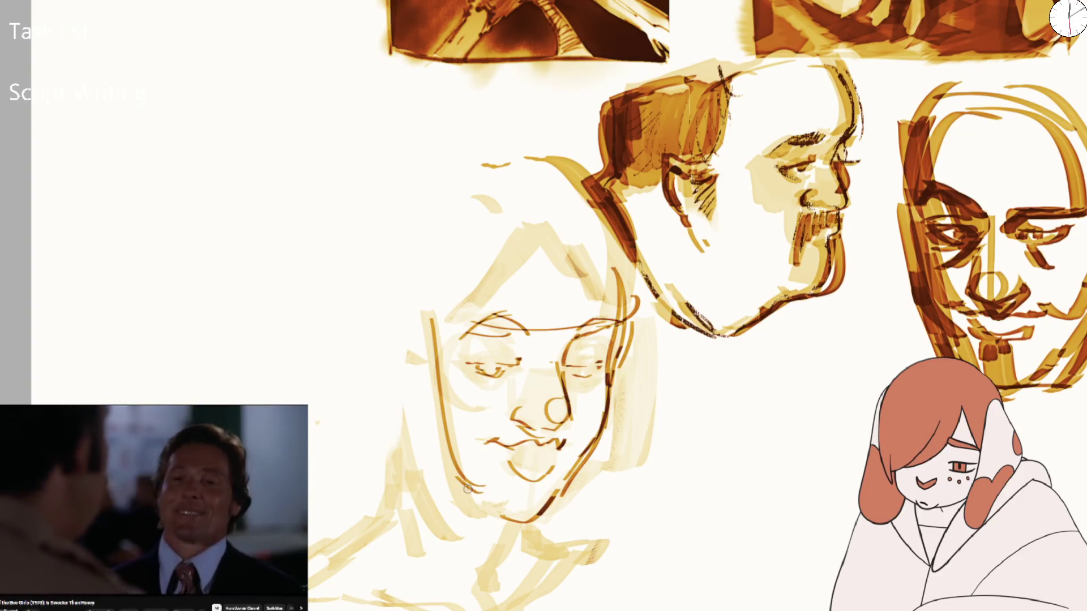
{"action": "left_click_drag", "start_coordinate": [634, 354], "coordinate": [612, 499]}
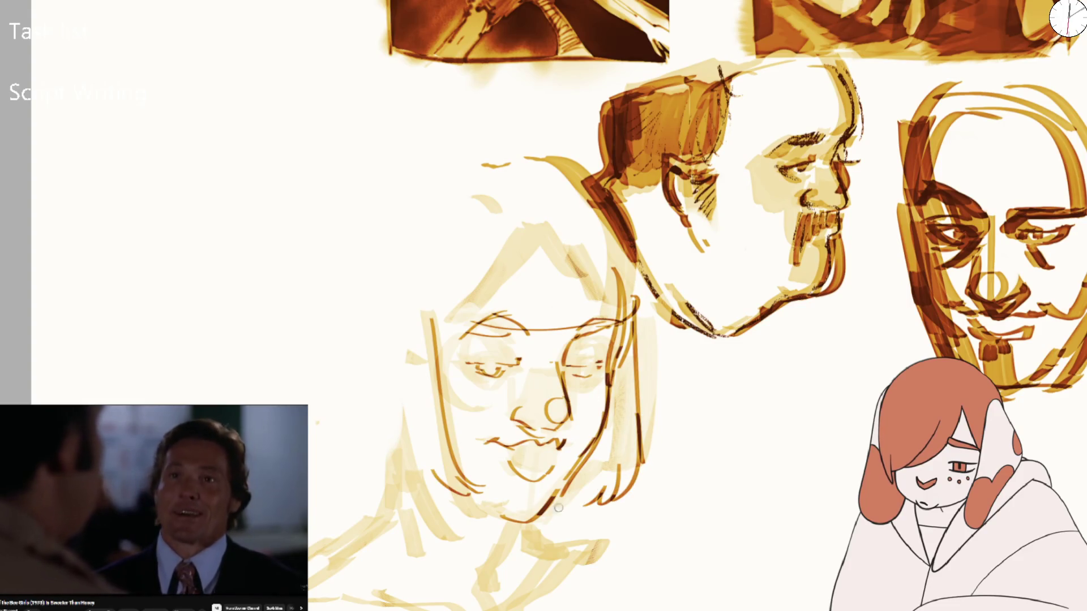
{"action": "mouse_move", "coordinate": [378, 345]}
{"action": "left_mouse_down"}
{"action": "mouse_move", "coordinate": [344, 354]}
{"action": "mouse_move", "coordinate": [374, 402]}
{"action": "left_mouse_up"}
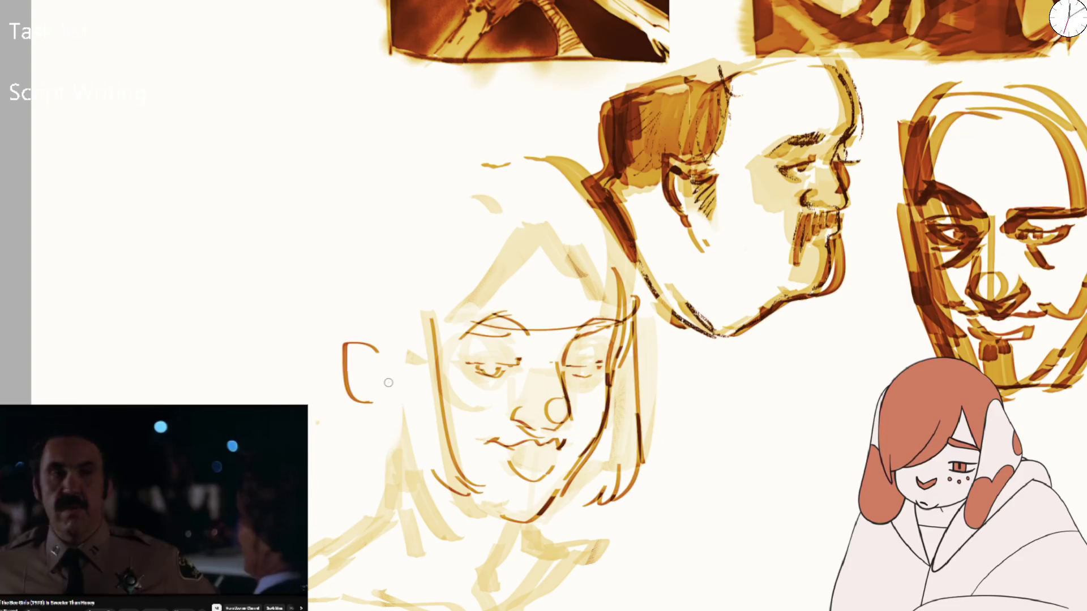
Redraw the ear curve left of the face with an inner line and a darker outer line
{"action": "key", "text": "ctrl+z"}
{"action": "left_click_drag", "start_coordinate": [350, 319], "coordinate": [381, 396]}
{"action": "left_click_drag", "start_coordinate": [351, 321], "coordinate": [371, 368]}
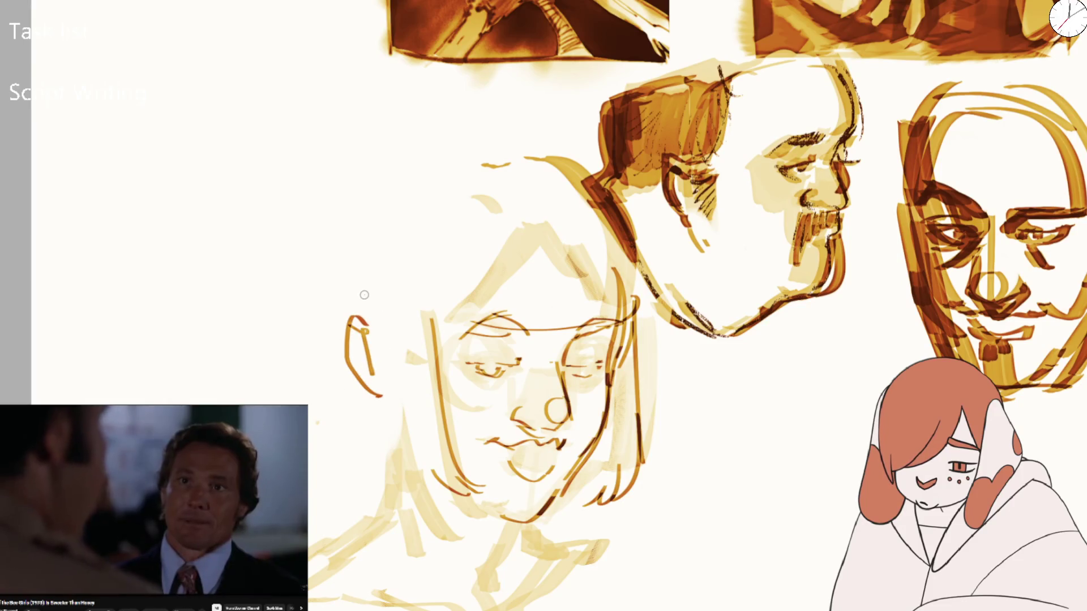
{"action": "left_click_drag", "start_coordinate": [360, 327], "coordinate": [374, 432]}
{"action": "left_click_drag", "start_coordinate": [362, 307], "coordinate": [396, 467]}
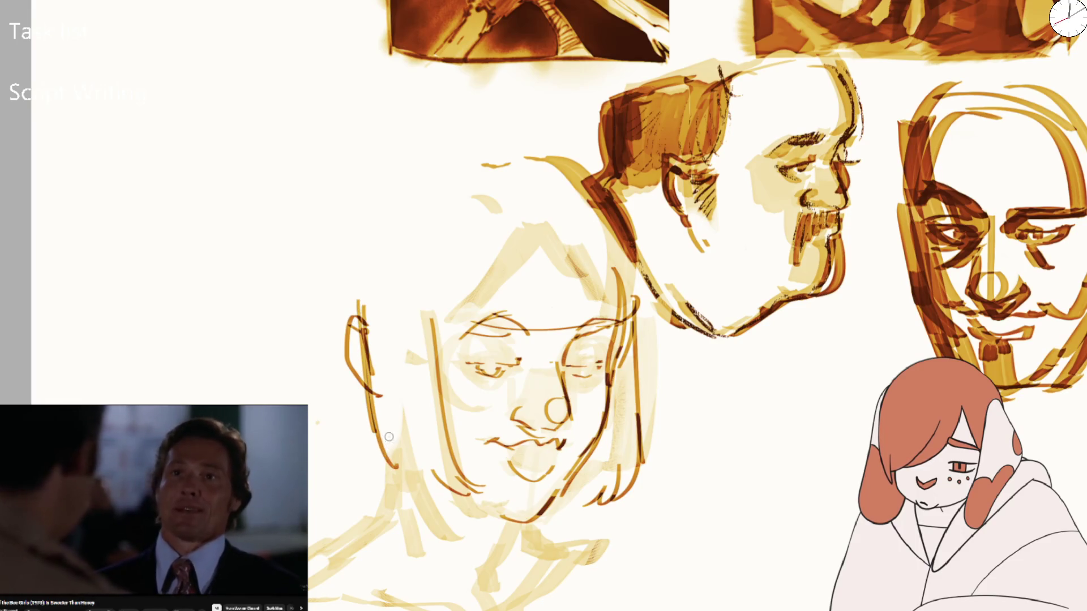
Strengthen the lower-left jaw and hair edge and erase stray marks at the top of the head
{"action": "left_click_drag", "start_coordinate": [393, 391], "coordinate": [433, 534]}
{"action": "left_click_drag", "start_coordinate": [407, 433], "coordinate": [453, 541]}
{"action": "left_click_drag", "start_coordinate": [426, 470], "coordinate": [455, 534]}
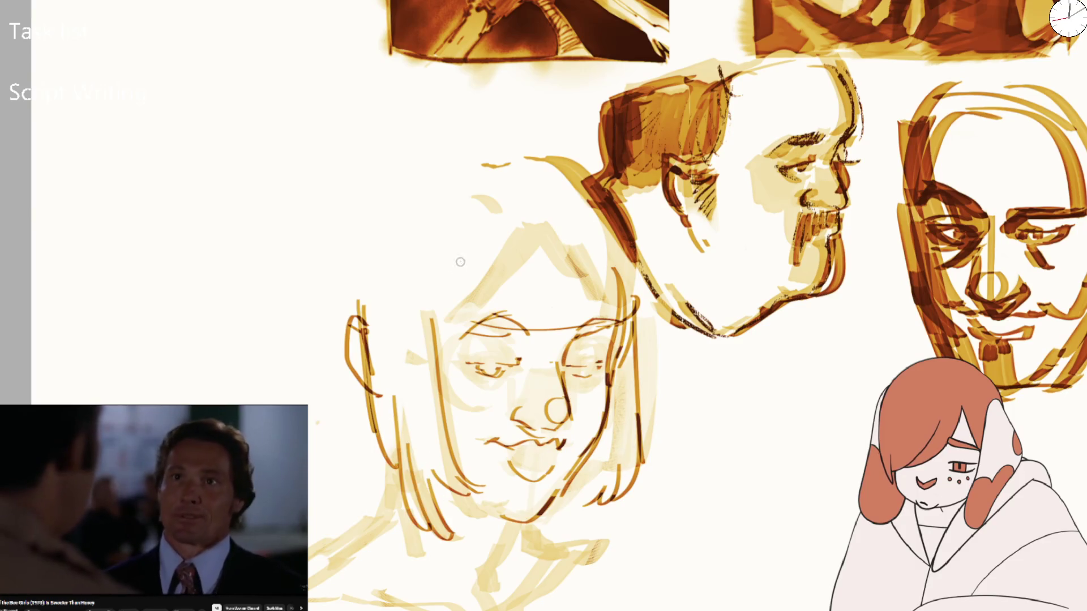
{"action": "key", "text": "e"}
{"action": "left_click_drag", "start_coordinate": [474, 189], "coordinate": [498, 164]}
{"action": "left_click_drag", "start_coordinate": [481, 279], "coordinate": [498, 267]}
{"action": "key", "text": "e"}
{"action": "left_click_drag", "start_coordinate": [463, 309], "coordinate": [604, 304]}
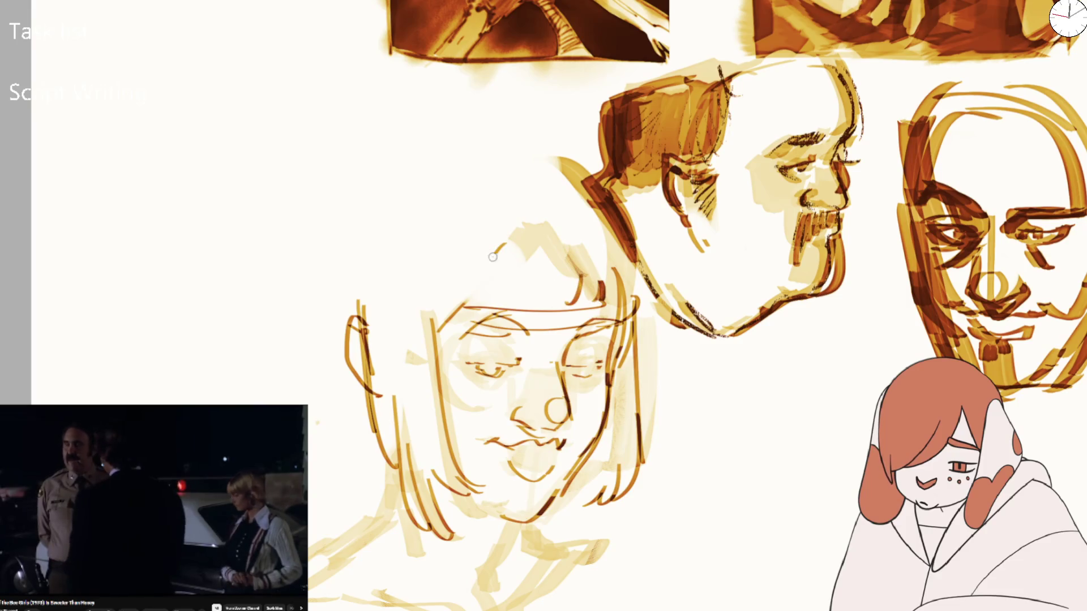
Draw arcs down the forehead, then enlarge the brush and discard a trial stroke over the hair
{"action": "left_click_drag", "start_coordinate": [493, 257], "coordinate": [460, 345]}
{"action": "left_click_drag", "start_coordinate": [464, 271], "coordinate": [462, 351]}
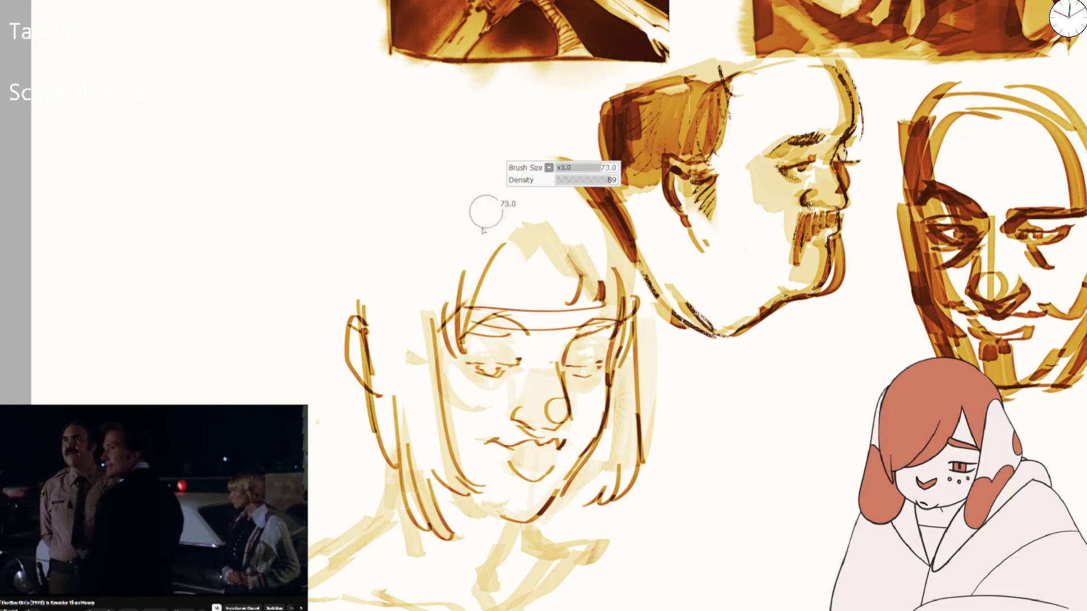
{"action": "left_click_drag", "start_coordinate": [396, 283], "coordinate": [388, 388]}
{"action": "left_click_drag", "start_coordinate": [373, 306], "coordinate": [408, 498]}
{"action": "key", "text": "ctrl+z"}
{"action": "key", "text": "ctrl+z"}
Wash pale yellow over the hair, forehead and crown, then shrink the brush to a fine size
{"action": "left_click_drag", "start_coordinate": [399, 340], "coordinate": [393, 408]}
{"action": "left_click_drag", "start_coordinate": [368, 351], "coordinate": [408, 510]}
{"action": "left_click_drag", "start_coordinate": [407, 328], "coordinate": [441, 498]}
{"action": "left_click_drag", "start_coordinate": [397, 419], "coordinate": [476, 521]}
{"action": "mouse_move", "coordinate": [428, 286]}
{"action": "left_mouse_down"}
{"action": "mouse_move", "coordinate": [447, 317]}
{"action": "mouse_move", "coordinate": [498, 219]}
{"action": "mouse_move", "coordinate": [566, 260]}
{"action": "mouse_move", "coordinate": [532, 298]}
{"action": "mouse_move", "coordinate": [629, 317]}
{"action": "mouse_move", "coordinate": [626, 480]}
{"action": "mouse_move", "coordinate": [601, 486]}
{"action": "mouse_move", "coordinate": [530, 460]}
{"action": "mouse_move", "coordinate": [524, 447]}
{"action": "mouse_move", "coordinate": [543, 411]}
{"action": "mouse_move", "coordinate": [486, 352]}
{"action": "mouse_move", "coordinate": [521, 334]}
{"action": "mouse_move", "coordinate": [614, 320]}
{"action": "left_mouse_up"}
{"action": "key", "text": "bracketleft"}
{"action": "key", "text": "bracketleft"}
{"action": "key", "text": "bracketleft"}
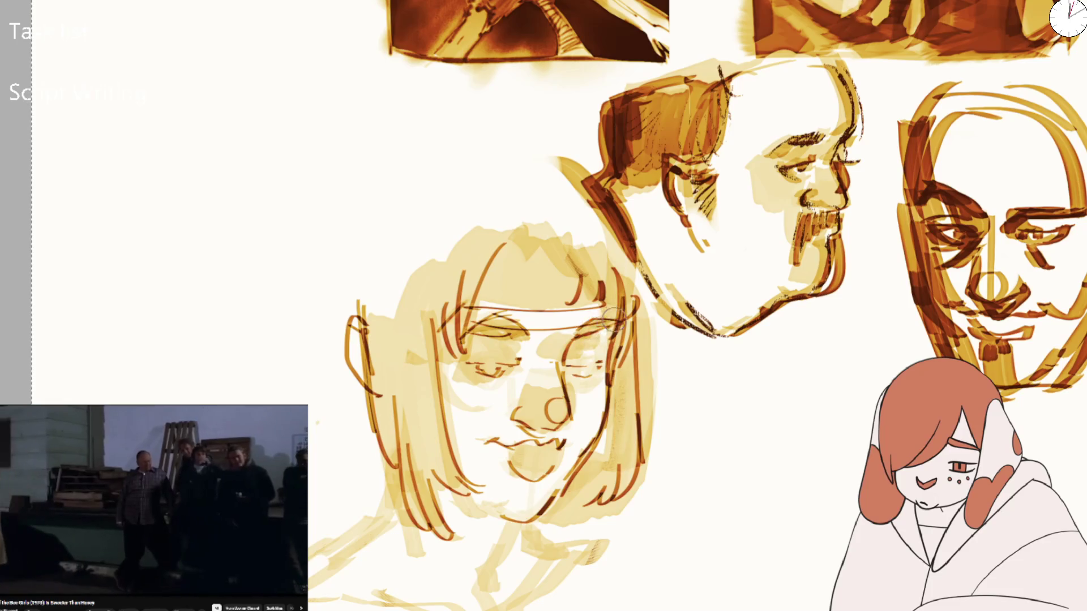
Draw the shoulder line below the face and a curved chest stroke, discarding a stray hair stroke
{"action": "scroll", "coordinate": [614, 320], "scroll_direction": "down", "scroll_amount": 5}
{"action": "scroll", "coordinate": [510, 339], "scroll_direction": "up", "scroll_amount": 6}
{"action": "left_click_drag", "start_coordinate": [419, 388], "coordinate": [381, 458]}
{"action": "key", "text": "ctrl+z"}
{"action": "key", "text": "ctrl+z"}
{"action": "left_click_drag", "start_coordinate": [404, 449], "coordinate": [363, 518]}
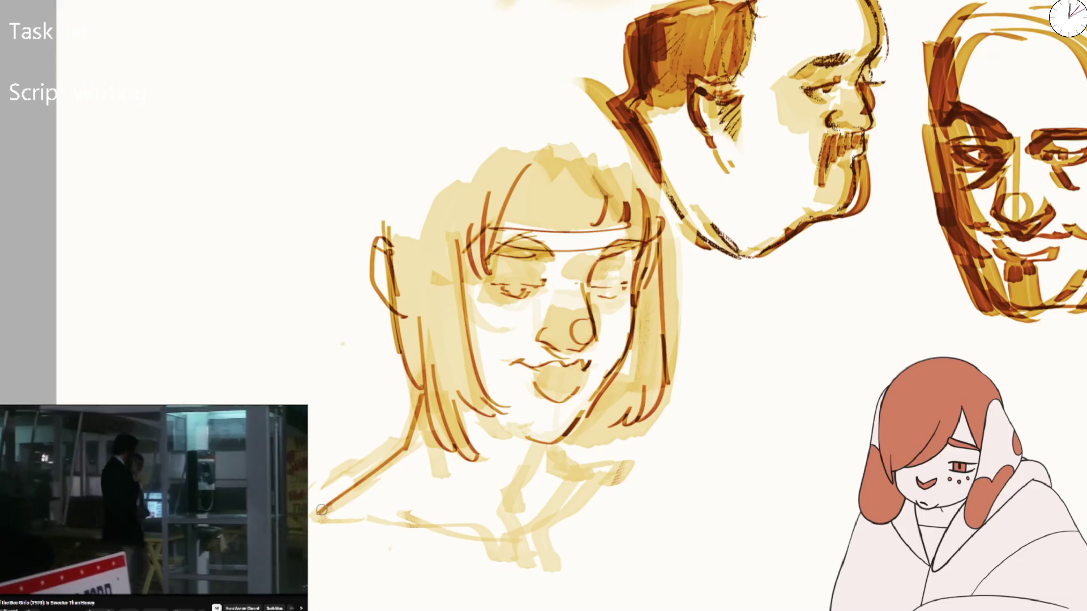
{"action": "left_click_drag", "start_coordinate": [448, 518], "coordinate": [501, 557]}
Redraw the neck line down to the collar and add collar strokes at the lower left
{"action": "left_click_drag", "start_coordinate": [541, 446], "coordinate": [526, 482]}
{"action": "key", "text": "ctrl+z"}
{"action": "key", "text": "ctrl+z"}
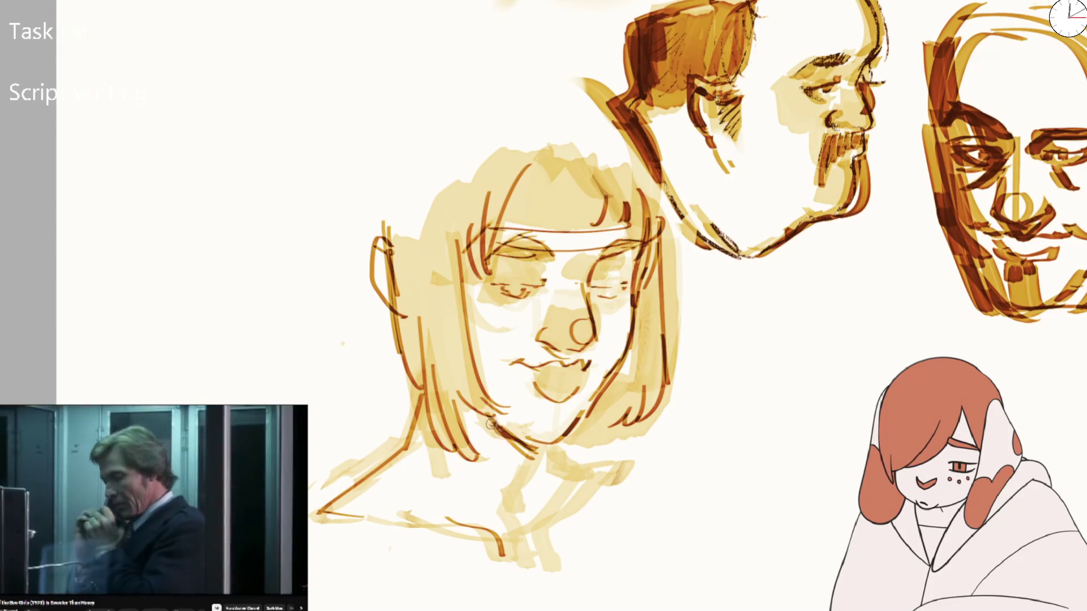
{"action": "left_click_drag", "start_coordinate": [542, 442], "coordinate": [516, 526]}
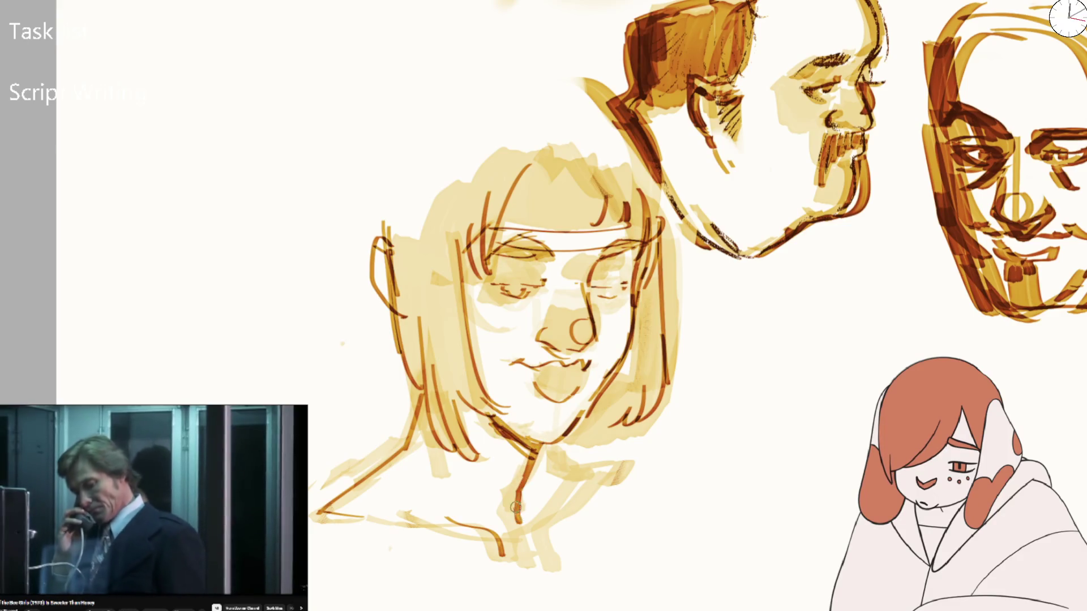
{"action": "left_click_drag", "start_coordinate": [544, 445], "coordinate": [565, 463]}
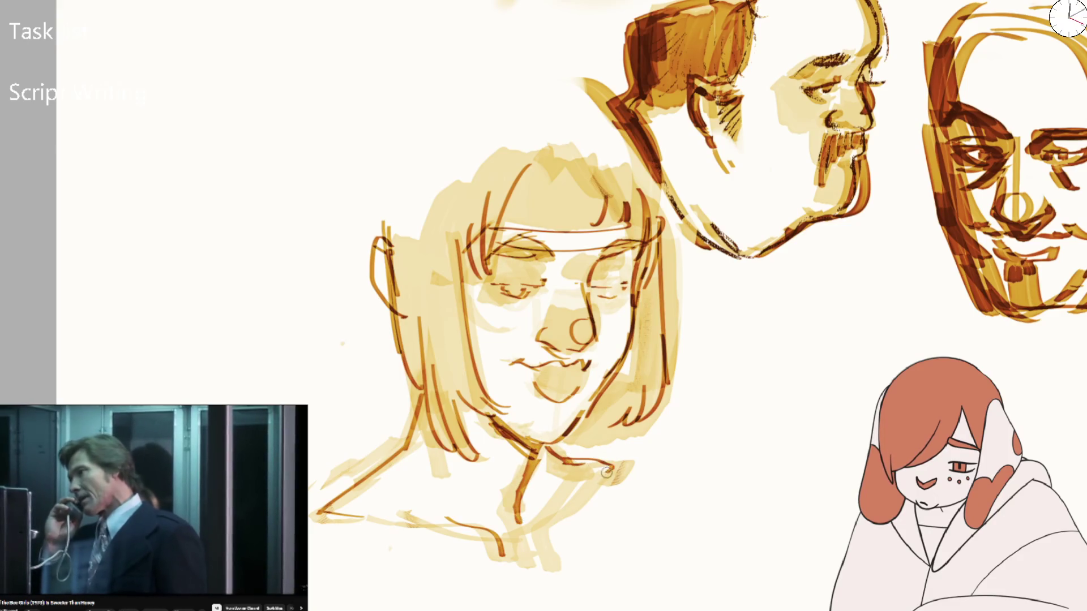
{"action": "left_click_drag", "start_coordinate": [363, 519], "coordinate": [321, 530]}
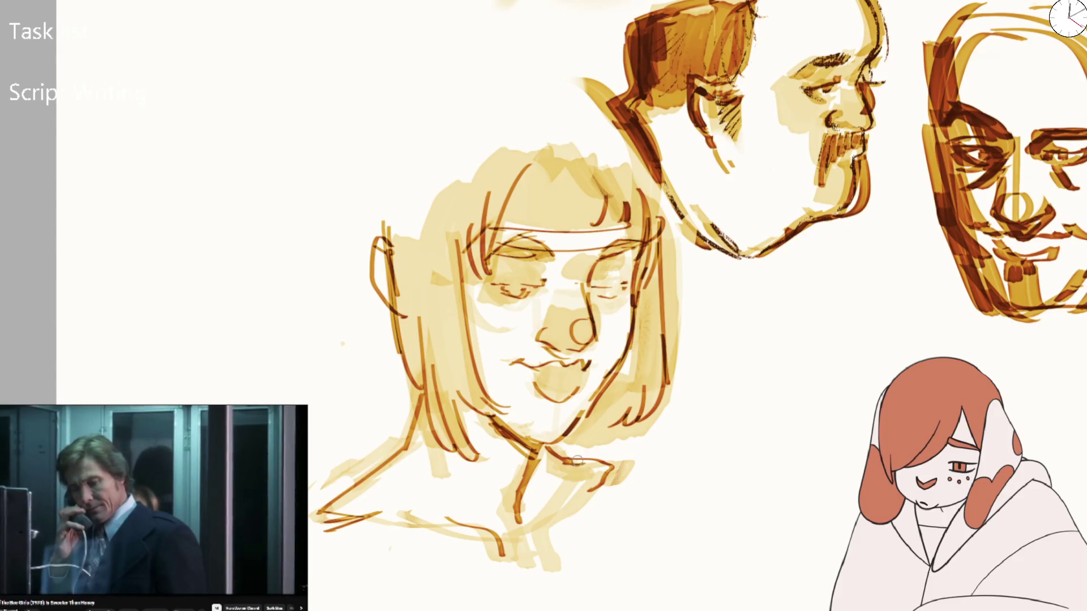
{"action": "mouse_move", "coordinate": [607, 461]}
{"action": "left_mouse_down"}
{"action": "mouse_move", "coordinate": [595, 472]}
{"action": "mouse_move", "coordinate": [561, 460]}
{"action": "mouse_move", "coordinate": [461, 461]}
{"action": "mouse_move", "coordinate": [543, 509]}
{"action": "left_mouse_up"}
With the canvas mirrored, draw a straight collar line across the shoulders and a line down from its left end
{"action": "key", "text": "m"}
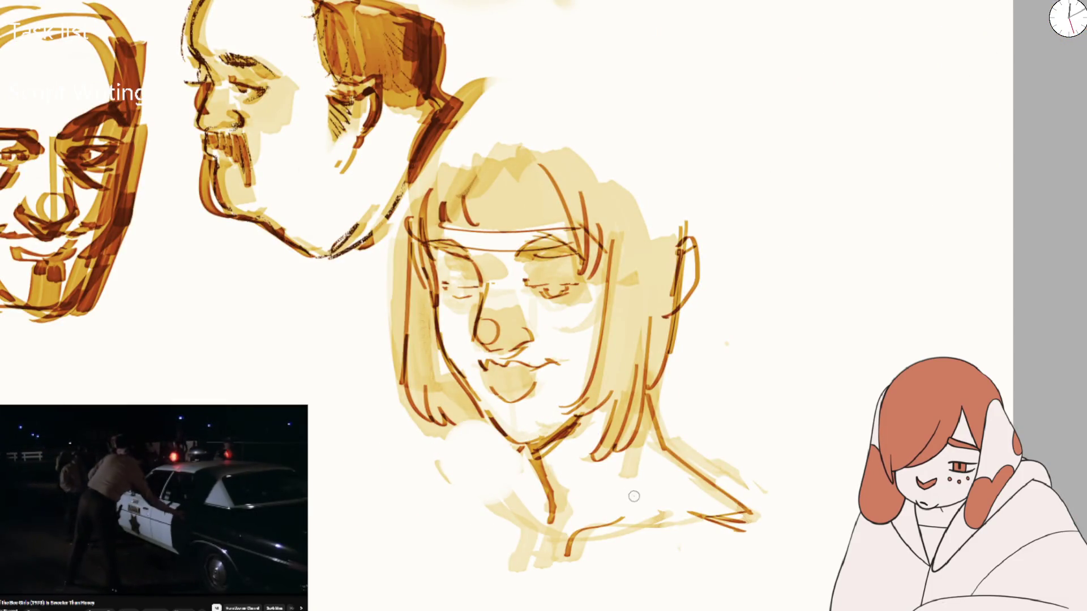
{"action": "mouse_move", "coordinate": [504, 452]}
{"action": "left_mouse_down"}
{"action": "mouse_move", "coordinate": [753, 530]}
{"action": "mouse_move", "coordinate": [481, 459]}
{"action": "left_mouse_up"}
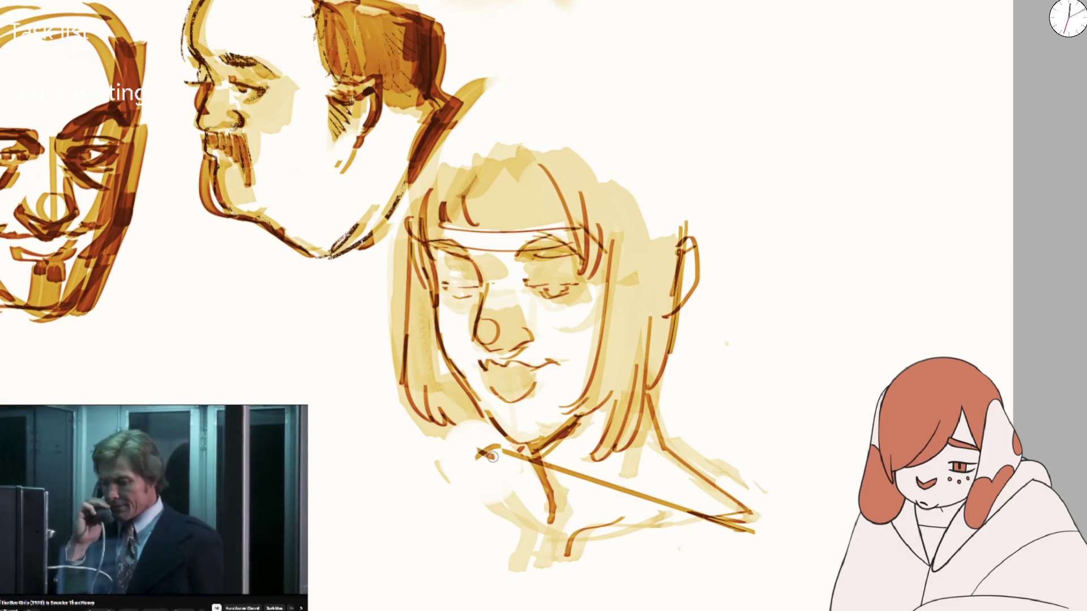
{"action": "left_click_drag", "start_coordinate": [488, 476], "coordinate": [519, 519]}
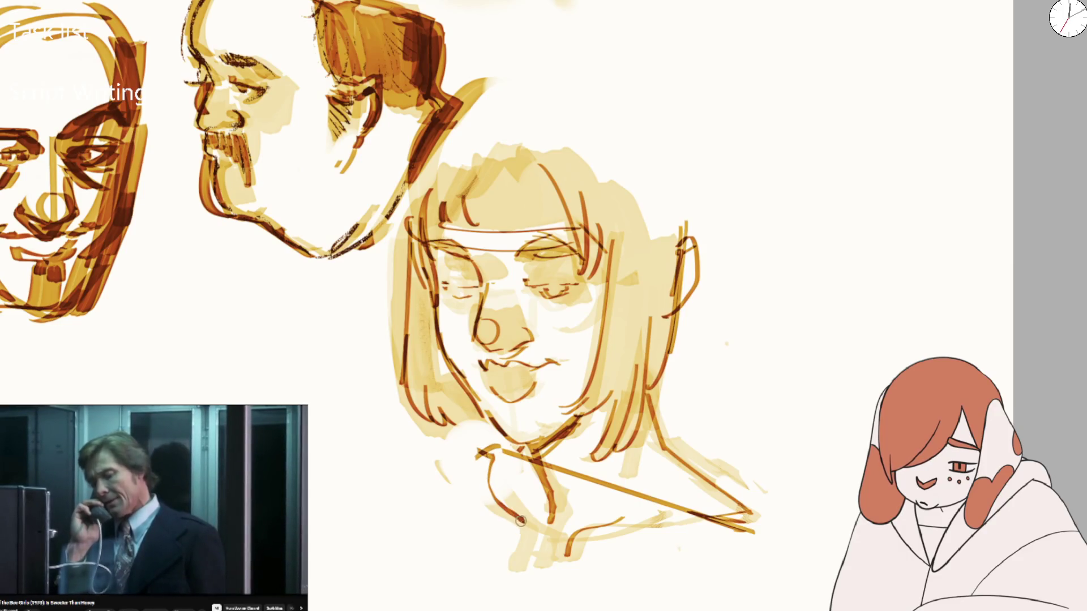
{"action": "key", "text": "ctrl+z"}
{"action": "mouse_move", "coordinate": [492, 453]}
{"action": "left_mouse_down"}
{"action": "mouse_move", "coordinate": [520, 519]}
{"action": "mouse_move", "coordinate": [593, 558]}
{"action": "mouse_move", "coordinate": [707, 529]}
{"action": "mouse_move", "coordinate": [757, 547]}
{"action": "left_mouse_up"}
{"action": "key", "text": "m"}
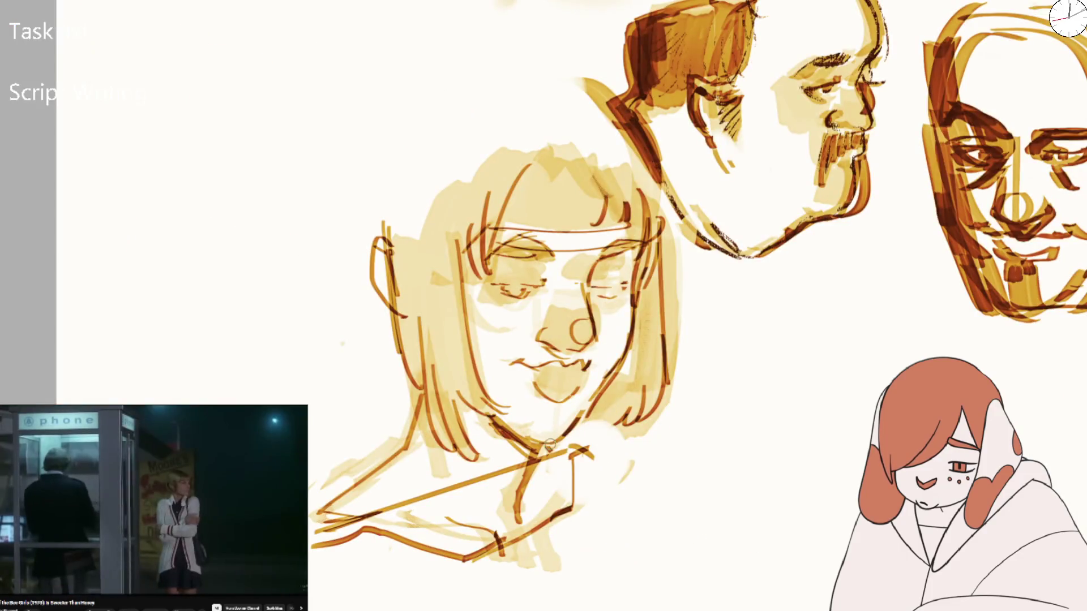
{"action": "scroll", "coordinate": [560, 396], "scroll_direction": "down", "scroll_amount": 2}
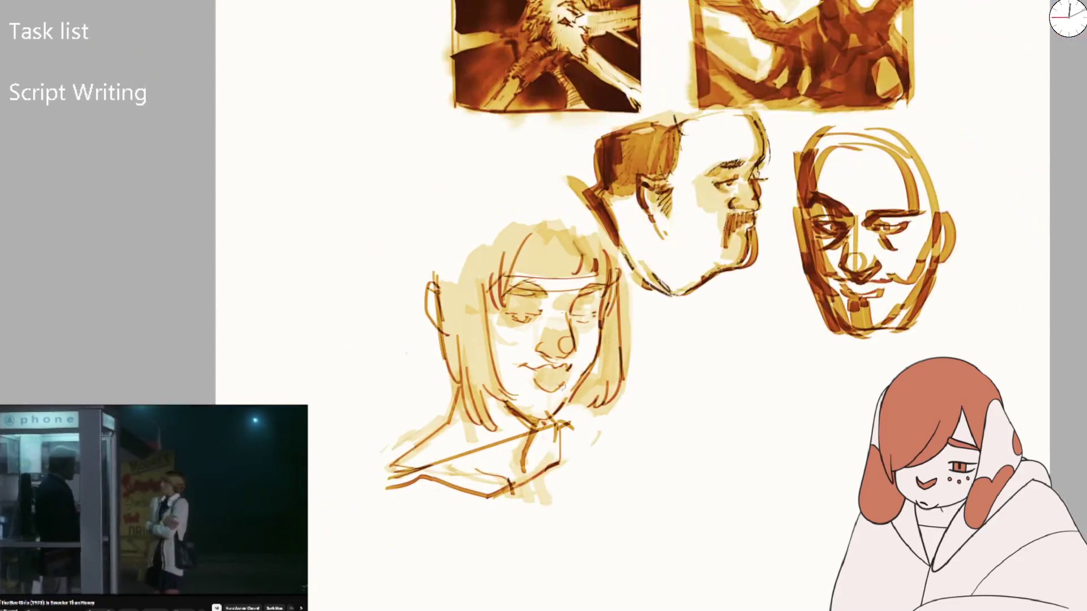
Sketch a tall head arc, a forehead line and vertical strokes beside the hair and down the face
{"action": "scroll", "coordinate": [563, 387], "scroll_direction": "up", "scroll_amount": 2}
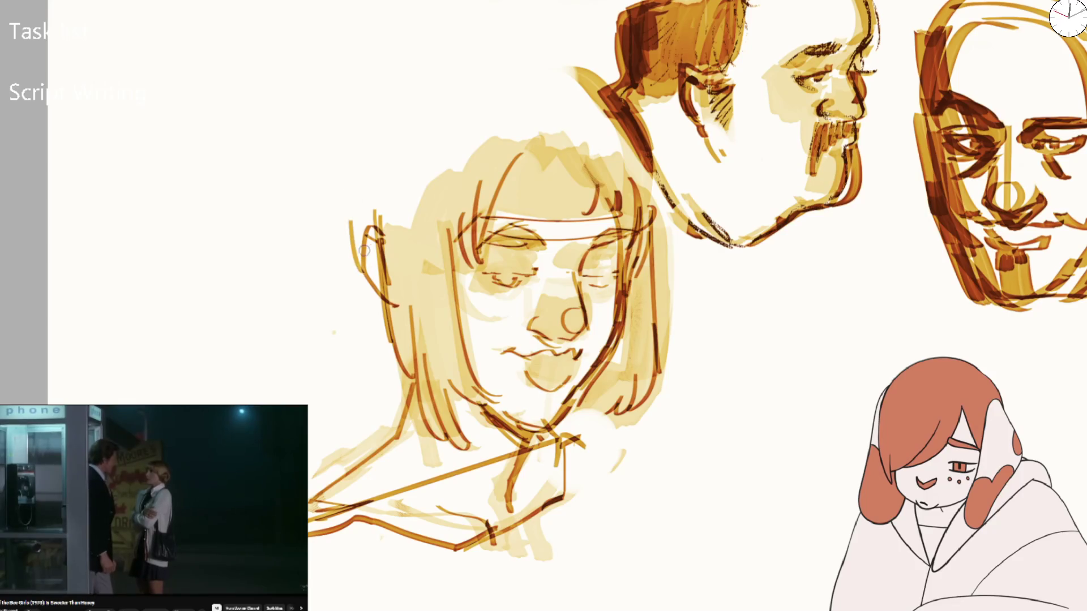
{"action": "left_click_drag", "start_coordinate": [342, 196], "coordinate": [342, 287]}
{"action": "left_click_drag", "start_coordinate": [480, 279], "coordinate": [427, 253]}
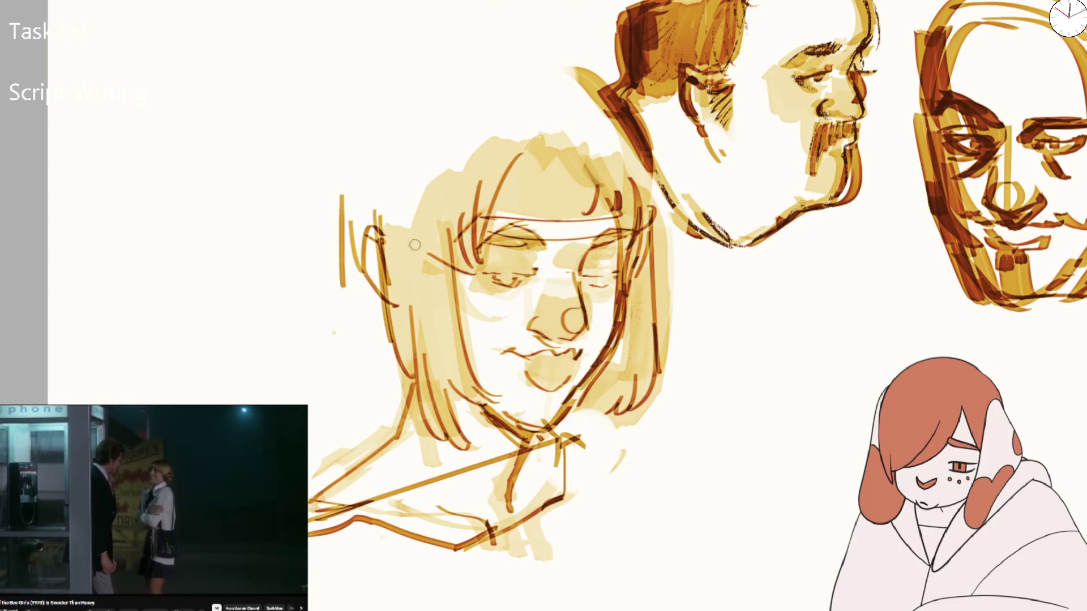
{"action": "mouse_move", "coordinate": [355, 221]}
{"action": "left_mouse_down"}
{"action": "mouse_move", "coordinate": [379, 99]}
{"action": "mouse_move", "coordinate": [469, 220]}
{"action": "left_mouse_up"}
{"action": "left_click_drag", "start_coordinate": [473, 226], "coordinate": [487, 371]}
Try long construction strokes past the chin, then draw a glasses frame across the brow
{"action": "left_click_drag", "start_coordinate": [470, 295], "coordinate": [527, 436]}
{"action": "key", "text": "ctrl+z"}
{"action": "left_click_drag", "start_coordinate": [468, 259], "coordinate": [520, 433]}
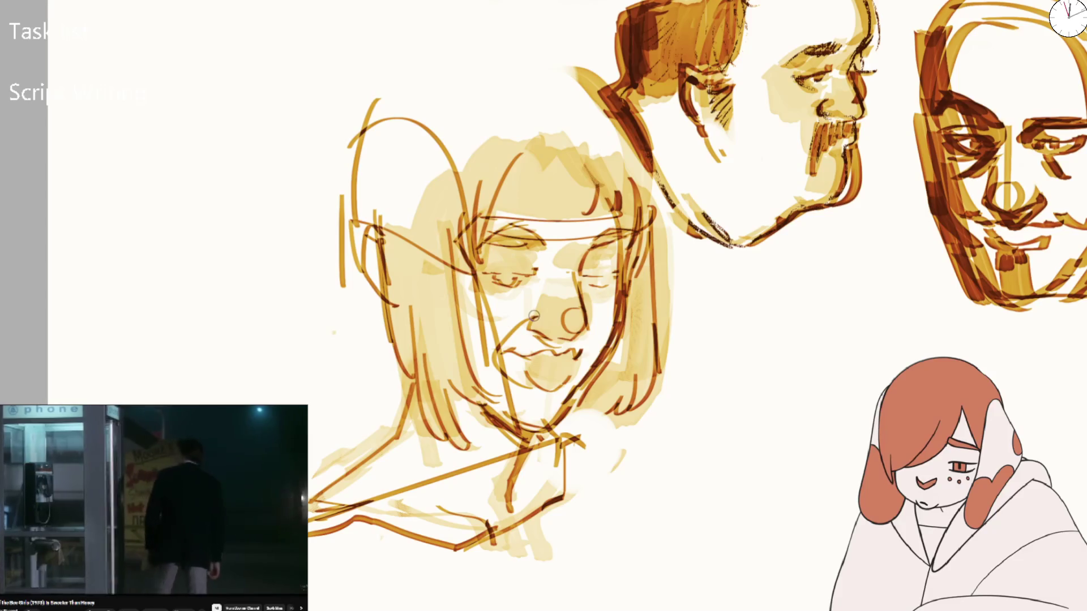
{"action": "key", "text": "ctrl+z"}
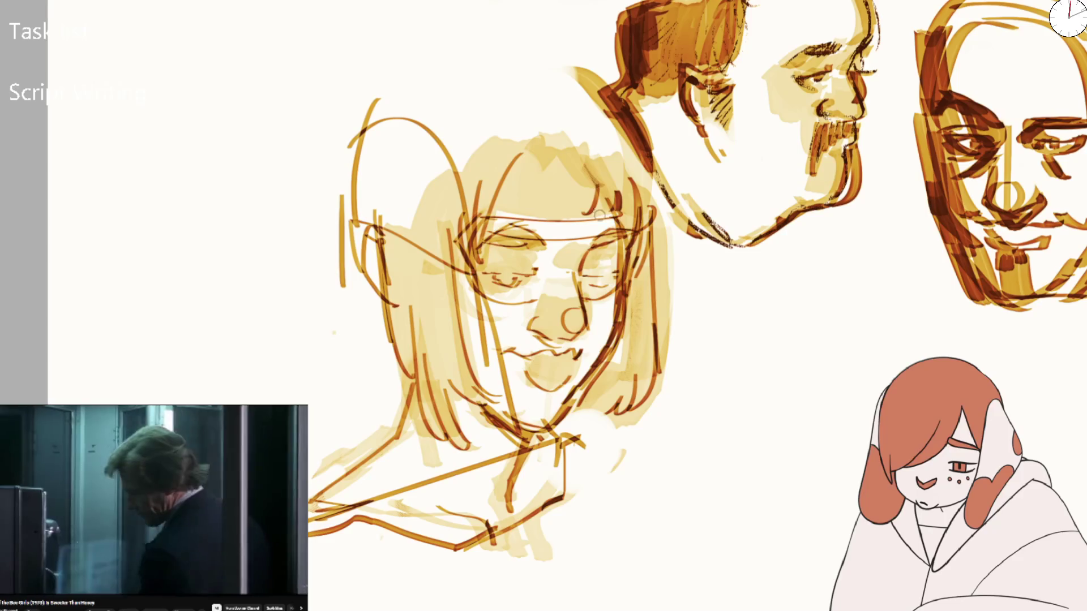
{"action": "mouse_move", "coordinate": [503, 232]}
{"action": "left_mouse_down"}
{"action": "mouse_move", "coordinate": [631, 223]}
{"action": "mouse_move", "coordinate": [520, 396]}
{"action": "mouse_move", "coordinate": [592, 343]}
{"action": "left_mouse_up"}
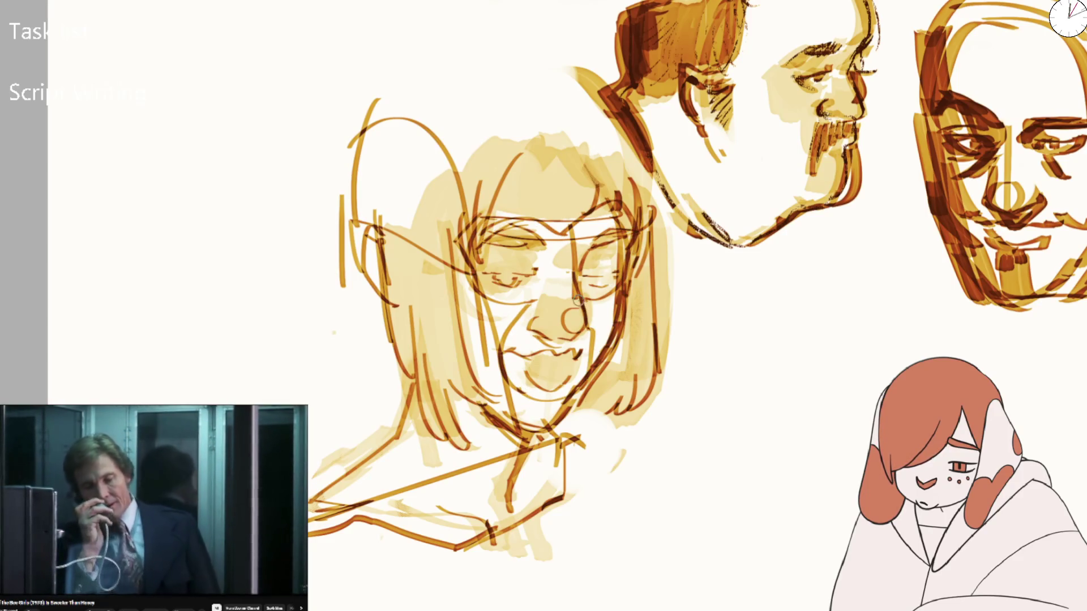
Fit the page in view, mirror the canvas, and sketch around the nose and glasses rims
{"action": "key", "text": "ctrl+0"}
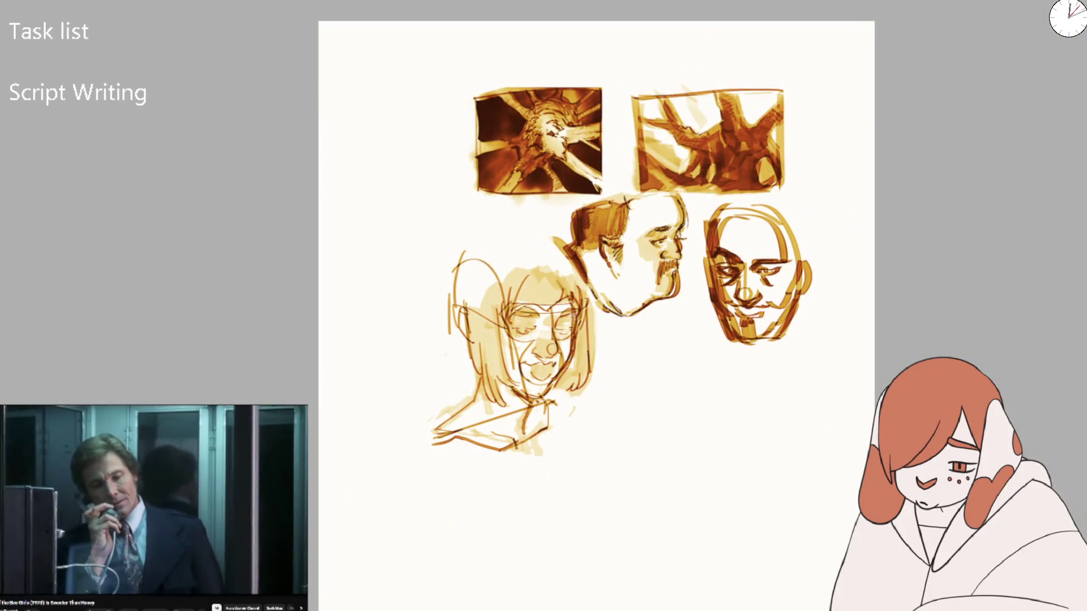
{"action": "scroll", "coordinate": [533, 372], "scroll_direction": "up", "scroll_amount": 3}
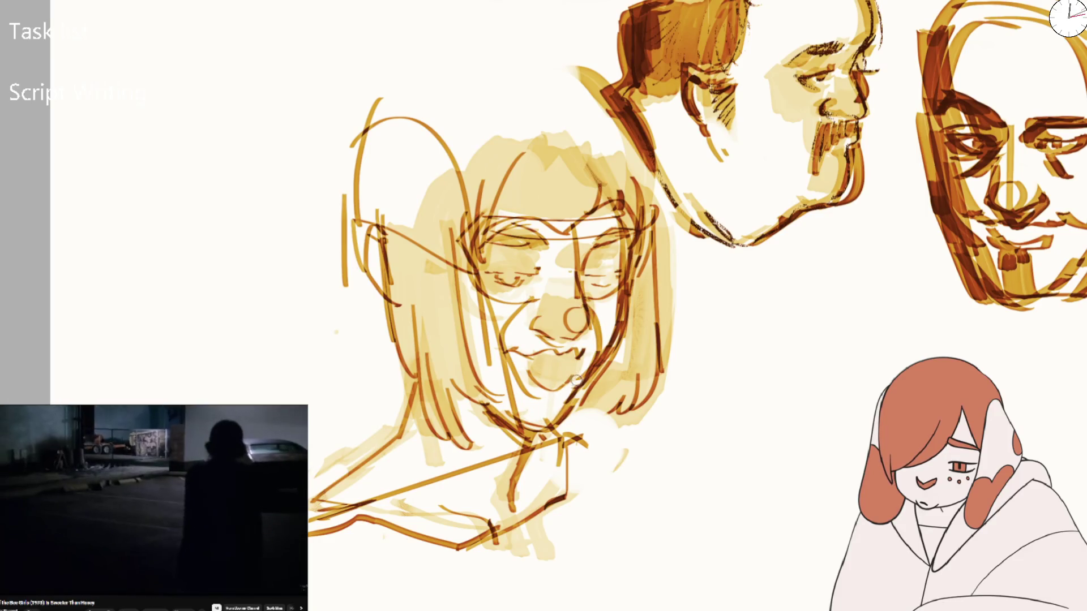
{"action": "key", "text": "m"}
{"action": "mouse_move", "coordinate": [477, 316]}
{"action": "left_mouse_down"}
{"action": "mouse_move", "coordinate": [459, 272]}
{"action": "mouse_move", "coordinate": [461, 320]}
{"action": "left_mouse_up"}
{"action": "mouse_move", "coordinate": [464, 283]}
{"action": "left_mouse_down"}
{"action": "mouse_move", "coordinate": [484, 317]}
{"action": "mouse_move", "coordinate": [589, 310]}
{"action": "left_mouse_up"}
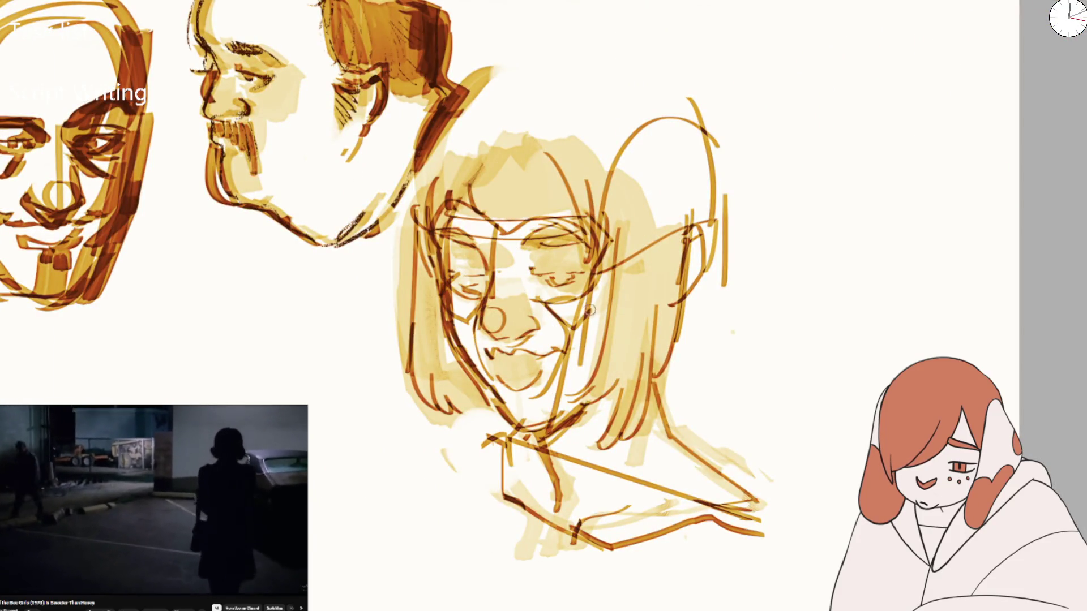
{"action": "scroll", "coordinate": [504, 382], "scroll_direction": "down", "scroll_amount": 5}
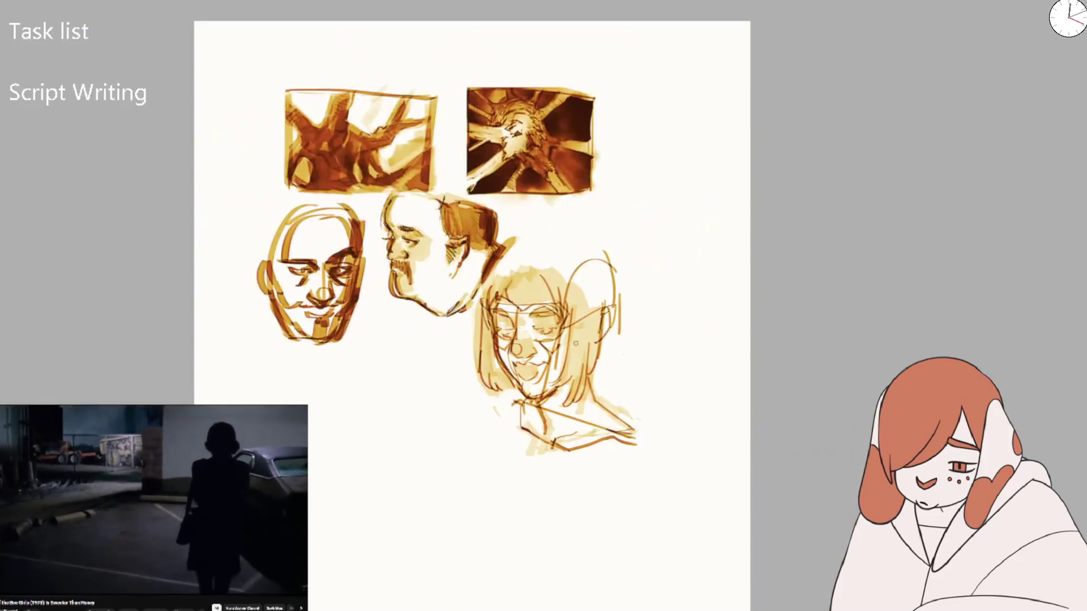
{"action": "scroll", "coordinate": [521, 340], "scroll_direction": "up", "scroll_amount": 5}
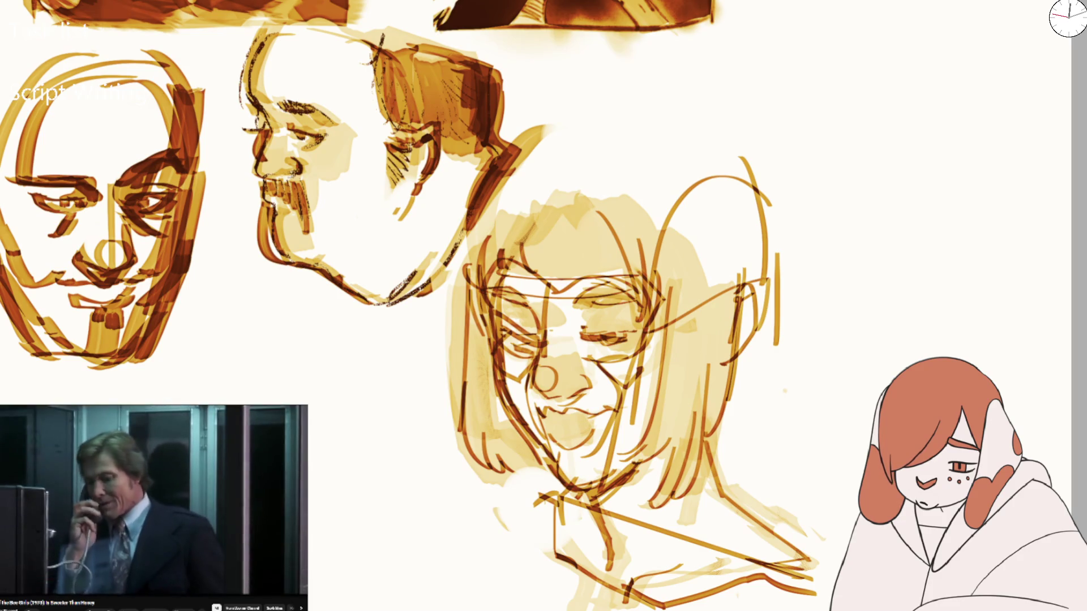
Start a new face beside the girl with two brow shapes and an arching head outline
{"action": "left_click_drag", "start_coordinate": [528, 318], "coordinate": [505, 214]}
{"action": "scroll", "coordinate": [412, 333], "scroll_direction": "up", "scroll_amount": 3}
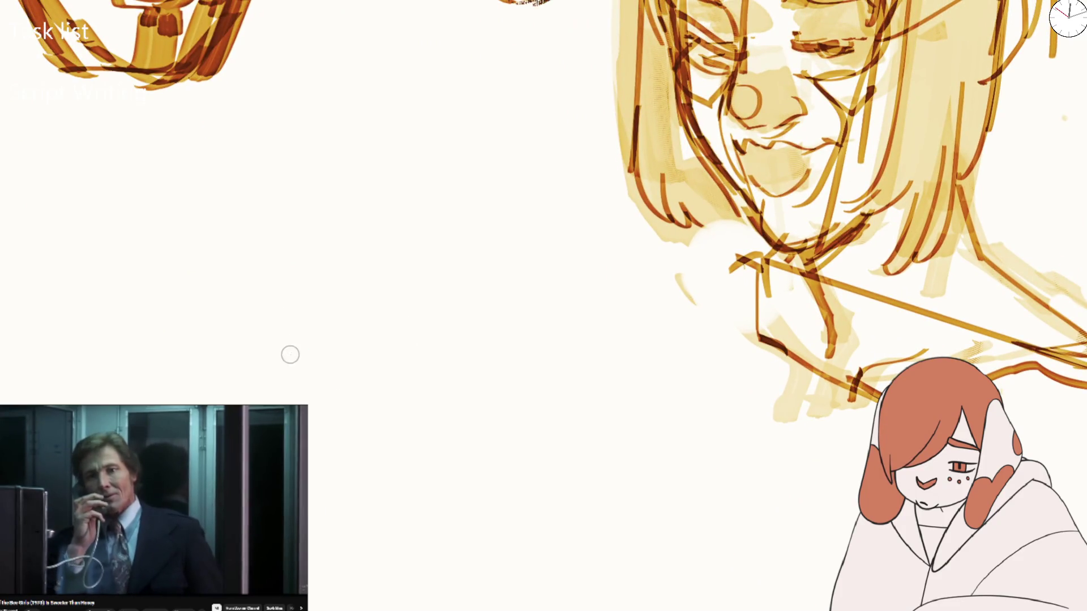
{"action": "left_click_drag", "start_coordinate": [261, 315], "coordinate": [341, 376]}
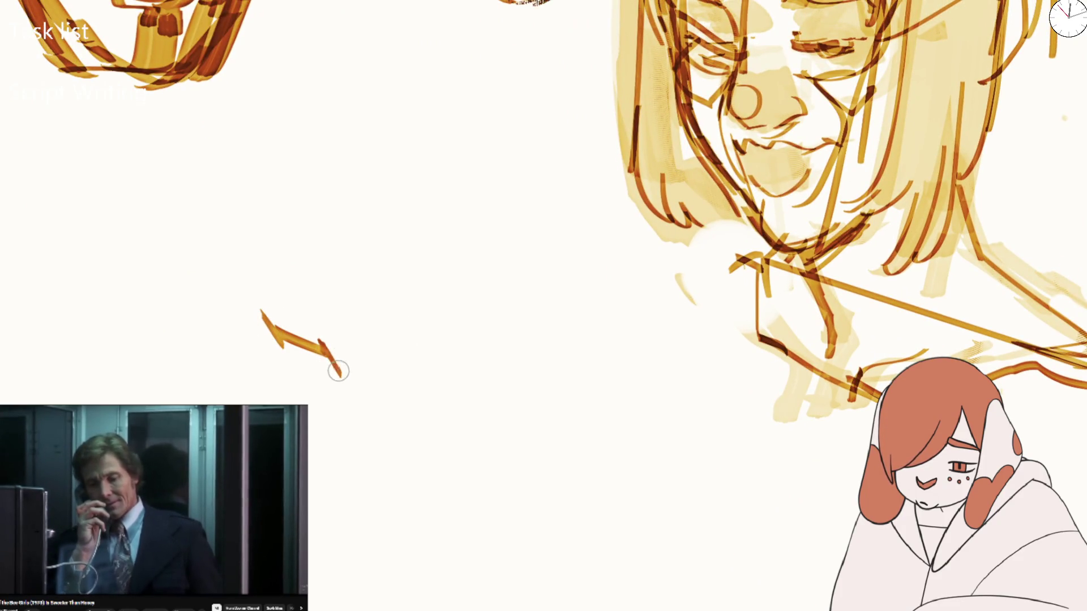
{"action": "mouse_move", "coordinate": [258, 303]}
{"action": "left_mouse_down"}
{"action": "mouse_move", "coordinate": [271, 367]}
{"action": "mouse_move", "coordinate": [338, 368]}
{"action": "mouse_move", "coordinate": [376, 383]}
{"action": "mouse_move", "coordinate": [428, 362]}
{"action": "mouse_move", "coordinate": [493, 257]}
{"action": "mouse_move", "coordinate": [508, 327]}
{"action": "left_mouse_up"}
{"action": "mouse_move", "coordinate": [430, 374]}
{"action": "left_mouse_down"}
{"action": "mouse_move", "coordinate": [487, 357]}
{"action": "mouse_move", "coordinate": [492, 260]}
{"action": "mouse_move", "coordinate": [480, 309]}
{"action": "left_mouse_up"}
{"action": "left_click_drag", "start_coordinate": [379, 384], "coordinate": [334, 371]}
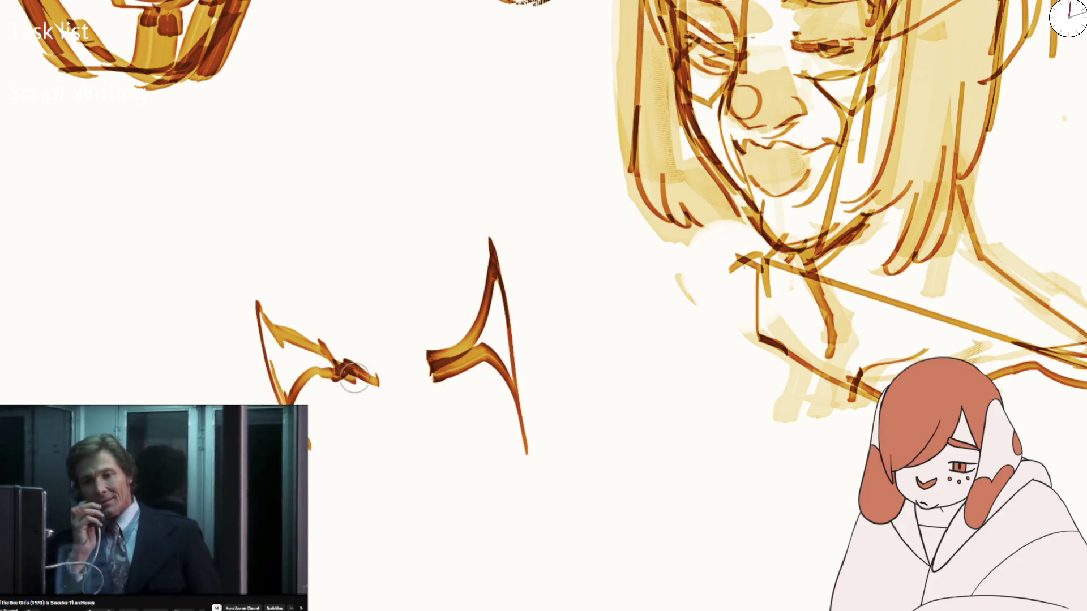
{"action": "mouse_move", "coordinate": [294, 325]}
{"action": "left_mouse_down"}
{"action": "mouse_move", "coordinate": [347, 237]}
{"action": "mouse_move", "coordinate": [466, 297]}
{"action": "left_mouse_up"}
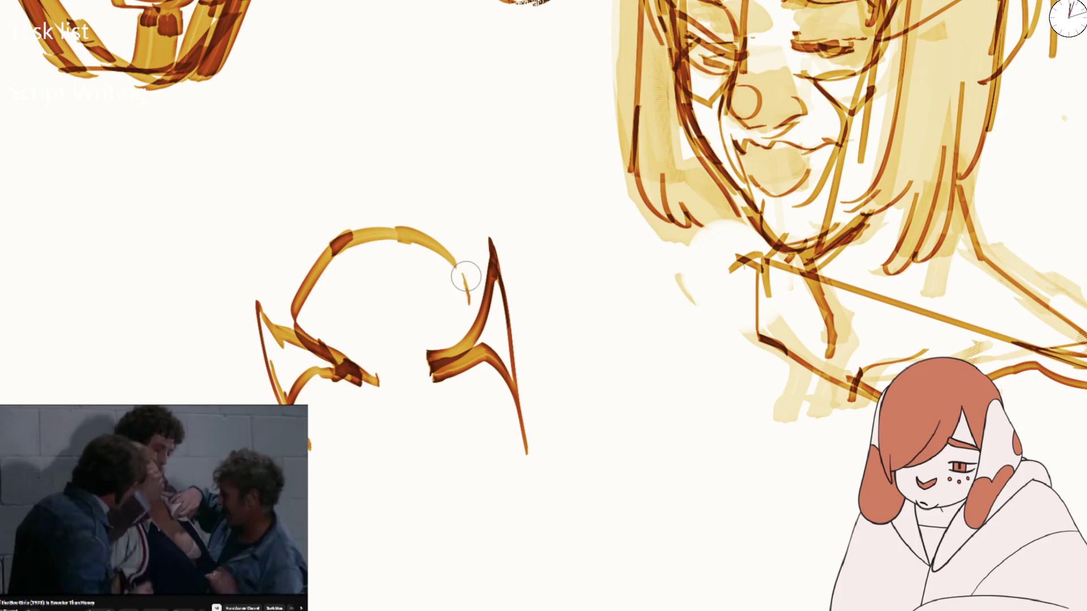
Extend the head arch down the left side and sketch the jaw and chin beneath it
{"action": "scroll", "coordinate": [461, 274], "scroll_direction": "down", "scroll_amount": 2}
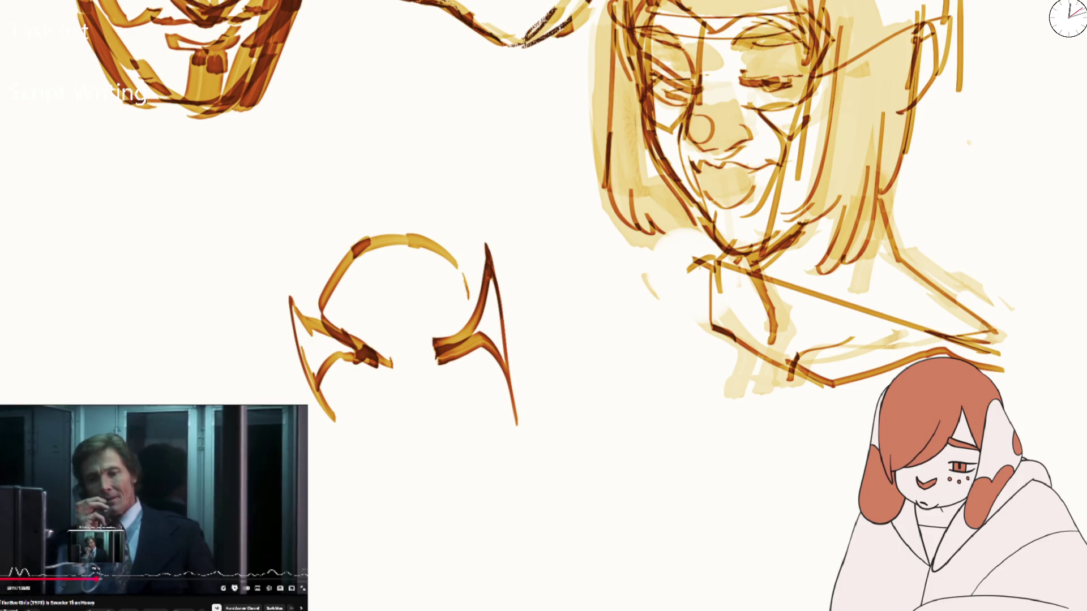
{"action": "scroll", "coordinate": [103, 259], "scroll_direction": "down", "scroll_amount": 1}
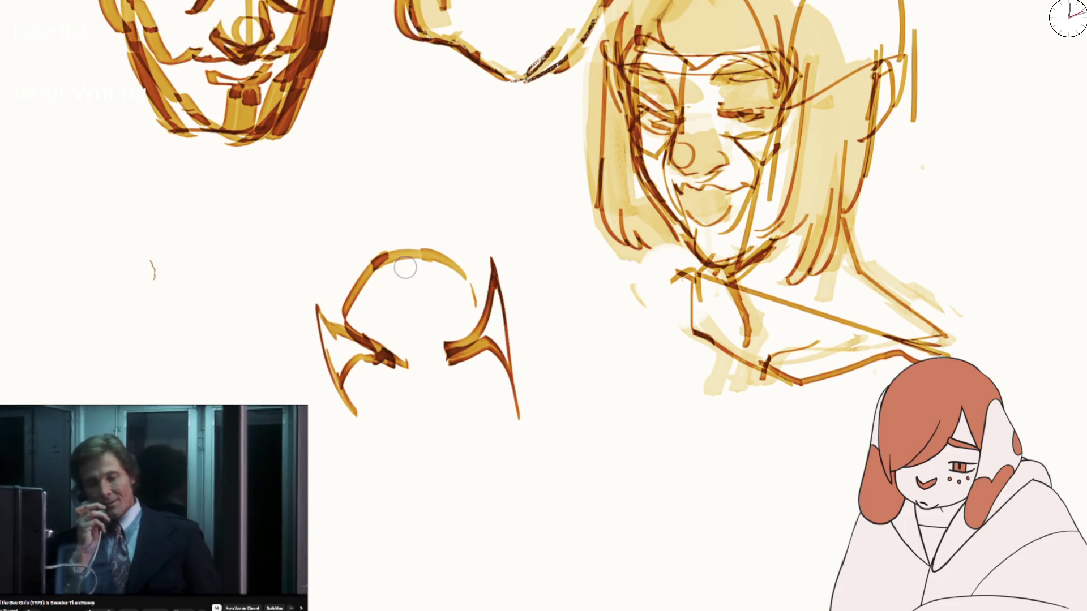
{"action": "left_click_drag", "start_coordinate": [377, 246], "coordinate": [306, 404]}
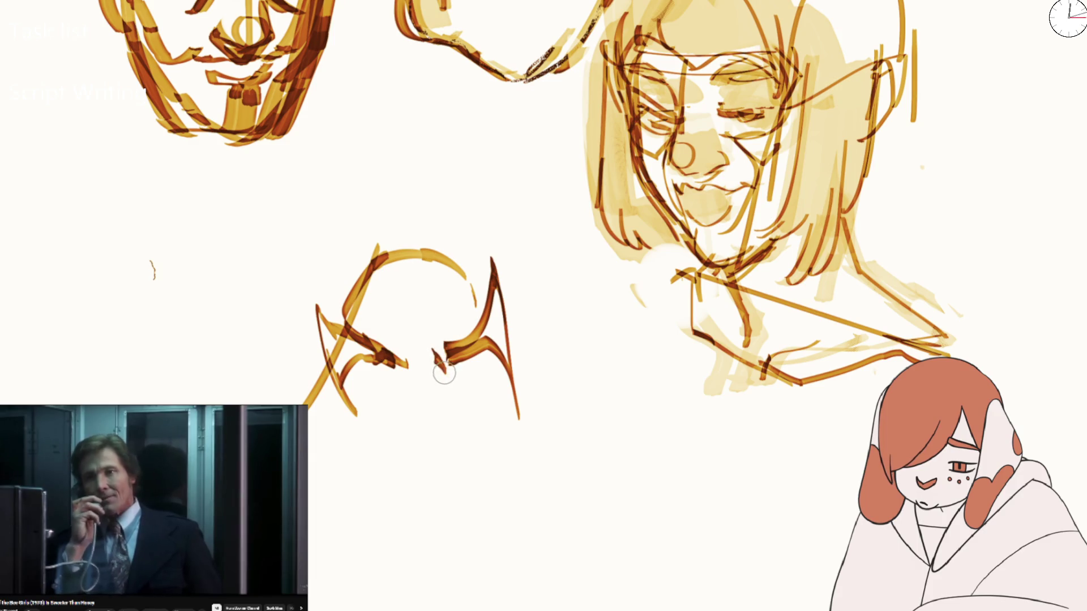
{"action": "mouse_move", "coordinate": [431, 395]}
{"action": "left_mouse_down"}
{"action": "mouse_move", "coordinate": [401, 383]}
{"action": "mouse_move", "coordinate": [443, 388]}
{"action": "mouse_move", "coordinate": [380, 426]}
{"action": "mouse_move", "coordinate": [483, 390]}
{"action": "left_mouse_up"}
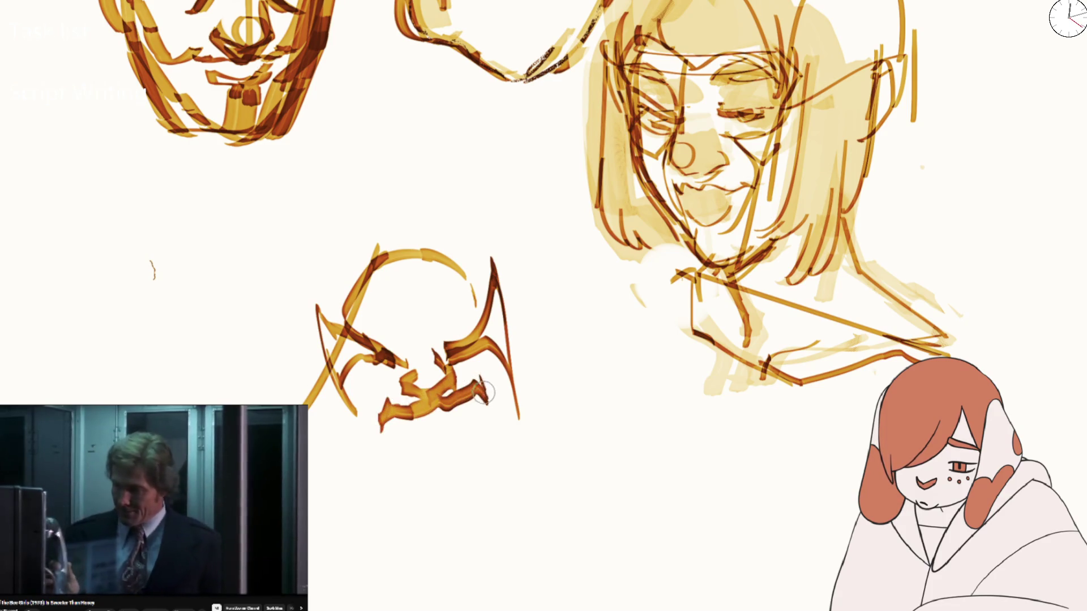
{"action": "mouse_move", "coordinate": [426, 417]}
{"action": "left_mouse_down"}
{"action": "mouse_move", "coordinate": [399, 423]}
{"action": "mouse_move", "coordinate": [437, 429]}
{"action": "mouse_move", "coordinate": [407, 444]}
{"action": "mouse_move", "coordinate": [402, 489]}
{"action": "left_mouse_up"}
{"action": "mouse_move", "coordinate": [375, 403]}
{"action": "left_mouse_down"}
{"action": "mouse_move", "coordinate": [372, 453]}
{"action": "mouse_move", "coordinate": [465, 478]}
{"action": "mouse_move", "coordinate": [491, 436]}
{"action": "mouse_move", "coordinate": [493, 348]}
{"action": "mouse_move", "coordinate": [485, 454]}
{"action": "mouse_move", "coordinate": [340, 413]}
{"action": "mouse_move", "coordinate": [393, 235]}
{"action": "mouse_move", "coordinate": [481, 286]}
{"action": "mouse_move", "coordinate": [358, 243]}
{"action": "mouse_move", "coordinate": [432, 339]}
{"action": "left_mouse_up"}
With a larger brush, thicken the crown and darken the eye and cheek areas
{"action": "key", "text": "bracketright"}
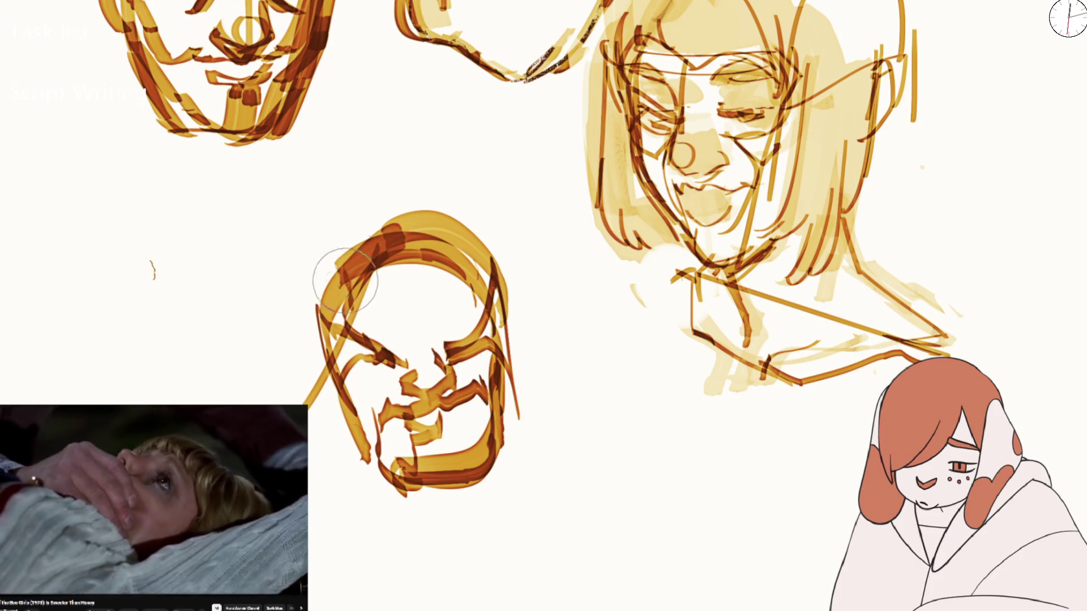
{"action": "left_click_drag", "start_coordinate": [340, 287], "coordinate": [442, 282]}
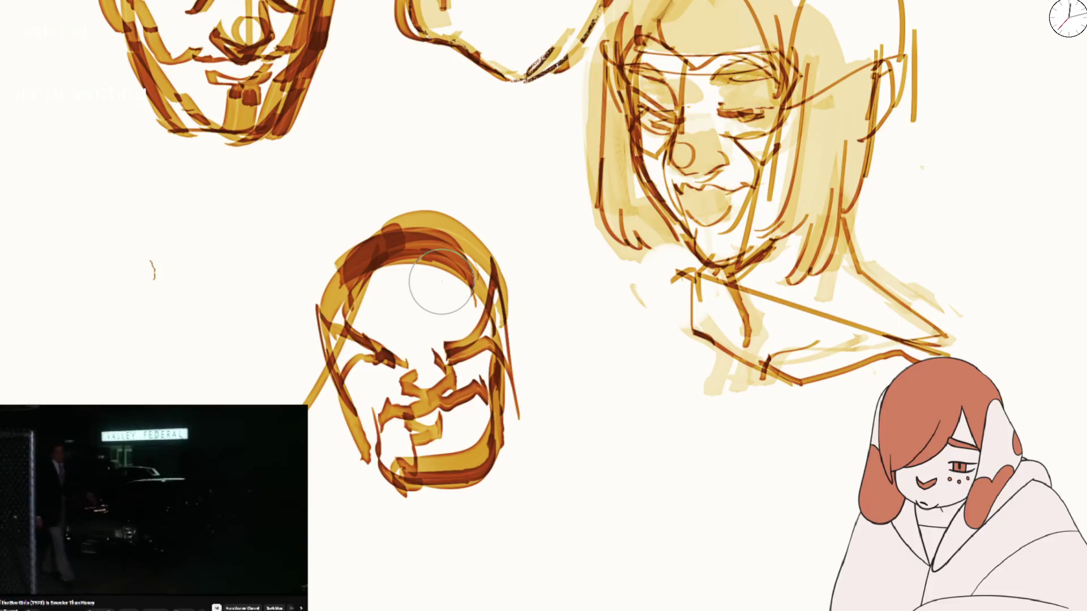
{"action": "mouse_move", "coordinate": [373, 339]}
{"action": "left_mouse_down"}
{"action": "mouse_move", "coordinate": [364, 326]}
{"action": "mouse_move", "coordinate": [384, 367]}
{"action": "mouse_move", "coordinate": [509, 340]}
{"action": "left_mouse_up"}
{"action": "mouse_move", "coordinate": [369, 238]}
{"action": "left_mouse_down"}
{"action": "mouse_move", "coordinate": [382, 391]}
{"action": "mouse_move", "coordinate": [362, 458]}
{"action": "left_mouse_up"}
{"action": "left_click_drag", "start_coordinate": [374, 317], "coordinate": [396, 397]}
{"action": "mouse_move", "coordinate": [419, 525]}
{"action": "left_mouse_down"}
{"action": "mouse_move", "coordinate": [522, 510]}
{"action": "mouse_move", "coordinate": [475, 608]}
{"action": "left_mouse_up"}
{"action": "key", "text": "ctrl+z"}
Flip the canvas horizontally and erase the old central head sketch
{"action": "key", "text": "m"}
{"action": "left_click_drag", "start_coordinate": [535, 419], "coordinate": [662, 504]}
{"action": "left_click_drag", "start_coordinate": [555, 498], "coordinate": [634, 609]}
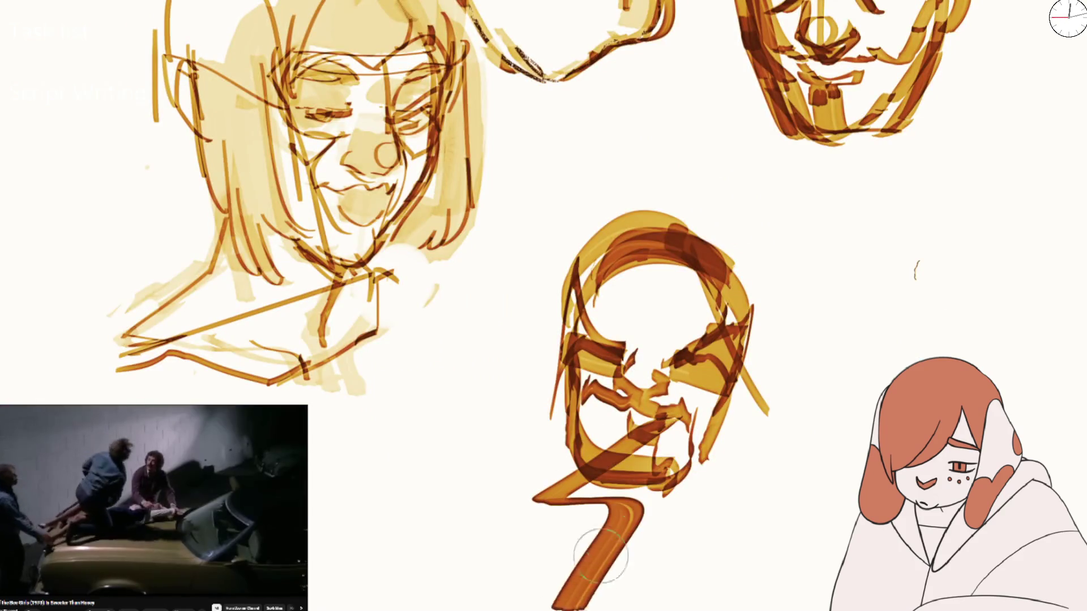
{"action": "scroll", "coordinate": [535, 439], "scroll_direction": "up", "scroll_amount": 1}
{"action": "key", "text": "ctrl+z"}
{"action": "mouse_move", "coordinate": [498, 396]}
{"action": "left_mouse_down"}
{"action": "mouse_move", "coordinate": [461, 452]}
{"action": "mouse_move", "coordinate": [566, 557]}
{"action": "mouse_move", "coordinate": [614, 498]}
{"action": "left_mouse_up"}
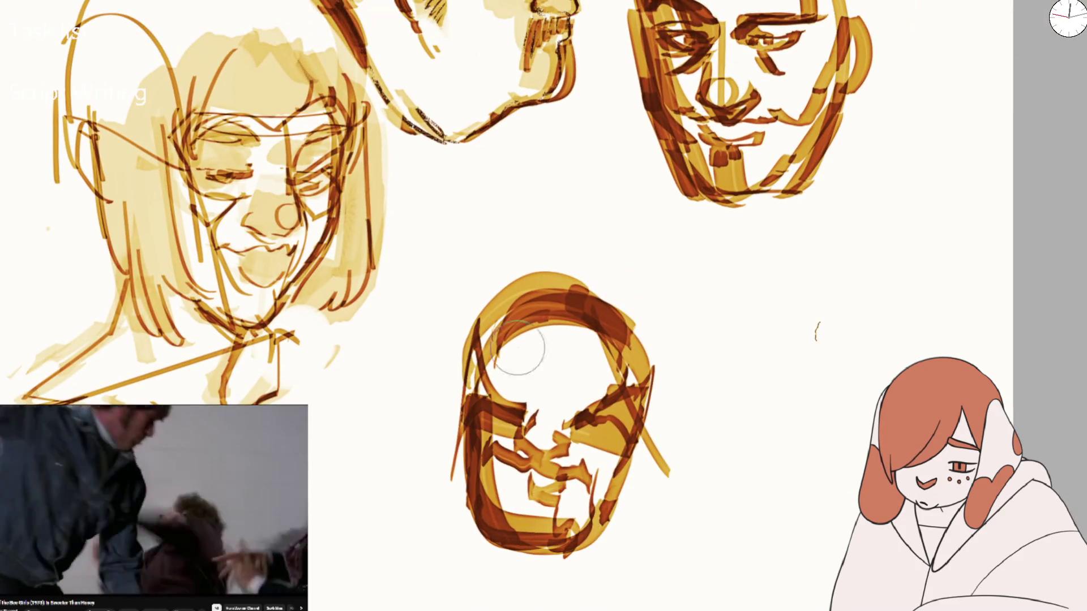
{"action": "key", "text": "e"}
{"action": "mouse_move", "coordinate": [566, 430]}
{"action": "left_mouse_down"}
{"action": "mouse_move", "coordinate": [461, 351]}
{"action": "mouse_move", "coordinate": [475, 446]}
{"action": "left_mouse_up"}
{"action": "key", "text": "e"}
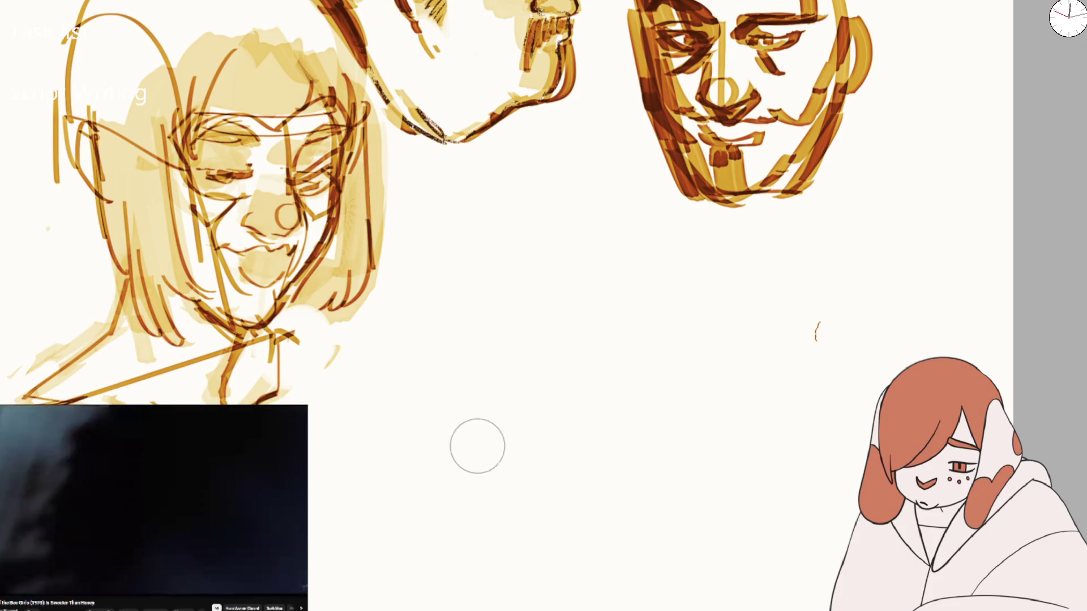
Draw a diagonal guide and curved outline for the new head, with strokes across the lower face
{"action": "left_click_drag", "start_coordinate": [411, 451], "coordinate": [622, 386]}
{"action": "mouse_move", "coordinate": [433, 446]}
{"action": "left_mouse_down"}
{"action": "mouse_move", "coordinate": [453, 347]}
{"action": "mouse_move", "coordinate": [509, 327]}
{"action": "mouse_move", "coordinate": [591, 377]}
{"action": "left_mouse_up"}
{"action": "mouse_move", "coordinate": [431, 378]}
{"action": "left_mouse_down"}
{"action": "mouse_move", "coordinate": [487, 394]}
{"action": "mouse_move", "coordinate": [491, 411]}
{"action": "left_mouse_up"}
{"action": "mouse_move", "coordinate": [420, 381]}
{"action": "left_mouse_down"}
{"action": "mouse_move", "coordinate": [405, 383]}
{"action": "mouse_move", "coordinate": [428, 399]}
{"action": "mouse_move", "coordinate": [498, 400]}
{"action": "mouse_move", "coordinate": [417, 452]}
{"action": "mouse_move", "coordinate": [427, 504]}
{"action": "left_mouse_up"}
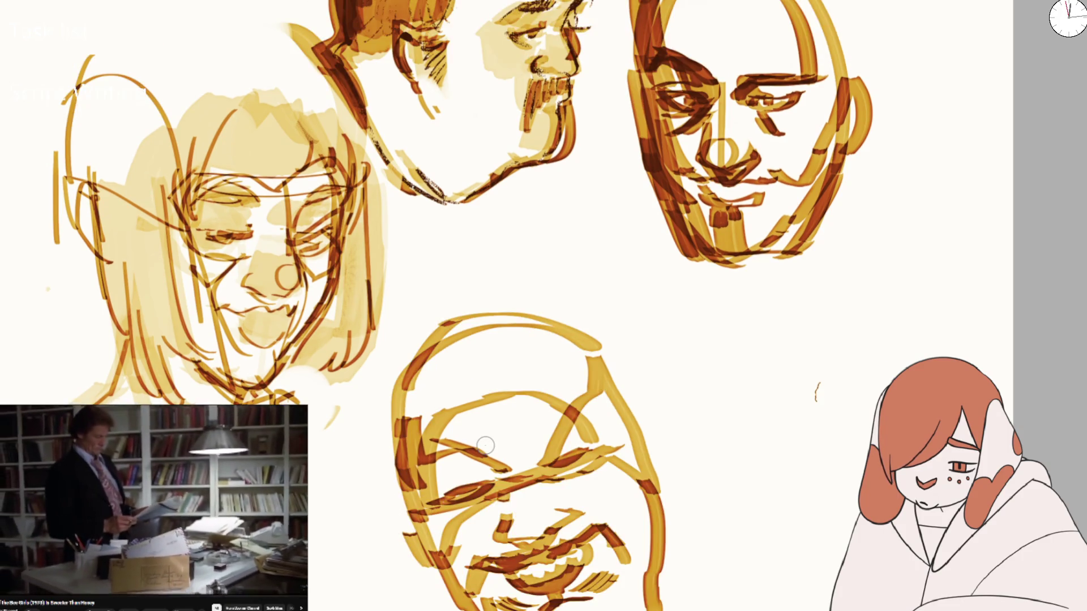
{"action": "left_click_drag", "start_coordinate": [575, 456], "coordinate": [599, 457]}
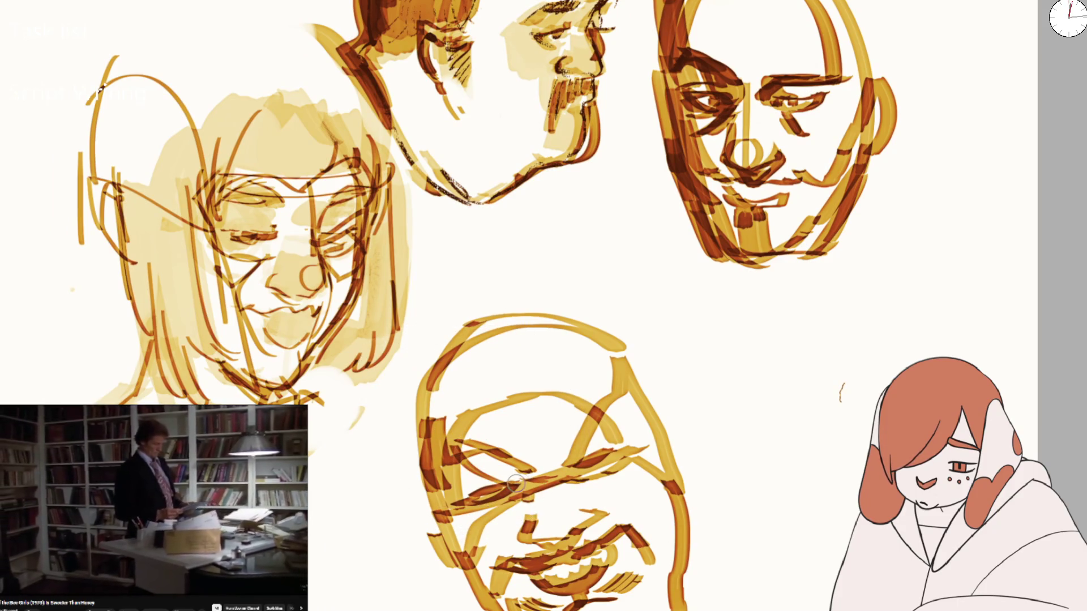
{"action": "left_click_drag", "start_coordinate": [577, 453], "coordinate": [617, 392]}
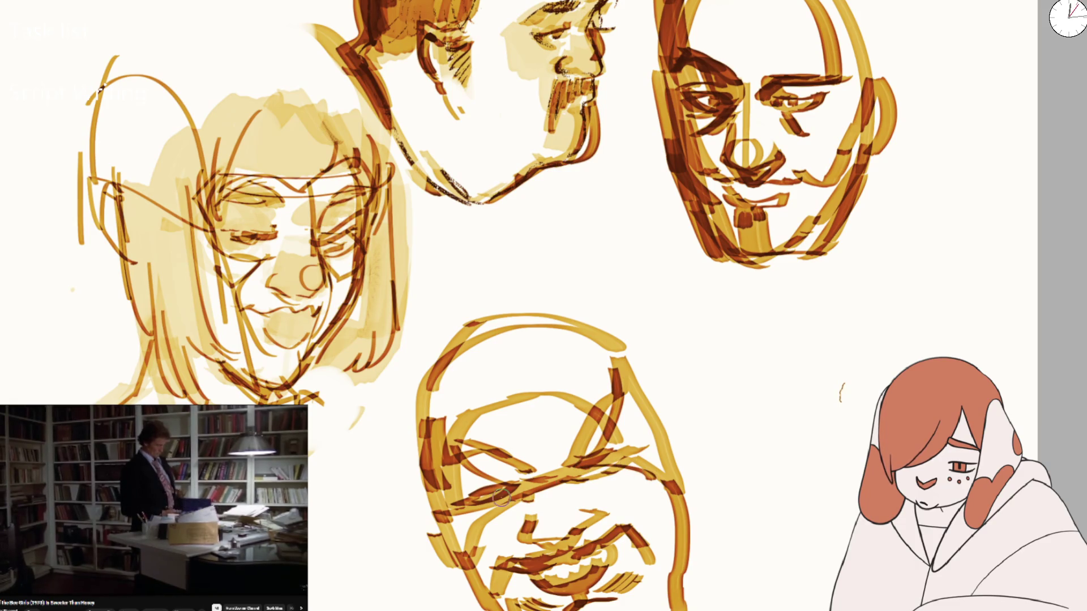
{"action": "mouse_move", "coordinate": [501, 498]}
{"action": "left_mouse_down"}
{"action": "mouse_move", "coordinate": [445, 446]}
{"action": "mouse_move", "coordinate": [509, 487]}
{"action": "left_mouse_up"}
{"action": "mouse_move", "coordinate": [452, 509]}
{"action": "left_mouse_down"}
{"action": "mouse_move", "coordinate": [509, 470]}
{"action": "mouse_move", "coordinate": [623, 430]}
{"action": "left_mouse_up"}
Add a slanted brow, shadow over the right eye, brow creases and a dark left cheek
{"action": "mouse_move", "coordinate": [572, 470]}
{"action": "left_mouse_down"}
{"action": "mouse_move", "coordinate": [629, 368]}
{"action": "mouse_move", "coordinate": [623, 399]}
{"action": "left_mouse_up"}
{"action": "mouse_move", "coordinate": [662, 475]}
{"action": "left_mouse_down"}
{"action": "mouse_move", "coordinate": [611, 374]}
{"action": "mouse_move", "coordinate": [475, 385]}
{"action": "mouse_move", "coordinate": [504, 424]}
{"action": "mouse_move", "coordinate": [535, 437]}
{"action": "left_mouse_up"}
{"action": "left_click_drag", "start_coordinate": [564, 376], "coordinate": [538, 430]}
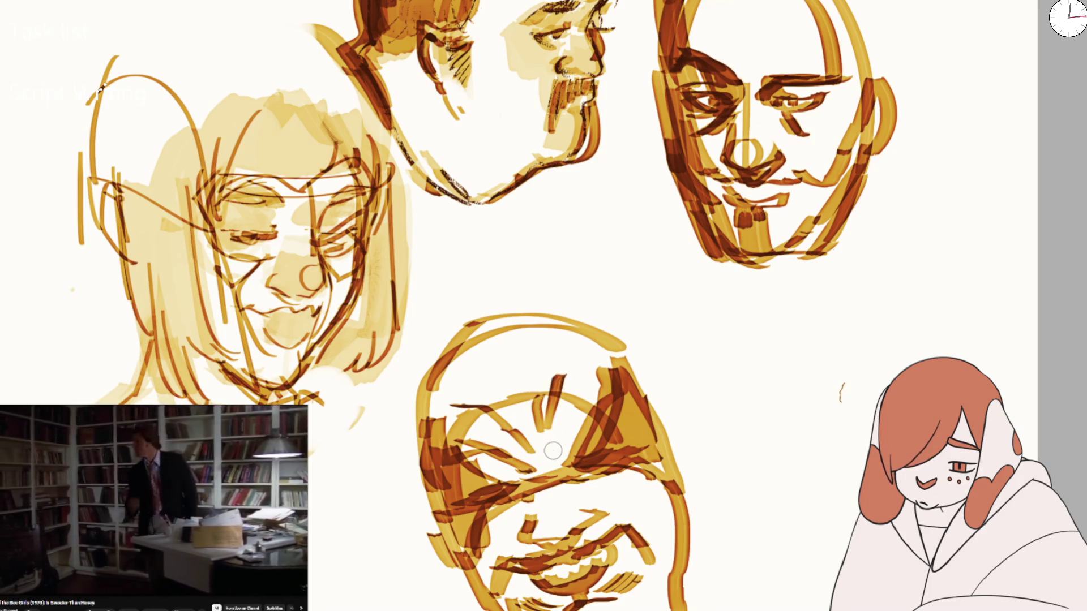
{"action": "left_click_drag", "start_coordinate": [586, 396], "coordinate": [555, 439]}
{"action": "mouse_move", "coordinate": [519, 359]}
{"action": "left_mouse_down"}
{"action": "mouse_move", "coordinate": [528, 380]}
{"action": "mouse_move", "coordinate": [470, 424]}
{"action": "mouse_move", "coordinate": [452, 481]}
{"action": "left_mouse_up"}
{"action": "mouse_move", "coordinate": [473, 379]}
{"action": "left_mouse_down"}
{"action": "mouse_move", "coordinate": [483, 315]}
{"action": "mouse_move", "coordinate": [493, 345]}
{"action": "mouse_move", "coordinate": [453, 481]}
{"action": "left_mouse_up"}
{"action": "key", "text": "ctrl+z"}
{"action": "mouse_move", "coordinate": [476, 402]}
{"action": "left_mouse_down"}
{"action": "mouse_move", "coordinate": [450, 455]}
{"action": "mouse_move", "coordinate": [482, 340]}
{"action": "mouse_move", "coordinate": [453, 362]}
{"action": "mouse_move", "coordinate": [435, 477]}
{"action": "left_mouse_up"}
Paint thick long hair over the crown and down the sides of the head
{"action": "left_click_drag", "start_coordinate": [506, 321], "coordinate": [534, 320]}
{"action": "mouse_move", "coordinate": [534, 293]}
{"action": "left_mouse_down"}
{"action": "mouse_move", "coordinate": [553, 243]}
{"action": "mouse_move", "coordinate": [498, 266]}
{"action": "left_mouse_up"}
{"action": "mouse_move", "coordinate": [390, 378]}
{"action": "left_mouse_down"}
{"action": "mouse_move", "coordinate": [359, 563]}
{"action": "mouse_move", "coordinate": [351, 534]}
{"action": "mouse_move", "coordinate": [339, 566]}
{"action": "left_mouse_up"}
{"action": "mouse_move", "coordinate": [392, 443]}
{"action": "left_mouse_down"}
{"action": "mouse_move", "coordinate": [406, 566]}
{"action": "mouse_move", "coordinate": [475, 594]}
{"action": "left_mouse_up"}
{"action": "mouse_move", "coordinate": [516, 282]}
{"action": "left_mouse_down"}
{"action": "mouse_move", "coordinate": [419, 487]}
{"action": "mouse_move", "coordinate": [498, 266]}
{"action": "mouse_move", "coordinate": [558, 304]}
{"action": "mouse_move", "coordinate": [590, 289]}
{"action": "mouse_move", "coordinate": [723, 460]}
{"action": "mouse_move", "coordinate": [702, 458]}
{"action": "mouse_move", "coordinate": [771, 571]}
{"action": "mouse_move", "coordinate": [712, 504]}
{"action": "mouse_move", "coordinate": [718, 600]}
{"action": "left_mouse_up"}
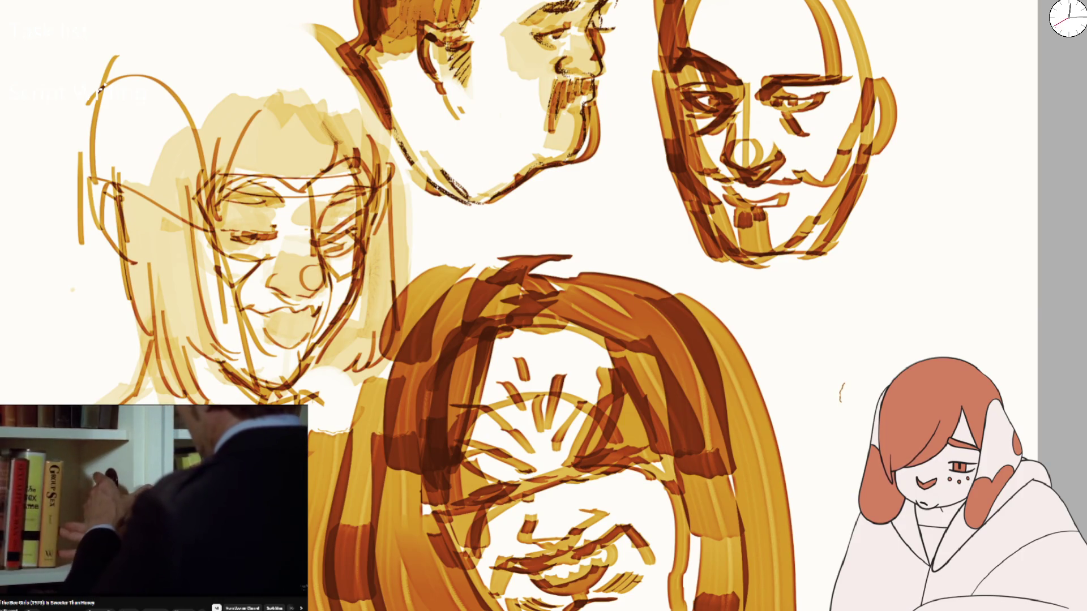
Try hatched strands on the right of the hair, keeping the right-side hatching and thicker top arc
{"action": "mouse_move", "coordinate": [815, 396]}
{"action": "left_mouse_down"}
{"action": "mouse_move", "coordinate": [826, 566]}
{"action": "mouse_move", "coordinate": [800, 388]}
{"action": "mouse_move", "coordinate": [815, 452]}
{"action": "mouse_move", "coordinate": [776, 548]}
{"action": "left_mouse_up"}
{"action": "key", "text": "ctrl+z"}
{"action": "key", "text": "ctrl+z"}
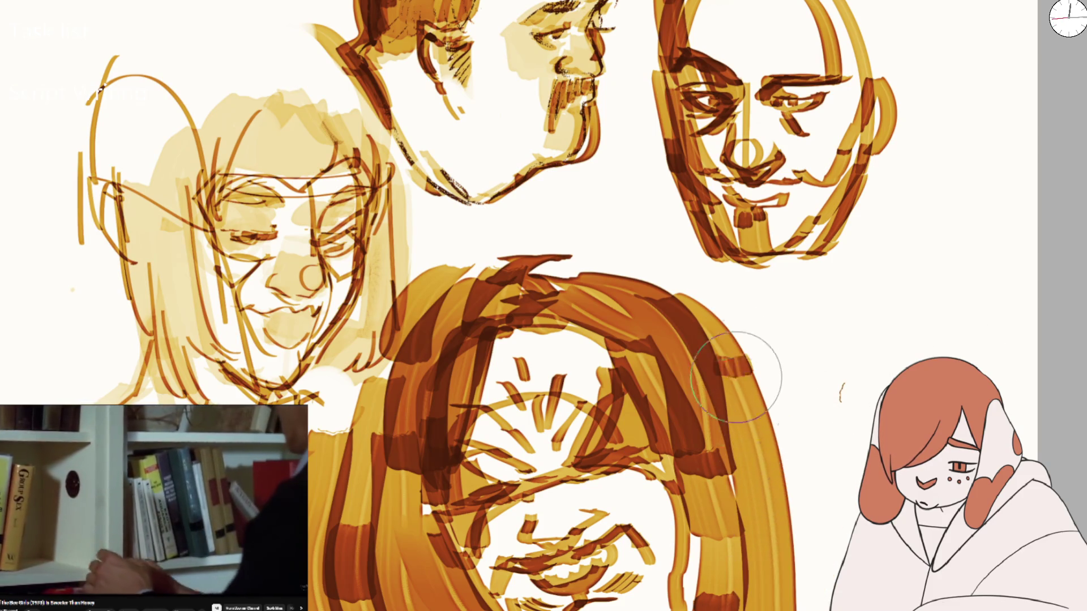
{"action": "left_click_drag", "start_coordinate": [730, 605], "coordinate": [752, 400]}
{"action": "key", "text": "ctrl+z"}
{"action": "left_click_drag", "start_coordinate": [909, 280], "coordinate": [731, 608]}
{"action": "left_click_drag", "start_coordinate": [781, 441], "coordinate": [736, 609]}
Test golden hatched and long curved strands on the right, undoing them
{"action": "key", "text": "ctrl+z"}
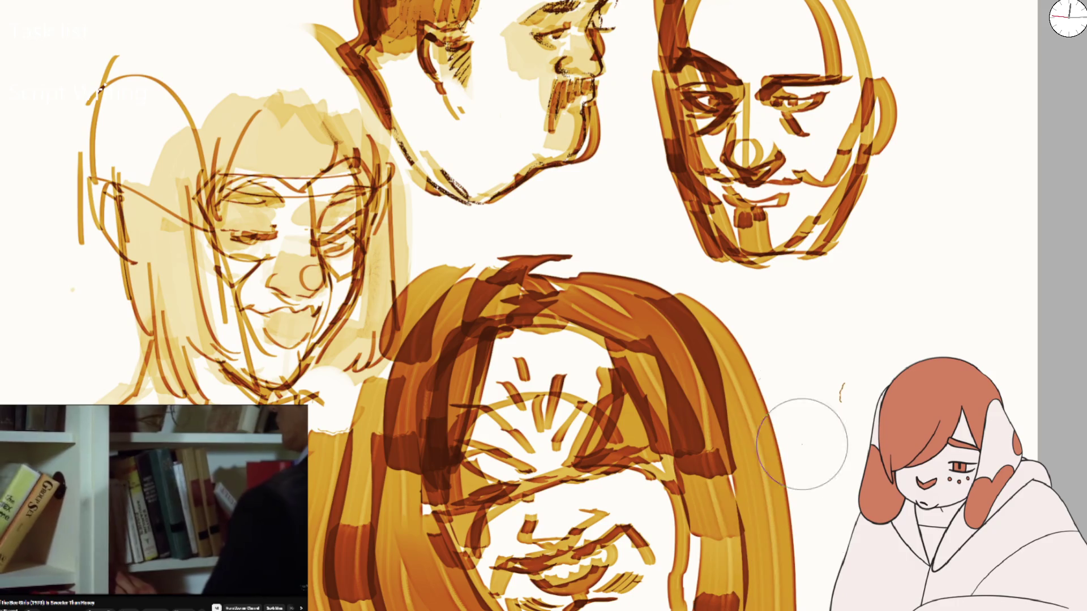
{"action": "left_click_drag", "start_coordinate": [668, 317], "coordinate": [736, 609]}
{"action": "mouse_move", "coordinate": [532, 266]}
{"action": "left_mouse_down"}
{"action": "mouse_move", "coordinate": [595, 244]}
{"action": "mouse_move", "coordinate": [725, 317]}
{"action": "left_mouse_up"}
{"action": "left_click_drag", "start_coordinate": [871, 297], "coordinate": [827, 526]}
{"action": "left_click_drag", "start_coordinate": [866, 419], "coordinate": [838, 538]}
{"action": "key", "text": "ctrl+z"}
{"action": "mouse_move", "coordinate": [1019, 207]}
{"action": "left_mouse_down"}
{"action": "mouse_move", "coordinate": [804, 334]}
{"action": "mouse_move", "coordinate": [707, 606]}
{"action": "left_mouse_up"}
{"action": "key", "text": "ctrl+z"}
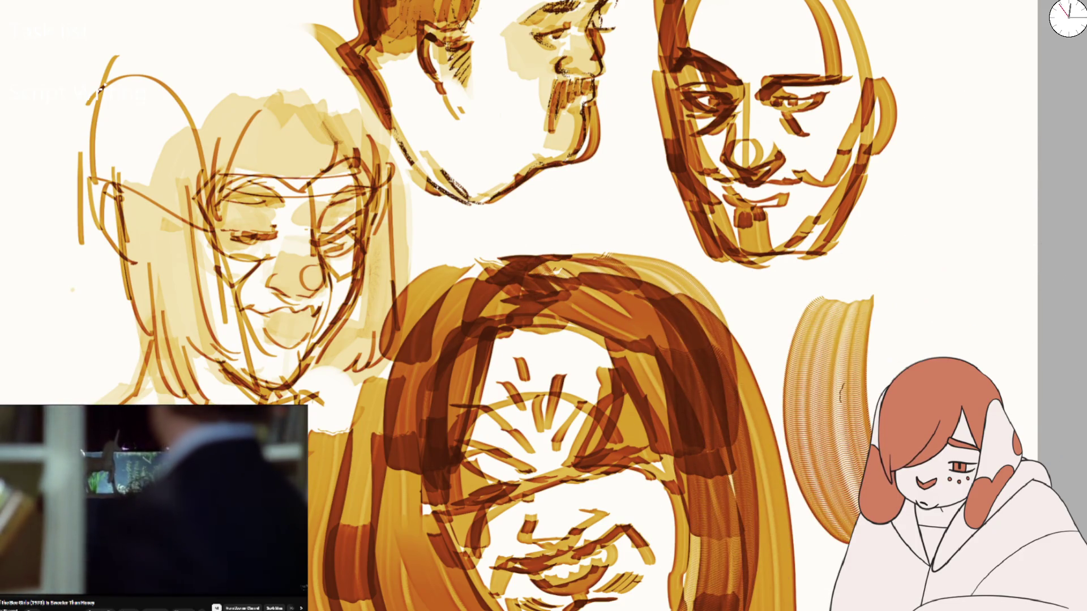
{"action": "key", "text": "ctrl+z"}
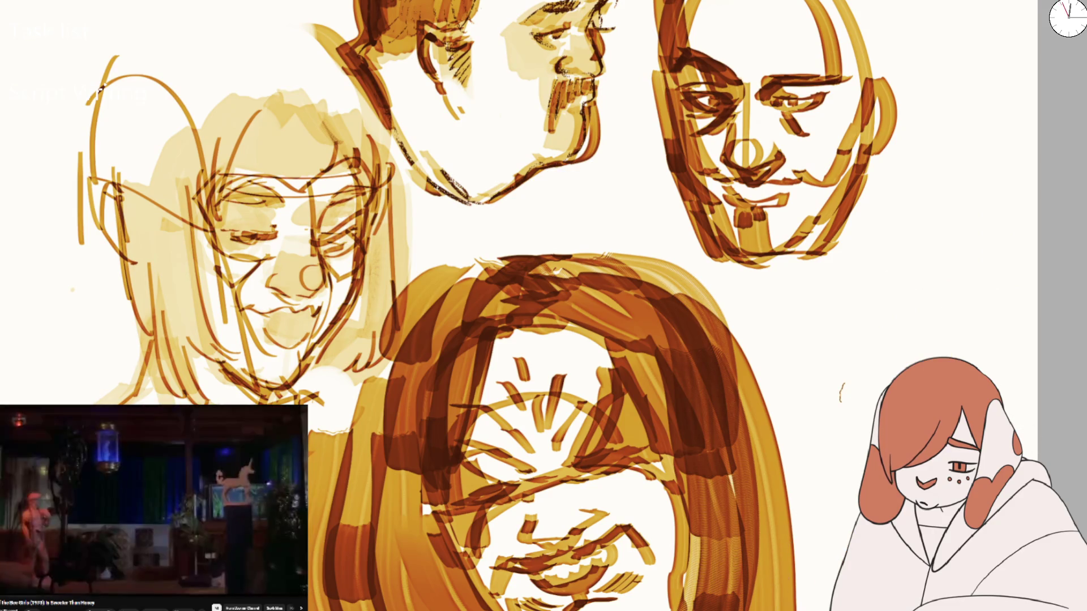
{"action": "mouse_move", "coordinate": [906, 362]}
{"action": "left_mouse_down"}
{"action": "mouse_move", "coordinate": [815, 509]}
{"action": "mouse_move", "coordinate": [832, 555]}
{"action": "left_mouse_up"}
{"action": "key", "text": "ctrl+z"}
{"action": "key", "text": "ctrl+z"}
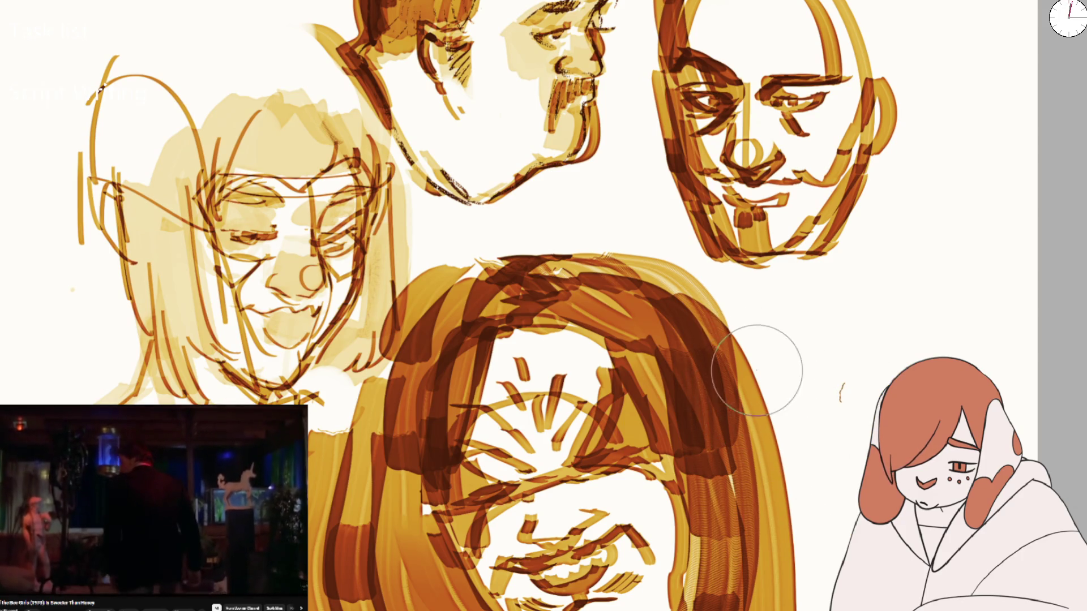
Erase the right side and top of the hair after discarding trial dark and light strokes
{"action": "left_click_drag", "start_coordinate": [758, 373], "coordinate": [736, 608]}
{"action": "key", "text": "ctrl+z"}
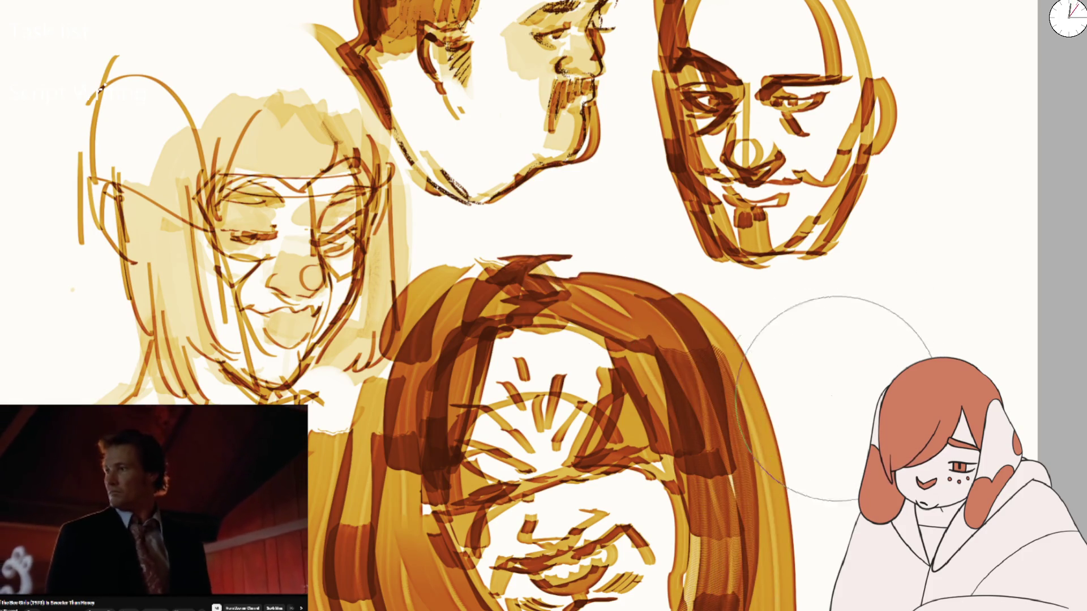
{"action": "left_click_drag", "start_coordinate": [793, 447], "coordinate": [752, 352]}
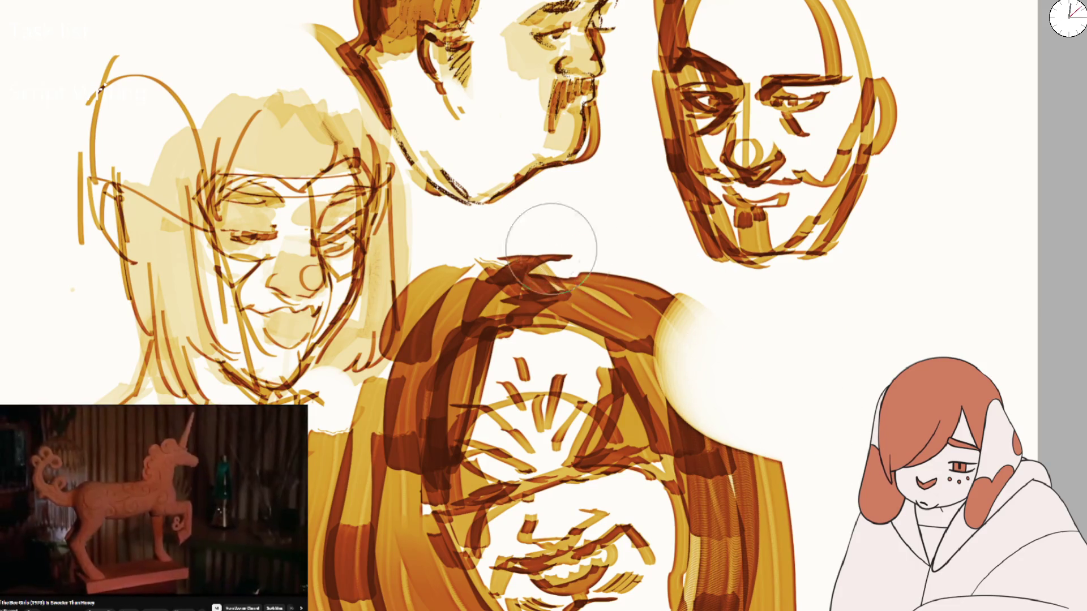
{"action": "mouse_move", "coordinate": [436, 272]}
{"action": "left_mouse_down"}
{"action": "mouse_move", "coordinate": [461, 223]}
{"action": "mouse_move", "coordinate": [560, 173]}
{"action": "mouse_move", "coordinate": [520, 201]}
{"action": "mouse_move", "coordinate": [594, 198]}
{"action": "mouse_move", "coordinate": [609, 311]}
{"action": "left_mouse_up"}
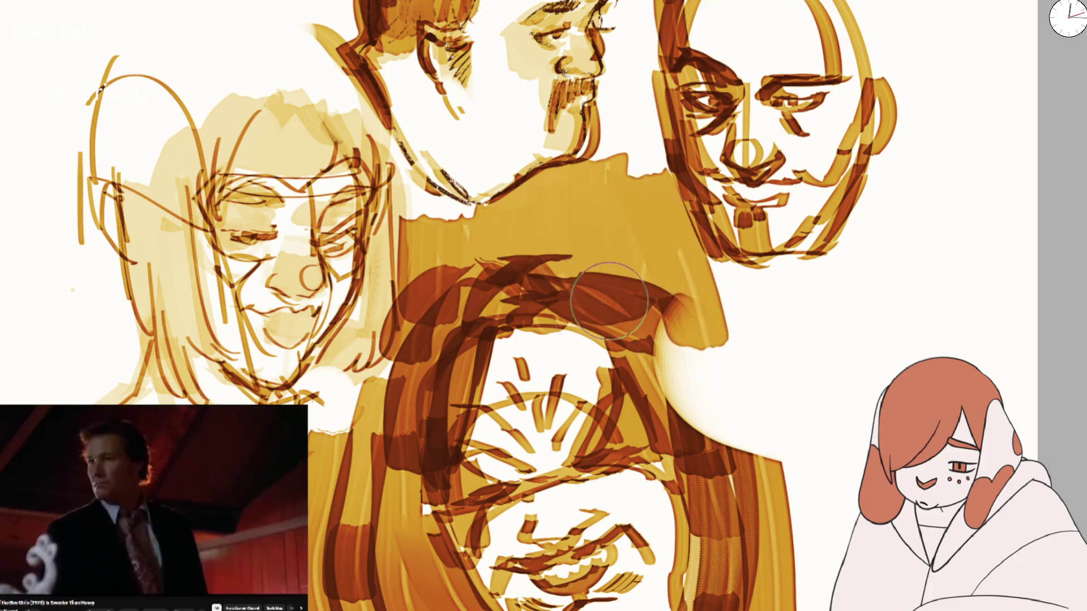
{"action": "key", "text": "ctrl+z"}
{"action": "key", "text": "ctrl+z"}
{"action": "key", "text": "ctrl+z"}
{"action": "mouse_move", "coordinate": [713, 333]}
{"action": "left_mouse_down"}
{"action": "mouse_move", "coordinate": [759, 446]}
{"action": "mouse_move", "coordinate": [685, 566]}
{"action": "left_mouse_up"}
{"action": "scroll", "coordinate": [685, 566], "scroll_direction": "up", "scroll_amount": 2}
{"action": "mouse_move", "coordinate": [618, 498]}
{"action": "left_mouse_down"}
{"action": "mouse_move", "coordinate": [449, 521]}
{"action": "mouse_move", "coordinate": [594, 509]}
{"action": "left_mouse_up"}
{"action": "mouse_move", "coordinate": [481, 209]}
{"action": "left_mouse_down"}
{"action": "mouse_move", "coordinate": [600, 169]}
{"action": "mouse_move", "coordinate": [498, 170]}
{"action": "mouse_move", "coordinate": [509, 258]}
{"action": "mouse_move", "coordinate": [614, 170]}
{"action": "mouse_move", "coordinate": [739, 254]}
{"action": "left_mouse_up"}
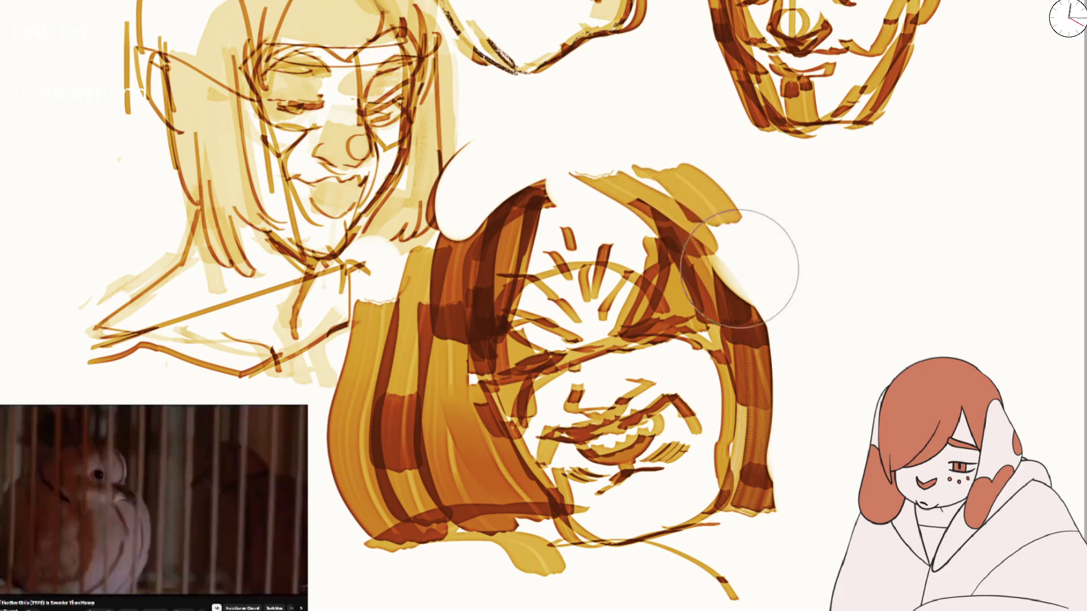
Fade the whole long-haired figure to a pale yellow underdrawing, then add an arc on the face
{"action": "left_click_drag", "start_coordinate": [498, 187], "coordinate": [453, 520]}
{"action": "mouse_move", "coordinate": [660, 181]}
{"action": "left_mouse_down"}
{"action": "mouse_move", "coordinate": [758, 541]}
{"action": "mouse_move", "coordinate": [733, 459]}
{"action": "left_mouse_up"}
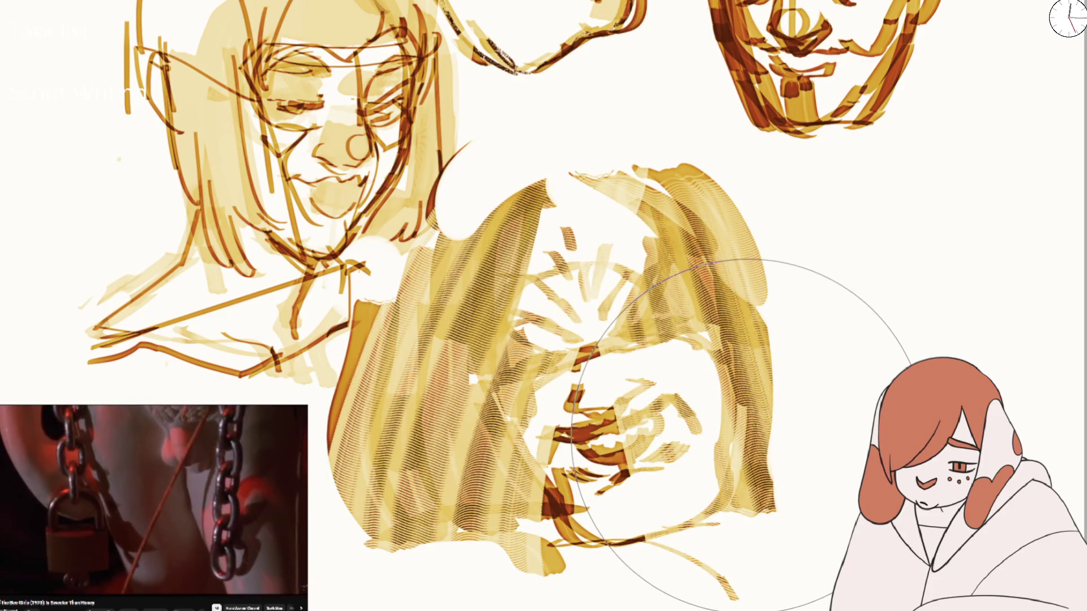
{"action": "key", "text": "ctrl+z"}
{"action": "key", "text": "ctrl+z"}
{"action": "key", "text": "ctrl+z"}
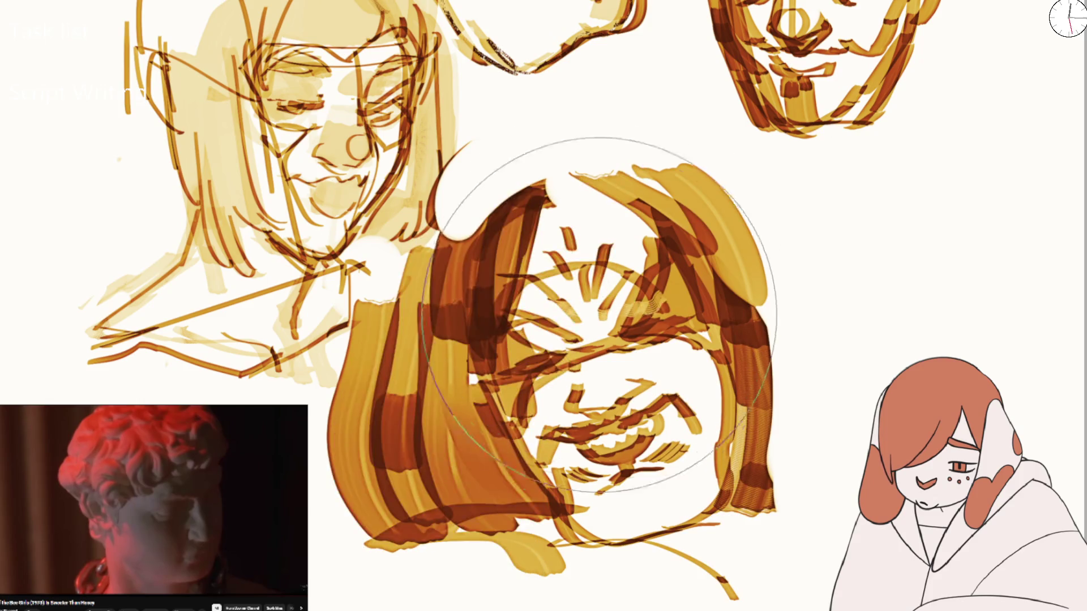
{"action": "mouse_move", "coordinate": [464, 216]}
{"action": "left_mouse_down"}
{"action": "mouse_move", "coordinate": [453, 509]}
{"action": "mouse_move", "coordinate": [524, 452]}
{"action": "left_mouse_up"}
{"action": "key", "text": "ctrl+z"}
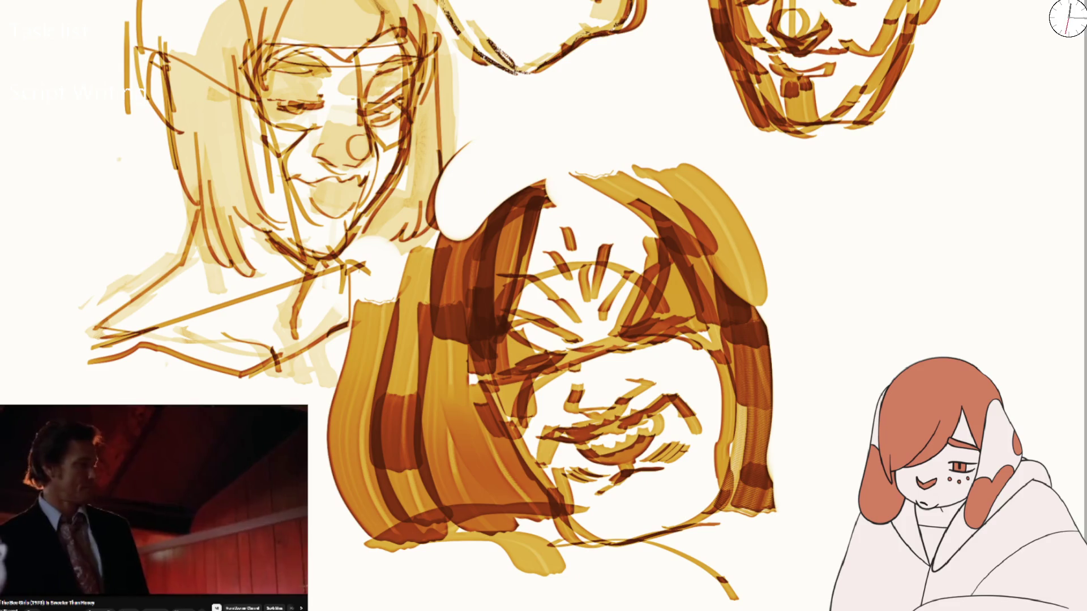
{"action": "mouse_move", "coordinate": [575, 237]}
{"action": "left_mouse_down"}
{"action": "mouse_move", "coordinate": [473, 473]}
{"action": "mouse_move", "coordinate": [467, 518]}
{"action": "left_mouse_up"}
{"action": "key", "text": "ctrl+z"}
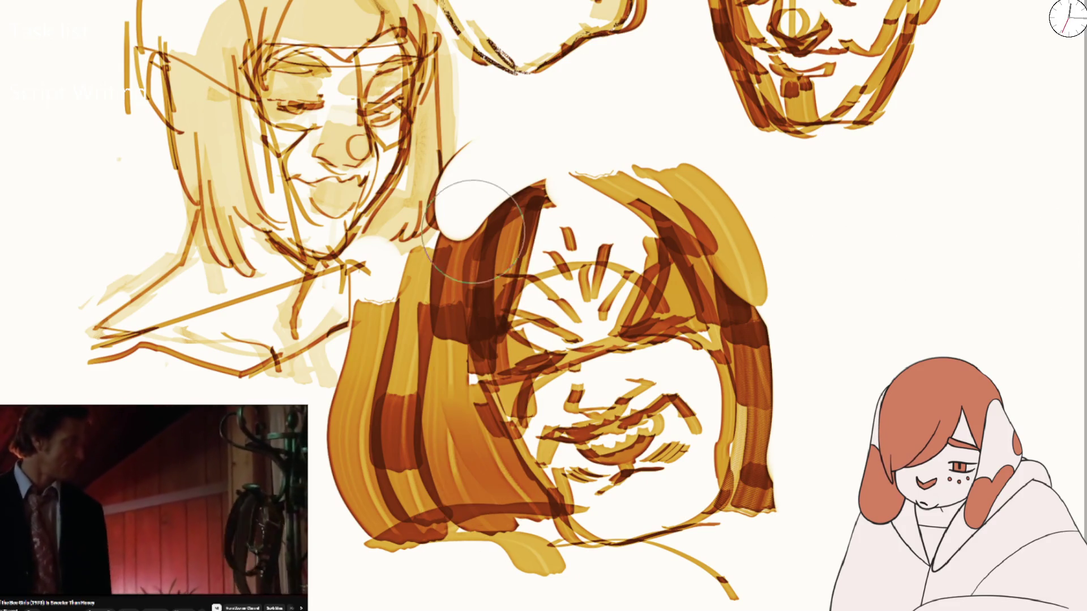
{"action": "mouse_move", "coordinate": [526, 162]}
{"action": "left_mouse_down"}
{"action": "mouse_move", "coordinate": [595, 146]}
{"action": "mouse_move", "coordinate": [545, 570]}
{"action": "mouse_move", "coordinate": [731, 603]}
{"action": "mouse_move", "coordinate": [825, 388]}
{"action": "mouse_move", "coordinate": [595, 198]}
{"action": "mouse_move", "coordinate": [413, 400]}
{"action": "mouse_move", "coordinate": [573, 588]}
{"action": "mouse_move", "coordinate": [772, 184]}
{"action": "mouse_move", "coordinate": [538, 206]}
{"action": "mouse_move", "coordinate": [740, 195]}
{"action": "mouse_move", "coordinate": [818, 470]}
{"action": "left_mouse_up"}
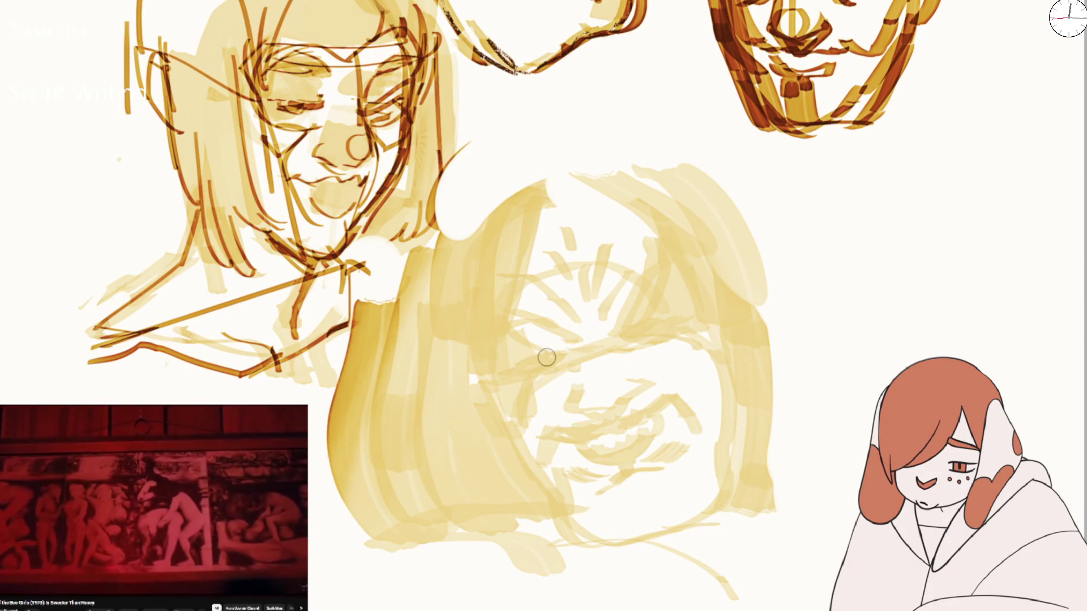
{"action": "mouse_move", "coordinate": [521, 337]}
{"action": "left_mouse_down"}
{"action": "mouse_move", "coordinate": [558, 389]}
{"action": "mouse_move", "coordinate": [492, 331]}
{"action": "mouse_move", "coordinate": [525, 400]}
{"action": "left_mouse_up"}
Redraw the face's left contour and both squinting eyes over the faded sketch
{"action": "key", "text": "ctrl+z"}
{"action": "key", "text": "ctrl+z"}
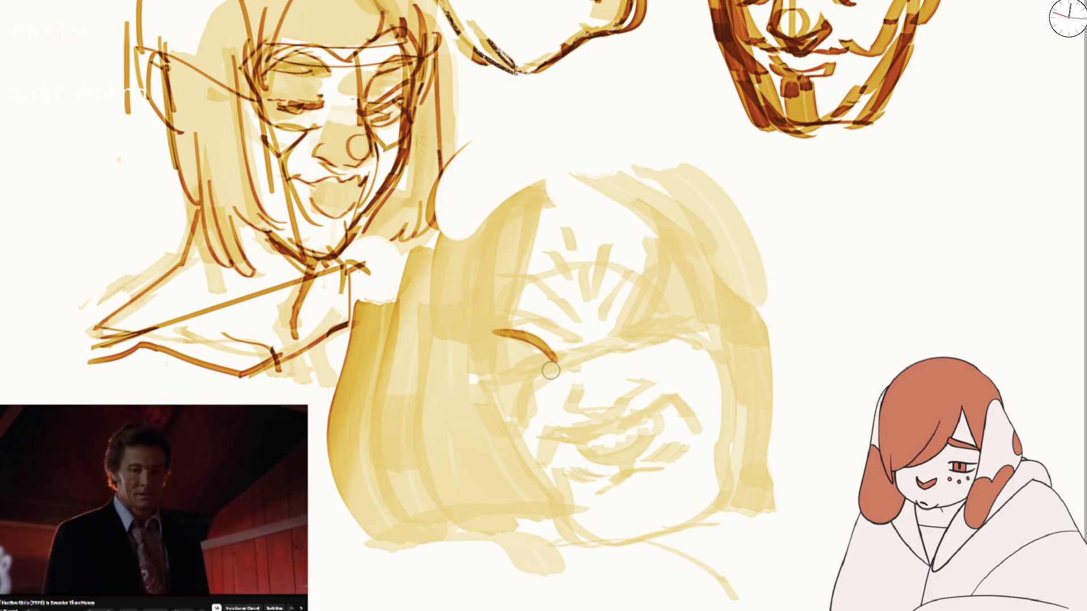
{"action": "key", "text": "ctrl+z"}
{"action": "mouse_move", "coordinate": [509, 257]}
{"action": "left_mouse_down"}
{"action": "mouse_move", "coordinate": [542, 449]}
{"action": "mouse_move", "coordinate": [523, 403]}
{"action": "left_mouse_up"}
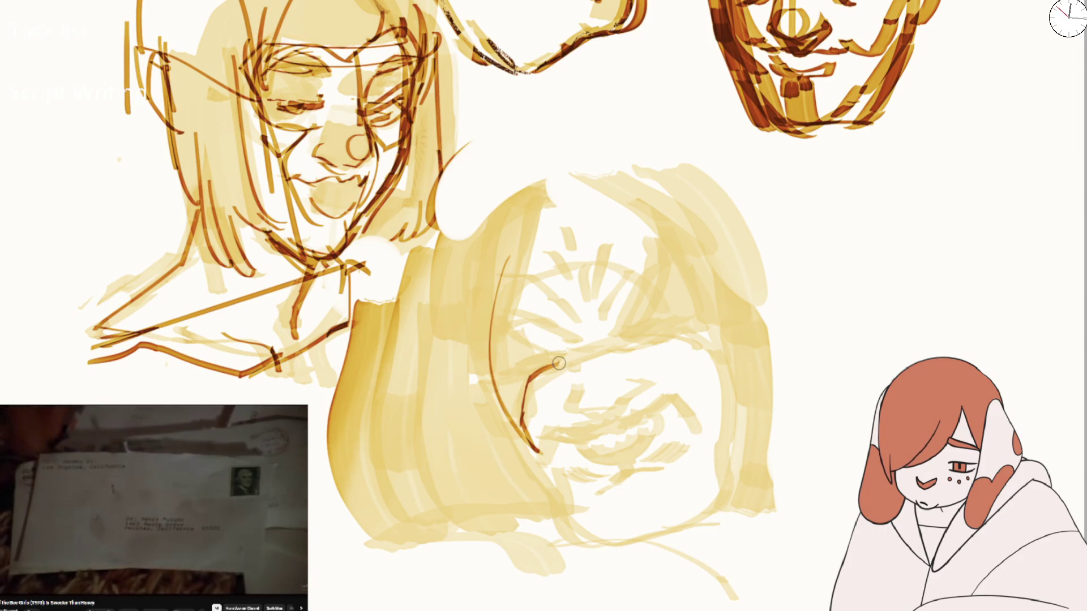
{"action": "left_click_drag", "start_coordinate": [497, 267], "coordinate": [502, 328]}
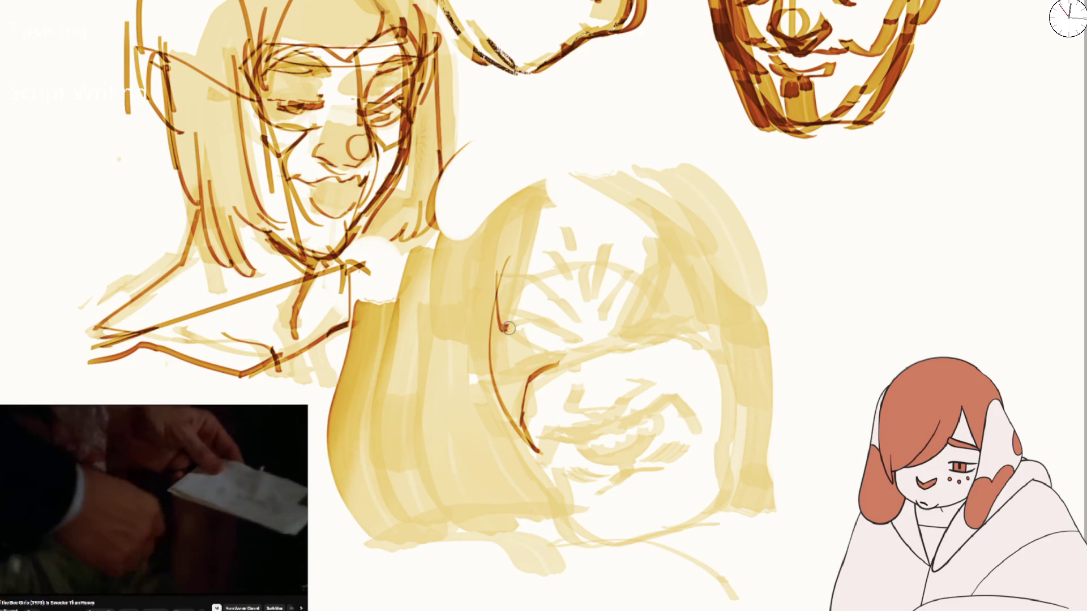
{"action": "key", "text": "ctrl+z"}
{"action": "left_click_drag", "start_coordinate": [627, 334], "coordinate": [660, 281]}
{"action": "mouse_move", "coordinate": [569, 346]}
{"action": "left_mouse_down"}
{"action": "mouse_move", "coordinate": [569, 336]}
{"action": "mouse_move", "coordinate": [495, 320]}
{"action": "left_mouse_up"}
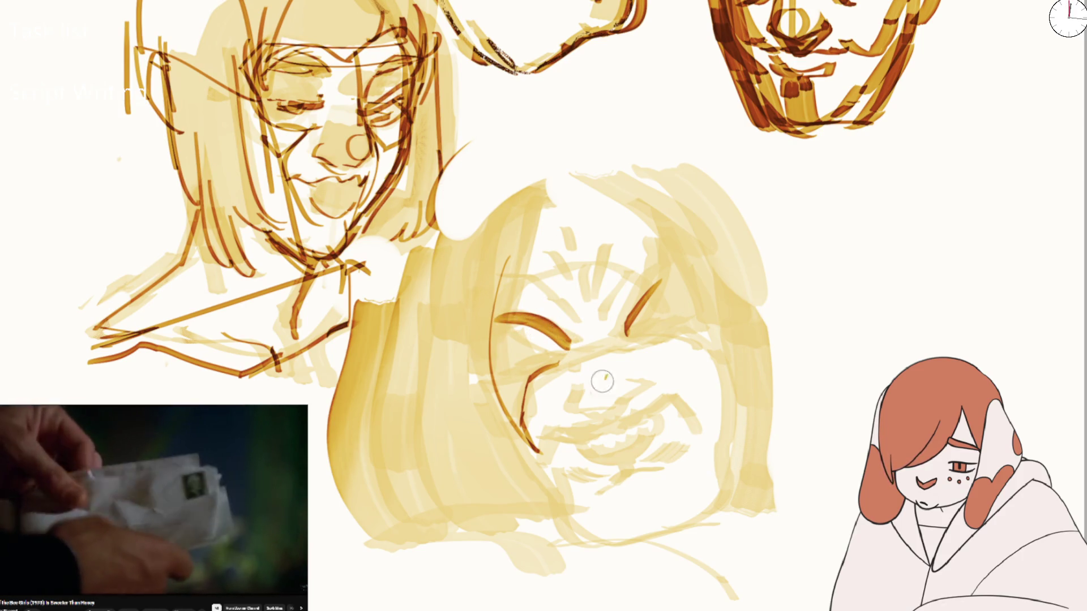
Shape a V-shaped grimacing mouth and erase stray nose strokes
{"action": "left_click_drag", "start_coordinate": [601, 382], "coordinate": [651, 289]}
{"action": "key", "text": "ctrl+z"}
{"action": "mouse_move", "coordinate": [623, 403]}
{"action": "left_mouse_down"}
{"action": "mouse_move", "coordinate": [645, 381]}
{"action": "mouse_move", "coordinate": [582, 389]}
{"action": "mouse_move", "coordinate": [592, 418]}
{"action": "mouse_move", "coordinate": [614, 422]}
{"action": "mouse_move", "coordinate": [637, 401]}
{"action": "mouse_move", "coordinate": [625, 424]}
{"action": "mouse_move", "coordinate": [650, 378]}
{"action": "left_mouse_up"}
{"action": "mouse_move", "coordinate": [588, 408]}
{"action": "left_mouse_down"}
{"action": "mouse_move", "coordinate": [626, 392]}
{"action": "mouse_move", "coordinate": [628, 375]}
{"action": "mouse_move", "coordinate": [587, 376]}
{"action": "mouse_move", "coordinate": [651, 367]}
{"action": "left_mouse_up"}
{"action": "key", "text": "e"}
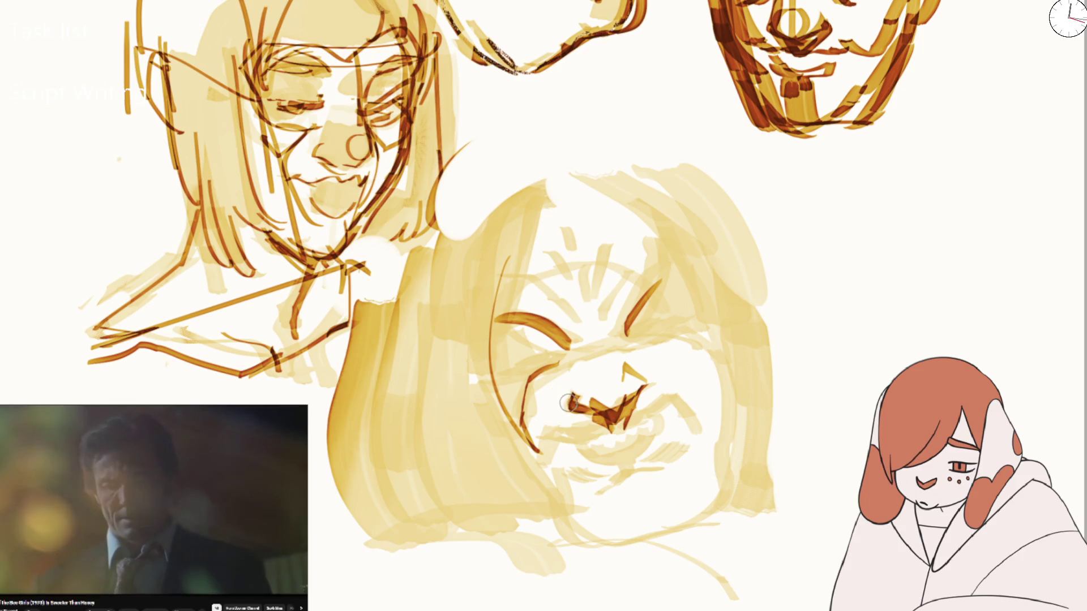
{"action": "left_click_drag", "start_coordinate": [589, 397], "coordinate": [626, 390]}
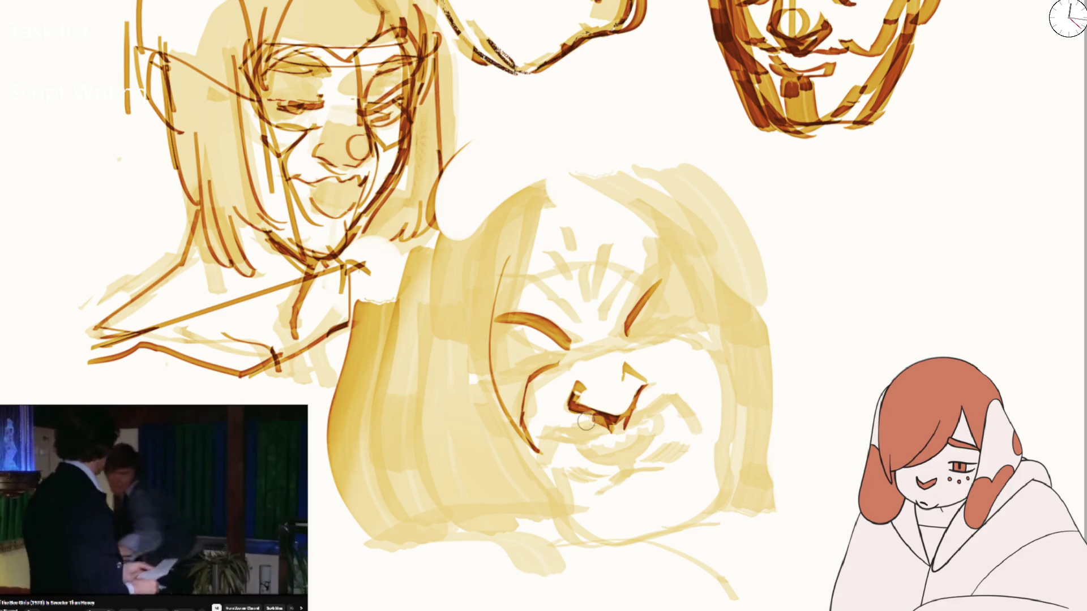
Lay in the mouth line with an upturned right corner and darken the bared teeth
{"action": "mouse_move", "coordinate": [550, 432]}
{"action": "left_mouse_down"}
{"action": "mouse_move", "coordinate": [632, 416]}
{"action": "mouse_move", "coordinate": [673, 390]}
{"action": "left_mouse_up"}
{"action": "mouse_move", "coordinate": [629, 422]}
{"action": "left_mouse_down"}
{"action": "mouse_move", "coordinate": [687, 395]}
{"action": "mouse_move", "coordinate": [698, 416]}
{"action": "left_mouse_up"}
{"action": "left_click_drag", "start_coordinate": [569, 430], "coordinate": [648, 416]}
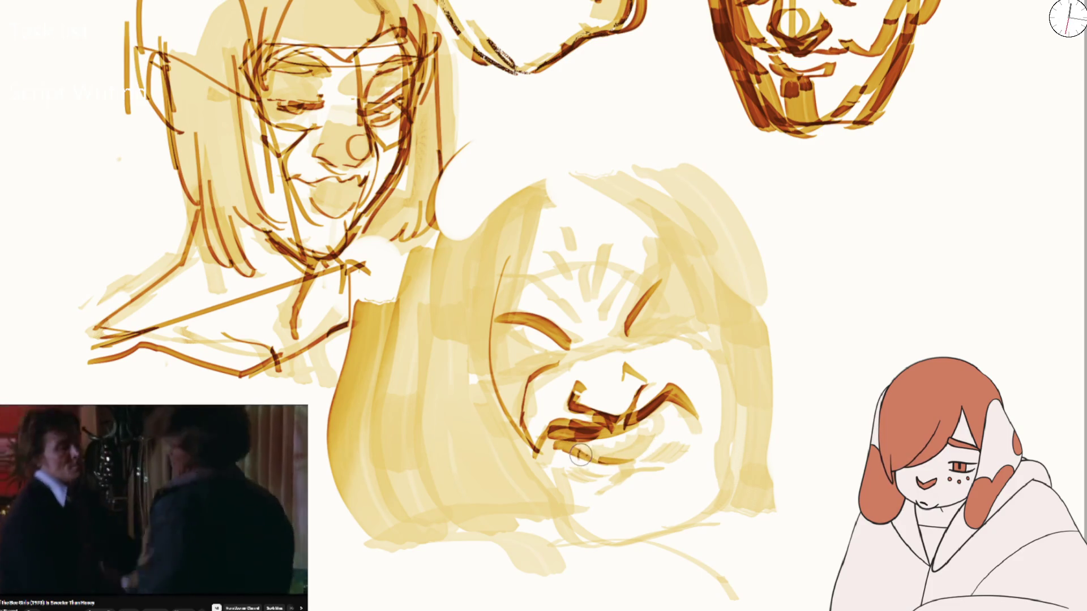
{"action": "left_click_drag", "start_coordinate": [581, 455], "coordinate": [624, 463]}
{"action": "key", "text": "ctrl+z"}
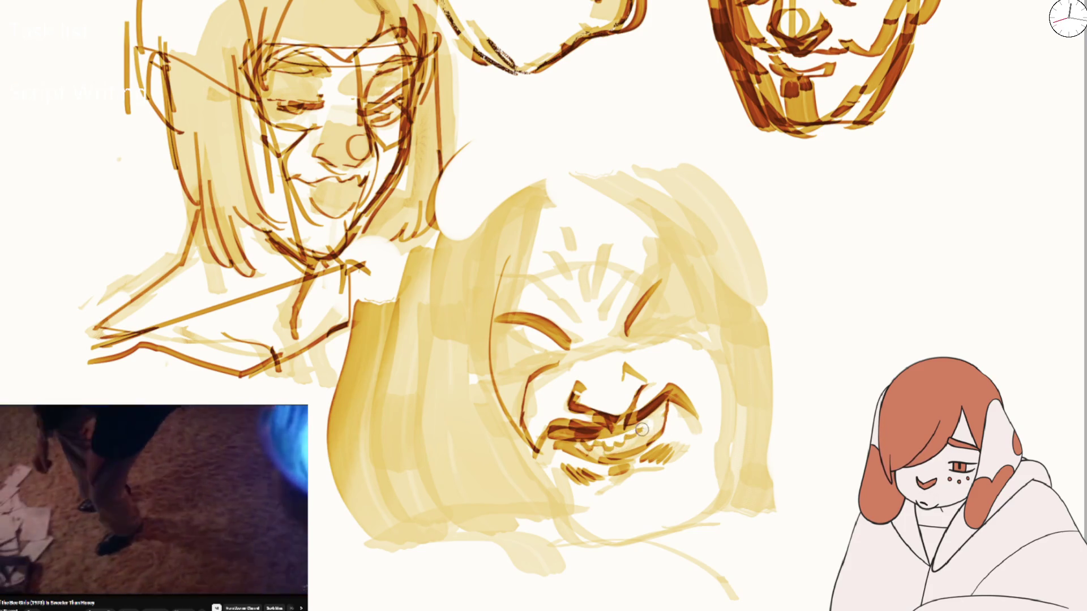
{"action": "mouse_move", "coordinate": [603, 442]}
{"action": "left_mouse_down"}
{"action": "mouse_move", "coordinate": [623, 453]}
{"action": "mouse_move", "coordinate": [651, 447]}
{"action": "mouse_move", "coordinate": [668, 430]}
{"action": "mouse_move", "coordinate": [665, 408]}
{"action": "left_mouse_up"}
{"action": "scroll", "coordinate": [660, 366], "scroll_direction": "down", "scroll_amount": 5}
{"action": "scroll", "coordinate": [623, 283], "scroll_direction": "up", "scroll_amount": 3}
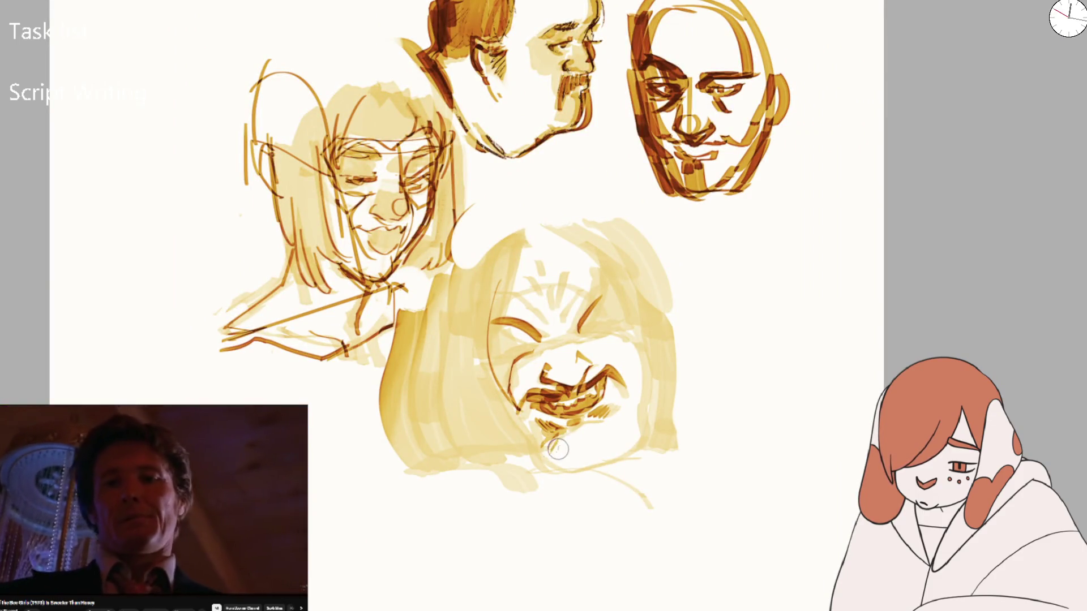
Outline the jaw, curving the right jawline down to the chin
{"action": "mouse_move", "coordinate": [526, 441]}
{"action": "left_mouse_down"}
{"action": "mouse_move", "coordinate": [498, 419]}
{"action": "mouse_move", "coordinate": [537, 470]}
{"action": "mouse_move", "coordinate": [589, 476]}
{"action": "left_mouse_up"}
{"action": "left_click_drag", "start_coordinate": [640, 445], "coordinate": [591, 473]}
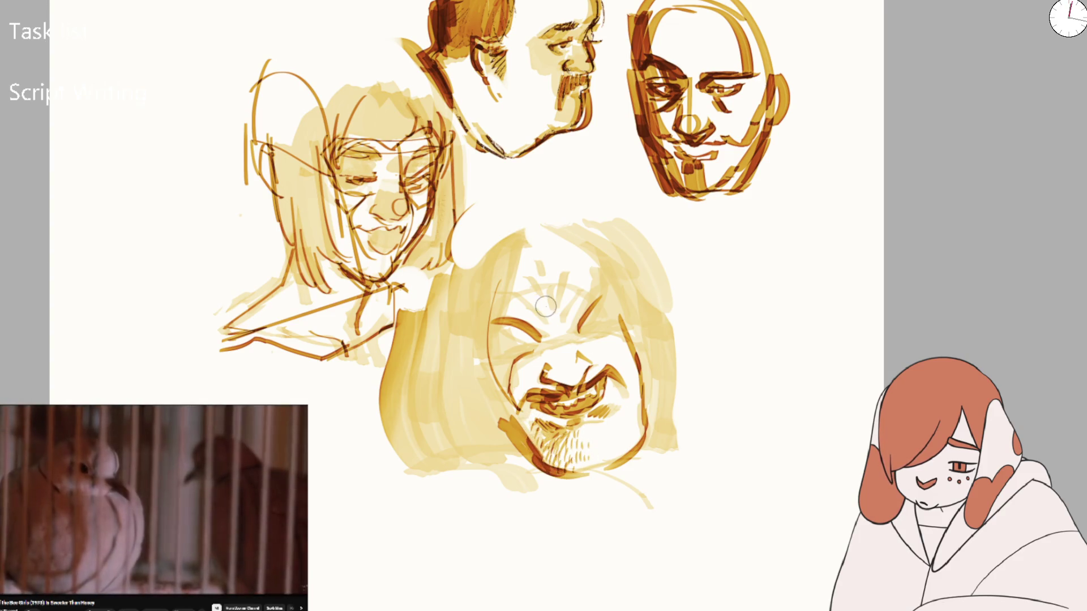
{"action": "key", "text": "m"}
{"action": "key", "text": "4"}
{"action": "key", "text": "4"}
{"action": "key", "text": "4"}
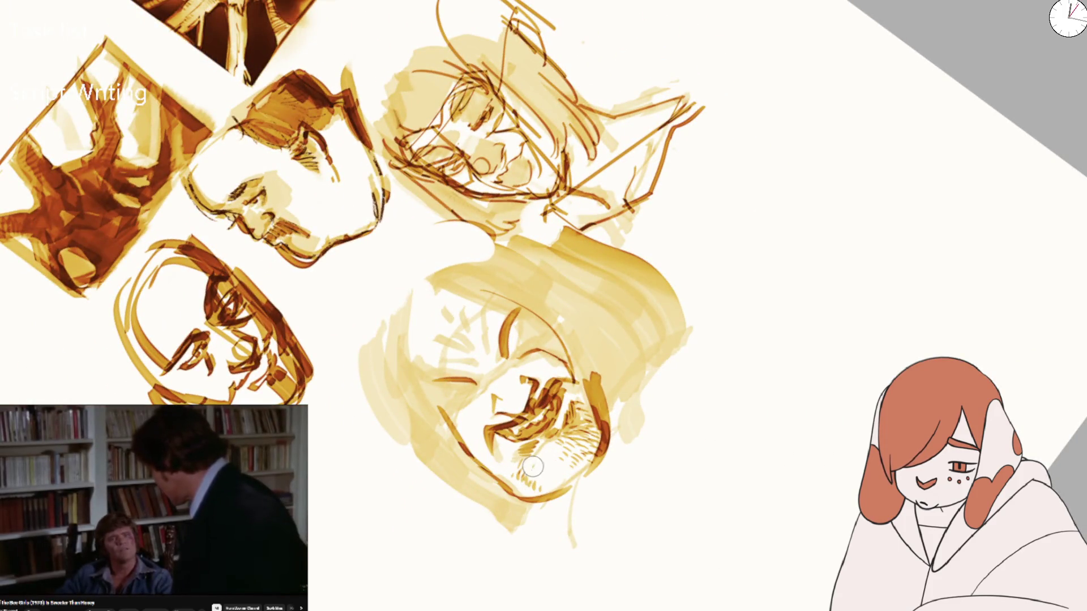
Hatch short stubble strokes across the chin and lower cheeks
{"action": "left_click_drag", "start_coordinate": [543, 468], "coordinate": [540, 472]}
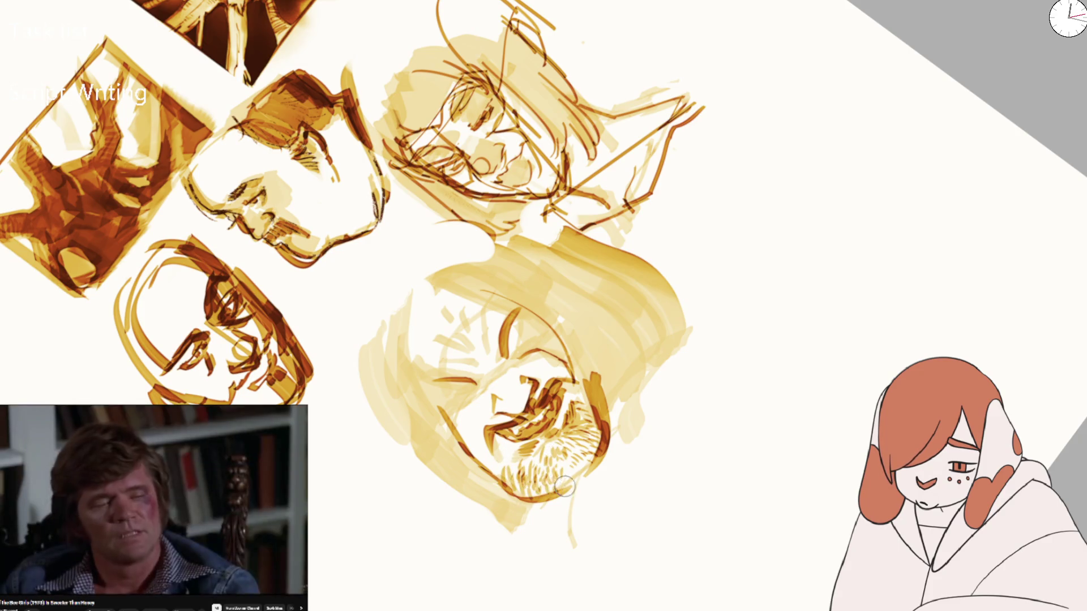
{"action": "key", "text": "5"}
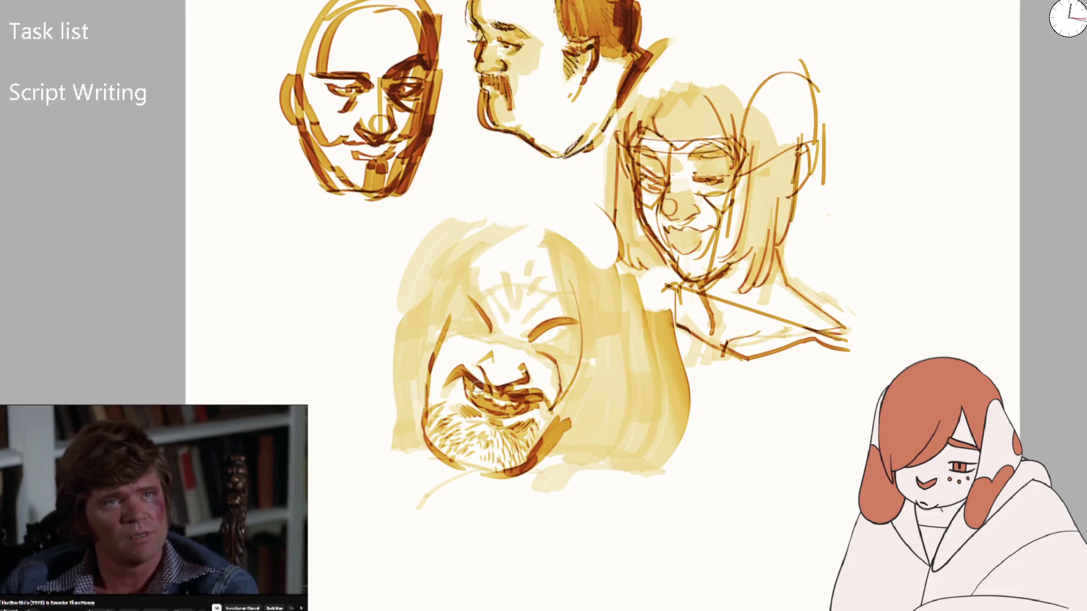
{"action": "left_click_drag", "start_coordinate": [652, 360], "coordinate": [509, 478]}
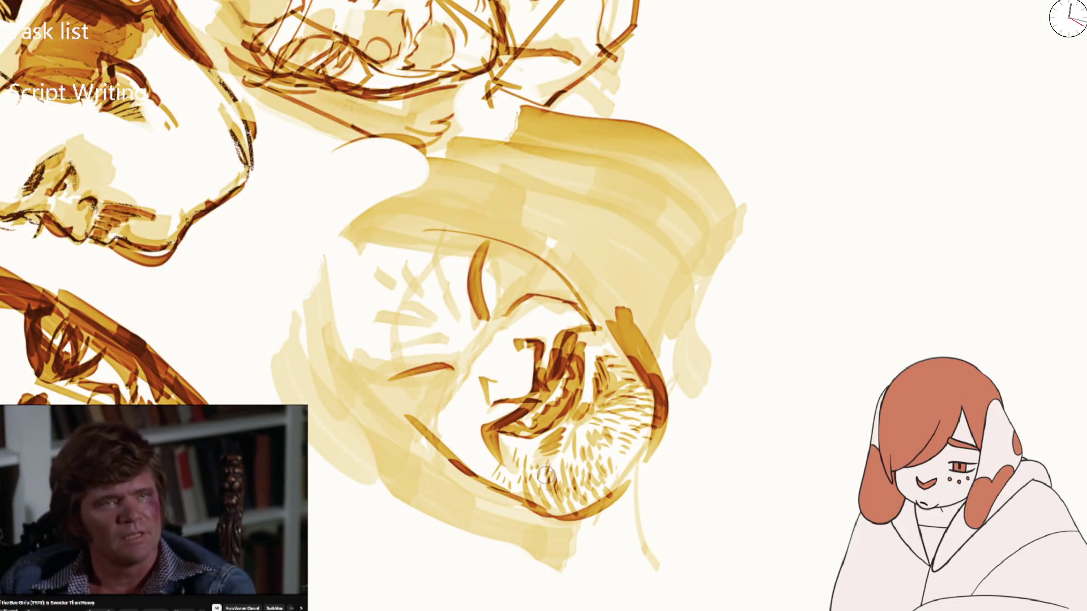
{"action": "key", "text": "5"}
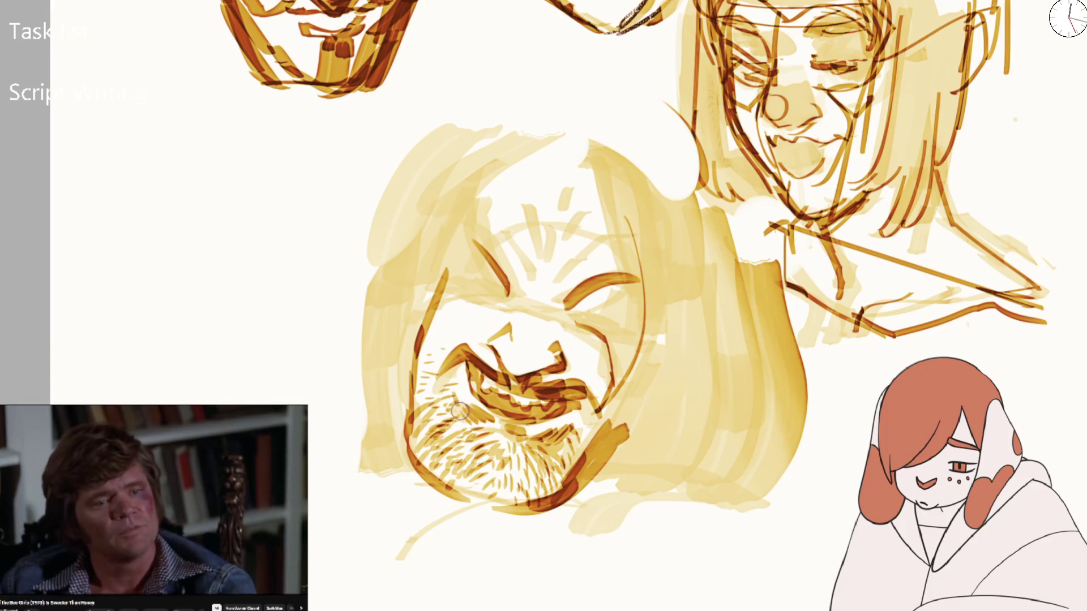
{"action": "key", "text": "bracketleft"}
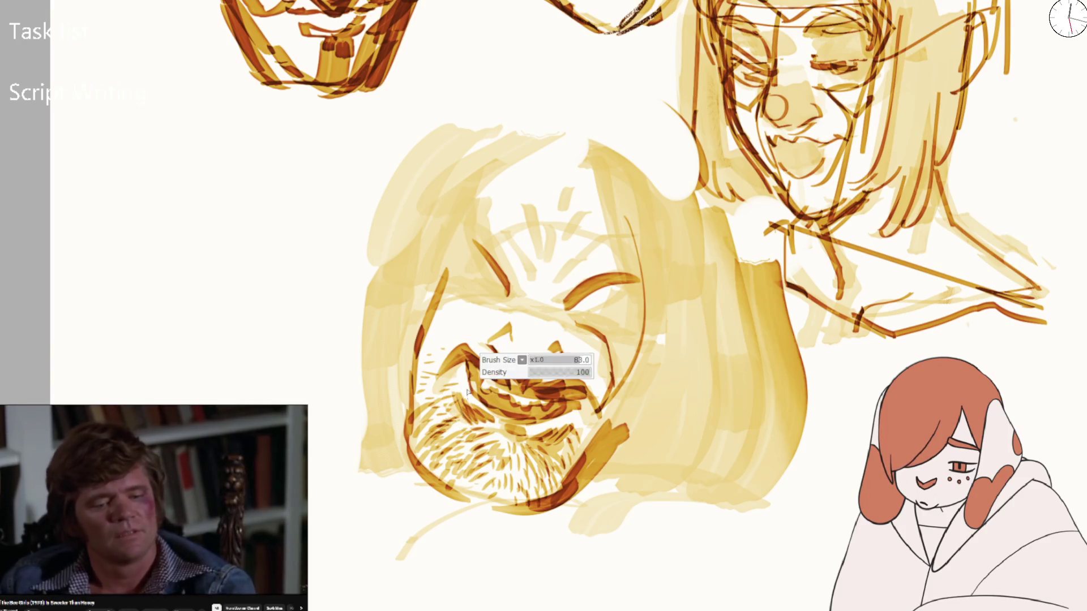
{"action": "left_click_drag", "start_coordinate": [563, 419], "coordinate": [587, 374]}
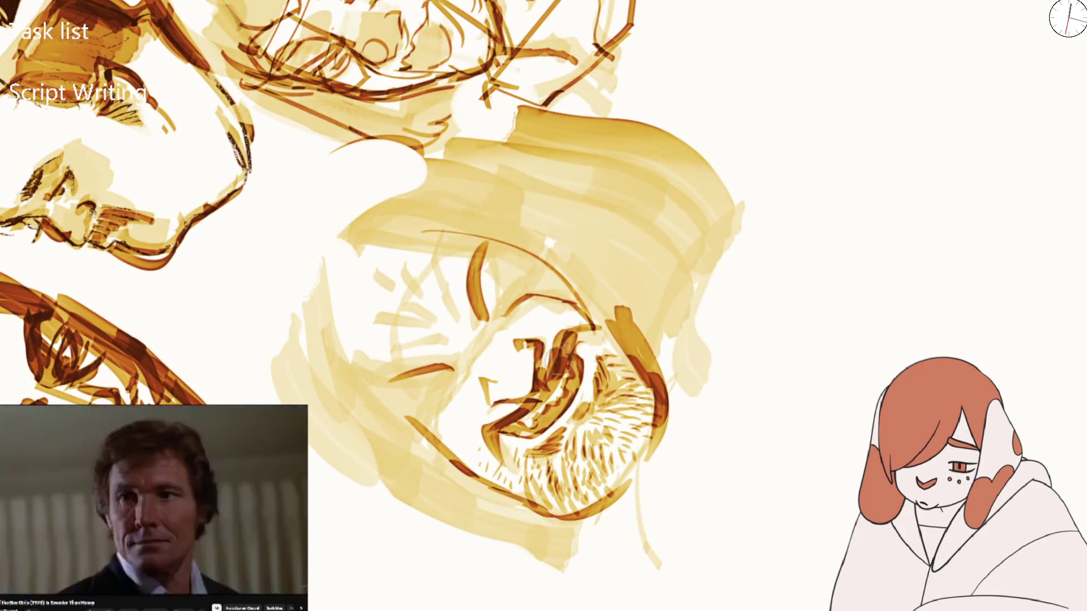
{"action": "key", "text": "5"}
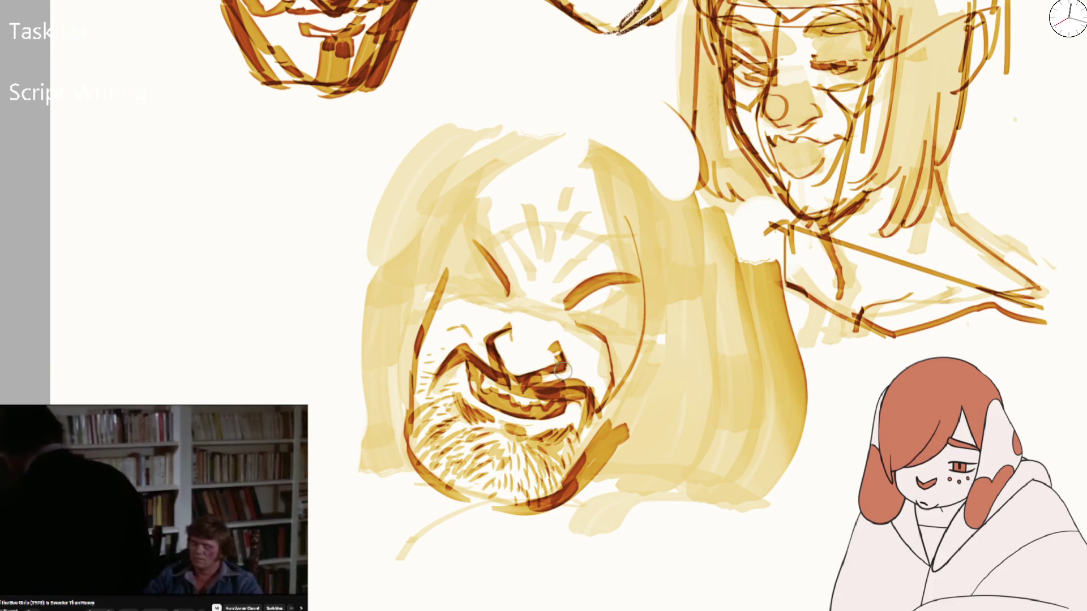
{"action": "scroll", "coordinate": [497, 370], "scroll_direction": "down", "scroll_amount": 5}
Darken the line under the nose, both nostrils and the mustache area with small dark marks
{"action": "key", "text": "m"}
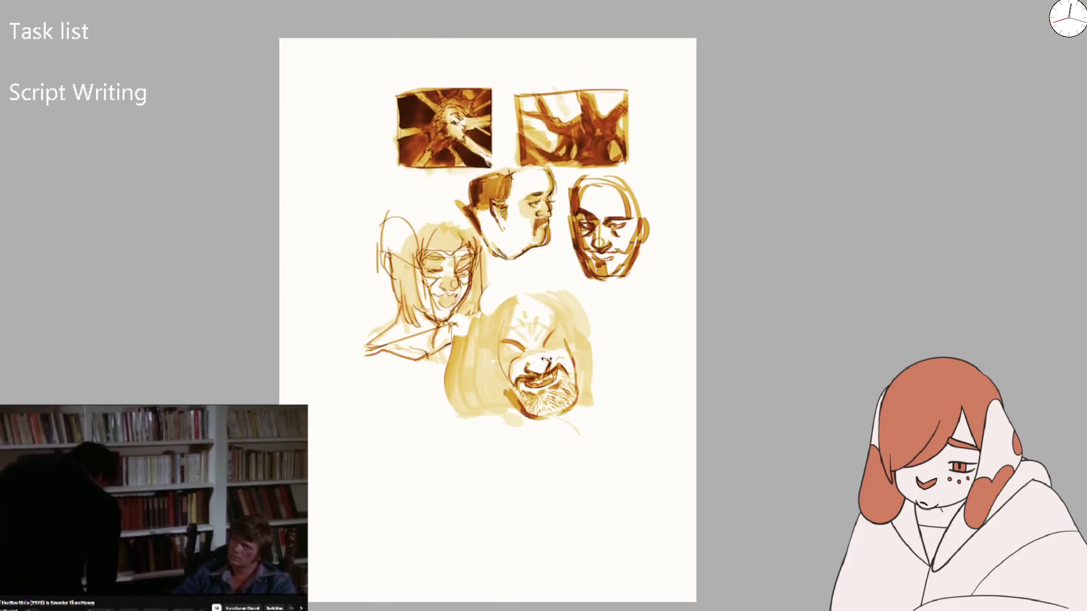
{"action": "scroll", "coordinate": [552, 351], "scroll_direction": "up", "scroll_amount": 5}
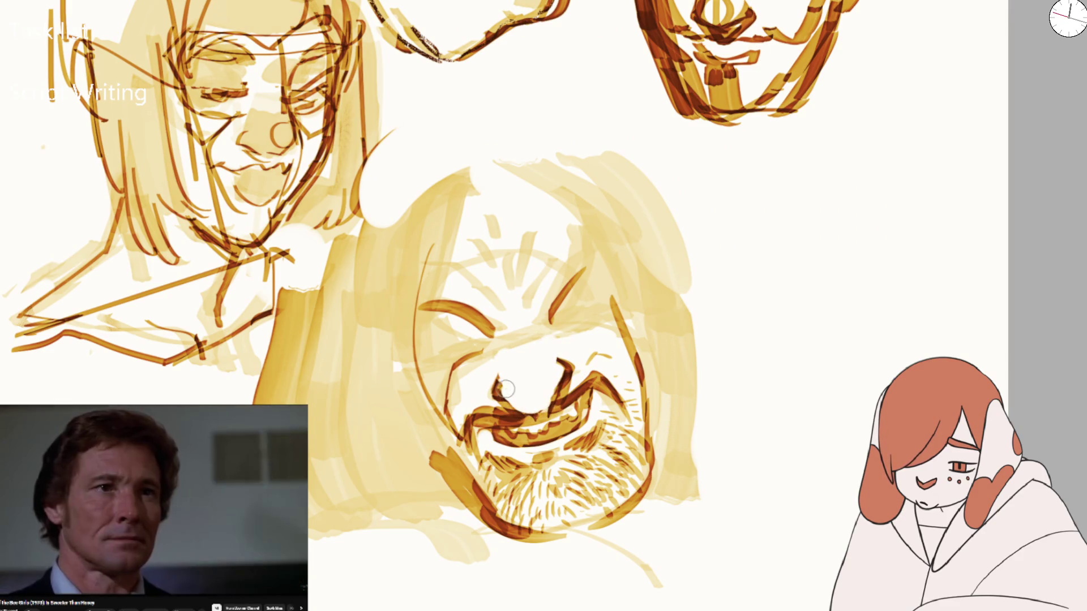
{"action": "mouse_move", "coordinate": [498, 380]}
{"action": "left_mouse_down"}
{"action": "mouse_move", "coordinate": [522, 418]}
{"action": "mouse_move", "coordinate": [557, 390]}
{"action": "left_mouse_up"}
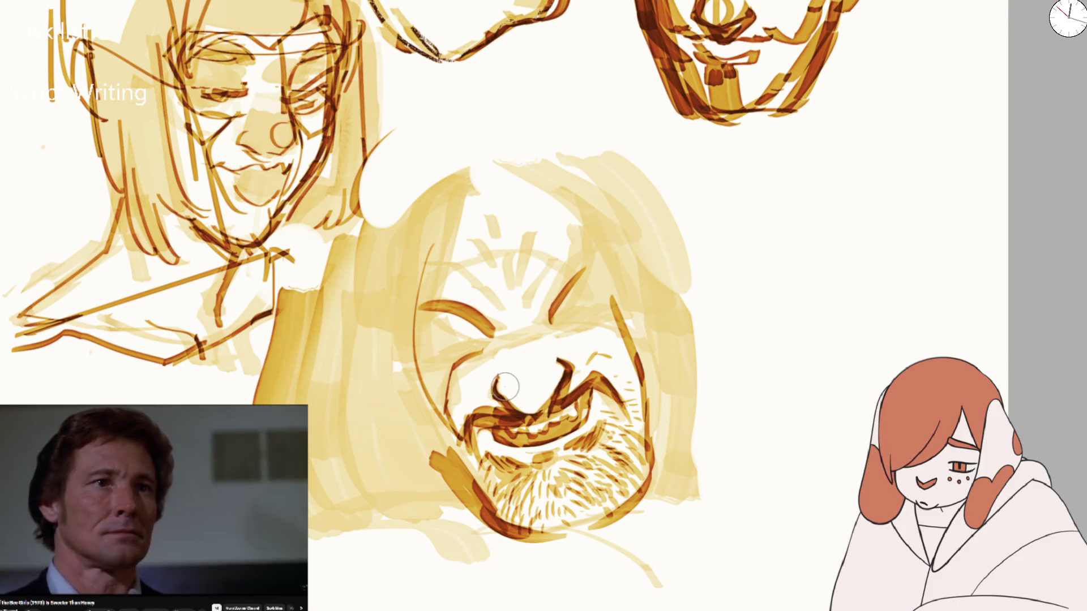
{"action": "left_click_drag", "start_coordinate": [491, 371], "coordinate": [499, 390]}
{"action": "left_click_drag", "start_coordinate": [554, 351], "coordinate": [552, 365]}
{"action": "left_click_drag", "start_coordinate": [492, 389], "coordinate": [531, 410]}
{"action": "left_click_drag", "start_coordinate": [564, 378], "coordinate": [552, 354]}
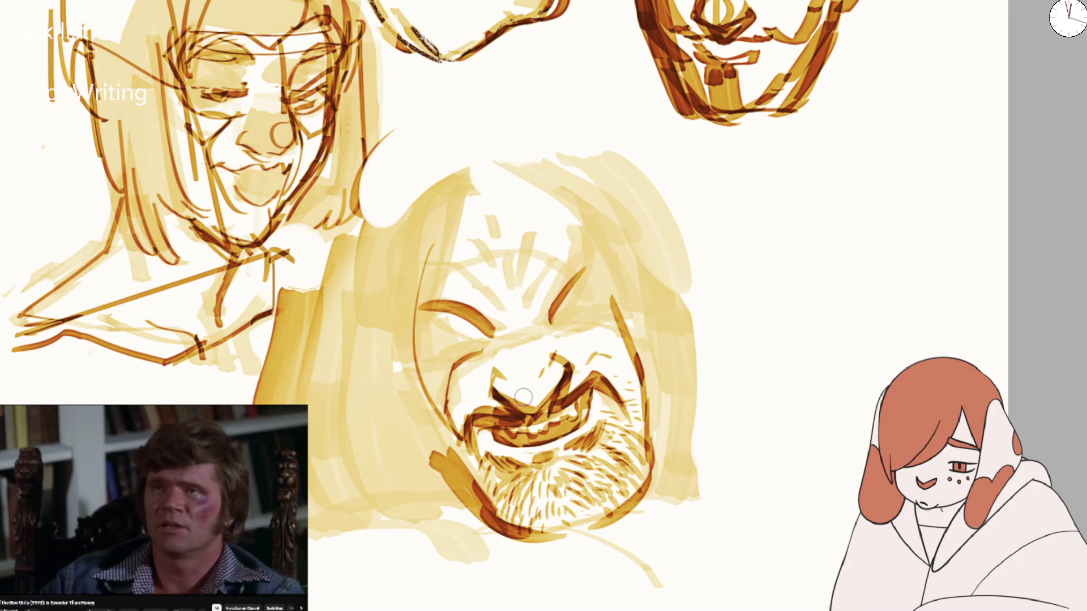
{"action": "left_click_drag", "start_coordinate": [532, 405], "coordinate": [534, 371]}
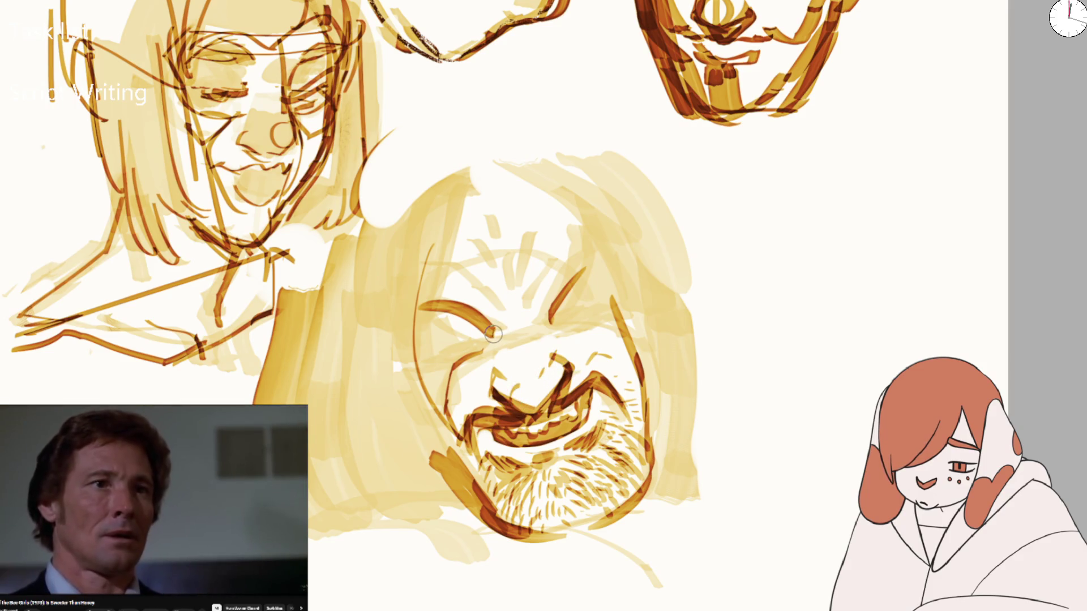
Make the right eyebrow a bold dark line and redraw the left eyebrow as a smooth curve
{"action": "left_click_drag", "start_coordinate": [476, 314], "coordinate": [505, 339]}
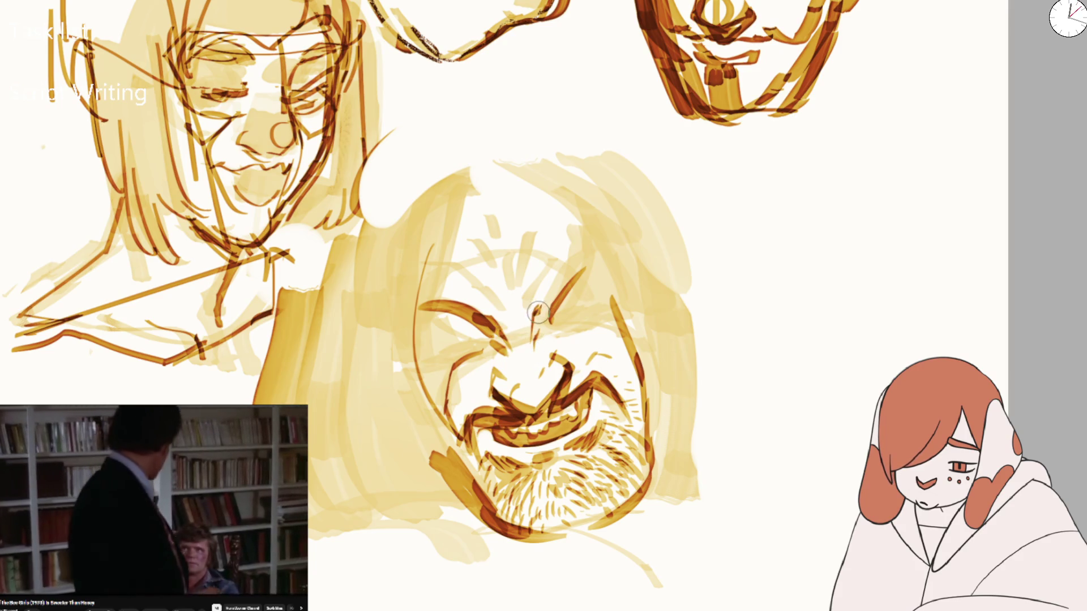
{"action": "left_click_drag", "start_coordinate": [546, 306], "coordinate": [586, 266]}
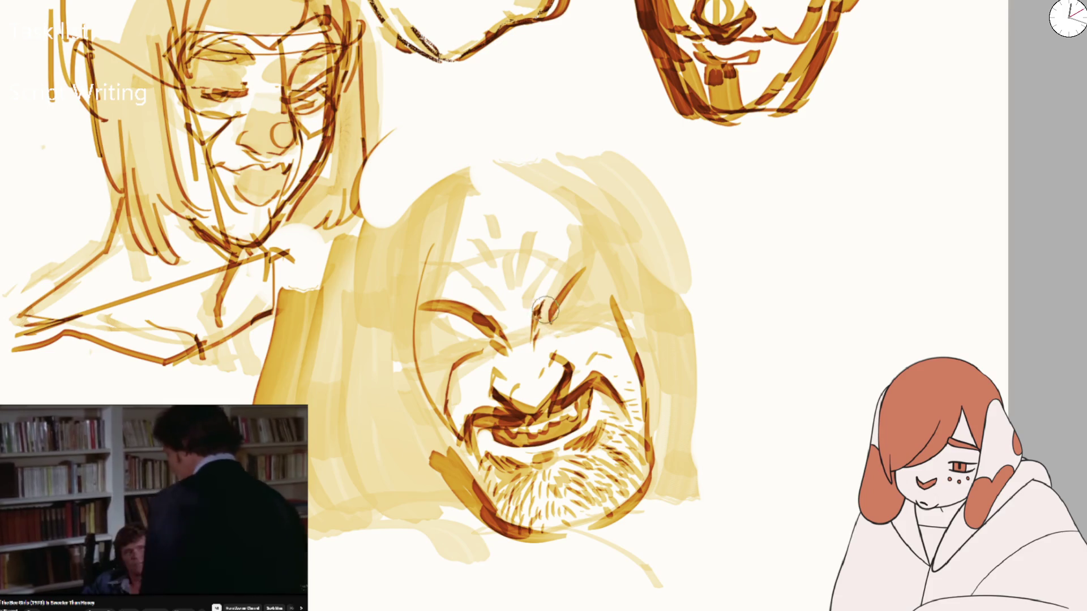
{"action": "left_click_drag", "start_coordinate": [535, 320], "coordinate": [589, 263]}
{"action": "mouse_move", "coordinate": [498, 305]}
{"action": "left_mouse_down"}
{"action": "mouse_move", "coordinate": [449, 301]}
{"action": "mouse_move", "coordinate": [420, 315]}
{"action": "mouse_move", "coordinate": [501, 342]}
{"action": "left_mouse_up"}
{"action": "key", "text": "ctrl+z"}
{"action": "left_click_drag", "start_coordinate": [419, 311], "coordinate": [487, 328]}
Shade the left side of the face and fill both eyebrows into bold dark wedges
{"action": "mouse_move", "coordinate": [421, 317]}
{"action": "left_mouse_down"}
{"action": "mouse_move", "coordinate": [447, 419]}
{"action": "mouse_move", "coordinate": [455, 390]}
{"action": "left_mouse_up"}
{"action": "mouse_move", "coordinate": [472, 339]}
{"action": "left_mouse_down"}
{"action": "mouse_move", "coordinate": [433, 327]}
{"action": "mouse_move", "coordinate": [498, 350]}
{"action": "mouse_move", "coordinate": [441, 416]}
{"action": "left_mouse_up"}
{"action": "mouse_move", "coordinate": [547, 325]}
{"action": "left_mouse_down"}
{"action": "mouse_move", "coordinate": [611, 295]}
{"action": "mouse_move", "coordinate": [571, 304]}
{"action": "left_mouse_up"}
{"action": "mouse_move", "coordinate": [589, 246]}
{"action": "left_mouse_down"}
{"action": "mouse_move", "coordinate": [609, 308]}
{"action": "mouse_move", "coordinate": [614, 271]}
{"action": "mouse_move", "coordinate": [583, 305]}
{"action": "mouse_move", "coordinate": [623, 320]}
{"action": "mouse_move", "coordinate": [609, 280]}
{"action": "left_mouse_up"}
{"action": "mouse_move", "coordinate": [443, 335]}
{"action": "left_mouse_down"}
{"action": "mouse_move", "coordinate": [477, 339]}
{"action": "mouse_move", "coordinate": [424, 351]}
{"action": "mouse_move", "coordinate": [484, 346]}
{"action": "left_mouse_up"}
Add light highlights over both eyes and darken the left face contour beside the eye
{"action": "mouse_move", "coordinate": [559, 319]}
{"action": "left_mouse_down"}
{"action": "mouse_move", "coordinate": [599, 299]}
{"action": "mouse_move", "coordinate": [565, 313]}
{"action": "left_mouse_up"}
{"action": "mouse_move", "coordinate": [453, 347]}
{"action": "left_mouse_down"}
{"action": "mouse_move", "coordinate": [435, 350]}
{"action": "mouse_move", "coordinate": [485, 338]}
{"action": "left_mouse_up"}
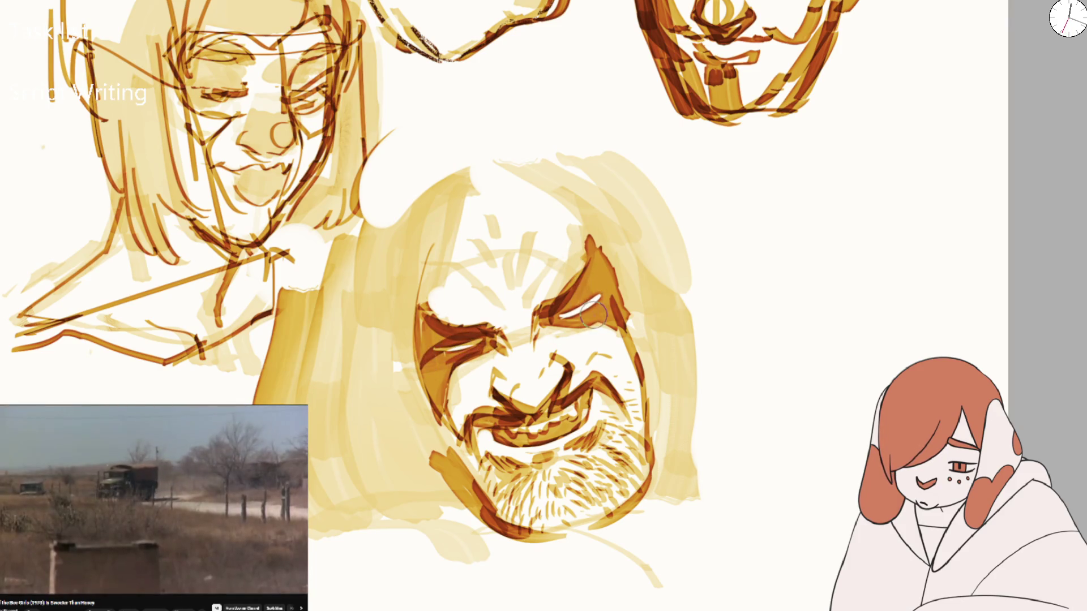
{"action": "mouse_move", "coordinate": [571, 304]}
{"action": "left_mouse_down"}
{"action": "mouse_move", "coordinate": [597, 286]}
{"action": "mouse_move", "coordinate": [600, 297]}
{"action": "mouse_move", "coordinate": [600, 283]}
{"action": "mouse_move", "coordinate": [550, 318]}
{"action": "left_mouse_up"}
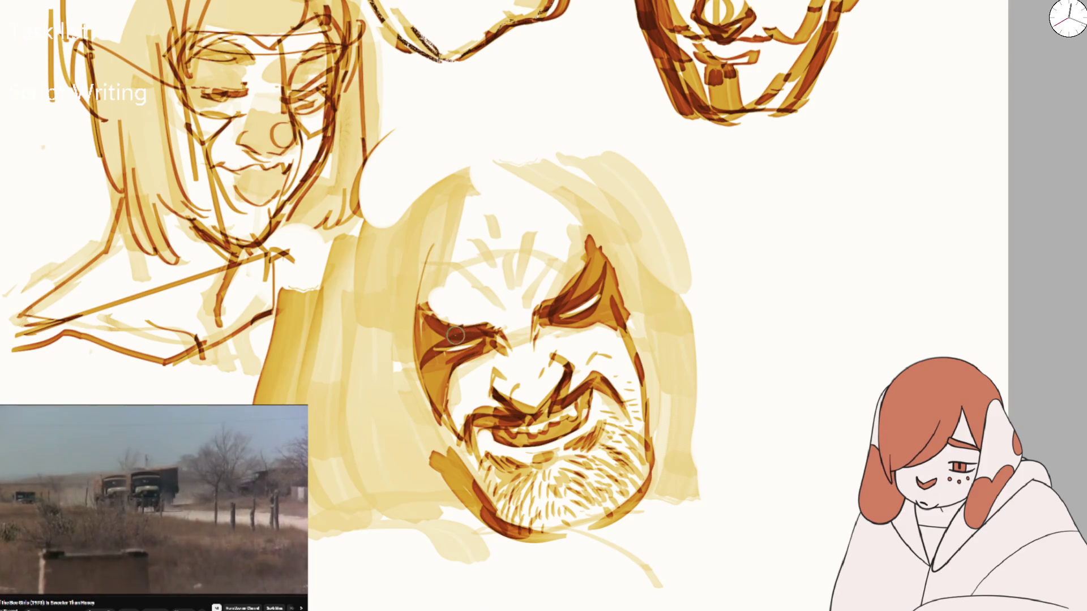
{"action": "left_click_drag", "start_coordinate": [419, 327], "coordinate": [425, 408]}
{"action": "left_click_drag", "start_coordinate": [436, 263], "coordinate": [422, 317]}
Reshape the eyebrows, extend the right brow tip upward and lighten the forehead above the left brow
{"action": "left_click_drag", "start_coordinate": [427, 306], "coordinate": [482, 334]}
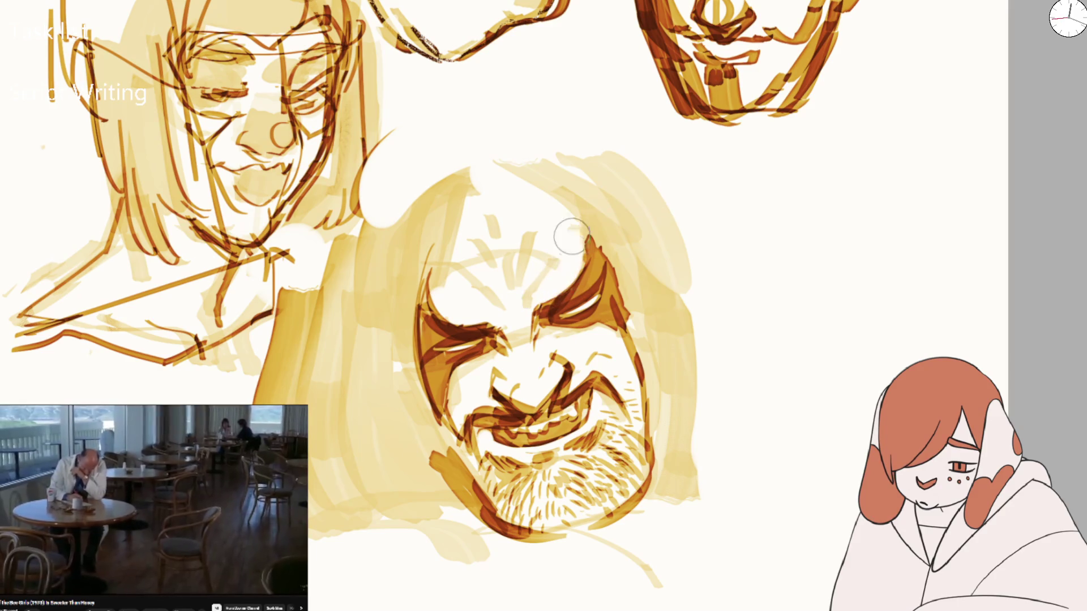
{"action": "mouse_move", "coordinate": [541, 308]}
{"action": "left_mouse_down"}
{"action": "mouse_move", "coordinate": [585, 232]}
{"action": "mouse_move", "coordinate": [610, 276]}
{"action": "mouse_move", "coordinate": [583, 283]}
{"action": "mouse_move", "coordinate": [549, 232]}
{"action": "left_mouse_up"}
{"action": "mouse_move", "coordinate": [477, 275]}
{"action": "left_mouse_down"}
{"action": "mouse_move", "coordinate": [477, 312]}
{"action": "mouse_move", "coordinate": [448, 315]}
{"action": "mouse_move", "coordinate": [489, 316]}
{"action": "mouse_move", "coordinate": [430, 337]}
{"action": "mouse_move", "coordinate": [428, 271]}
{"action": "left_mouse_up"}
{"action": "mouse_move", "coordinate": [458, 329]}
{"action": "left_mouse_down"}
{"action": "mouse_move", "coordinate": [494, 324]}
{"action": "mouse_move", "coordinate": [495, 308]}
{"action": "mouse_move", "coordinate": [427, 258]}
{"action": "left_mouse_up"}
Brush a dark V stroke under the nose, check the whole page, then add a dark forehead crease
{"action": "key", "text": "6"}
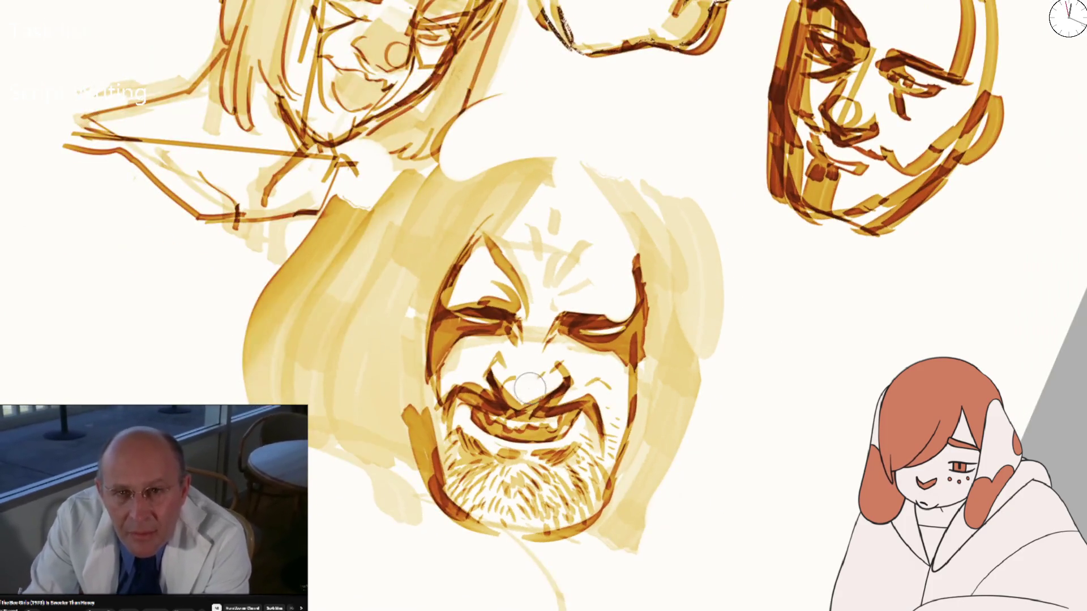
{"action": "mouse_move", "coordinate": [500, 388]}
{"action": "left_mouse_down"}
{"action": "mouse_move", "coordinate": [526, 414]}
{"action": "mouse_move", "coordinate": [563, 388]}
{"action": "left_mouse_up"}
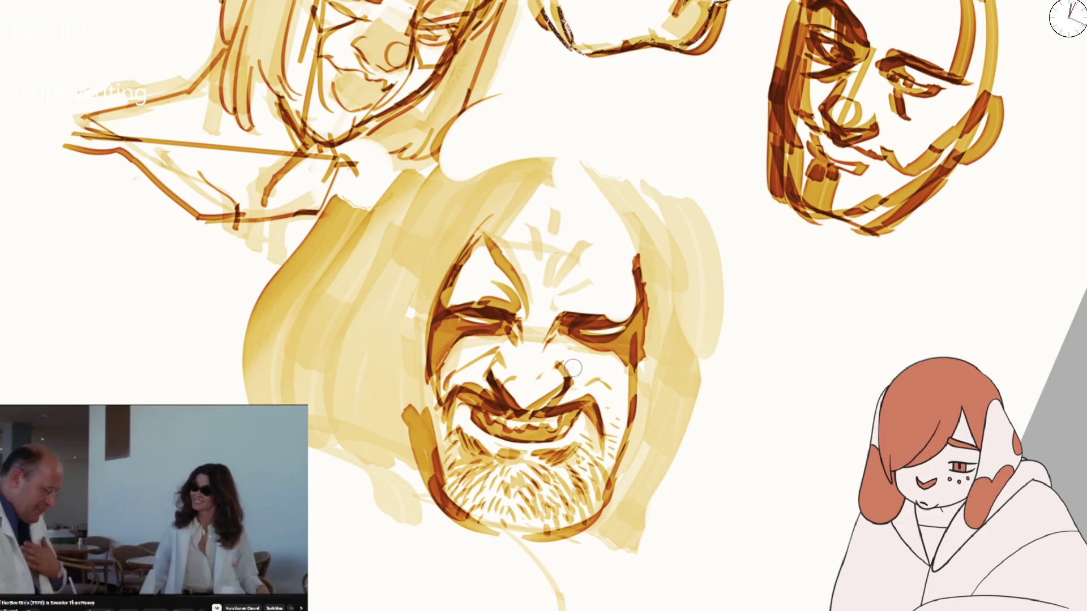
{"action": "key", "text": "2"}
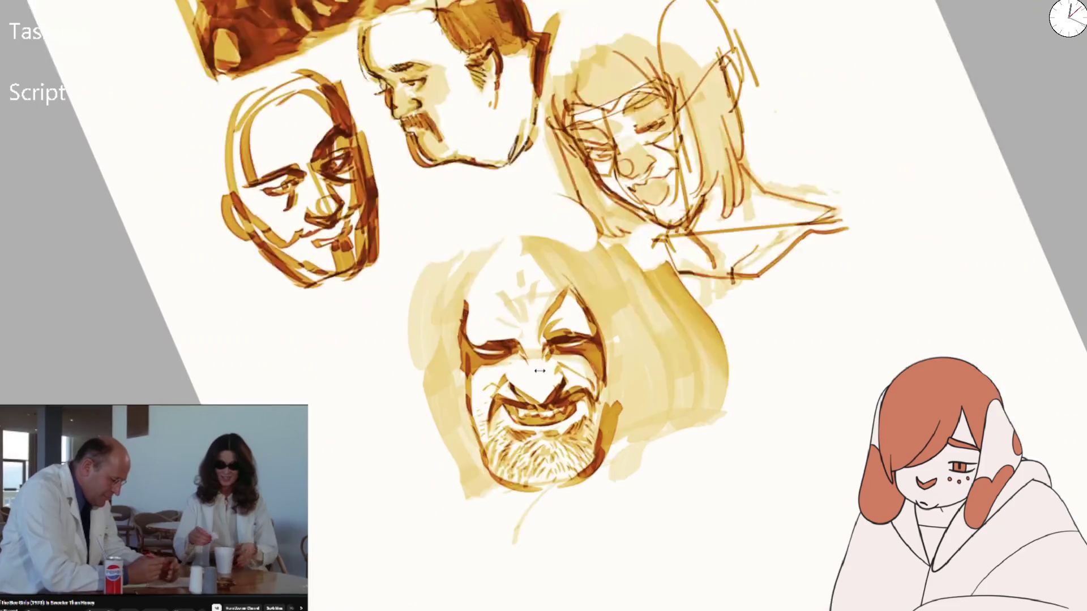
{"action": "key", "text": "1"}
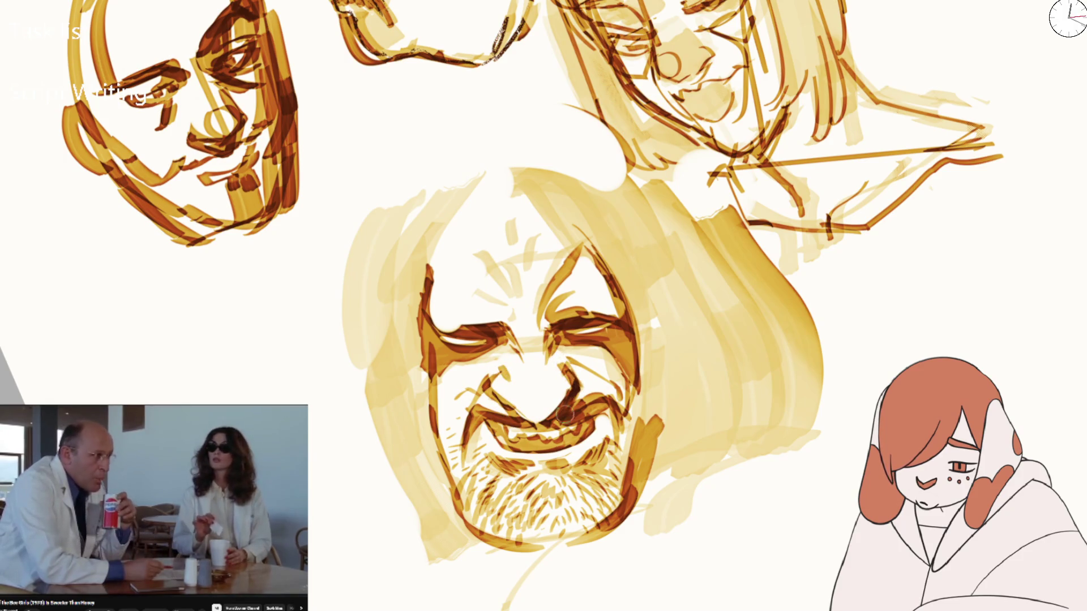
{"action": "key", "text": "2"}
{"action": "key", "text": "1"}
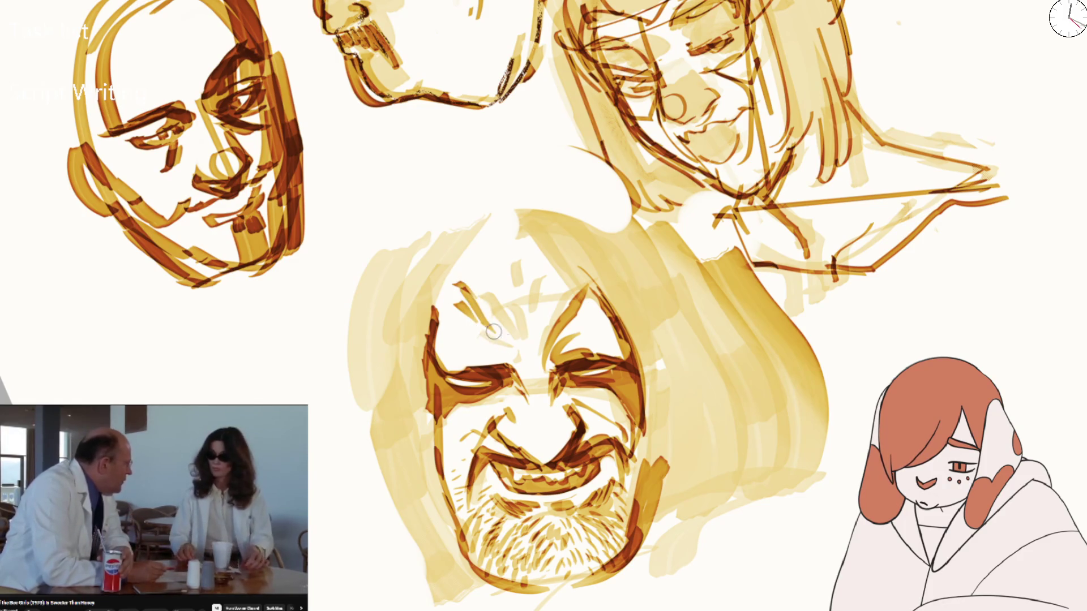
{"action": "left_click_drag", "start_coordinate": [490, 307], "coordinate": [513, 343]}
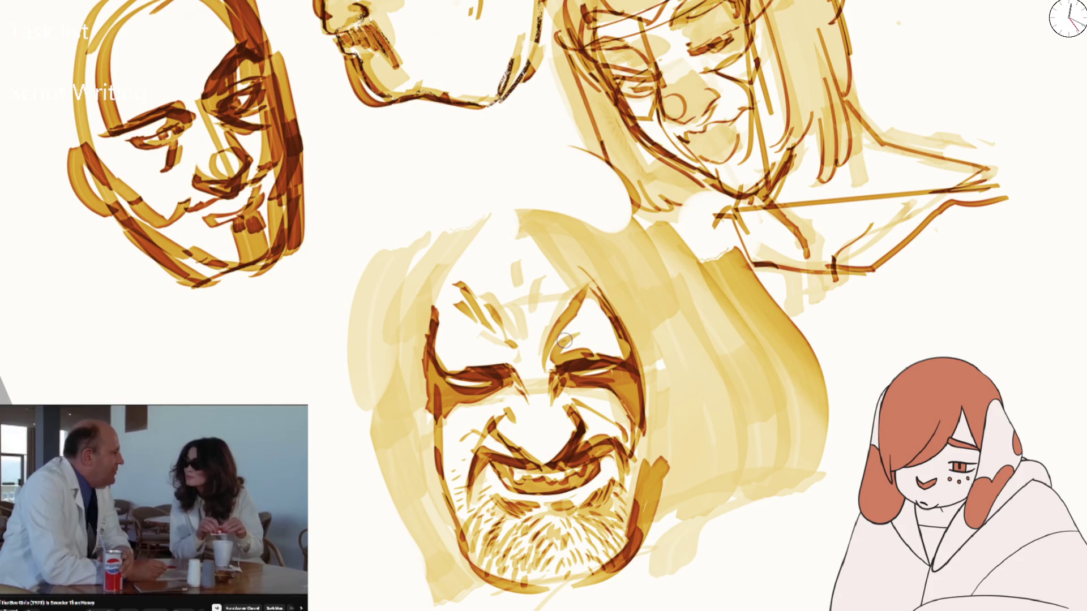
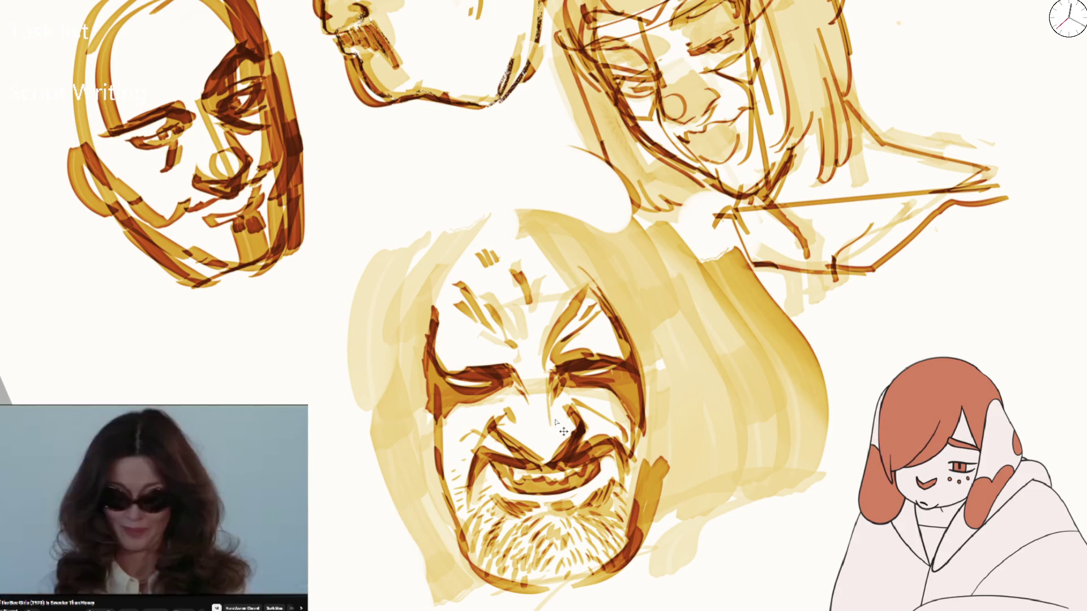
Darken the left eye shading and add dark strokes on the left forehead, left cheek and right side of the face
{"action": "scroll", "coordinate": [527, 416], "scroll_direction": "down", "scroll_amount": 5}
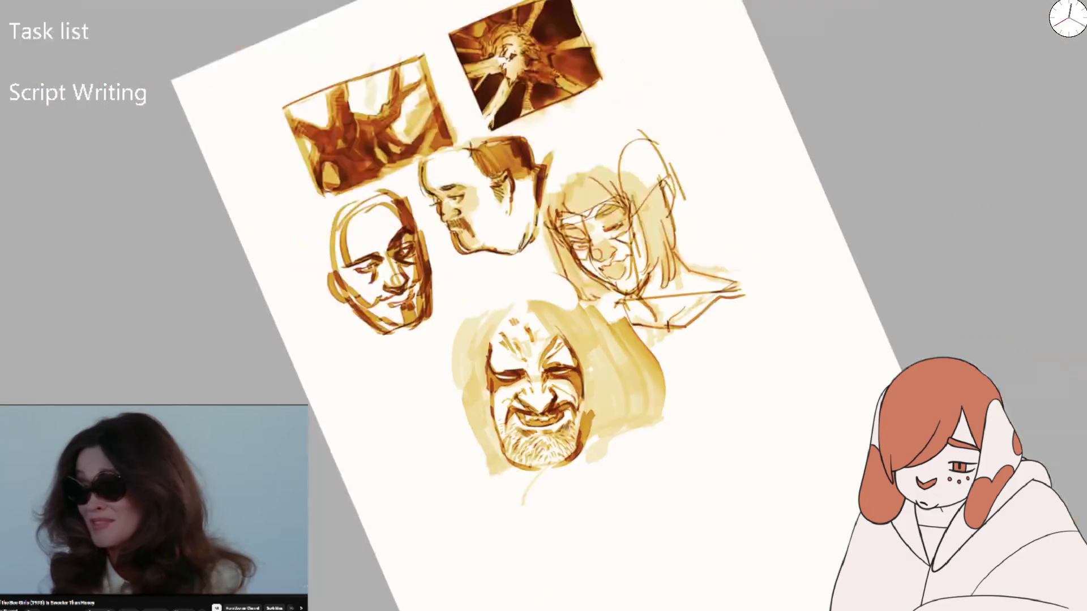
{"action": "scroll", "coordinate": [527, 416], "scroll_direction": "up", "scroll_amount": 7}
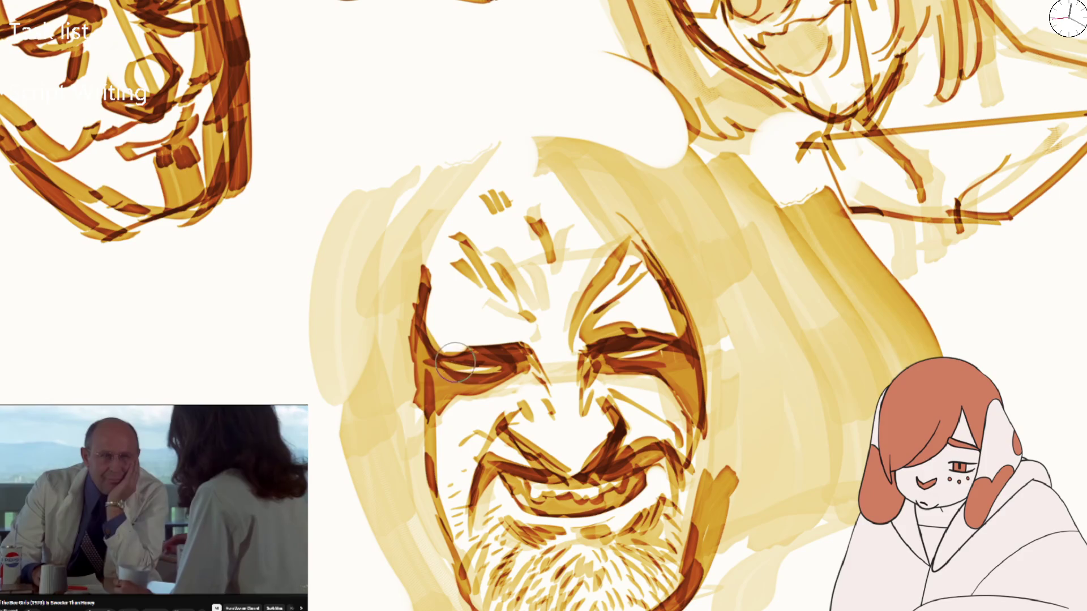
{"action": "scroll", "coordinate": [583, 340], "scroll_direction": "down", "scroll_amount": 2}
{"action": "scroll", "coordinate": [583, 340], "scroll_direction": "down", "scroll_amount": 3}
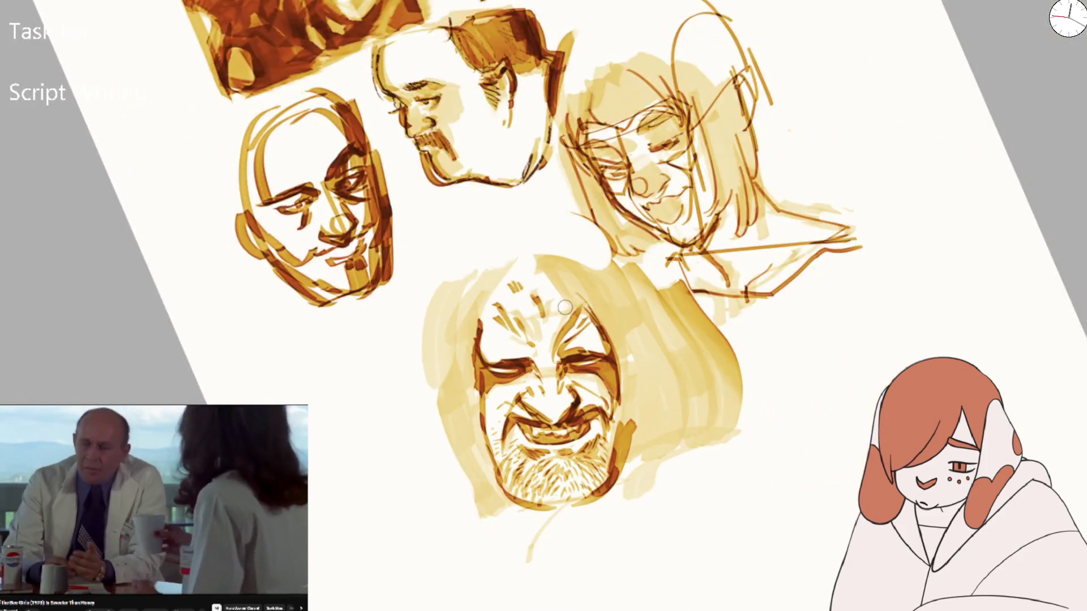
{"action": "scroll", "coordinate": [509, 368], "scroll_direction": "up", "scroll_amount": 5}
{"action": "mouse_move", "coordinate": [462, 385]}
{"action": "left_mouse_down"}
{"action": "mouse_move", "coordinate": [439, 393]}
{"action": "mouse_move", "coordinate": [423, 372]}
{"action": "left_mouse_up"}
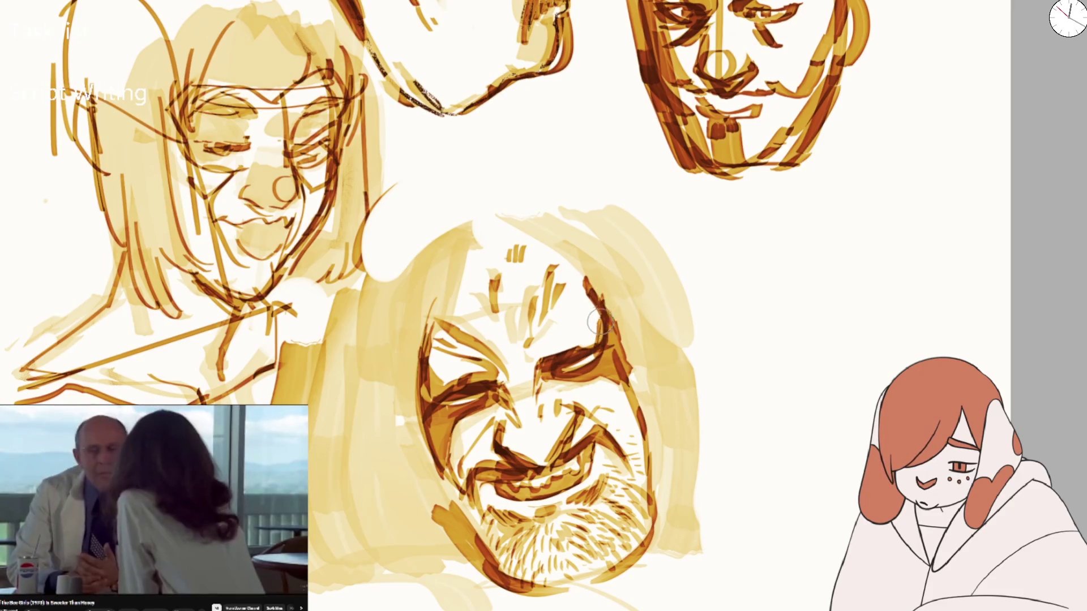
{"action": "key", "text": "m"}
{"action": "mouse_move", "coordinate": [491, 354]}
{"action": "left_mouse_down"}
{"action": "mouse_move", "coordinate": [474, 286]}
{"action": "mouse_move", "coordinate": [489, 267]}
{"action": "left_mouse_up"}
{"action": "key", "text": "m"}
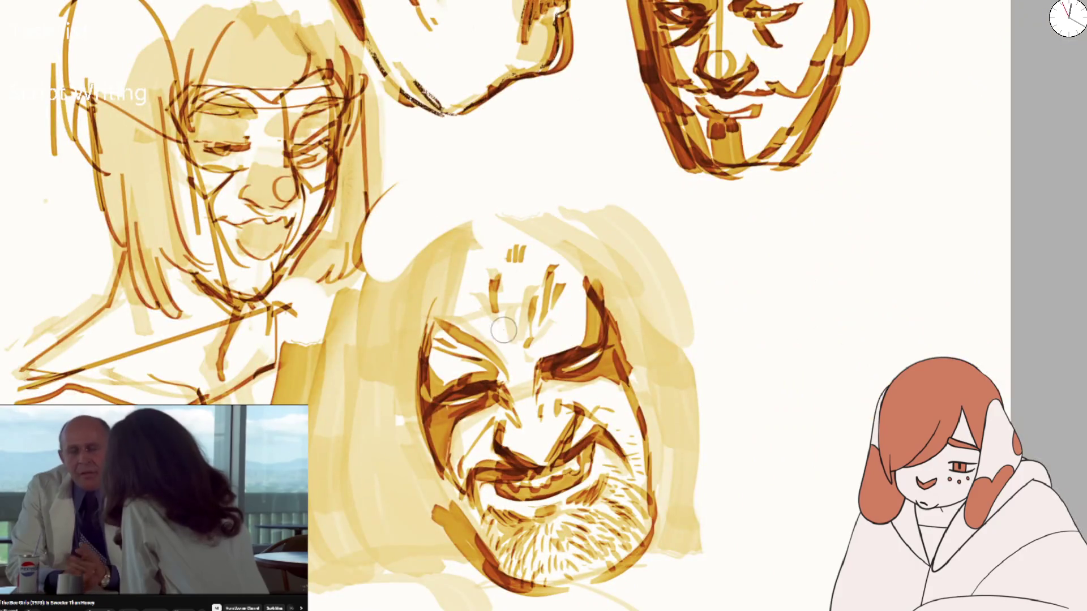
{"action": "mouse_move", "coordinate": [432, 266]}
{"action": "left_mouse_down"}
{"action": "mouse_move", "coordinate": [396, 417]}
{"action": "mouse_move", "coordinate": [364, 486]}
{"action": "mouse_move", "coordinate": [402, 544]}
{"action": "left_mouse_up"}
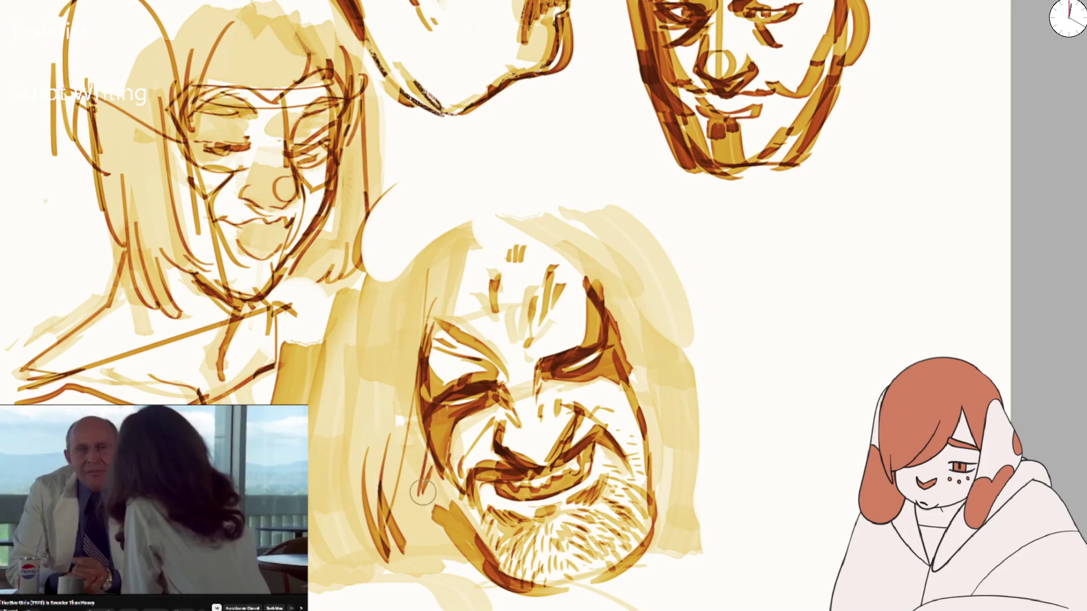
{"action": "mouse_move", "coordinate": [656, 347]}
{"action": "left_mouse_down"}
{"action": "mouse_move", "coordinate": [634, 378]}
{"action": "mouse_move", "coordinate": [658, 358]}
{"action": "mouse_move", "coordinate": [656, 434]}
{"action": "mouse_move", "coordinate": [634, 368]}
{"action": "mouse_move", "coordinate": [632, 400]}
{"action": "mouse_move", "coordinate": [637, 353]}
{"action": "left_mouse_up"}
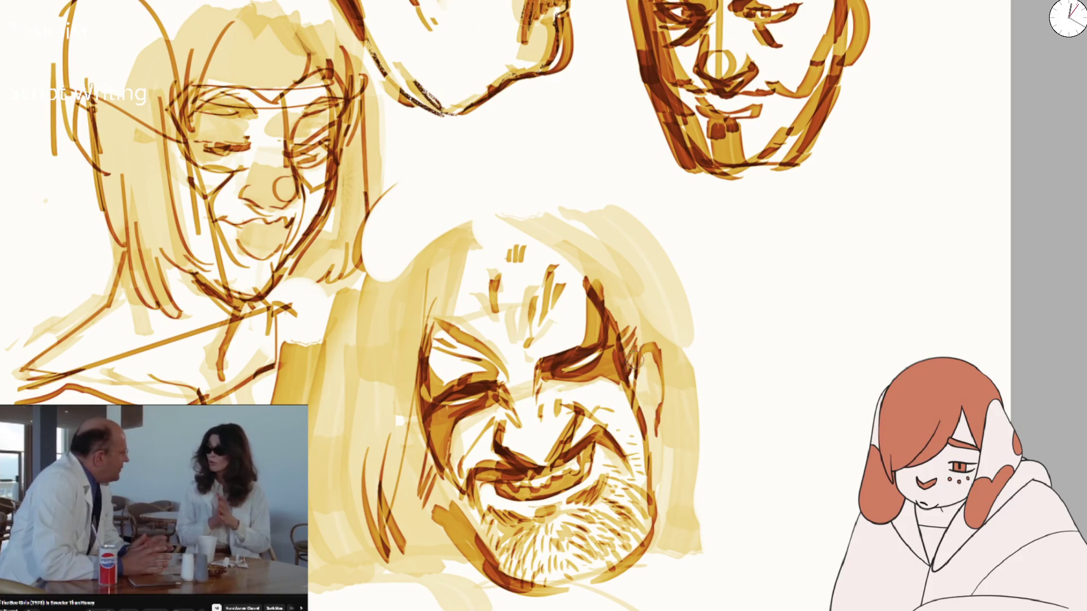
Draw a long strand down the right hair and hatch light and dark strands in the lower-left hair
{"action": "left_click_drag", "start_coordinate": [672, 284], "coordinate": [711, 429]}
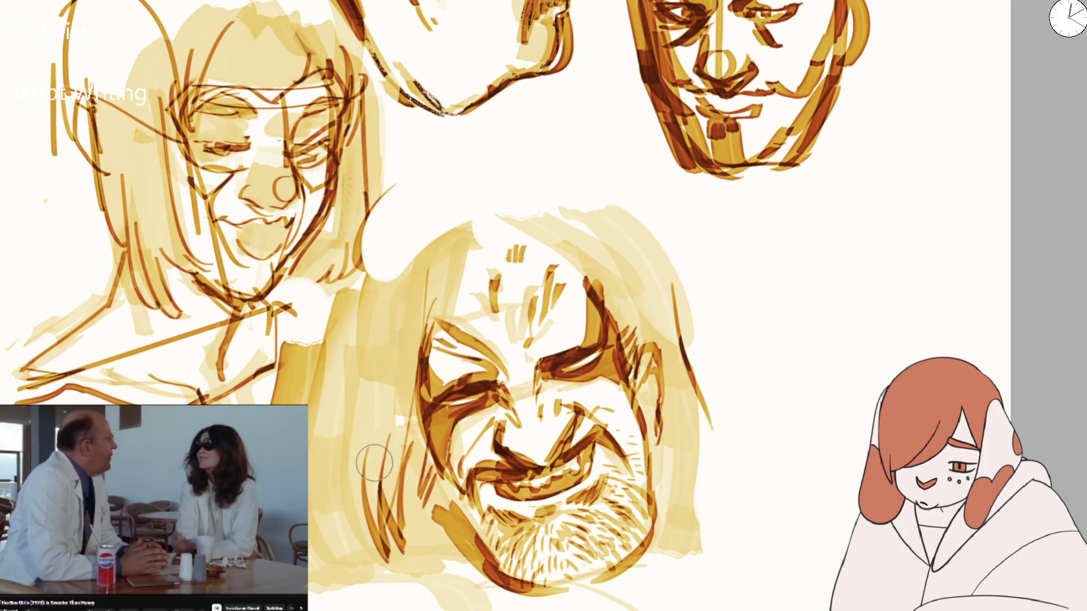
{"action": "mouse_move", "coordinate": [355, 392]}
{"action": "left_mouse_down"}
{"action": "mouse_move", "coordinate": [320, 481]}
{"action": "mouse_move", "coordinate": [341, 476]}
{"action": "mouse_move", "coordinate": [349, 583]}
{"action": "left_mouse_up"}
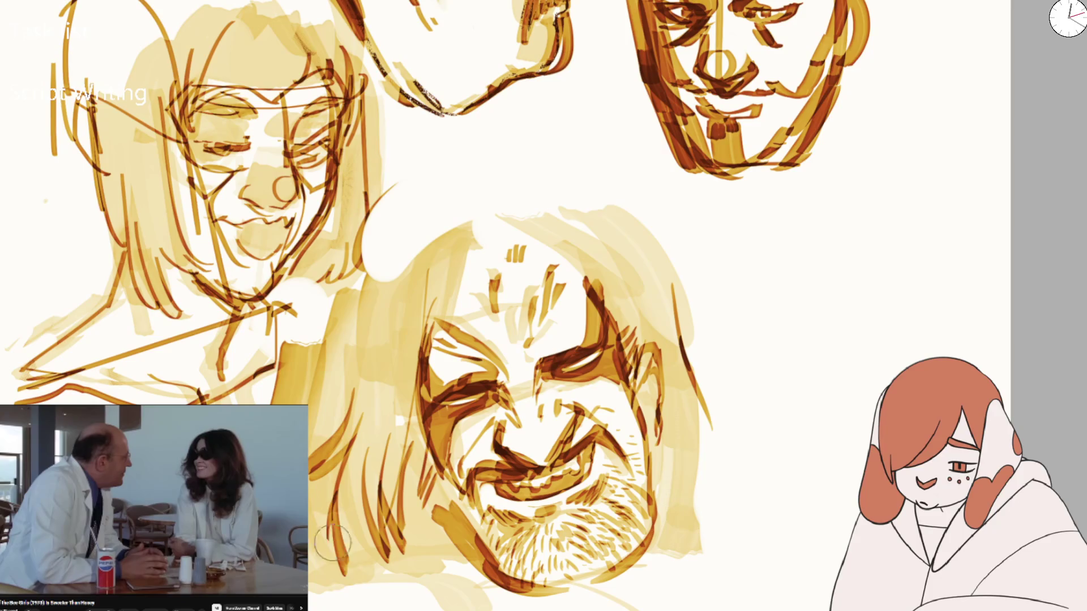
{"action": "left_click_drag", "start_coordinate": [314, 490], "coordinate": [351, 589]}
{"action": "left_click_drag", "start_coordinate": [373, 372], "coordinate": [369, 552]}
{"action": "mouse_move", "coordinate": [378, 390]}
{"action": "left_mouse_down"}
{"action": "mouse_move", "coordinate": [373, 552]}
{"action": "mouse_move", "coordinate": [379, 518]}
{"action": "left_mouse_up"}
{"action": "left_click_drag", "start_coordinate": [355, 394], "coordinate": [317, 537]}
{"action": "mouse_move", "coordinate": [320, 498]}
{"action": "left_mouse_down"}
{"action": "mouse_move", "coordinate": [340, 594]}
{"action": "mouse_move", "coordinate": [373, 580]}
{"action": "left_mouse_up"}
{"action": "left_click_drag", "start_coordinate": [362, 538], "coordinate": [396, 594]}
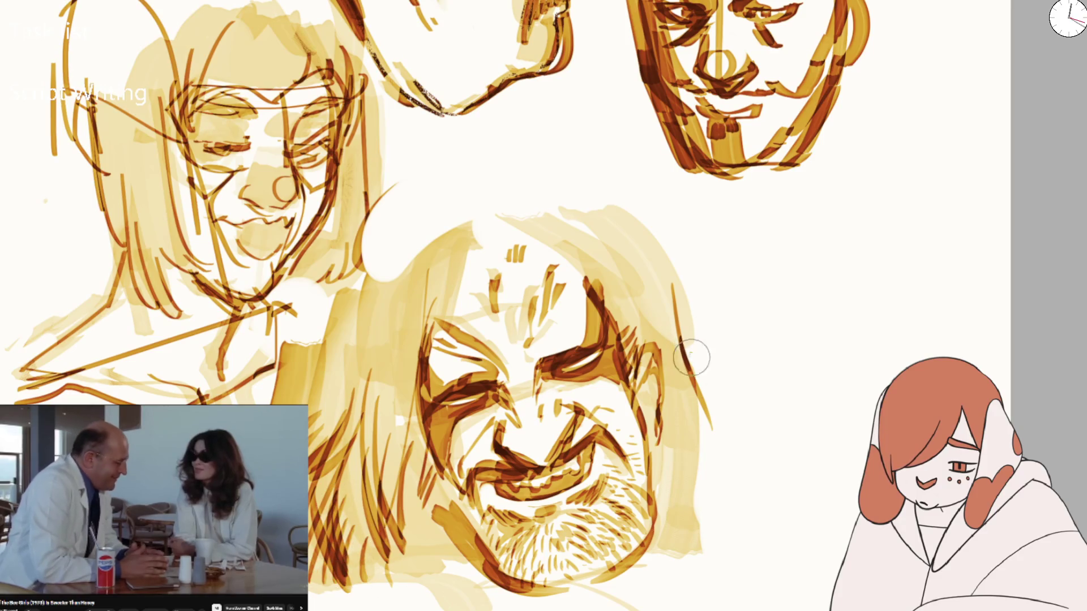
Hatch strands along the right side of the hair, sweeping them out to the upper right
{"action": "left_click_drag", "start_coordinate": [694, 348], "coordinate": [756, 469]}
{"action": "left_click_drag", "start_coordinate": [721, 393], "coordinate": [762, 453]}
{"action": "left_click_drag", "start_coordinate": [708, 476], "coordinate": [704, 549]}
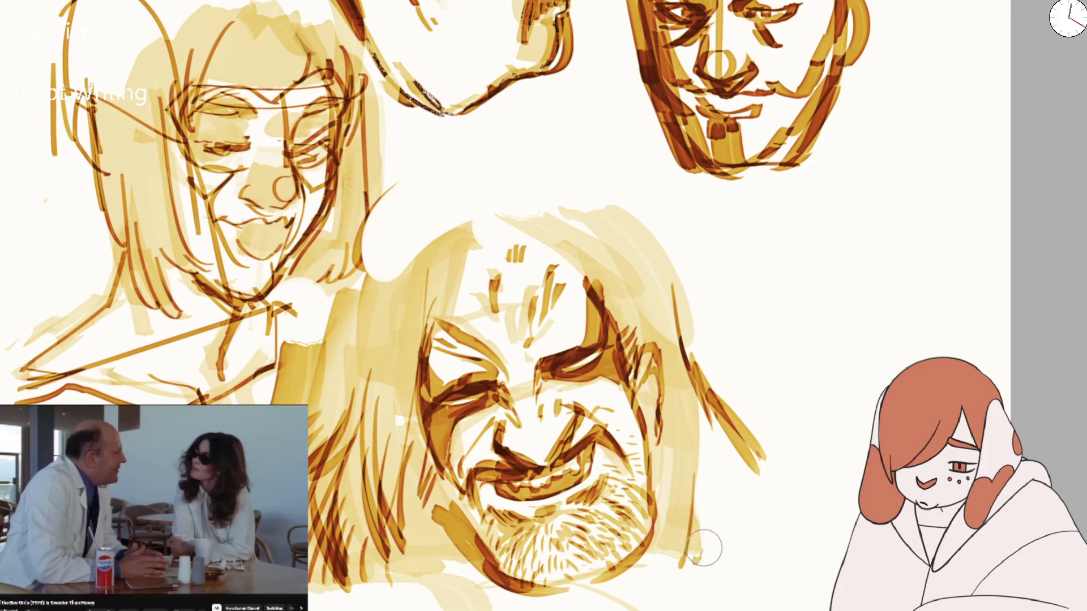
{"action": "left_click_drag", "start_coordinate": [730, 442], "coordinate": [730, 507]}
{"action": "mouse_move", "coordinate": [747, 416]}
{"action": "left_mouse_down"}
{"action": "mouse_move", "coordinate": [736, 527]}
{"action": "mouse_move", "coordinate": [753, 453]}
{"action": "left_mouse_up"}
{"action": "left_click_drag", "start_coordinate": [679, 320], "coordinate": [708, 356]}
{"action": "left_click_drag", "start_coordinate": [669, 241], "coordinate": [793, 334]}
{"action": "mouse_move", "coordinate": [707, 323]}
{"action": "left_mouse_down"}
{"action": "mouse_move", "coordinate": [793, 362]}
{"action": "mouse_move", "coordinate": [736, 385]}
{"action": "left_mouse_up"}
Add more upper-right strands plus dark and broader strands through the right-side hair
{"action": "mouse_move", "coordinate": [678, 311]}
{"action": "left_mouse_down"}
{"action": "mouse_move", "coordinate": [636, 255]}
{"action": "mouse_move", "coordinate": [723, 303]}
{"action": "left_mouse_up"}
{"action": "left_click_drag", "start_coordinate": [674, 267], "coordinate": [753, 334]}
{"action": "mouse_move", "coordinate": [663, 306]}
{"action": "left_mouse_down"}
{"action": "mouse_move", "coordinate": [682, 348]}
{"action": "mouse_move", "coordinate": [677, 419]}
{"action": "left_mouse_up"}
{"action": "mouse_move", "coordinate": [665, 348]}
{"action": "left_mouse_down"}
{"action": "mouse_move", "coordinate": [693, 509]}
{"action": "mouse_move", "coordinate": [727, 476]}
{"action": "left_mouse_up"}
{"action": "left_click_drag", "start_coordinate": [691, 379], "coordinate": [736, 470]}
{"action": "mouse_move", "coordinate": [696, 407]}
{"action": "left_mouse_down"}
{"action": "mouse_move", "coordinate": [669, 352]}
{"action": "mouse_move", "coordinate": [699, 452]}
{"action": "left_mouse_up"}
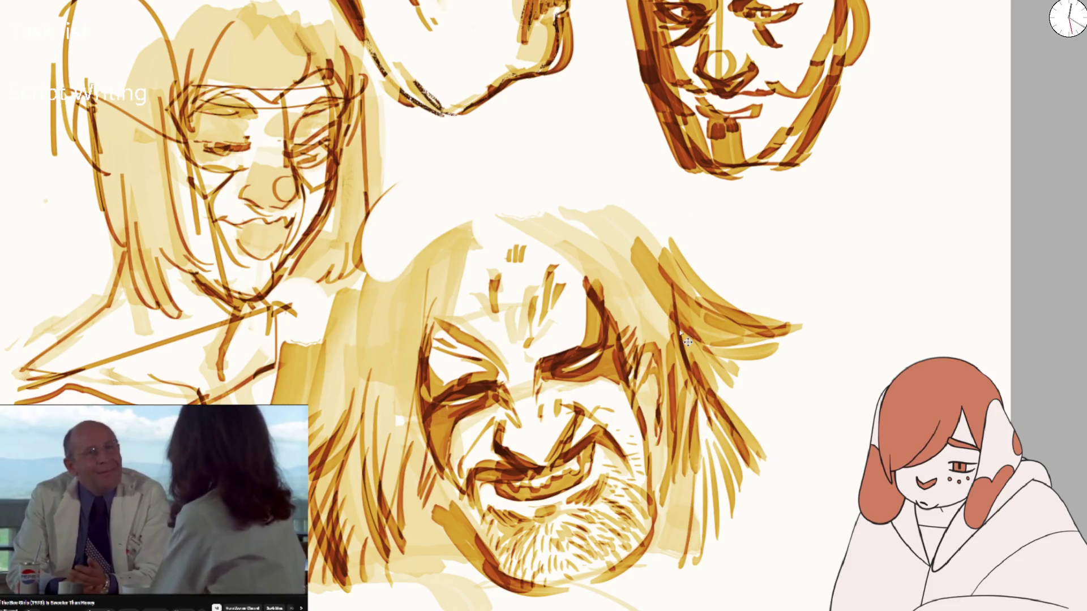
{"action": "left_click_drag", "start_coordinate": [708, 318], "coordinate": [730, 374]}
{"action": "left_click_drag", "start_coordinate": [679, 339], "coordinate": [747, 424]}
{"action": "left_click_drag", "start_coordinate": [685, 362], "coordinate": [702, 532]}
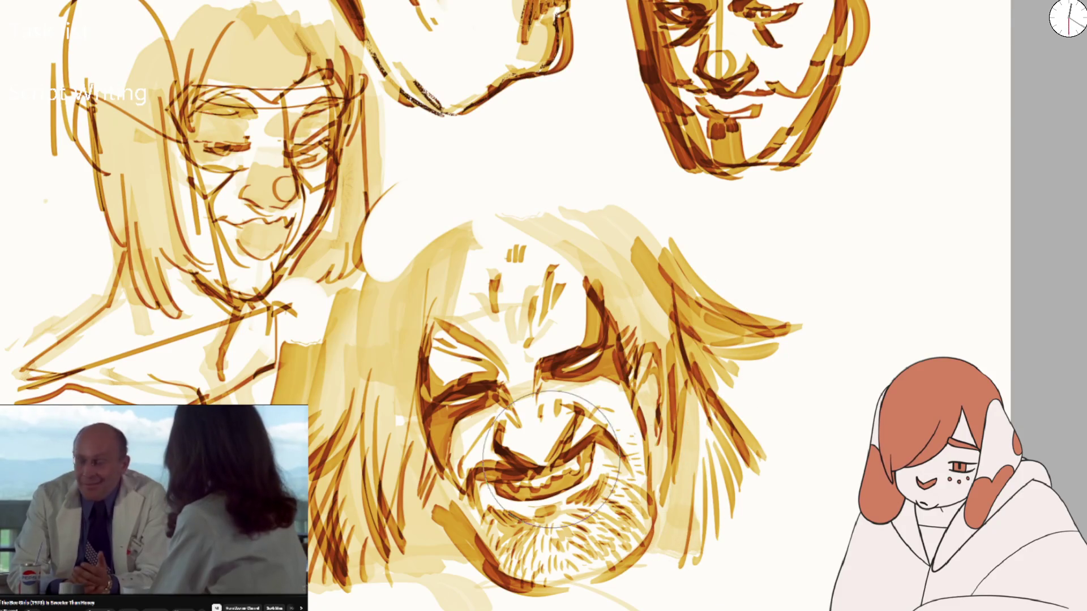
On the mirrored canvas, paint strands through the left-side hair and across the top of the head
{"action": "key", "text": "m"}
{"action": "left_click_drag", "start_coordinate": [339, 328], "coordinate": [354, 379]}
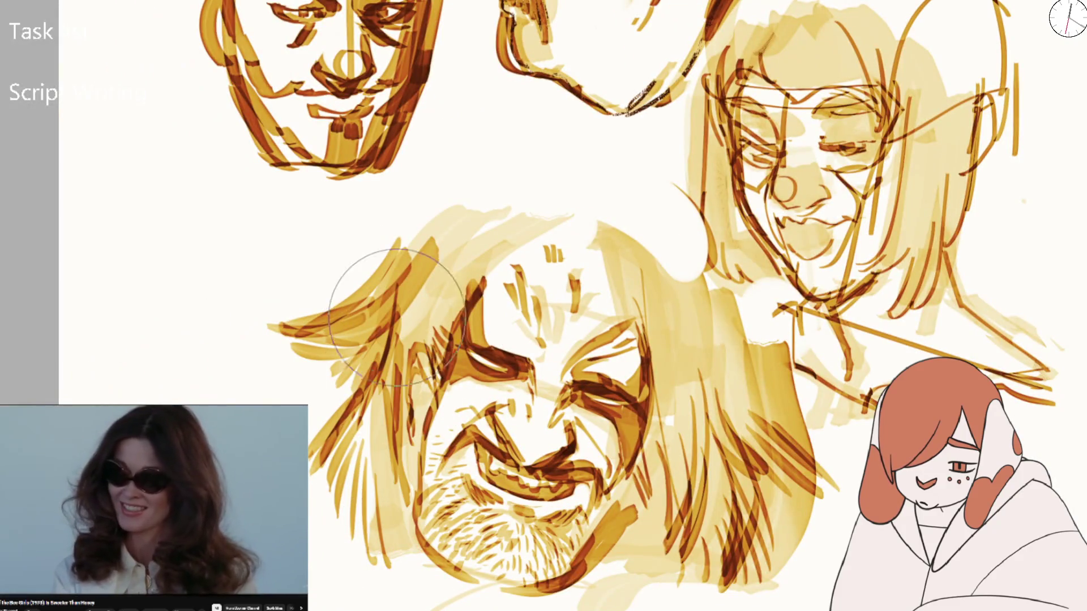
{"action": "left_click_drag", "start_coordinate": [374, 317], "coordinate": [402, 453]}
{"action": "left_click_drag", "start_coordinate": [368, 407], "coordinate": [397, 456]}
{"action": "left_click_drag", "start_coordinate": [339, 476], "coordinate": [385, 549]}
{"action": "left_click_drag", "start_coordinate": [362, 509], "coordinate": [389, 267]}
{"action": "left_click_drag", "start_coordinate": [373, 317], "coordinate": [435, 277]}
{"action": "mouse_move", "coordinate": [396, 396]}
{"action": "left_mouse_down"}
{"action": "mouse_move", "coordinate": [479, 256]}
{"action": "mouse_move", "coordinate": [449, 194]}
{"action": "left_mouse_up"}
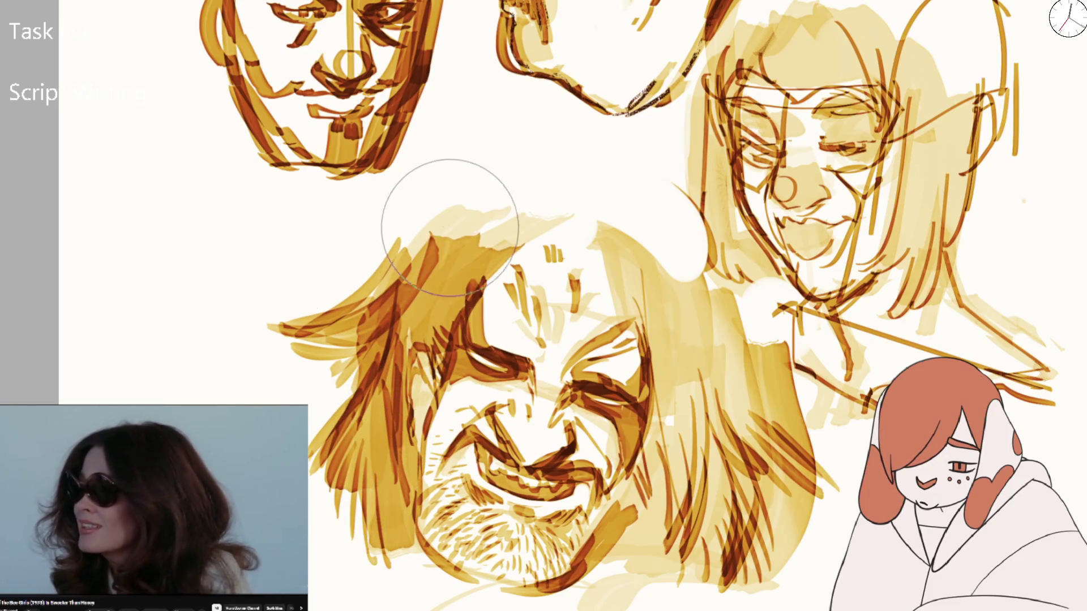
{"action": "left_click_drag", "start_coordinate": [408, 266], "coordinate": [569, 260]}
Paint orange strokes down the left hair, with a few extra strokes in the lower-left hair
{"action": "key", "text": "m"}
{"action": "left_click_drag", "start_coordinate": [441, 407], "coordinate": [470, 215]}
{"action": "left_click_drag", "start_coordinate": [396, 373], "coordinate": [439, 210]}
{"action": "mouse_move", "coordinate": [407, 413]}
{"action": "left_mouse_down"}
{"action": "mouse_move", "coordinate": [452, 317]}
{"action": "mouse_move", "coordinate": [464, 215]}
{"action": "left_mouse_up"}
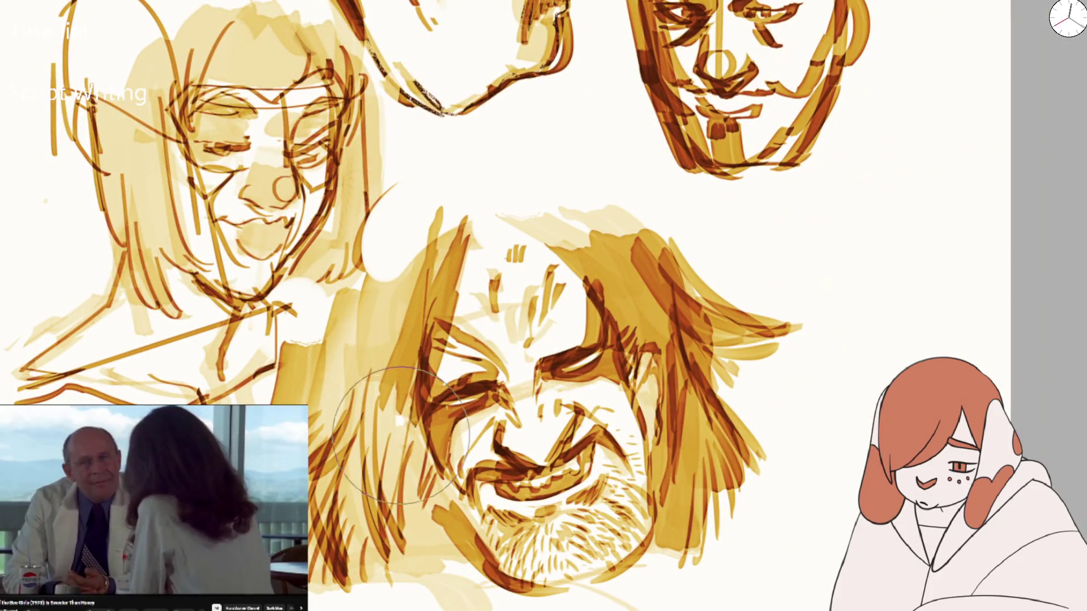
{"action": "left_click_drag", "start_coordinate": [363, 374], "coordinate": [447, 232]}
{"action": "left_click_drag", "start_coordinate": [357, 453], "coordinate": [402, 277]}
{"action": "left_click_drag", "start_coordinate": [464, 431], "coordinate": [424, 588]}
{"action": "left_click_drag", "start_coordinate": [447, 521], "coordinate": [425, 600]}
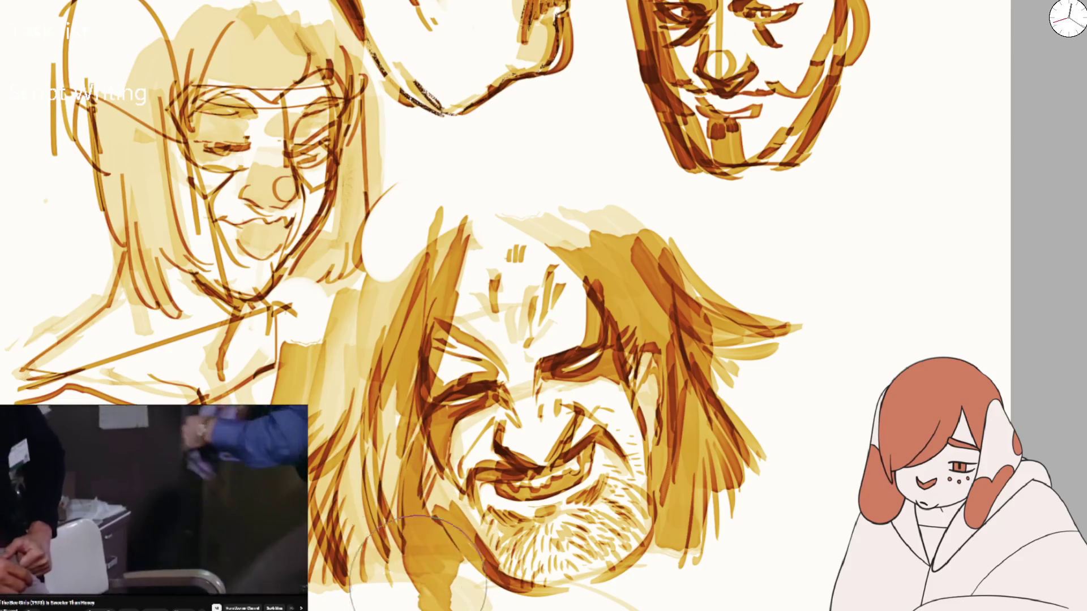
{"action": "left_click_drag", "start_coordinate": [397, 523], "coordinate": [368, 600]}
Paint strokes down the right hair, undoing and repainting one stray stroke
{"action": "key", "text": "m"}
{"action": "mouse_move", "coordinate": [668, 300]}
{"action": "left_mouse_down"}
{"action": "mouse_move", "coordinate": [636, 223]}
{"action": "mouse_move", "coordinate": [719, 340]}
{"action": "left_mouse_up"}
{"action": "left_click_drag", "start_coordinate": [708, 351], "coordinate": [781, 577]}
{"action": "mouse_move", "coordinate": [668, 396]}
{"action": "left_mouse_down"}
{"action": "mouse_move", "coordinate": [682, 474]}
{"action": "mouse_move", "coordinate": [651, 566]}
{"action": "left_mouse_up"}
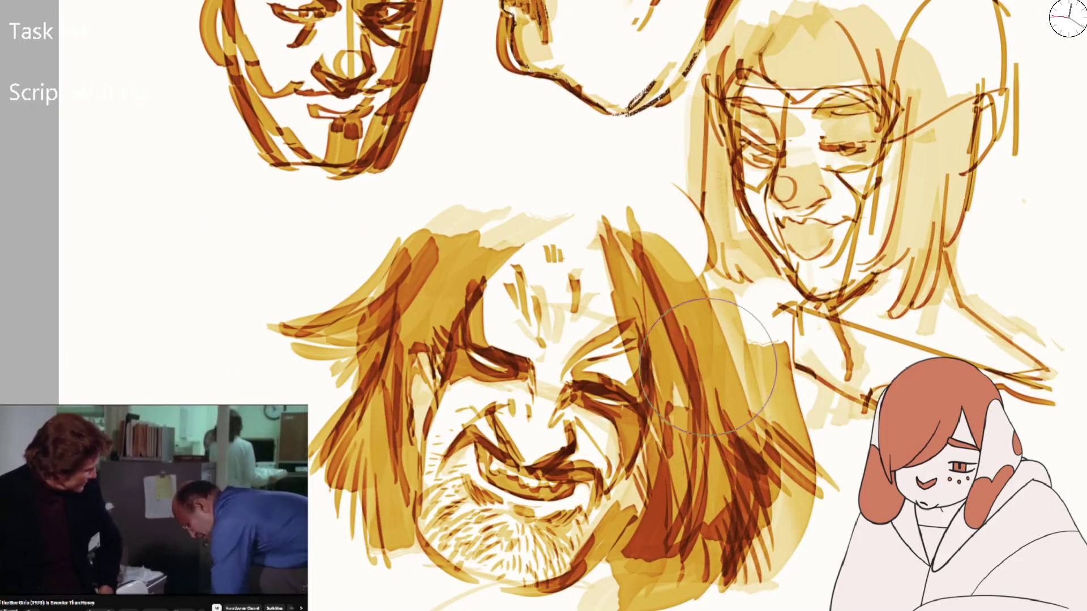
{"action": "left_click_drag", "start_coordinate": [668, 305], "coordinate": [793, 498]}
{"action": "key", "text": "ctrl+z"}
{"action": "left_click_drag", "start_coordinate": [623, 226], "coordinate": [668, 351]}
{"action": "left_click_drag", "start_coordinate": [708, 385], "coordinate": [682, 594]}
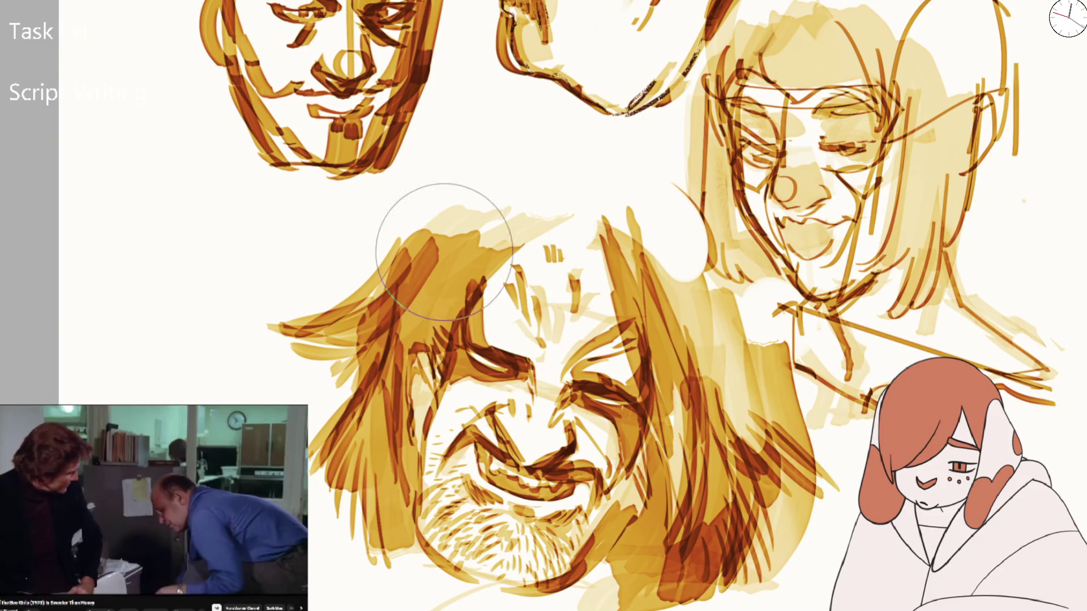
Paint darker strands into the upper-left hair, then fit the whole page to the window
{"action": "left_click_drag", "start_coordinate": [449, 218], "coordinate": [339, 351]}
{"action": "left_click_drag", "start_coordinate": [401, 206], "coordinate": [328, 368]}
{"action": "left_click_drag", "start_coordinate": [449, 182], "coordinate": [317, 463]}
{"action": "scroll", "coordinate": [317, 463], "scroll_direction": "down", "scroll_amount": 5}
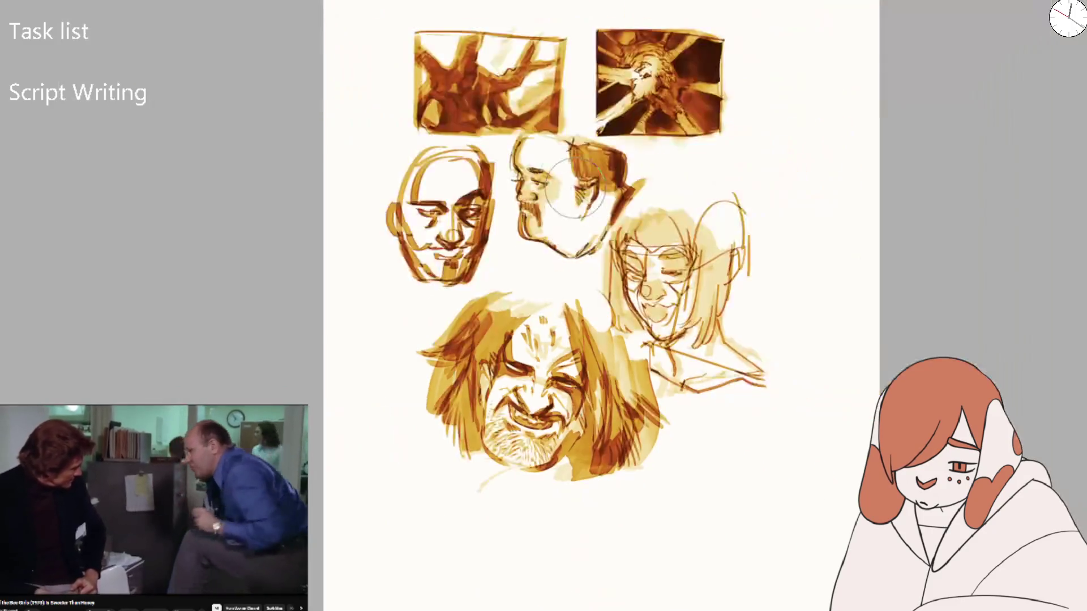
{"action": "key", "text": "m"}
{"action": "scroll", "coordinate": [526, 362], "scroll_direction": "up", "scroll_amount": 6}
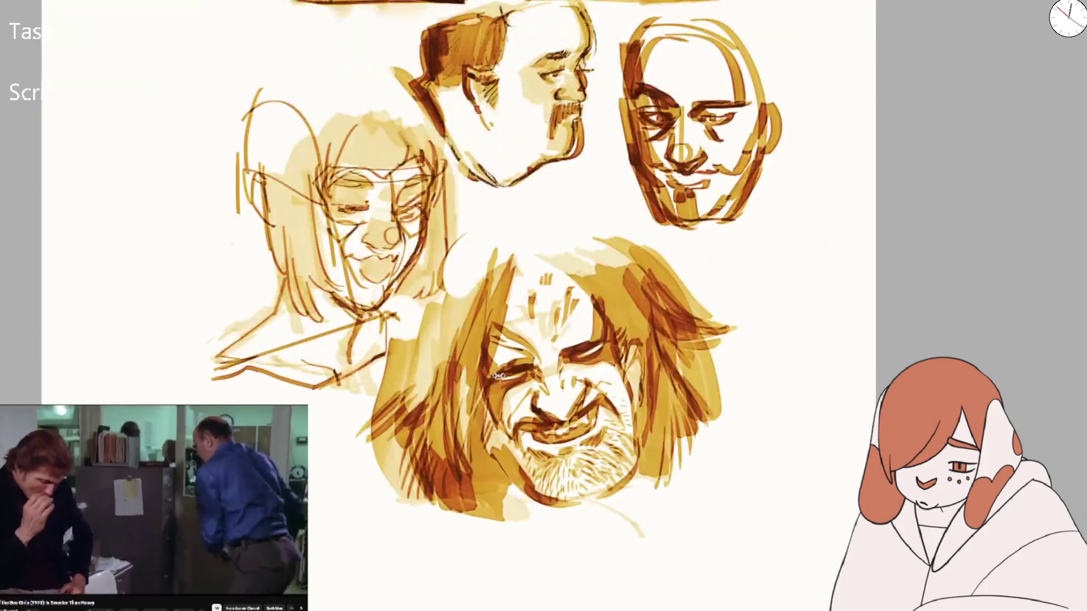
{"action": "key", "text": "ctrl+0"}
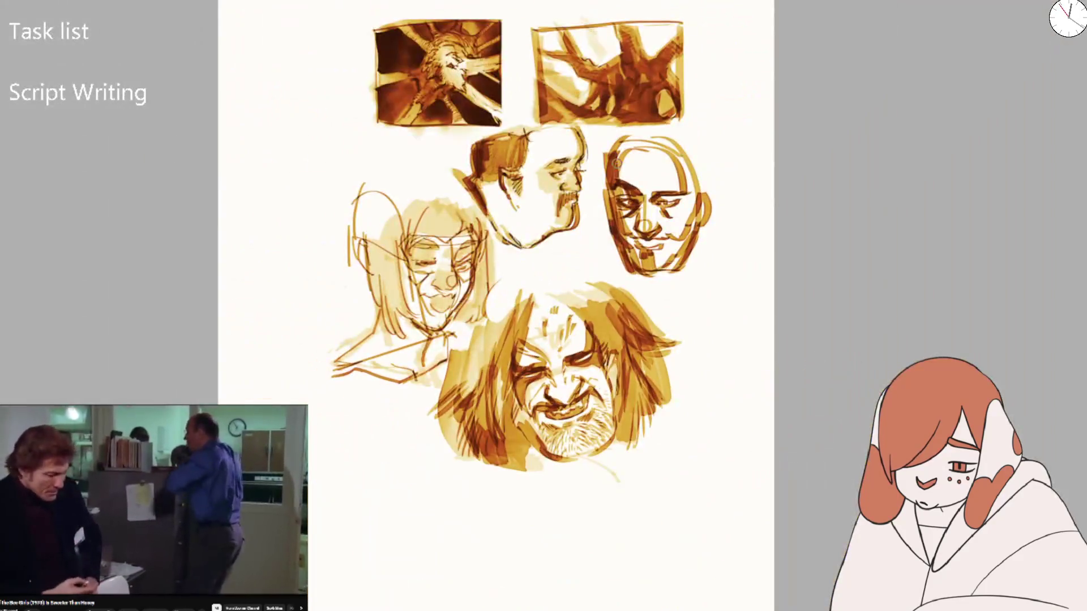
{"action": "scroll", "coordinate": [568, 321], "scroll_direction": "up", "scroll_amount": 5}
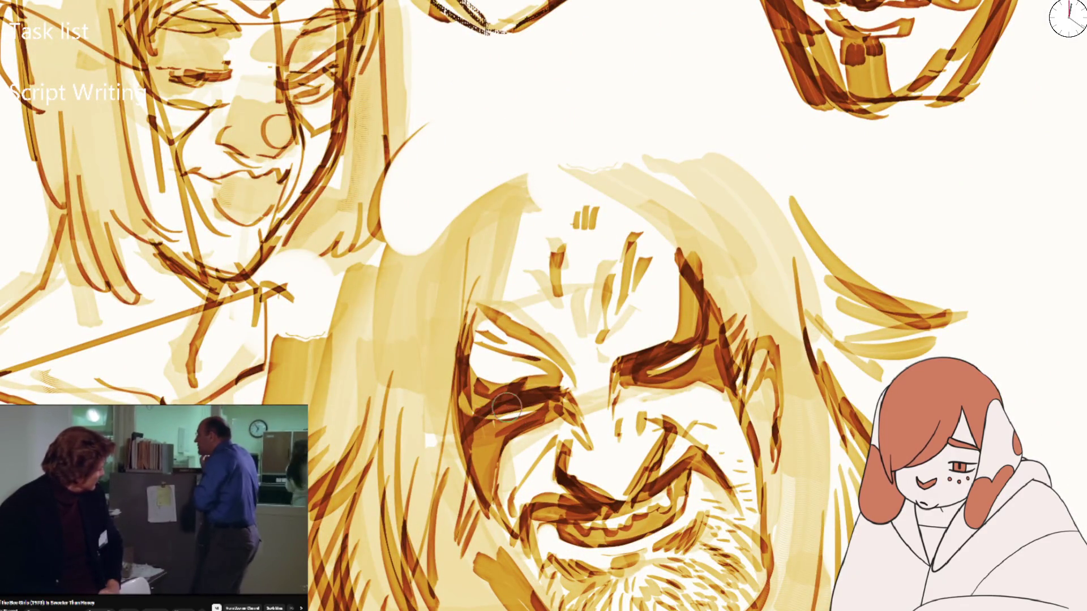
{"action": "left_click_drag", "start_coordinate": [484, 407], "coordinate": [488, 401]}
{"action": "mouse_move", "coordinate": [646, 374]}
{"action": "left_mouse_down"}
{"action": "mouse_move", "coordinate": [691, 351]}
{"action": "mouse_move", "coordinate": [668, 363]}
{"action": "mouse_move", "coordinate": [623, 345]}
{"action": "left_mouse_up"}
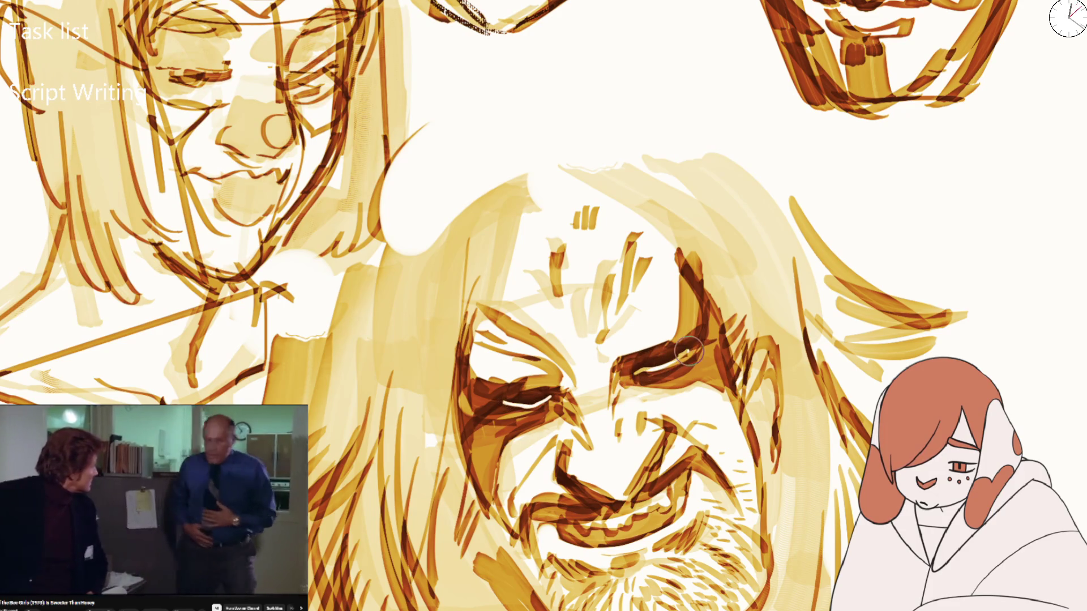
{"action": "scroll", "coordinate": [563, 393], "scroll_direction": "down", "scroll_amount": 5}
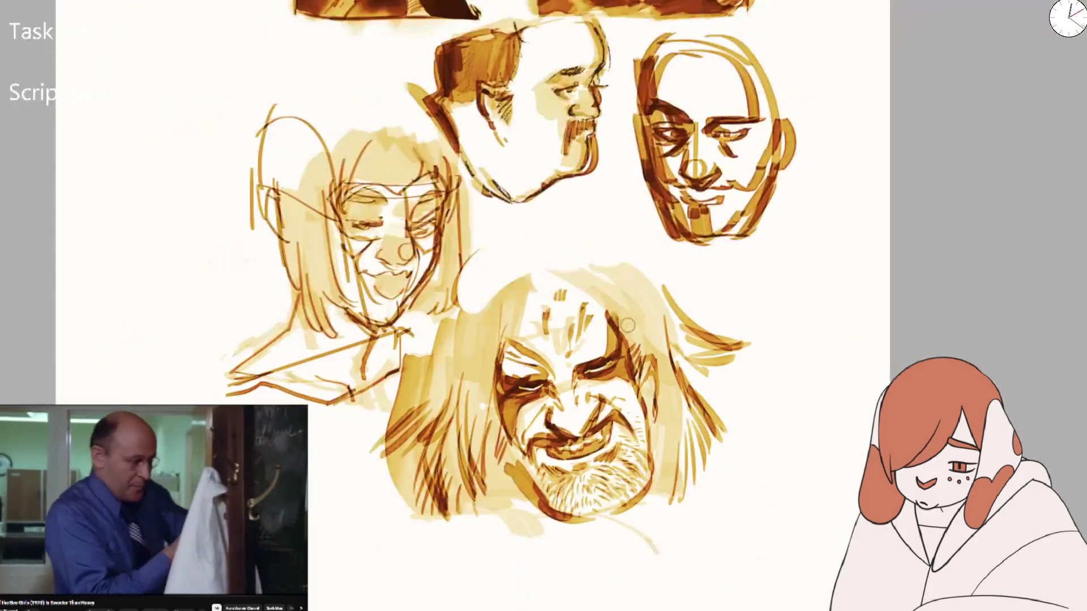
{"action": "scroll", "coordinate": [535, 385], "scroll_direction": "up", "scroll_amount": 6}
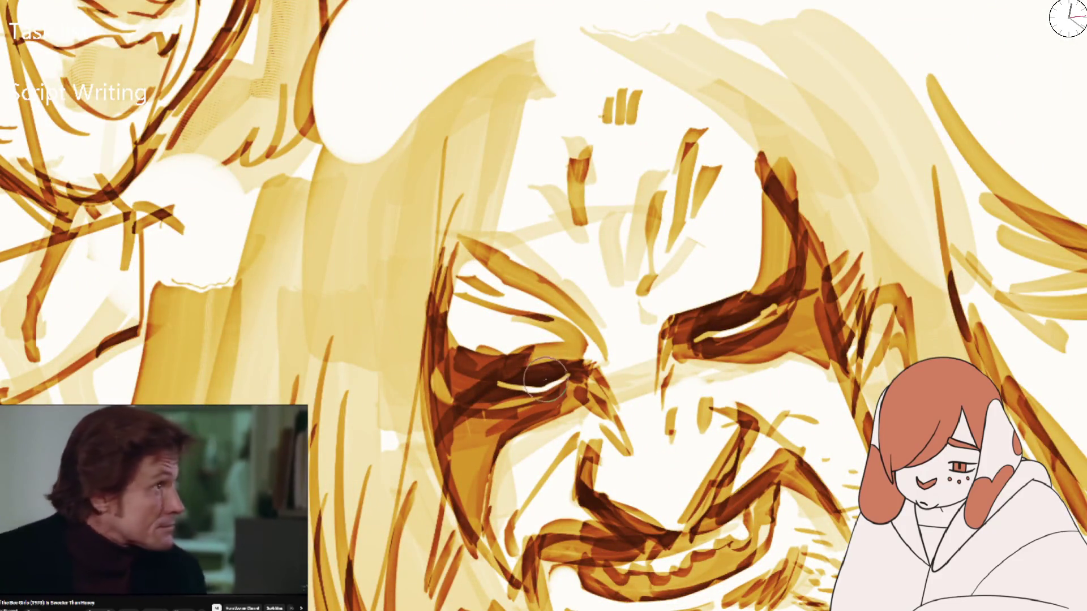
{"action": "key", "text": "bracketleft"}
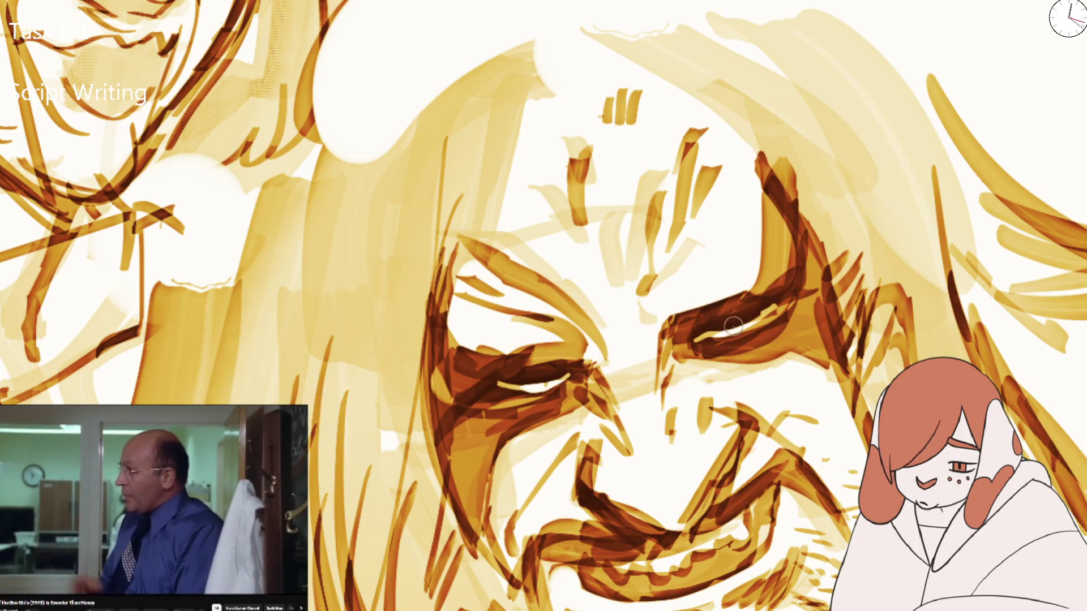
{"action": "scroll", "coordinate": [736, 330], "scroll_direction": "down", "scroll_amount": 4}
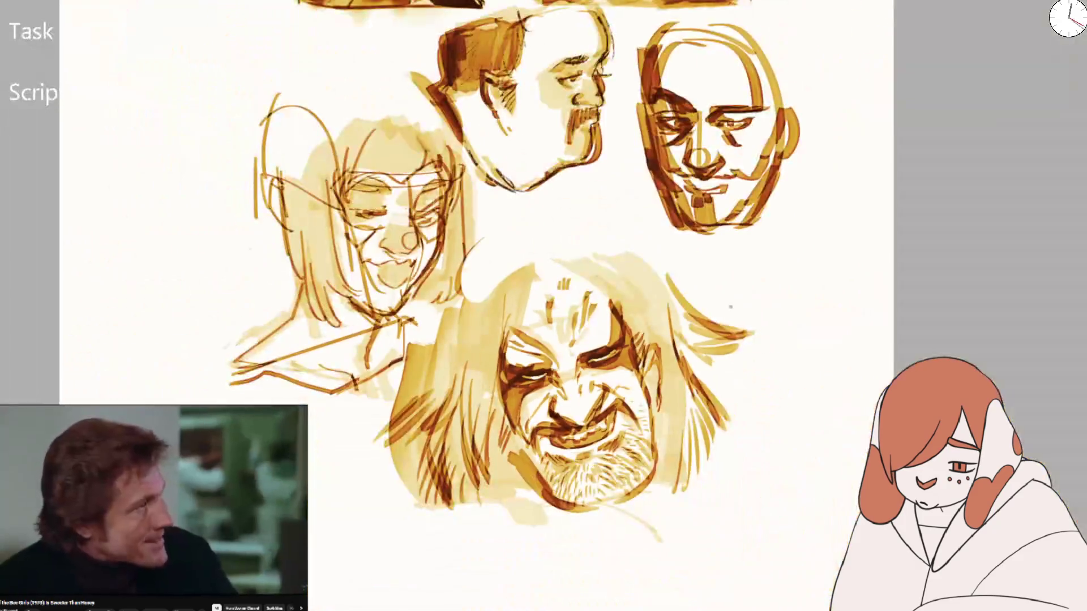
{"action": "scroll", "coordinate": [736, 330], "scroll_direction": "up", "scroll_amount": 5}
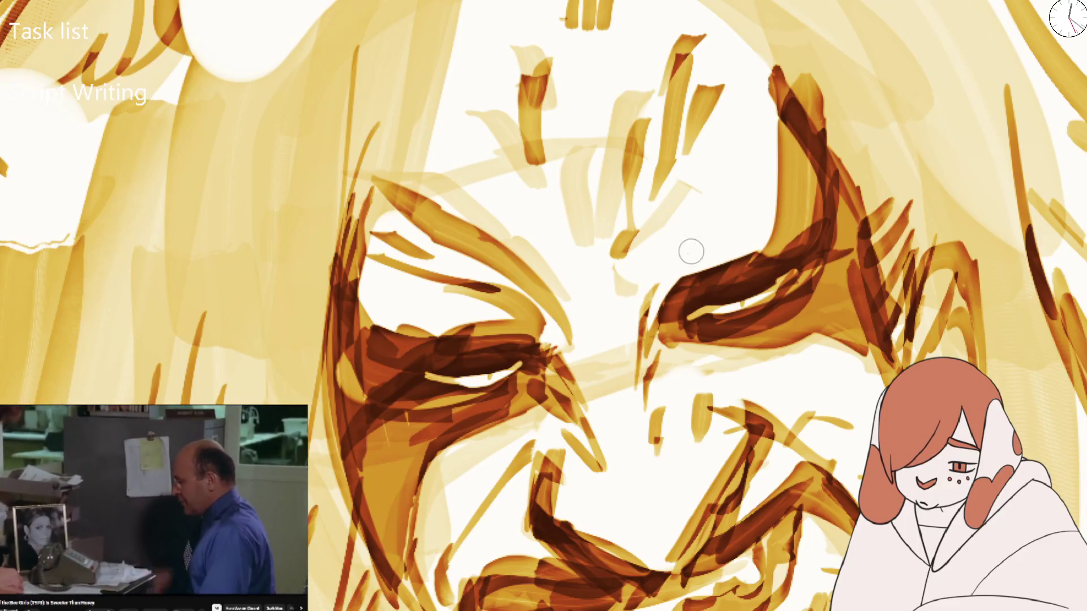
{"action": "scroll", "coordinate": [629, 295], "scroll_direction": "down", "scroll_amount": 1}
{"action": "scroll", "coordinate": [629, 295], "scroll_direction": "down", "scroll_amount": 5}
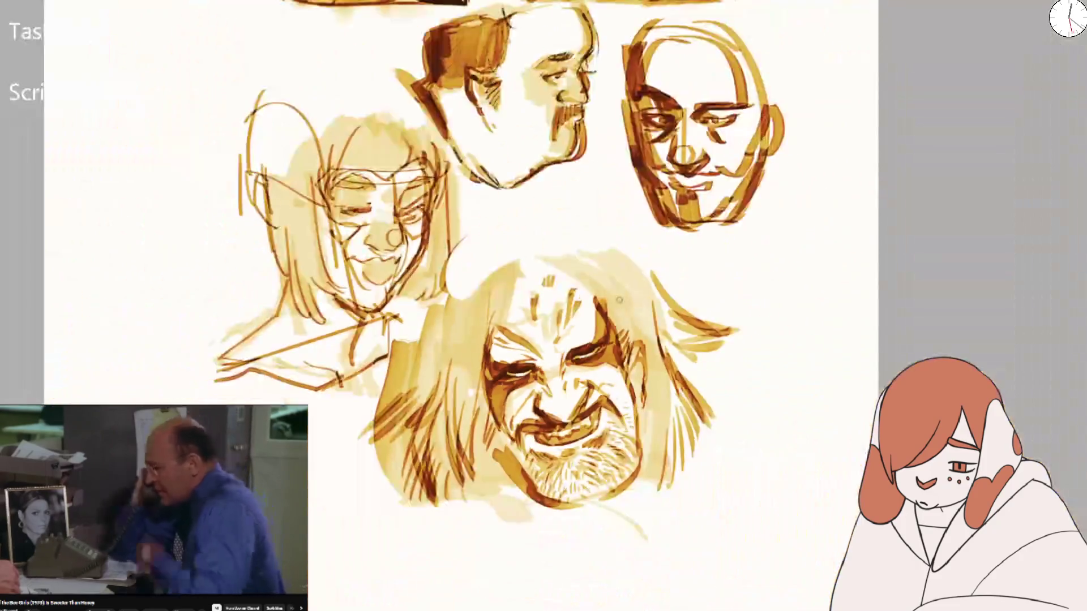
{"action": "scroll", "coordinate": [554, 355], "scroll_direction": "up", "scroll_amount": 4}
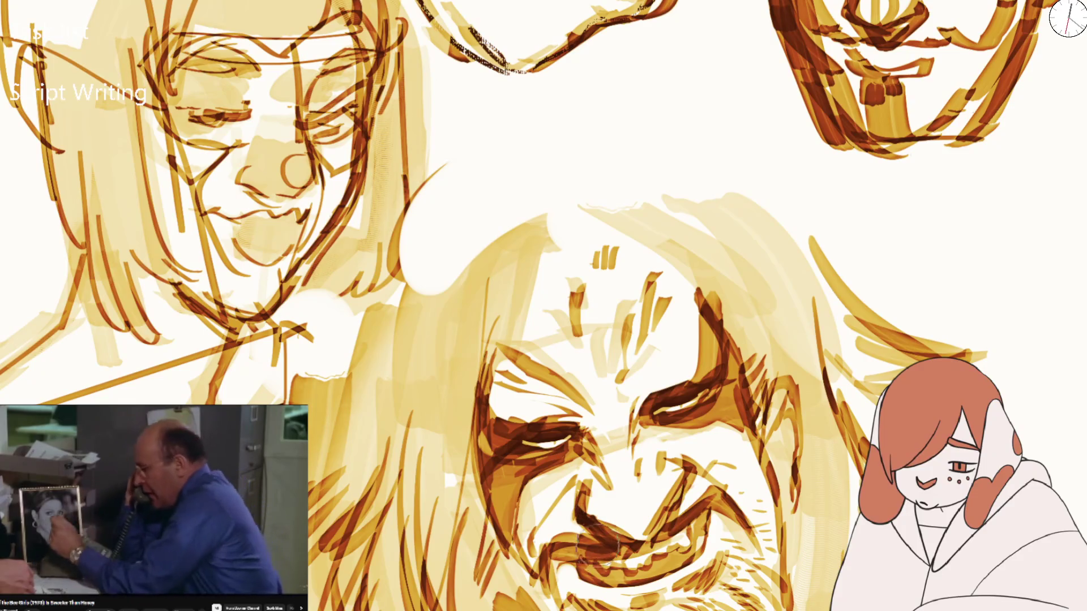
{"action": "mouse_move", "coordinate": [586, 560]}
{"action": "left_mouse_down"}
{"action": "mouse_move", "coordinate": [609, 577]}
{"action": "mouse_move", "coordinate": [670, 566]}
{"action": "mouse_move", "coordinate": [713, 507]}
{"action": "mouse_move", "coordinate": [702, 538]}
{"action": "mouse_move", "coordinate": [699, 505]}
{"action": "left_mouse_up"}
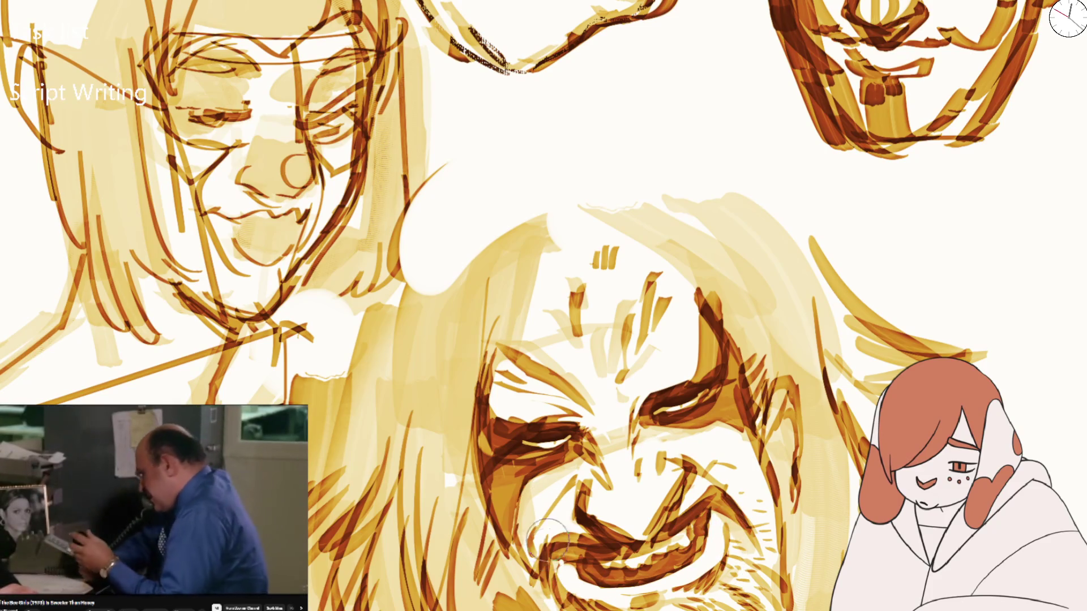
Add a dark stroke at the right mouth corner and check the face mirrored and rotated
{"action": "left_click_drag", "start_coordinate": [687, 481], "coordinate": [710, 487]}
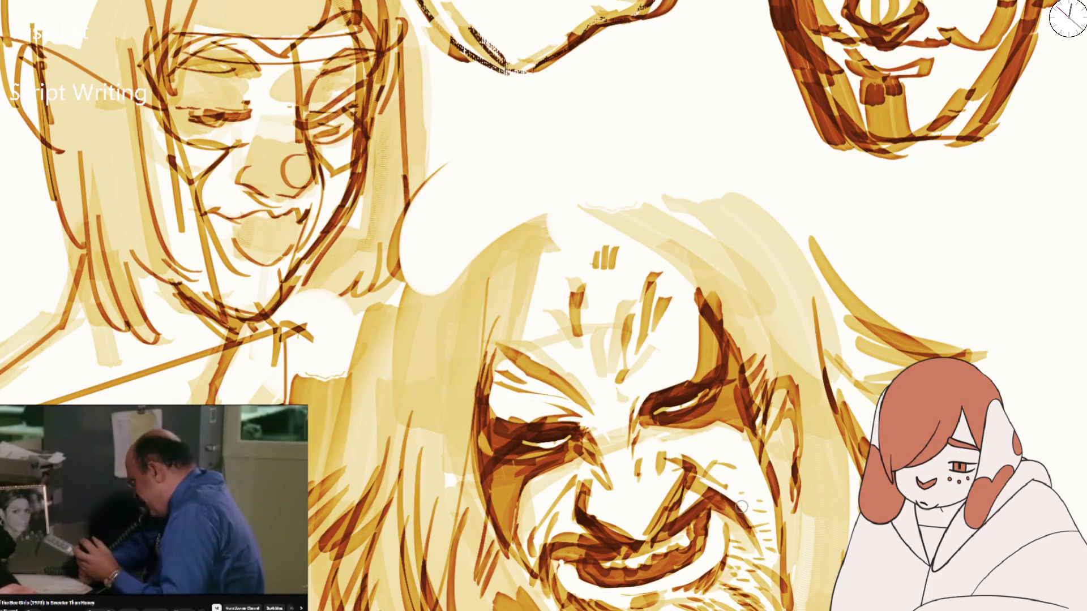
{"action": "scroll", "coordinate": [741, 507], "scroll_direction": "down", "scroll_amount": 5}
{"action": "scroll", "coordinate": [612, 417], "scroll_direction": "up", "scroll_amount": 5}
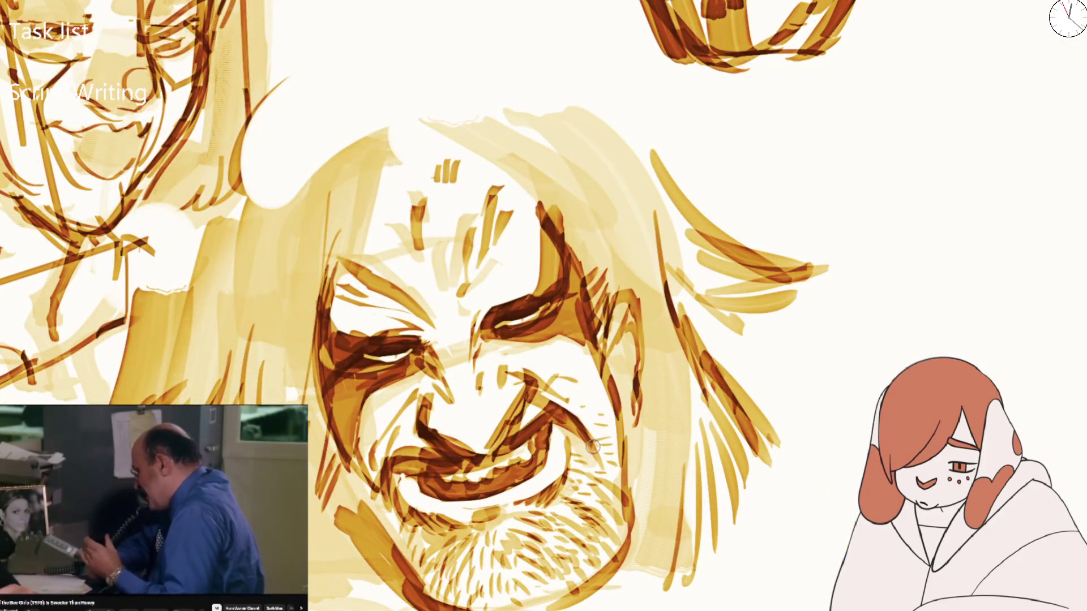
{"action": "key", "text": "m"}
{"action": "mouse_move", "coordinate": [667, 392]}
{"action": "left_mouse_down"}
{"action": "mouse_move", "coordinate": [572, 422]}
{"action": "mouse_move", "coordinate": [608, 470]}
{"action": "mouse_move", "coordinate": [566, 416]}
{"action": "mouse_move", "coordinate": [567, 382]}
{"action": "left_mouse_up"}
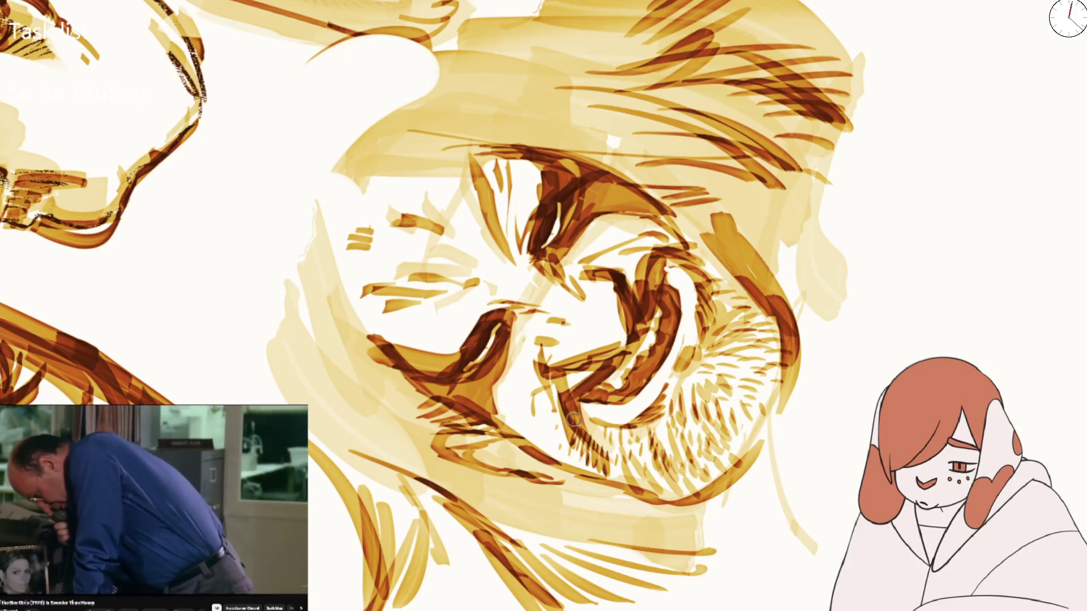
{"action": "key", "text": "5"}
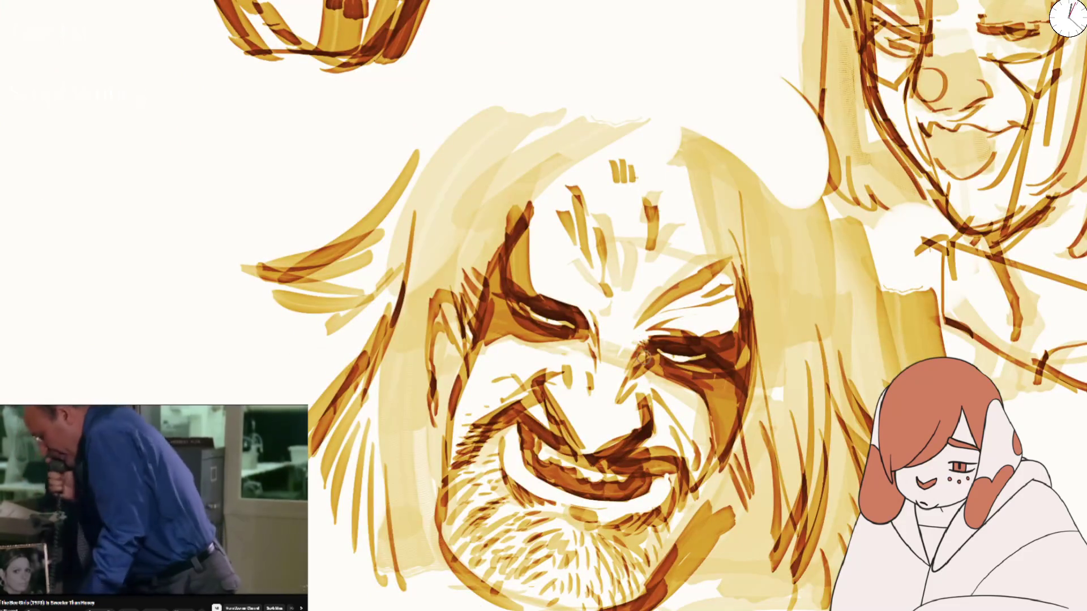
Hatch shading on the left cheek, right jaw, right cheek and below the left eye
{"action": "mouse_move", "coordinate": [453, 411]}
{"action": "left_mouse_down"}
{"action": "mouse_move", "coordinate": [458, 447]}
{"action": "mouse_move", "coordinate": [467, 433]}
{"action": "left_mouse_up"}
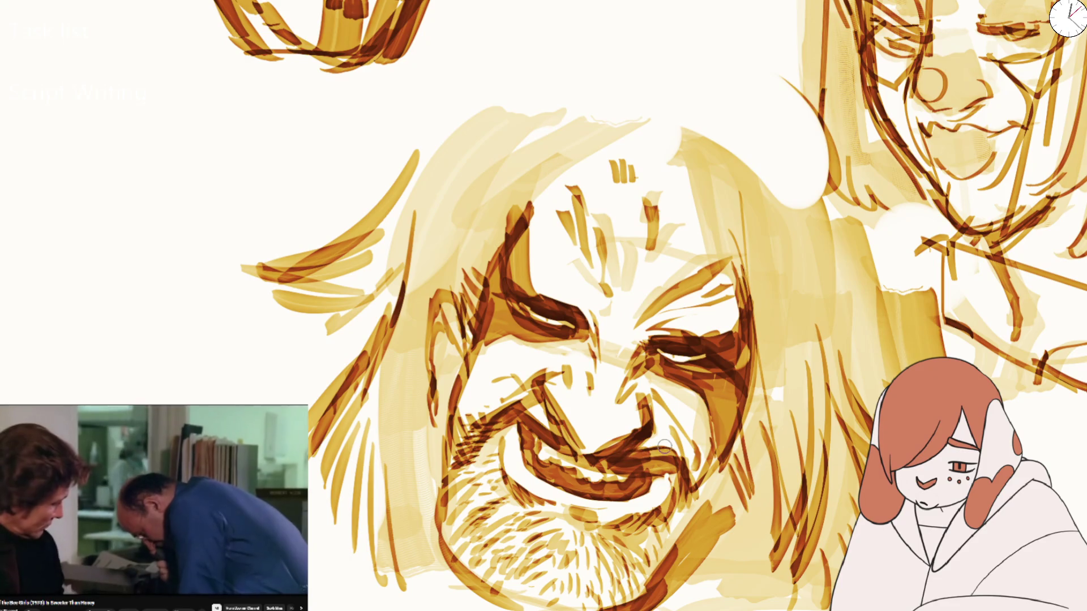
{"action": "mouse_move", "coordinate": [682, 469]}
{"action": "left_mouse_down"}
{"action": "mouse_move", "coordinate": [672, 515]}
{"action": "mouse_move", "coordinate": [702, 493]}
{"action": "left_mouse_up"}
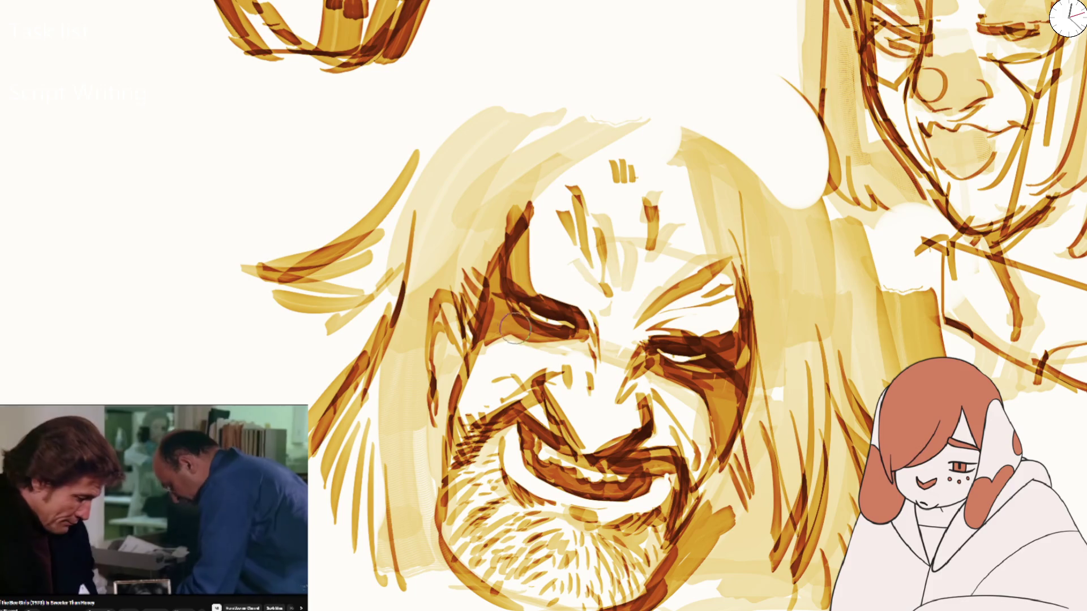
{"action": "left_click_drag", "start_coordinate": [489, 323], "coordinate": [488, 343]}
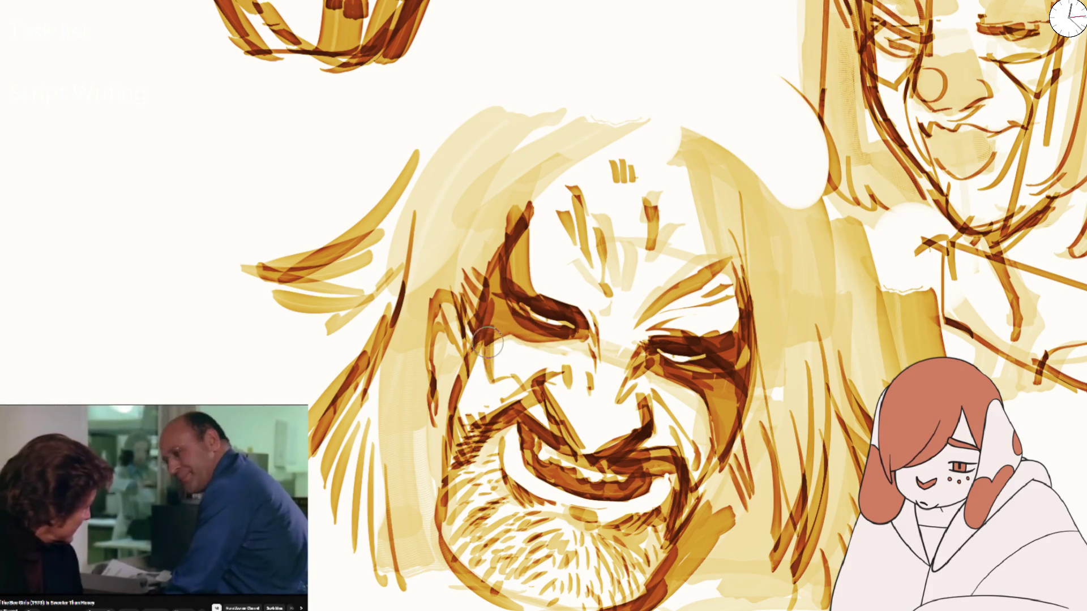
{"action": "left_click_drag", "start_coordinate": [494, 380], "coordinate": [497, 339]}
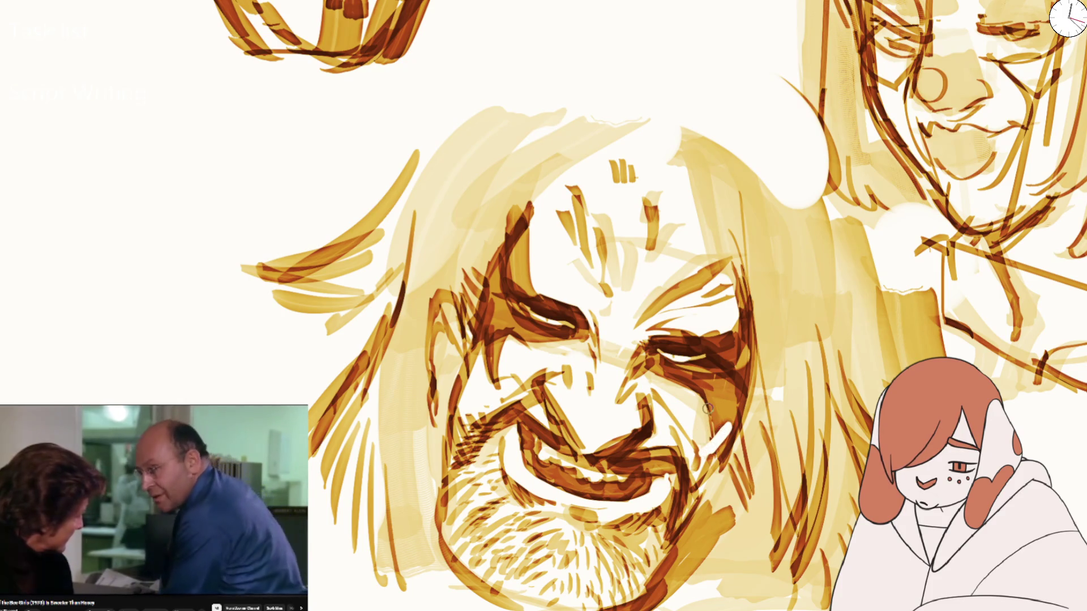
{"action": "left_click_drag", "start_coordinate": [731, 419], "coordinate": [702, 450]}
{"action": "left_click_drag", "start_coordinate": [731, 416], "coordinate": [708, 472]}
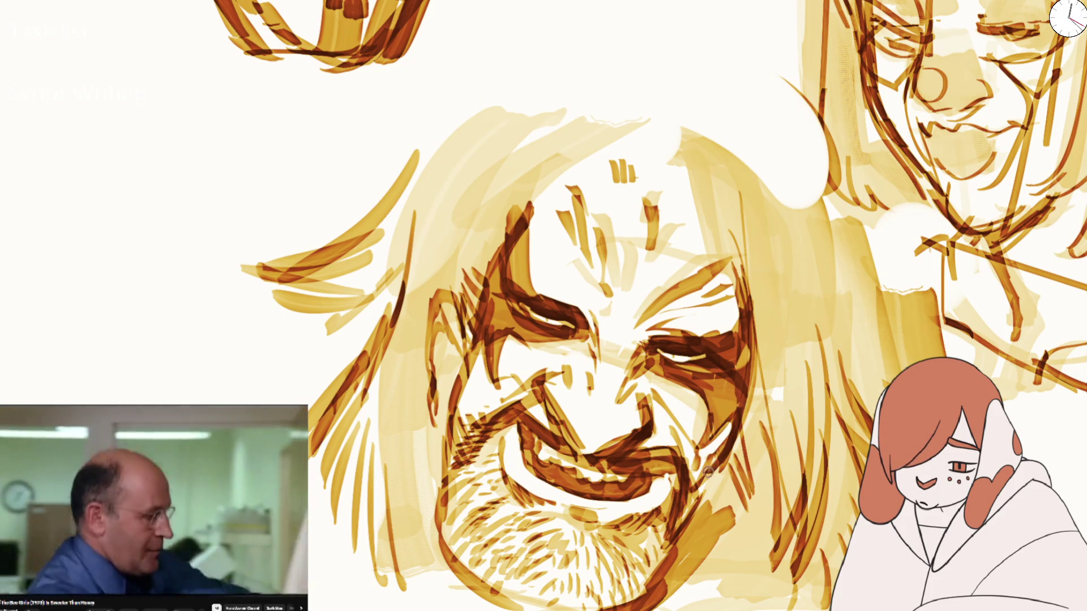
Darken both cheeks and the left jaw with vertical shading strokes
{"action": "left_click_drag", "start_coordinate": [439, 306], "coordinate": [430, 436]}
{"action": "left_click_drag", "start_coordinate": [408, 353], "coordinate": [416, 524]}
{"action": "left_click_drag", "start_coordinate": [422, 416], "coordinate": [433, 529]}
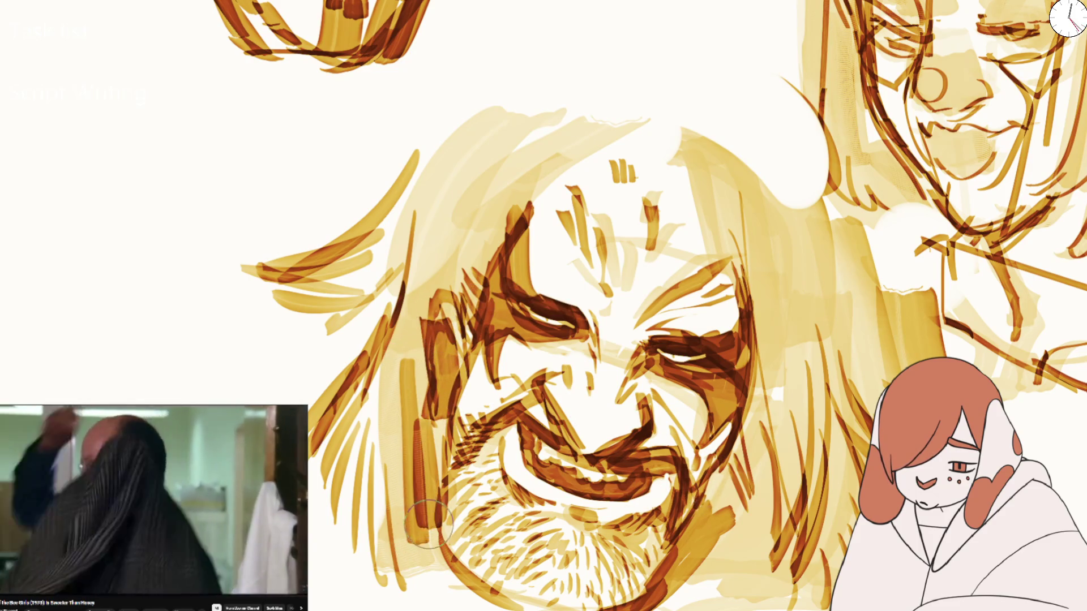
{"action": "left_click_drag", "start_coordinate": [727, 502], "coordinate": [710, 589]}
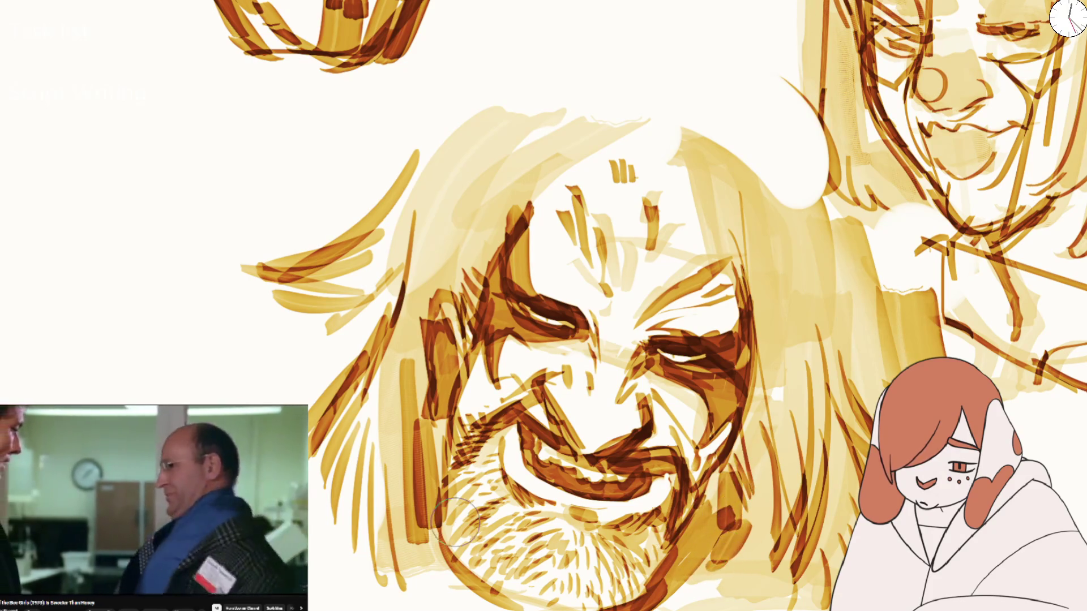
{"action": "left_click_drag", "start_coordinate": [419, 501], "coordinate": [357, 600]}
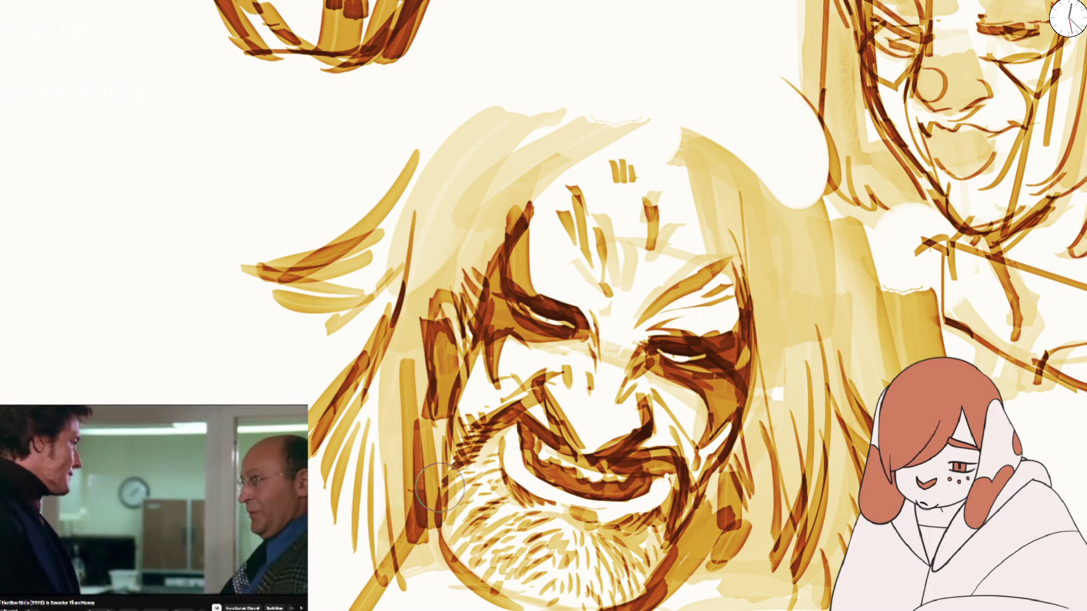
{"action": "left_click_drag", "start_coordinate": [430, 421], "coordinate": [424, 475]}
{"action": "left_click_drag", "start_coordinate": [416, 368], "coordinate": [335, 608]}
Draw neck and collar lines below the chin and strengthen the jaw and chin outline
{"action": "mouse_move", "coordinate": [544, 306]}
{"action": "left_mouse_down"}
{"action": "mouse_move", "coordinate": [582, 283]}
{"action": "mouse_move", "coordinate": [626, 478]}
{"action": "left_mouse_up"}
{"action": "mouse_move", "coordinate": [384, 447]}
{"action": "left_mouse_down"}
{"action": "mouse_move", "coordinate": [400, 505]}
{"action": "mouse_move", "coordinate": [494, 535]}
{"action": "left_mouse_up"}
{"action": "mouse_move", "coordinate": [646, 317]}
{"action": "left_mouse_down"}
{"action": "mouse_move", "coordinate": [626, 449]}
{"action": "mouse_move", "coordinate": [637, 526]}
{"action": "left_mouse_up"}
{"action": "mouse_move", "coordinate": [552, 480]}
{"action": "left_mouse_down"}
{"action": "mouse_move", "coordinate": [643, 529]}
{"action": "mouse_move", "coordinate": [671, 529]}
{"action": "left_mouse_up"}
{"action": "left_click_drag", "start_coordinate": [608, 431], "coordinate": [460, 530]}
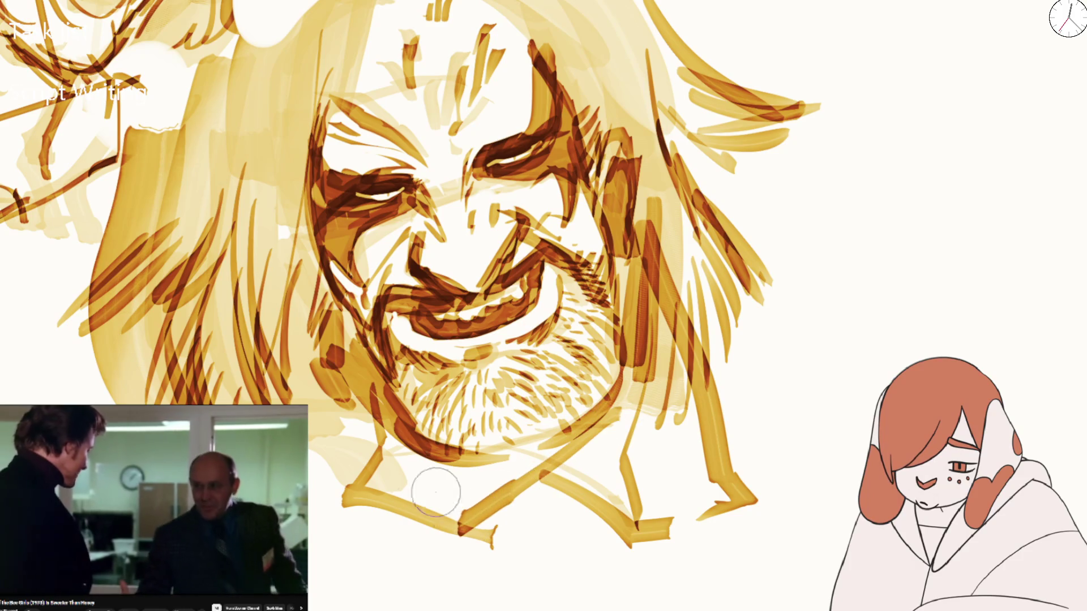
{"action": "left_click_drag", "start_coordinate": [356, 396], "coordinate": [430, 487]}
{"action": "mouse_move", "coordinate": [401, 453]}
{"action": "left_mouse_down"}
{"action": "mouse_move", "coordinate": [597, 419]}
{"action": "mouse_move", "coordinate": [442, 532]}
{"action": "left_mouse_up"}
{"action": "left_click_drag", "start_coordinate": [453, 470], "coordinate": [391, 498]}
With a smaller brush, add fine dark strokes along the jaw and chin
{"action": "key", "text": "bracketleft"}
{"action": "key", "text": "bracketleft"}
{"action": "key", "text": "bracketleft"}
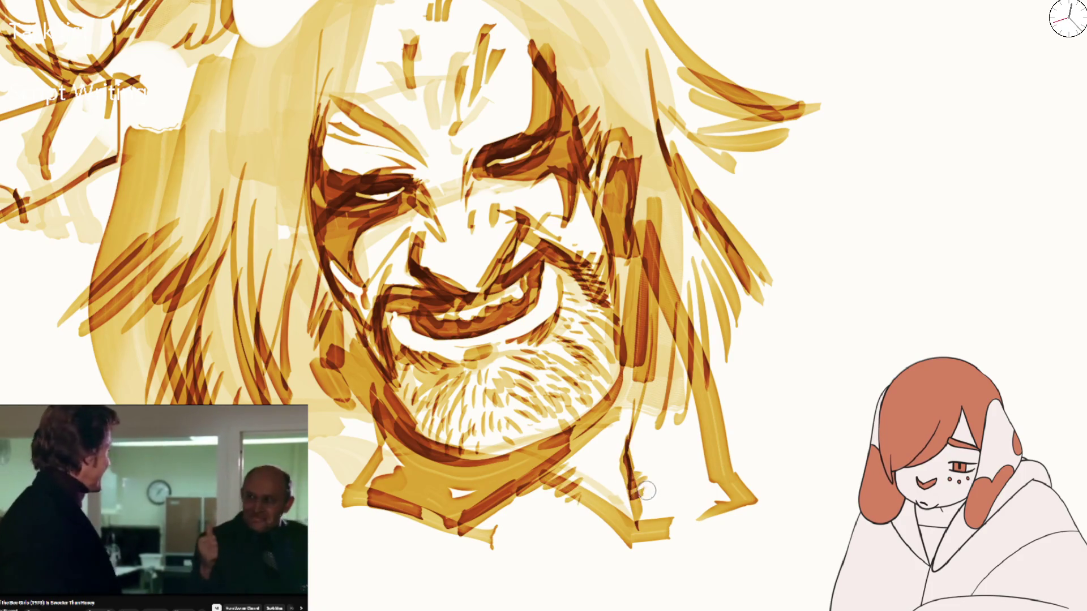
{"action": "mouse_move", "coordinate": [650, 511]}
{"action": "left_mouse_down"}
{"action": "mouse_move", "coordinate": [498, 491]}
{"action": "mouse_move", "coordinate": [462, 499]}
{"action": "left_mouse_up"}
{"action": "mouse_move", "coordinate": [602, 406]}
{"action": "left_mouse_down"}
{"action": "mouse_move", "coordinate": [467, 529]}
{"action": "mouse_move", "coordinate": [429, 482]}
{"action": "mouse_move", "coordinate": [342, 430]}
{"action": "left_mouse_up"}
{"action": "key", "text": "ctrl+minus"}
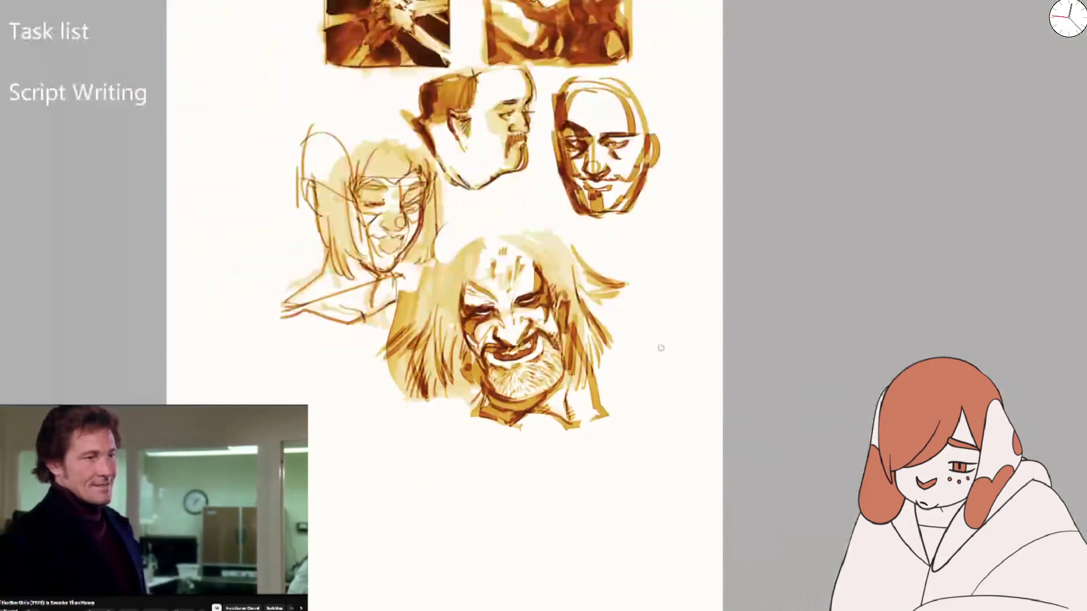
Erase hair strokes below the lower-left jaw and try redrawing the jawline, undoing it
{"action": "key", "text": "ctrl+plus"}
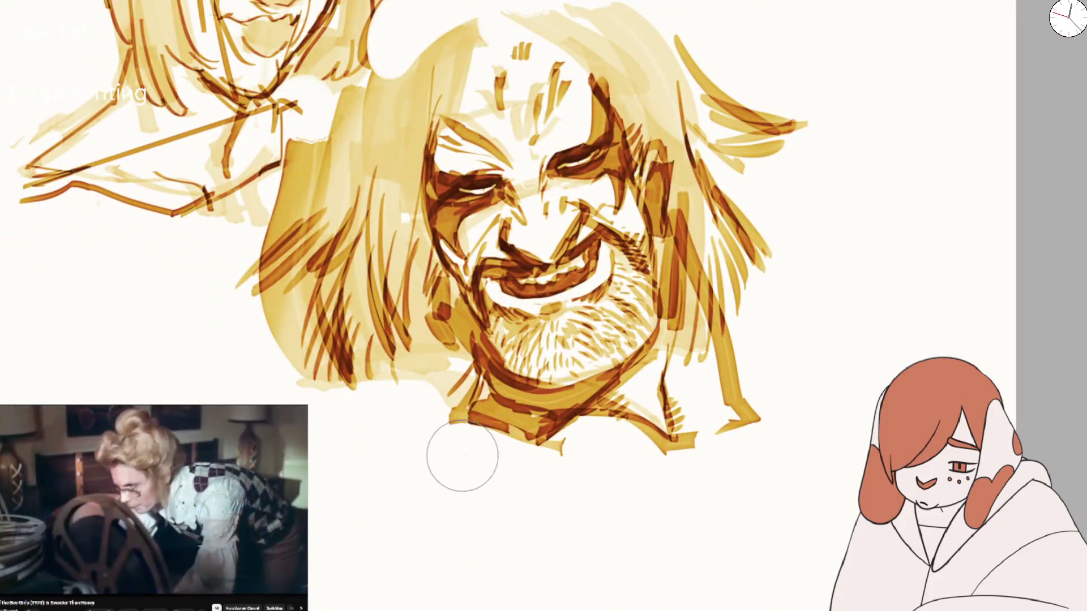
{"action": "key", "text": "bracketleft"}
{"action": "key", "text": "bracketleft"}
{"action": "key", "text": "bracketleft"}
{"action": "key", "text": "bracketright"}
{"action": "key", "text": "bracketright"}
{"action": "key", "text": "bracketright"}
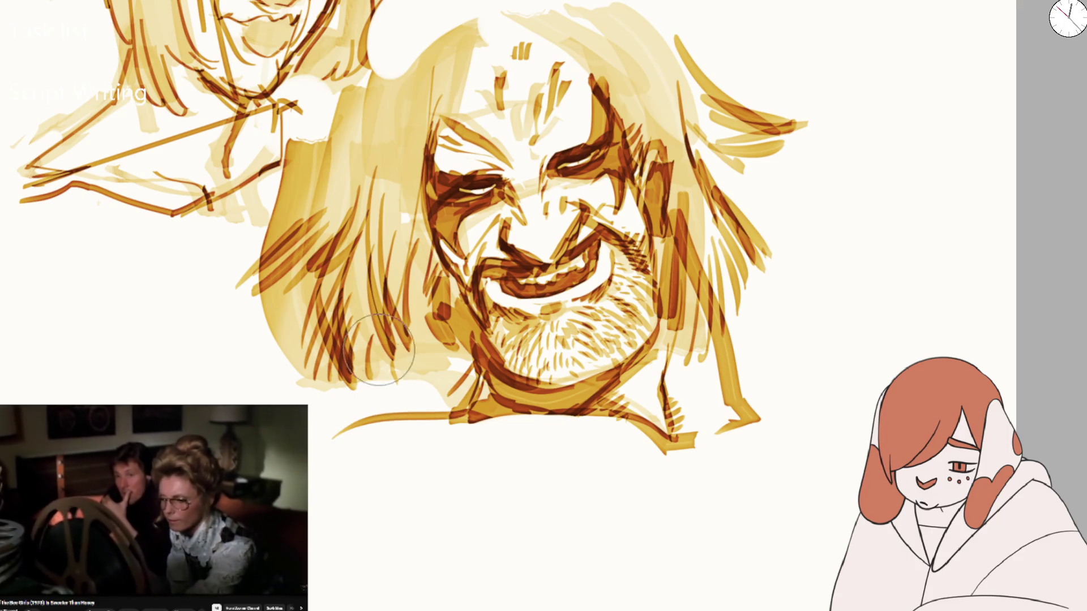
{"action": "left_click_drag", "start_coordinate": [379, 350], "coordinate": [415, 403]}
{"action": "key", "text": "e"}
{"action": "mouse_move", "coordinate": [315, 391]}
{"action": "left_mouse_down"}
{"action": "mouse_move", "coordinate": [373, 339]}
{"action": "mouse_move", "coordinate": [563, 446]}
{"action": "left_mouse_up"}
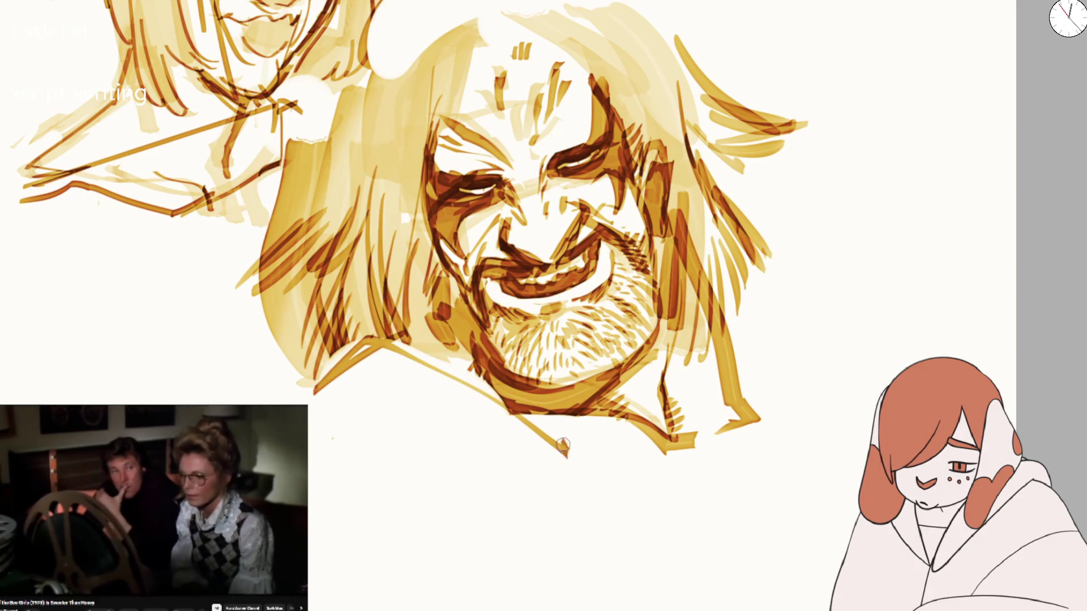
{"action": "key", "text": "ctrl+z"}
{"action": "key", "text": "ctrl+z"}
{"action": "key", "text": "ctrl+z"}
Erase the area below the jaw again with a large eraser, then return to a small brush
{"action": "key", "text": "e"}
{"action": "key", "text": "bracketright"}
{"action": "key", "text": "bracketright"}
{"action": "key", "text": "bracketright"}
{"action": "mouse_move", "coordinate": [351, 407]}
{"action": "left_mouse_down"}
{"action": "mouse_move", "coordinate": [443, 390]}
{"action": "mouse_move", "coordinate": [394, 397]}
{"action": "mouse_move", "coordinate": [566, 441]}
{"action": "left_mouse_up"}
{"action": "key", "text": "e"}
{"action": "key", "text": "bracketleft"}
{"action": "key", "text": "bracketleft"}
{"action": "key", "text": "bracketleft"}
{"action": "key", "text": "minus"}
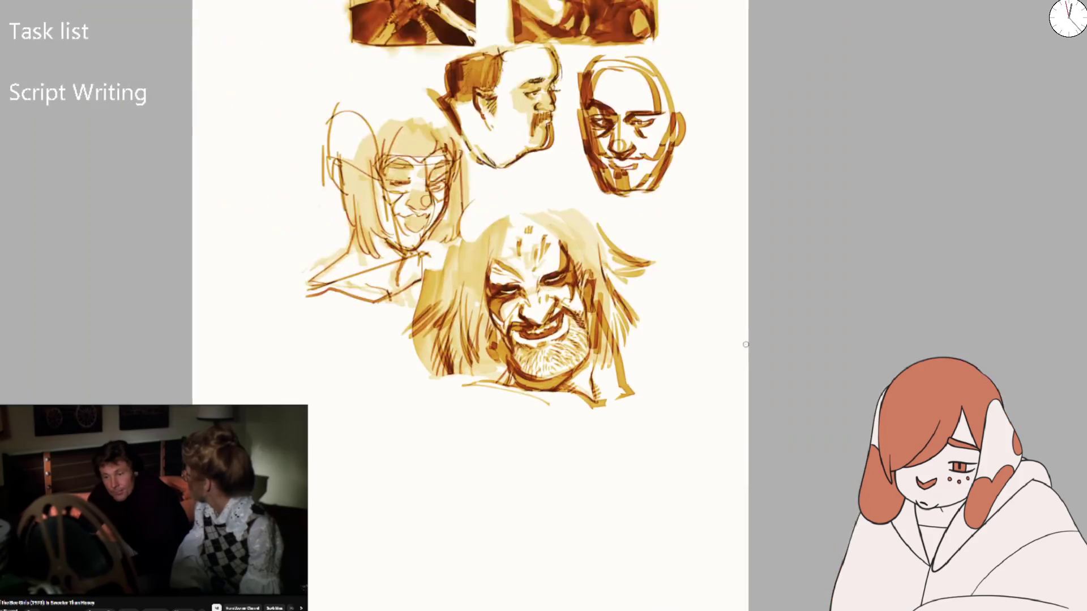
{"action": "key", "text": "plus"}
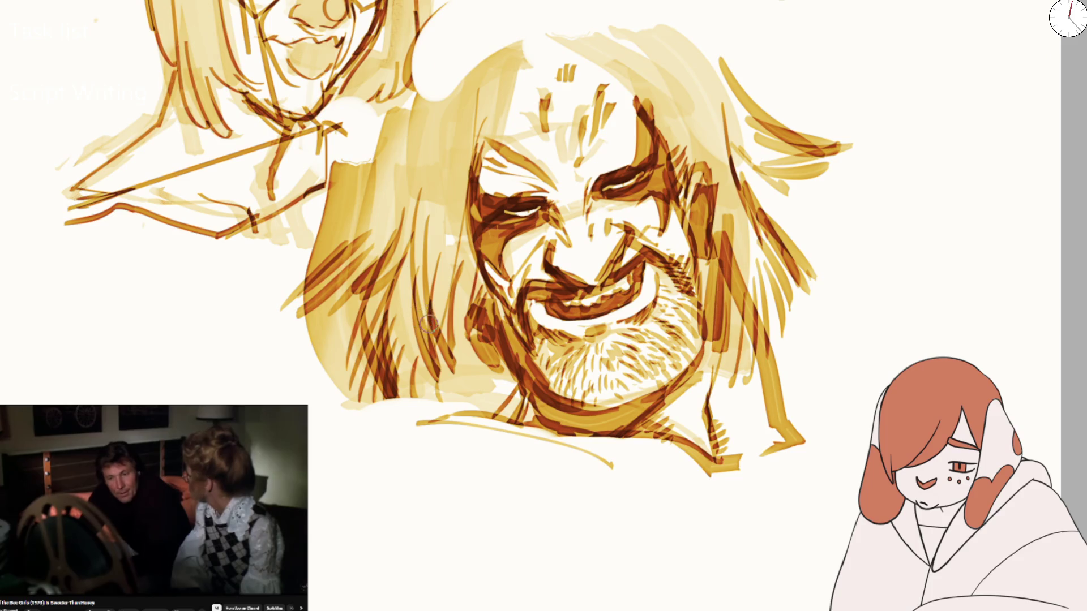
Hatch dark strands into the upper and lower hair on the face's left side
{"action": "mouse_move", "coordinate": [425, 339]}
{"action": "left_mouse_down"}
{"action": "mouse_move", "coordinate": [439, 160]}
{"action": "mouse_move", "coordinate": [436, 263]}
{"action": "left_mouse_up"}
{"action": "mouse_move", "coordinate": [447, 187]}
{"action": "left_mouse_down"}
{"action": "mouse_move", "coordinate": [461, 283]}
{"action": "mouse_move", "coordinate": [454, 374]}
{"action": "mouse_move", "coordinate": [488, 396]}
{"action": "left_mouse_up"}
{"action": "scroll", "coordinate": [396, 405], "scroll_direction": "up", "scroll_amount": 3}
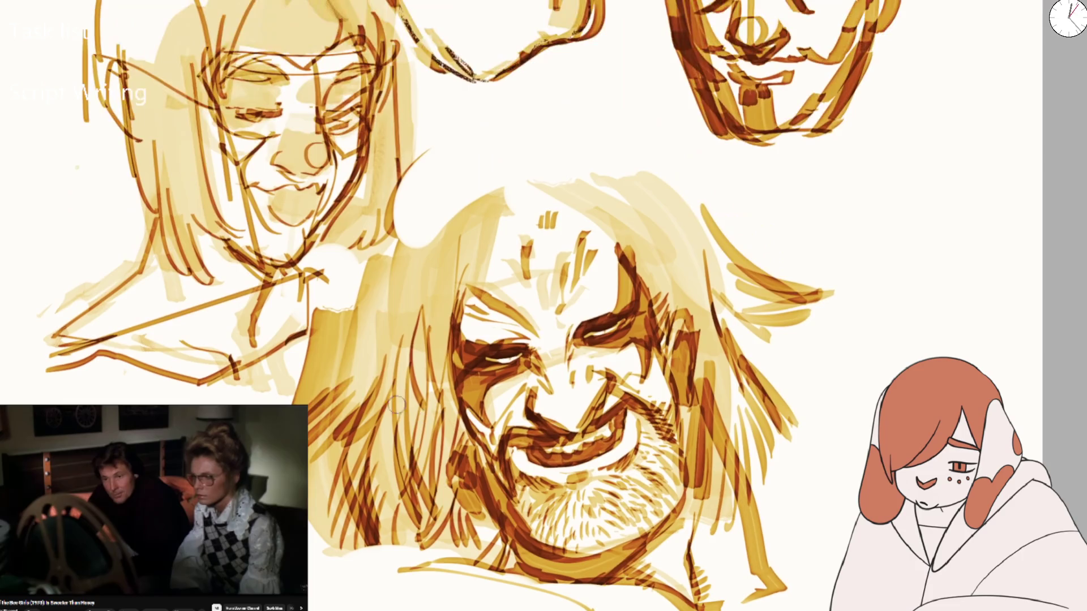
{"action": "left_click_drag", "start_coordinate": [323, 402], "coordinate": [320, 501]}
{"action": "left_click_drag", "start_coordinate": [329, 441], "coordinate": [317, 529]}
{"action": "key", "text": "bracketright"}
{"action": "left_click_drag", "start_coordinate": [346, 442], "coordinate": [317, 557]}
{"action": "left_click_drag", "start_coordinate": [362, 396], "coordinate": [320, 481]}
{"action": "left_click_drag", "start_coordinate": [385, 368], "coordinate": [317, 509]}
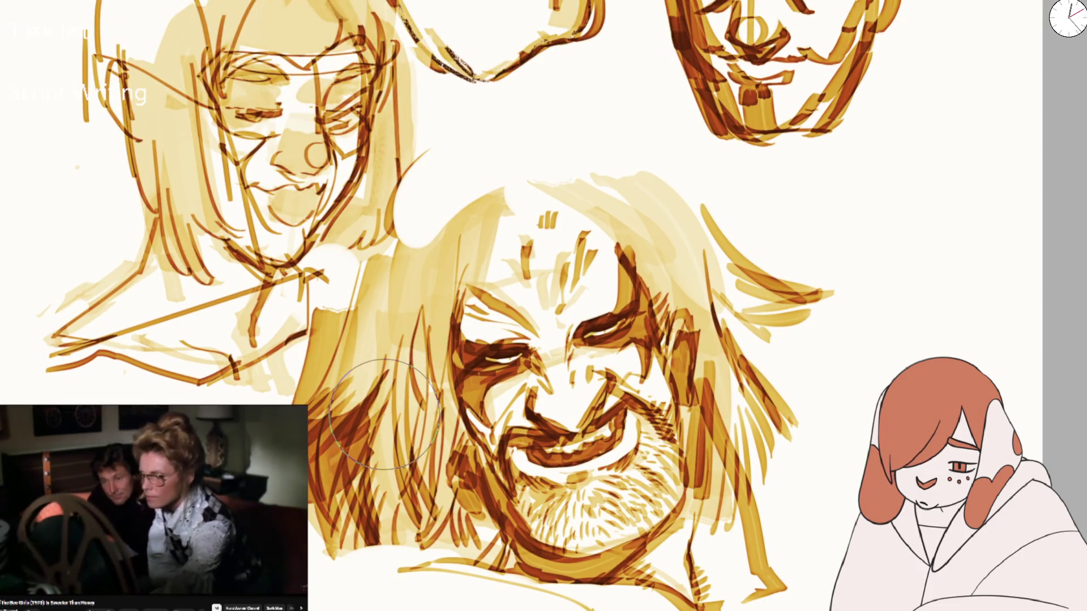
Darken the hair on both sides and hatch the right cheek, beard, chin and jaw
{"action": "key", "text": "ctrl+0"}
{"action": "scroll", "coordinate": [475, 351], "scroll_direction": "up", "scroll_amount": 2}
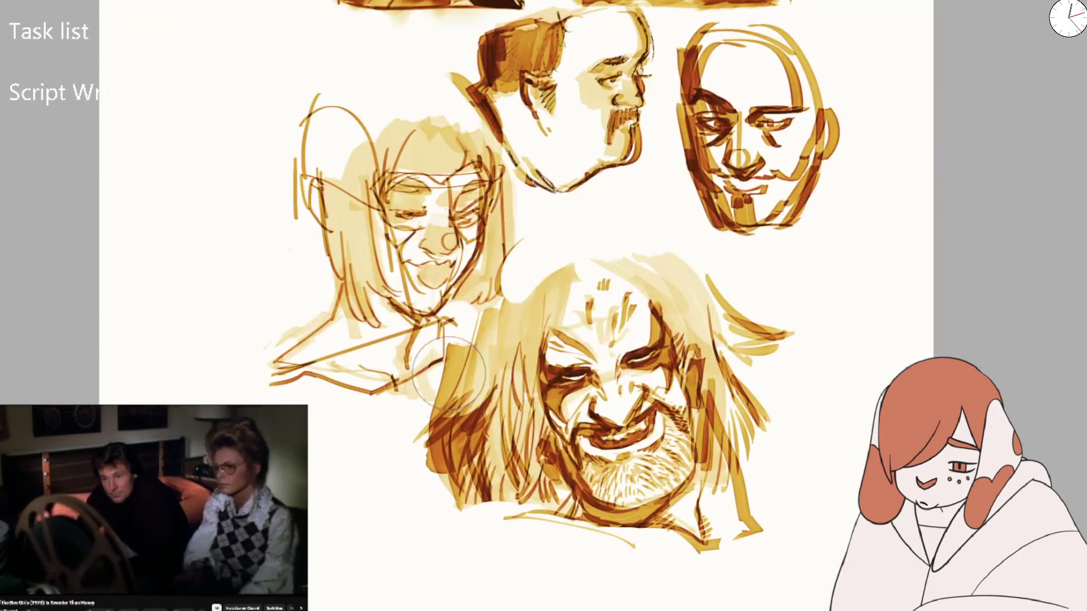
{"action": "left_click_drag", "start_coordinate": [509, 295], "coordinate": [481, 397]}
{"action": "left_click_drag", "start_coordinate": [526, 261], "coordinate": [509, 498]}
{"action": "left_click_drag", "start_coordinate": [538, 464], "coordinate": [504, 515]}
{"action": "mouse_move", "coordinate": [730, 445]}
{"action": "left_mouse_down"}
{"action": "mouse_move", "coordinate": [708, 513]}
{"action": "mouse_move", "coordinate": [713, 532]}
{"action": "mouse_move", "coordinate": [708, 501]}
{"action": "mouse_move", "coordinate": [668, 532]}
{"action": "left_mouse_up"}
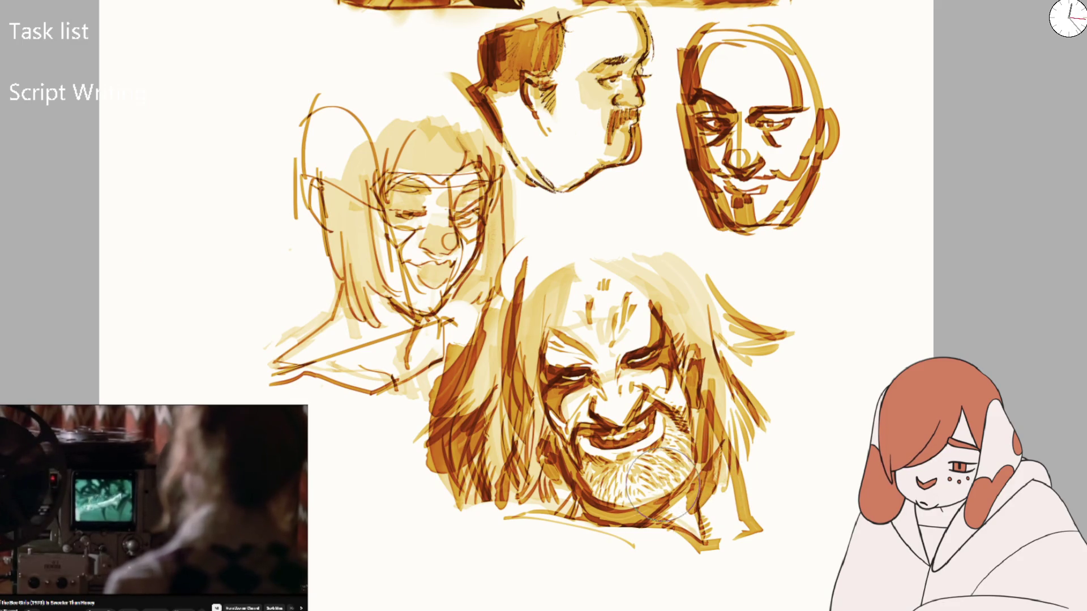
{"action": "left_click_drag", "start_coordinate": [651, 450], "coordinate": [628, 518]}
{"action": "left_click_drag", "start_coordinate": [571, 462], "coordinate": [538, 526]}
{"action": "left_click_drag", "start_coordinate": [611, 469], "coordinate": [572, 544]}
{"action": "scroll", "coordinate": [702, 379], "scroll_direction": "down", "scroll_amount": 3}
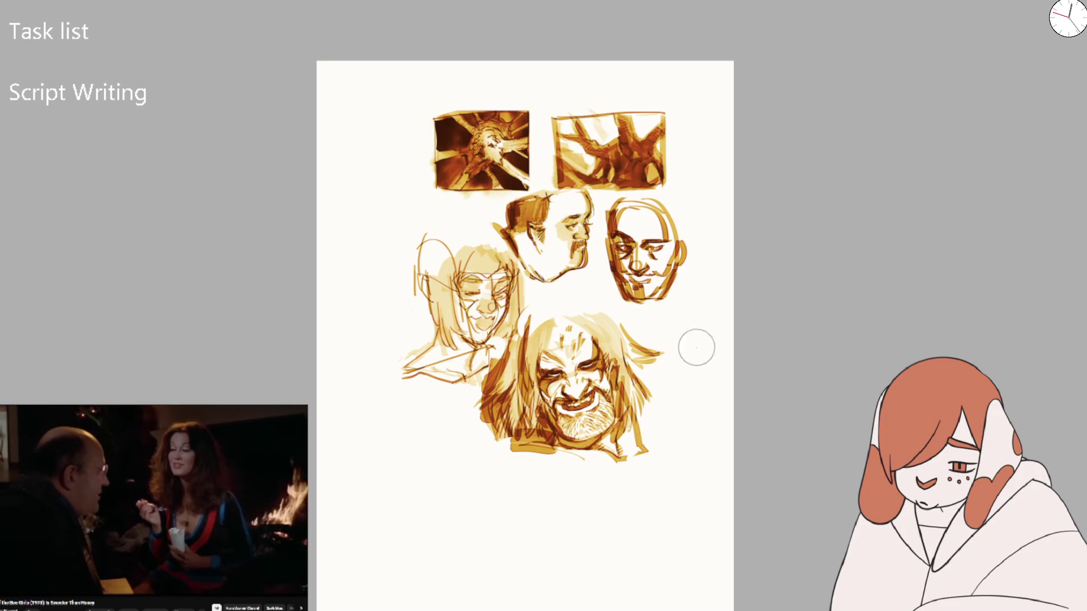
Darken the dark-haired man's hair and paint out the lines on the woman's forehead
{"action": "scroll", "coordinate": [482, 217], "scroll_direction": "up", "scroll_amount": 2}
{"action": "mouse_move", "coordinate": [544, 243]}
{"action": "left_mouse_down"}
{"action": "mouse_move", "coordinate": [589, 187]}
{"action": "mouse_move", "coordinate": [607, 201]}
{"action": "mouse_move", "coordinate": [566, 189]}
{"action": "mouse_move", "coordinate": [543, 216]}
{"action": "left_mouse_up"}
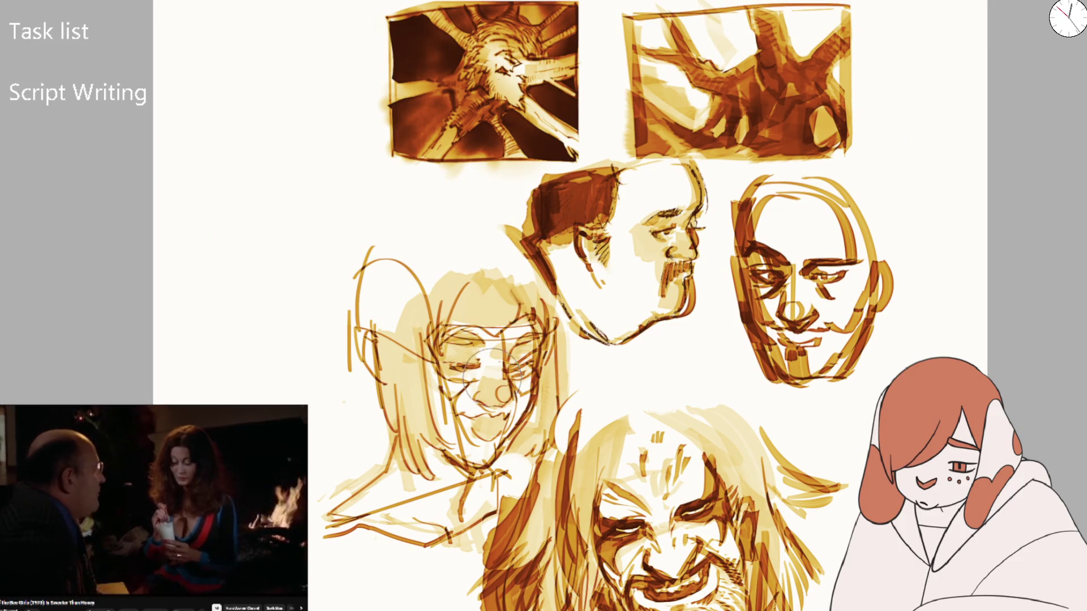
{"action": "mouse_move", "coordinate": [460, 374]}
{"action": "left_mouse_down"}
{"action": "mouse_move", "coordinate": [447, 317]}
{"action": "mouse_move", "coordinate": [498, 320]}
{"action": "mouse_move", "coordinate": [453, 356]}
{"action": "mouse_move", "coordinate": [447, 323]}
{"action": "mouse_move", "coordinate": [461, 340]}
{"action": "mouse_move", "coordinate": [509, 334]}
{"action": "mouse_move", "coordinate": [437, 316]}
{"action": "mouse_move", "coordinate": [452, 300]}
{"action": "mouse_move", "coordinate": [430, 317]}
{"action": "mouse_move", "coordinate": [468, 280]}
{"action": "mouse_move", "coordinate": [510, 301]}
{"action": "mouse_move", "coordinate": [498, 323]}
{"action": "mouse_move", "coordinate": [380, 333]}
{"action": "mouse_move", "coordinate": [498, 312]}
{"action": "mouse_move", "coordinate": [374, 351]}
{"action": "mouse_move", "coordinate": [355, 327]}
{"action": "left_mouse_up"}
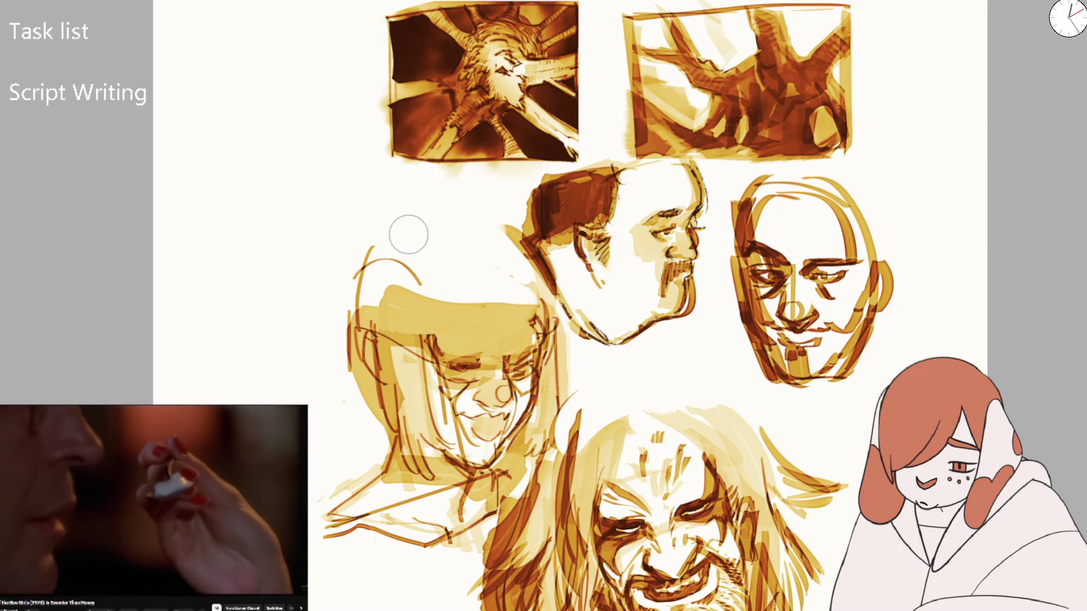
With a much larger brush, fade the woman's hair sketch and add grainy texture to the bearded forehead
{"action": "key", "text": "bracketright"}
{"action": "key", "text": "bracketright"}
{"action": "key", "text": "bracketright"}
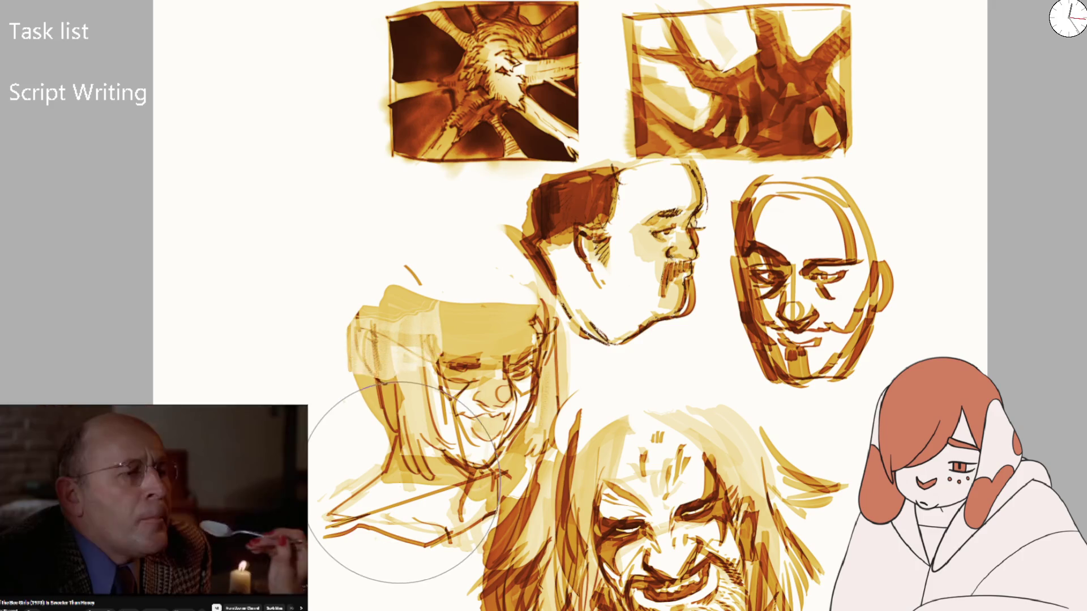
{"action": "mouse_move", "coordinate": [396, 340]}
{"action": "left_mouse_down"}
{"action": "mouse_move", "coordinate": [413, 544]}
{"action": "mouse_move", "coordinate": [459, 543]}
{"action": "mouse_move", "coordinate": [488, 407]}
{"action": "mouse_move", "coordinate": [449, 413]}
{"action": "mouse_move", "coordinate": [461, 364]}
{"action": "mouse_move", "coordinate": [499, 485]}
{"action": "mouse_move", "coordinate": [549, 566]}
{"action": "mouse_move", "coordinate": [498, 509]}
{"action": "mouse_move", "coordinate": [527, 482]}
{"action": "mouse_move", "coordinate": [566, 566]}
{"action": "left_mouse_up"}
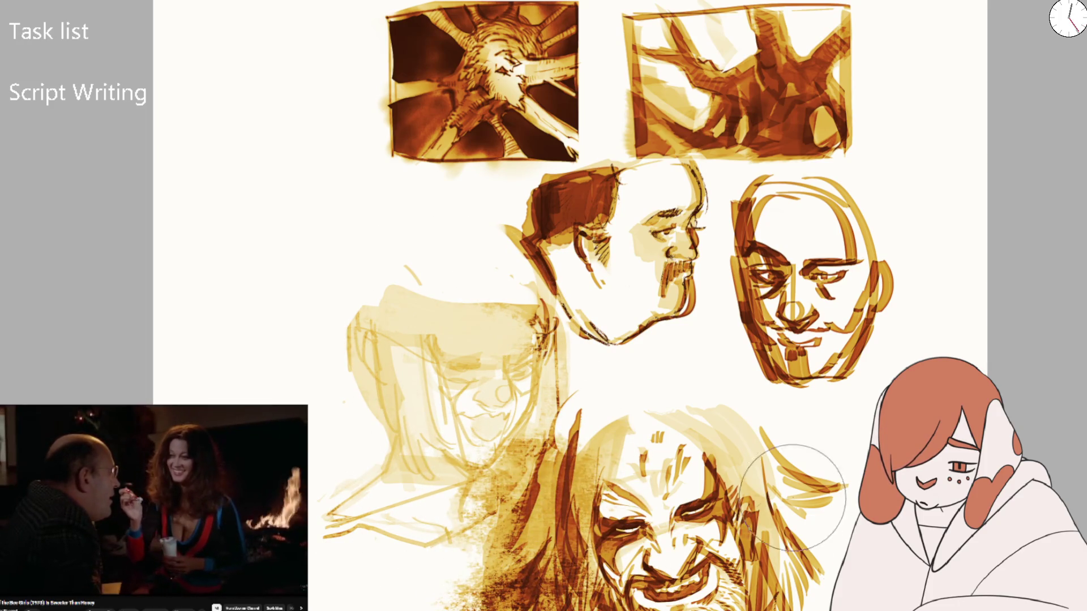
{"action": "left_click_drag", "start_coordinate": [708, 453], "coordinate": [659, 428]}
{"action": "left_click_drag", "start_coordinate": [622, 436], "coordinate": [558, 314]}
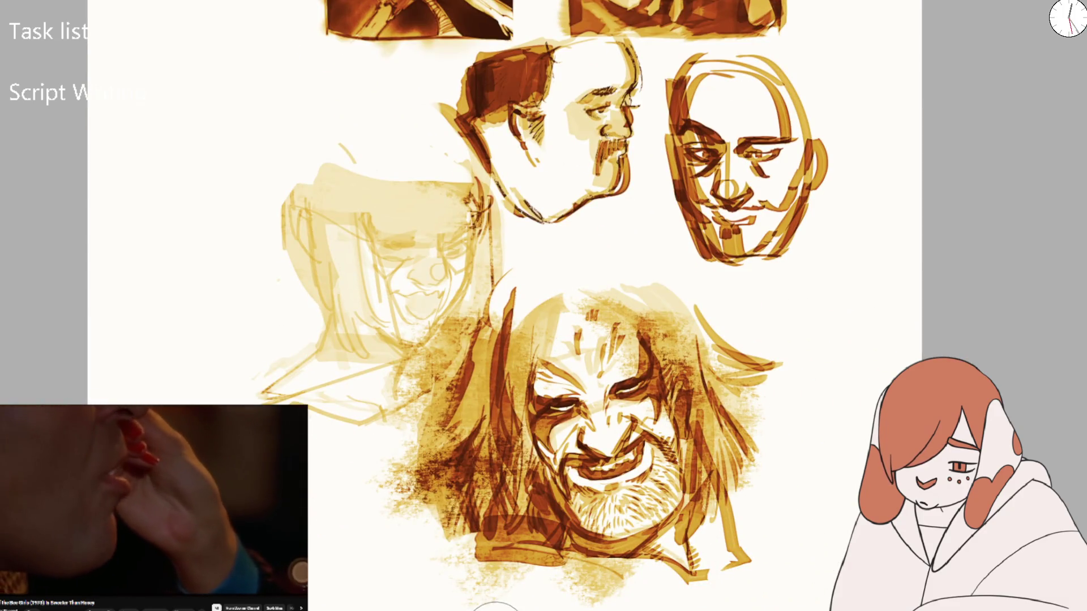
Mirror and rotate the canvas view to check the drawing, then reset it upright to fit the page
{"action": "scroll", "coordinate": [644, 468], "scroll_direction": "down", "scroll_amount": 1}
{"action": "scroll", "coordinate": [644, 468], "scroll_direction": "up", "scroll_amount": 2}
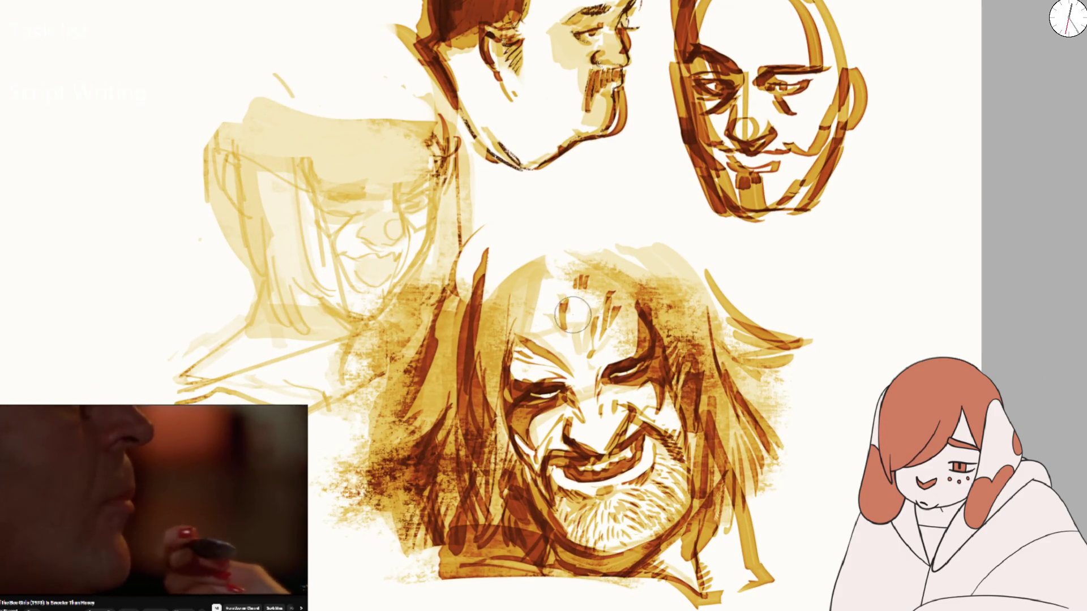
{"action": "key", "text": "m"}
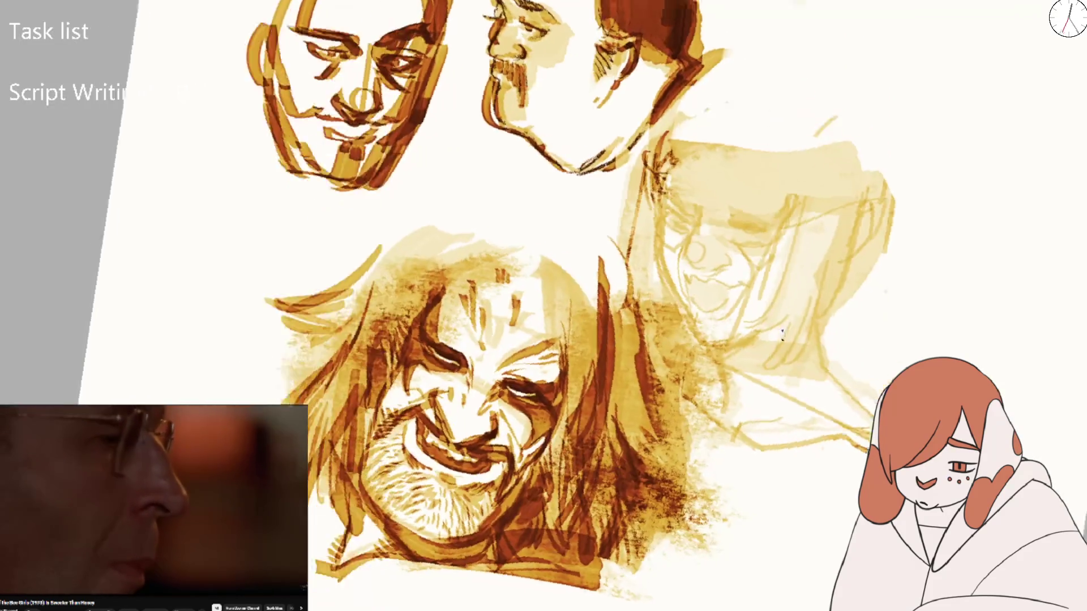
{"action": "key", "text": "4"}
{"action": "key", "text": "4"}
{"action": "key", "text": "4"}
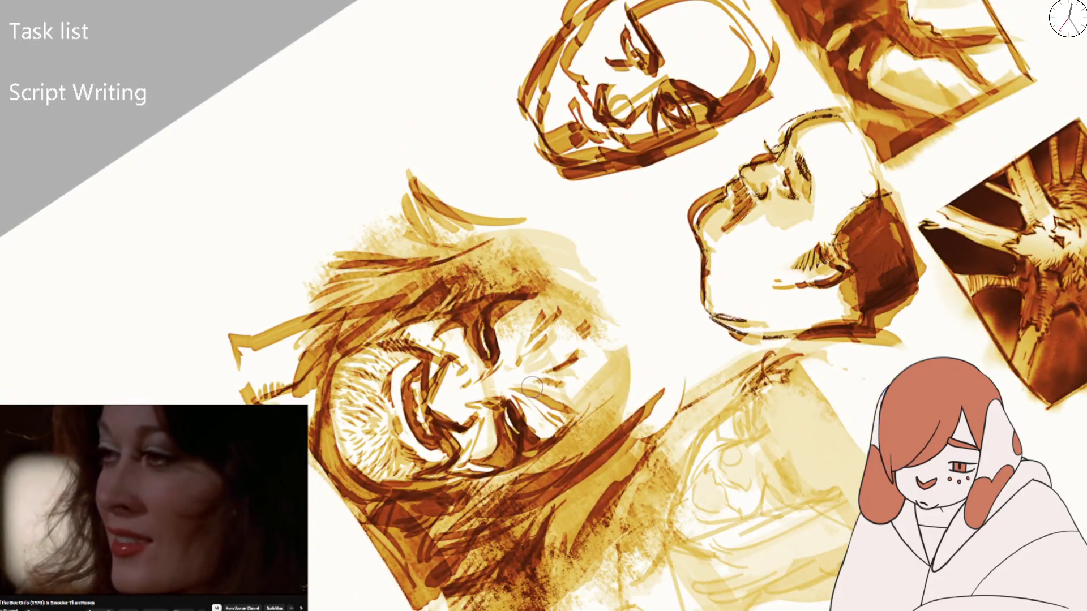
{"action": "key", "text": "5"}
{"action": "scroll", "coordinate": [607, 374], "scroll_direction": "up", "scroll_amount": 2}
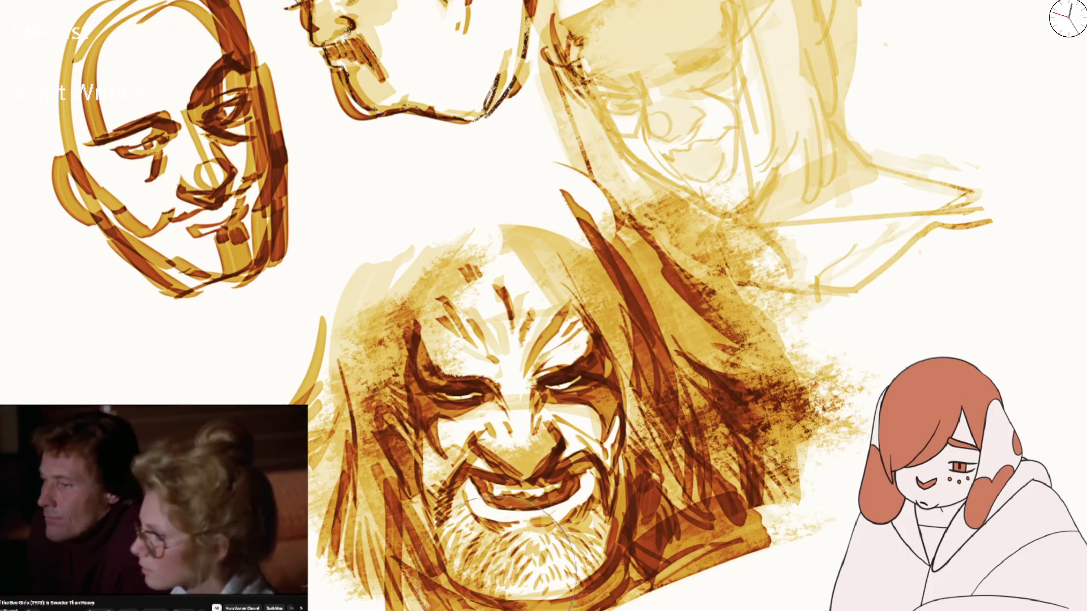
{"action": "key", "text": "ctrl+0"}
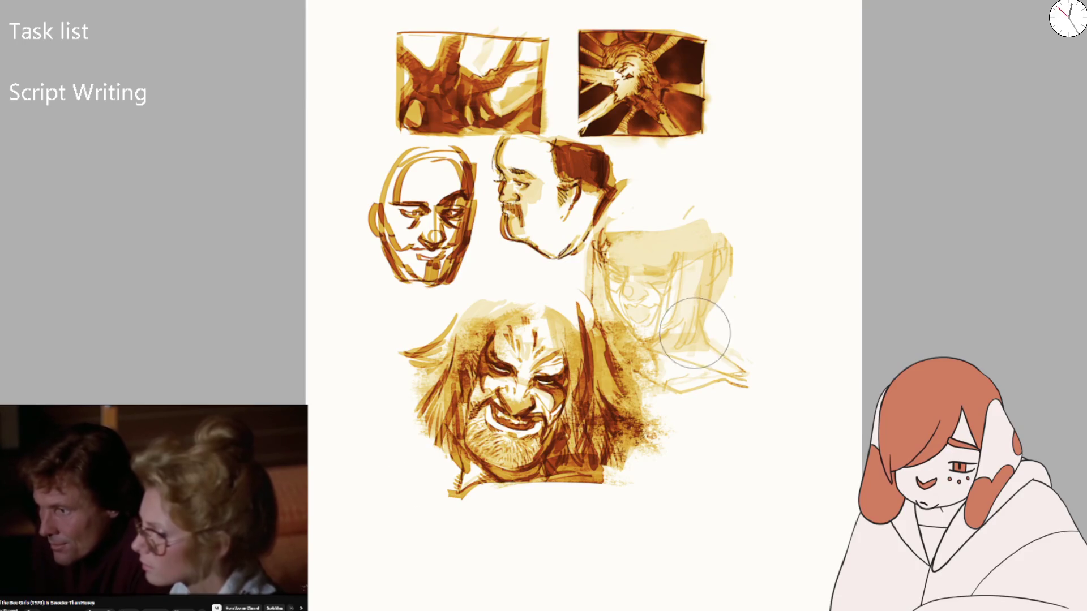
Erase the top of the faint woman sketch and shade the man's hair and neck, undoing excess shading
{"action": "mouse_move", "coordinate": [626, 249]}
{"action": "left_mouse_down"}
{"action": "mouse_move", "coordinate": [669, 211]}
{"action": "mouse_move", "coordinate": [709, 222]}
{"action": "mouse_move", "coordinate": [629, 235]}
{"action": "mouse_move", "coordinate": [684, 226]}
{"action": "left_mouse_up"}
{"action": "mouse_move", "coordinate": [586, 193]}
{"action": "left_mouse_down"}
{"action": "mouse_move", "coordinate": [606, 260]}
{"action": "mouse_move", "coordinate": [603, 227]}
{"action": "mouse_move", "coordinate": [560, 271]}
{"action": "mouse_move", "coordinate": [565, 289]}
{"action": "mouse_move", "coordinate": [594, 272]}
{"action": "mouse_move", "coordinate": [617, 220]}
{"action": "mouse_move", "coordinate": [552, 286]}
{"action": "mouse_move", "coordinate": [634, 215]}
{"action": "mouse_move", "coordinate": [632, 190]}
{"action": "mouse_move", "coordinate": [668, 181]}
{"action": "left_mouse_up"}
{"action": "key", "text": "ctrl+z"}
{"action": "key", "text": "ctrl+minus"}
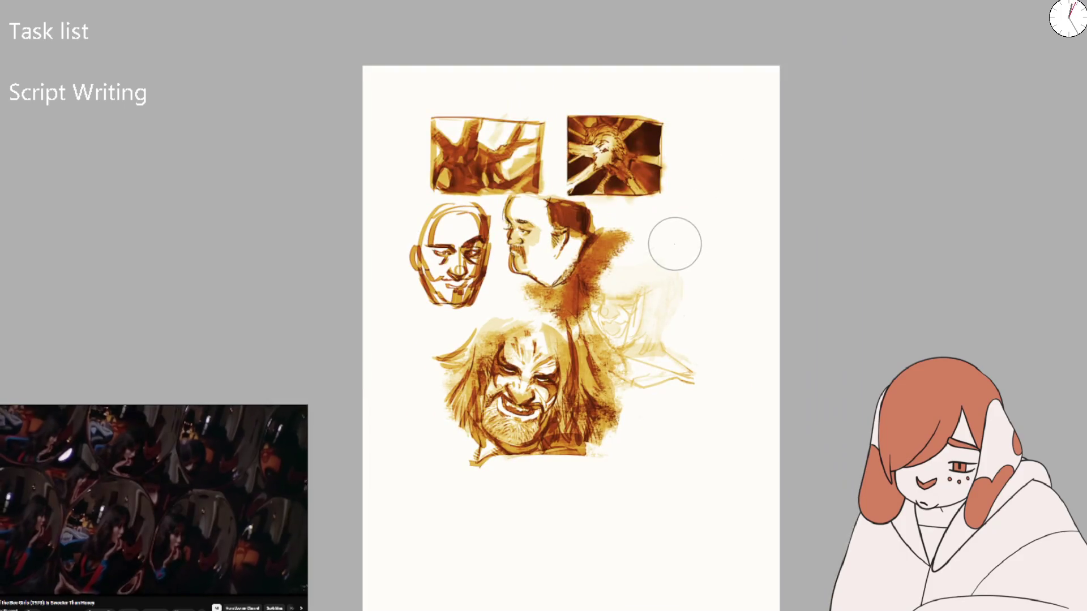
Flip the view back to normal and fade away the remaining faint woman sketch
{"action": "key", "text": "ctrl+z"}
{"action": "key", "text": "m"}
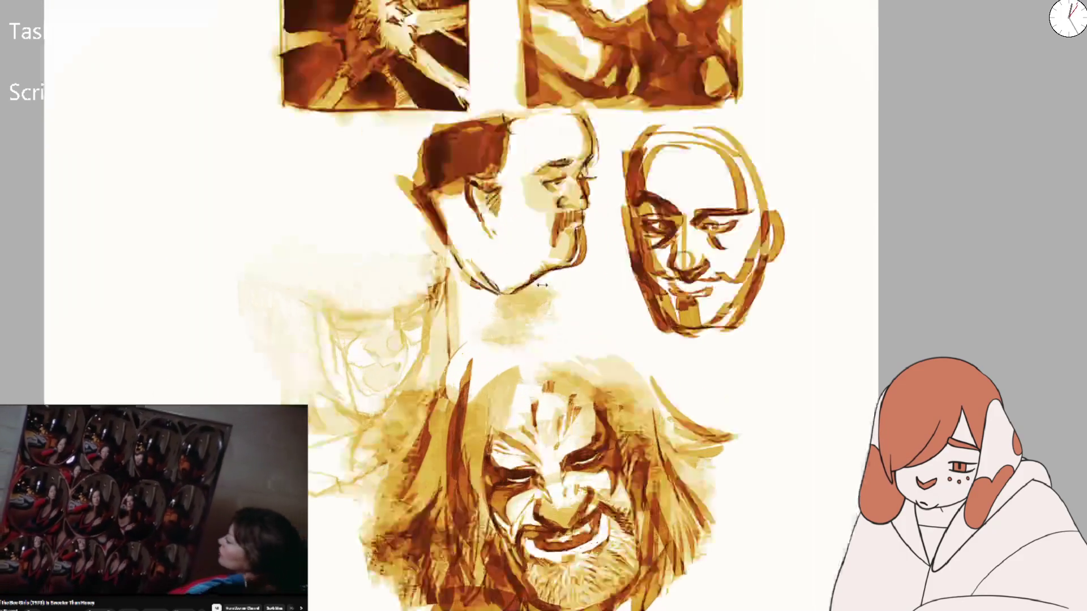
{"action": "key", "text": "ctrl+plus"}
{"action": "key", "text": "bracketleft"}
{"action": "key", "text": "bracketleft"}
{"action": "key", "text": "bracketleft"}
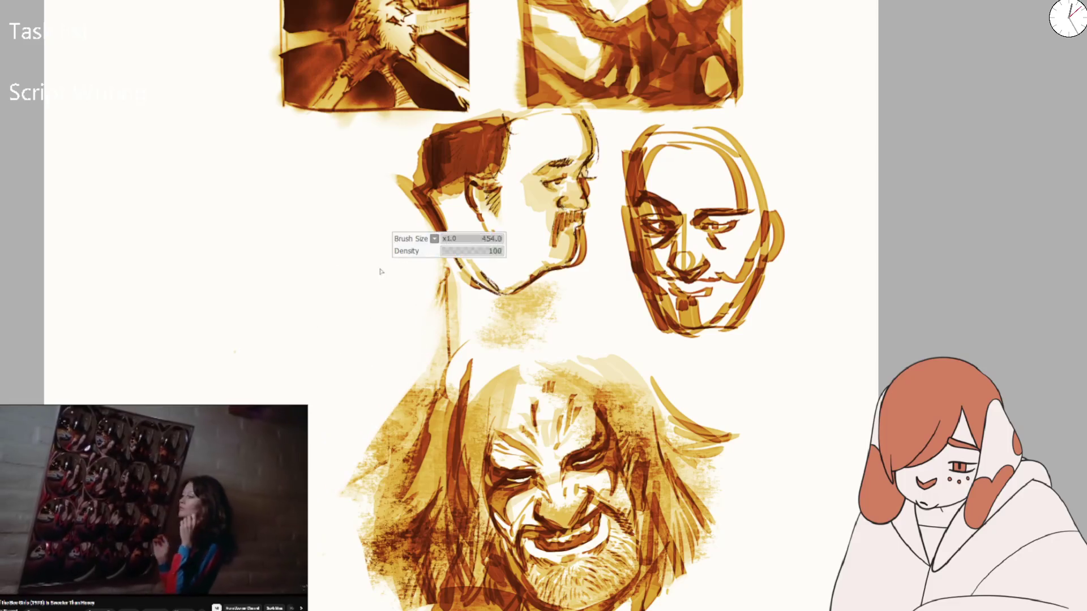
{"action": "key", "text": "ctrl+minus"}
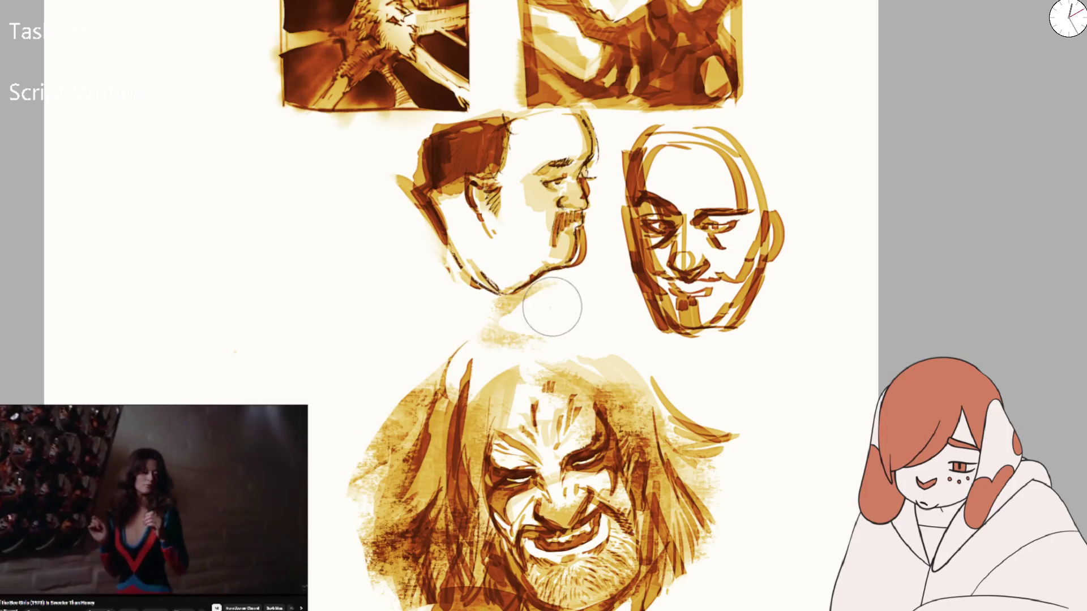
{"action": "key", "text": "ctrl+minus"}
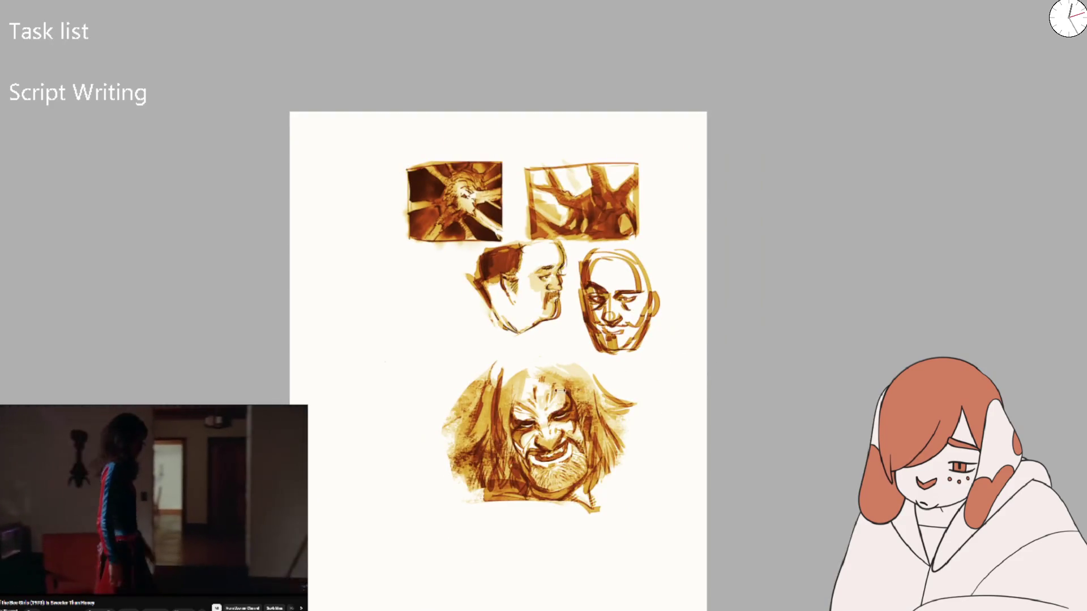
{"action": "key", "text": "ctrl+plus"}
Paint a dark stroke across the bearded face's hair and undo the blob over the bald face's eye
{"action": "mouse_move", "coordinate": [504, 339]}
{"action": "left_mouse_down"}
{"action": "mouse_move", "coordinate": [534, 315]}
{"action": "mouse_move", "coordinate": [542, 324]}
{"action": "left_mouse_up"}
{"action": "key", "text": "ctrl+z"}
{"action": "key", "text": "ctrl+shift+z"}
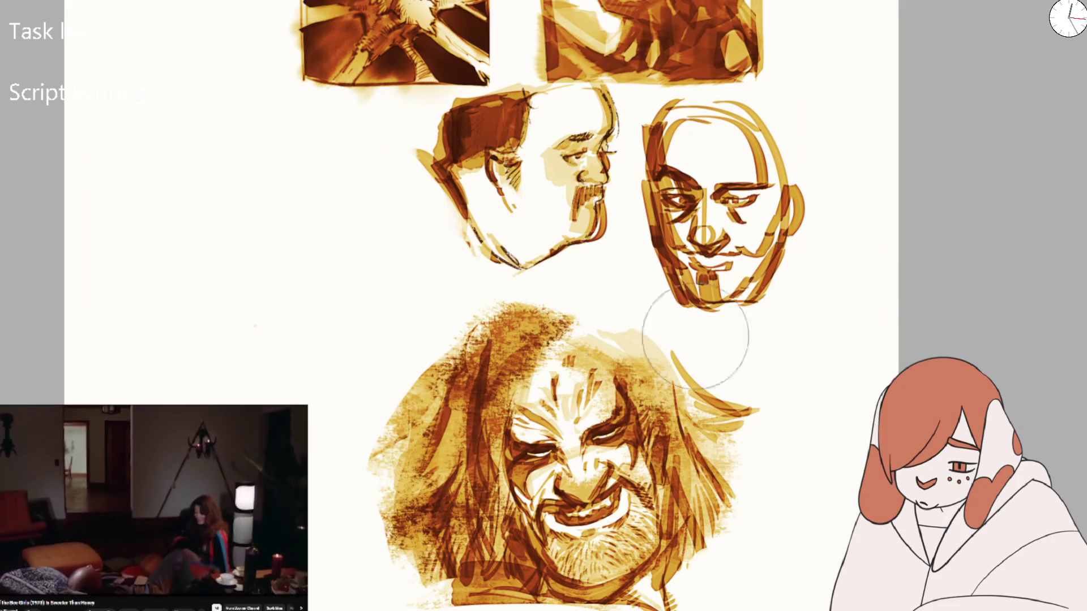
{"action": "mouse_move", "coordinate": [810, 488]}
{"action": "left_mouse_down"}
{"action": "mouse_move", "coordinate": [825, 439]}
{"action": "mouse_move", "coordinate": [791, 549]}
{"action": "left_mouse_up"}
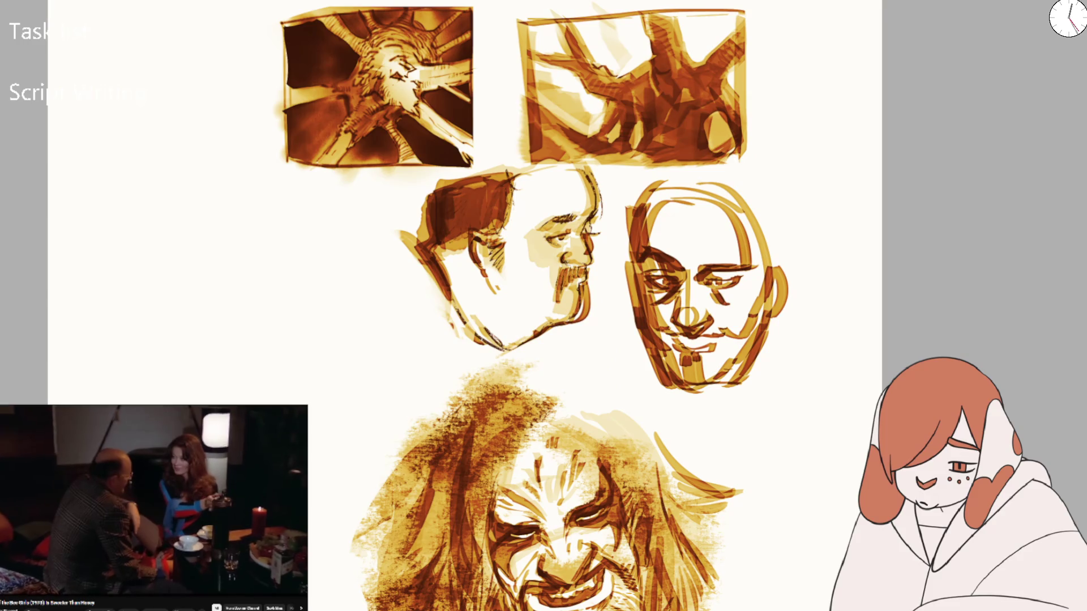
{"action": "scroll", "coordinate": [627, 270], "scroll_direction": "up", "scroll_amount": 3}
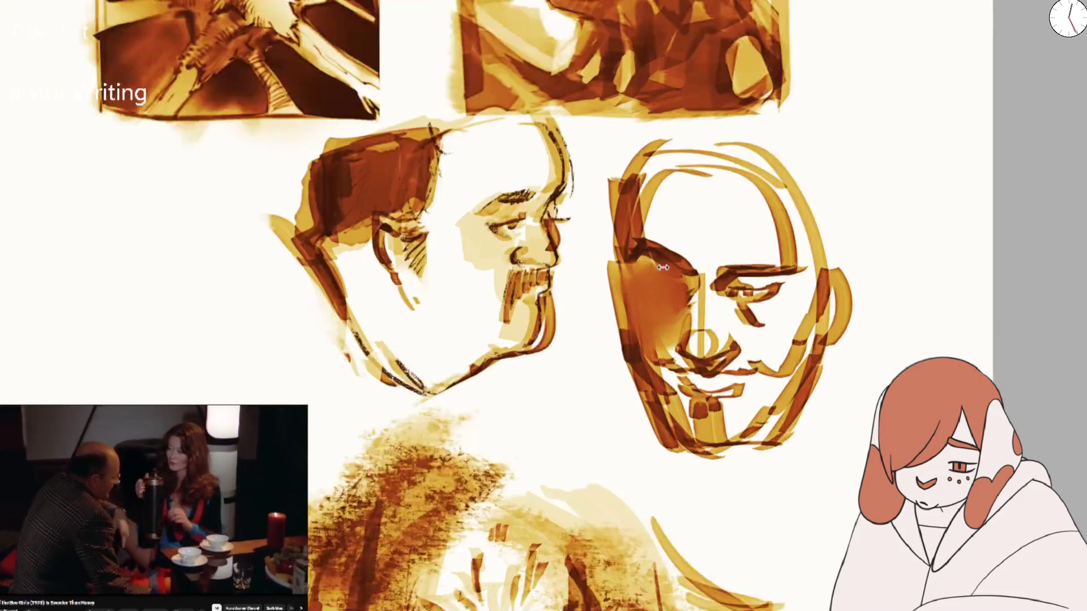
{"action": "key", "text": "ctrl+z"}
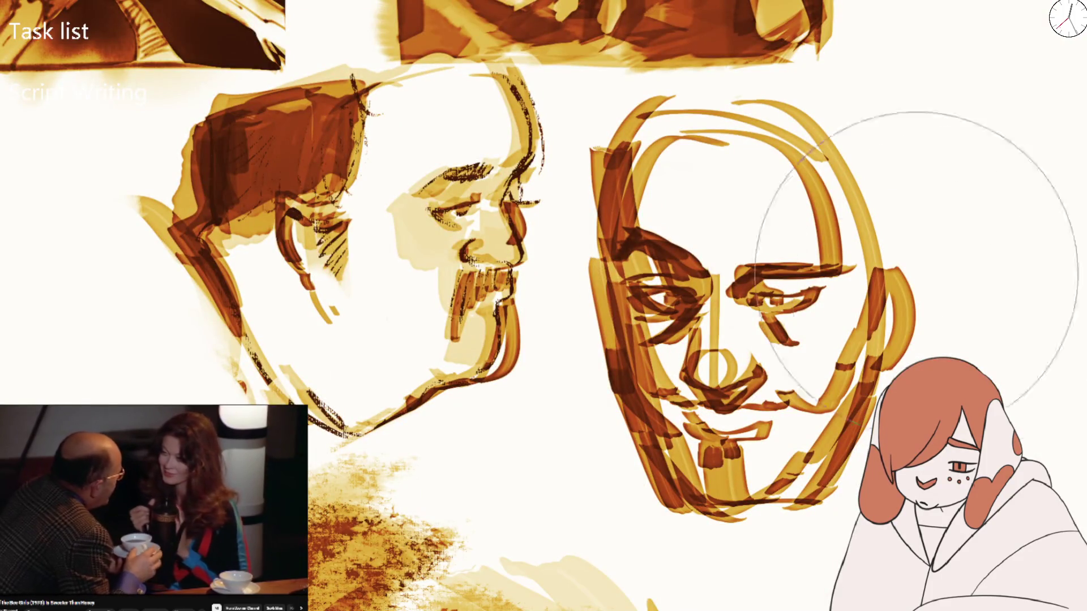
Blend soft brown shading down the bald face's left side, nose and cheek, undoing stray reddish strokes
{"action": "mouse_move", "coordinate": [673, 306]}
{"action": "left_mouse_down"}
{"action": "mouse_move", "coordinate": [606, 278]}
{"action": "mouse_move", "coordinate": [651, 260]}
{"action": "mouse_move", "coordinate": [608, 175]}
{"action": "mouse_move", "coordinate": [651, 385]}
{"action": "mouse_move", "coordinate": [685, 424]}
{"action": "left_mouse_up"}
{"action": "key", "text": "ctrl+z"}
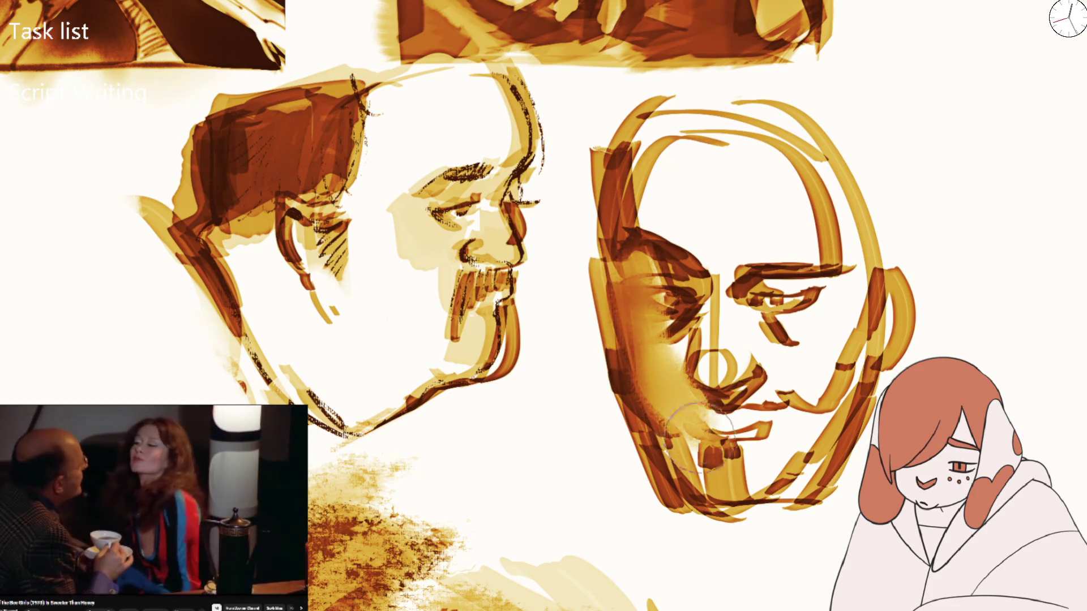
{"action": "key", "text": "ctrl+z"}
{"action": "mouse_move", "coordinate": [703, 327]}
{"action": "left_mouse_down"}
{"action": "mouse_move", "coordinate": [717, 374]}
{"action": "mouse_move", "coordinate": [608, 226]}
{"action": "mouse_move", "coordinate": [668, 287]}
{"action": "mouse_move", "coordinate": [756, 266]}
{"action": "mouse_move", "coordinate": [656, 363]}
{"action": "mouse_move", "coordinate": [702, 317]}
{"action": "mouse_move", "coordinate": [696, 441]}
{"action": "mouse_move", "coordinate": [606, 285]}
{"action": "mouse_move", "coordinate": [607, 417]}
{"action": "mouse_move", "coordinate": [718, 549]}
{"action": "left_mouse_up"}
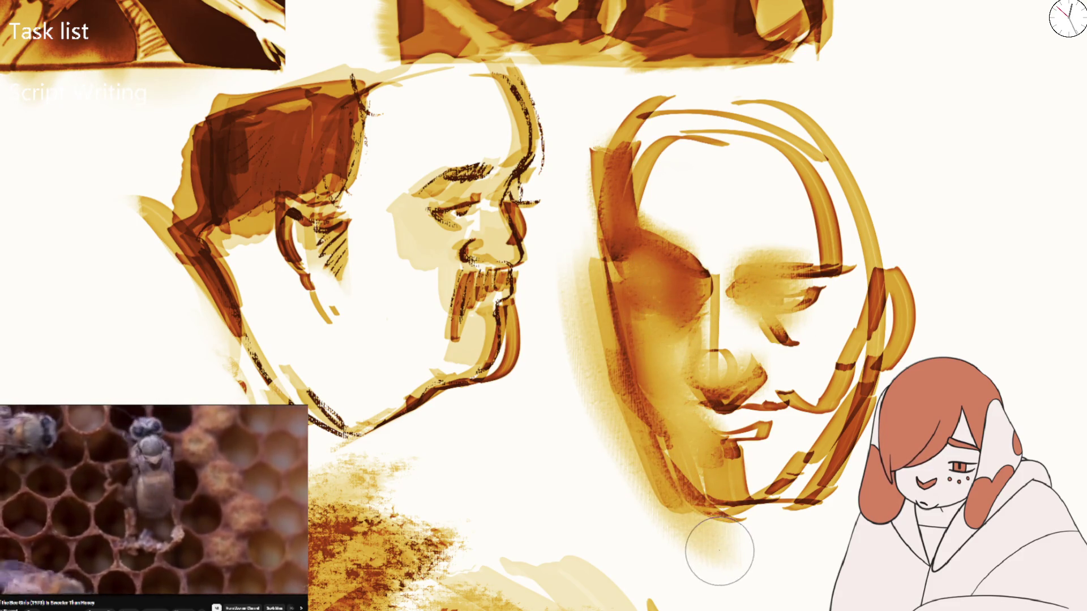
{"action": "scroll", "coordinate": [719, 549], "scroll_direction": "down", "scroll_amount": 5}
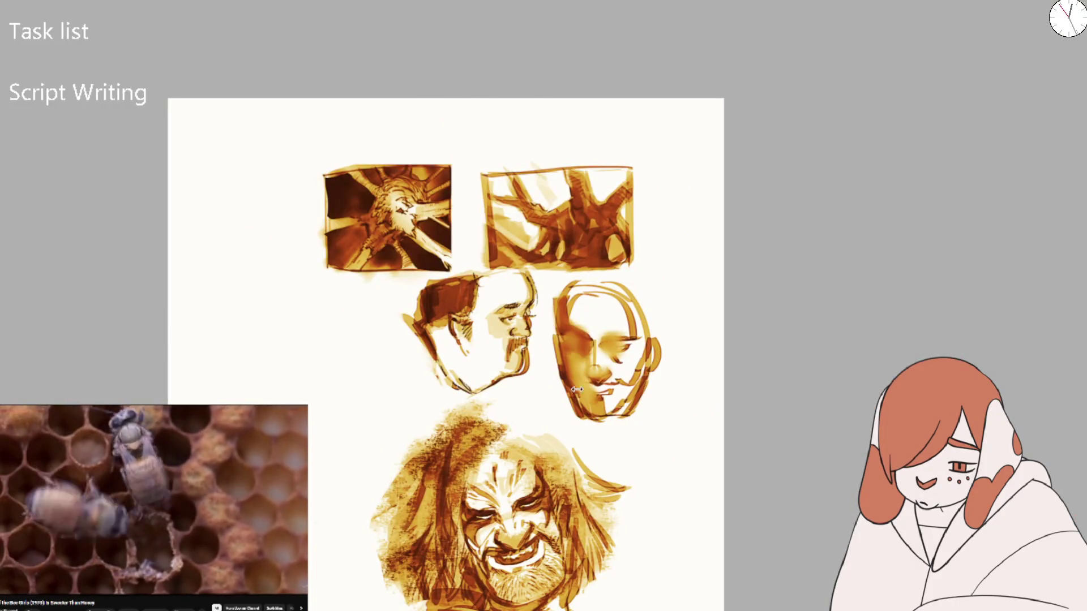
{"action": "scroll", "coordinate": [568, 378], "scroll_direction": "up", "scroll_amount": 5}
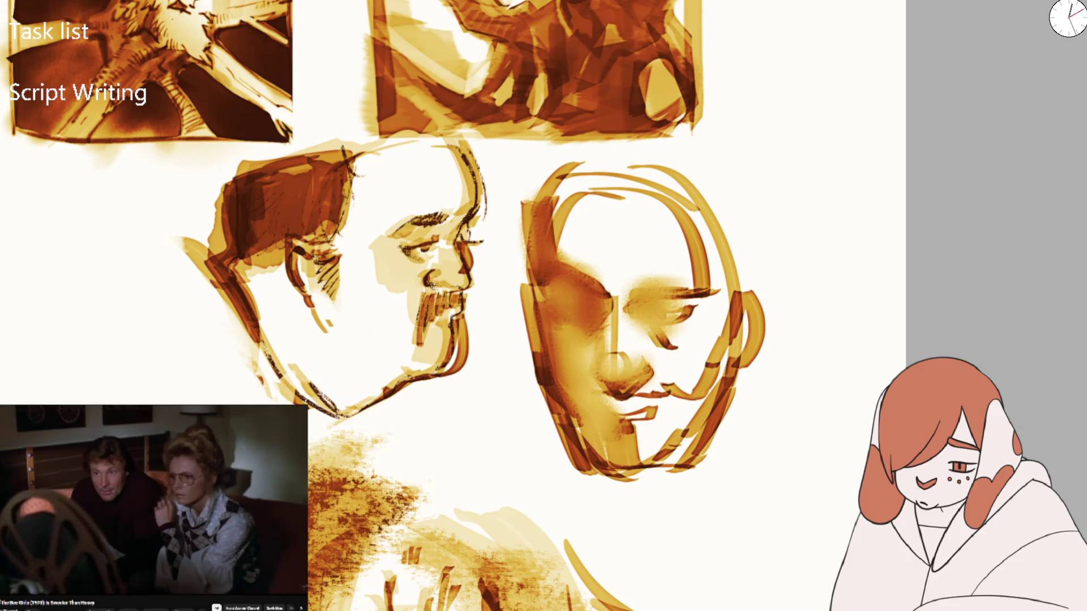
{"action": "left_click_drag", "start_coordinate": [555, 298], "coordinate": [576, 339]}
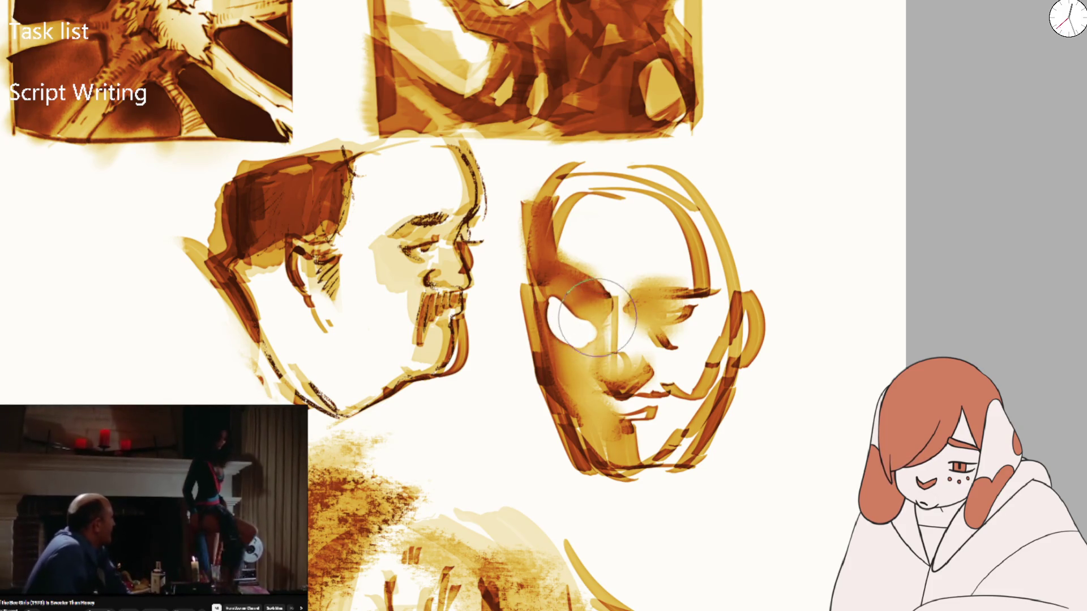
Rework the mask face's eye shading, add a lip highlight, and lighten the jaw, chin and forehead
{"action": "mouse_move", "coordinate": [653, 327]}
{"action": "left_mouse_down"}
{"action": "mouse_move", "coordinate": [702, 322]}
{"action": "mouse_move", "coordinate": [705, 306]}
{"action": "left_mouse_up"}
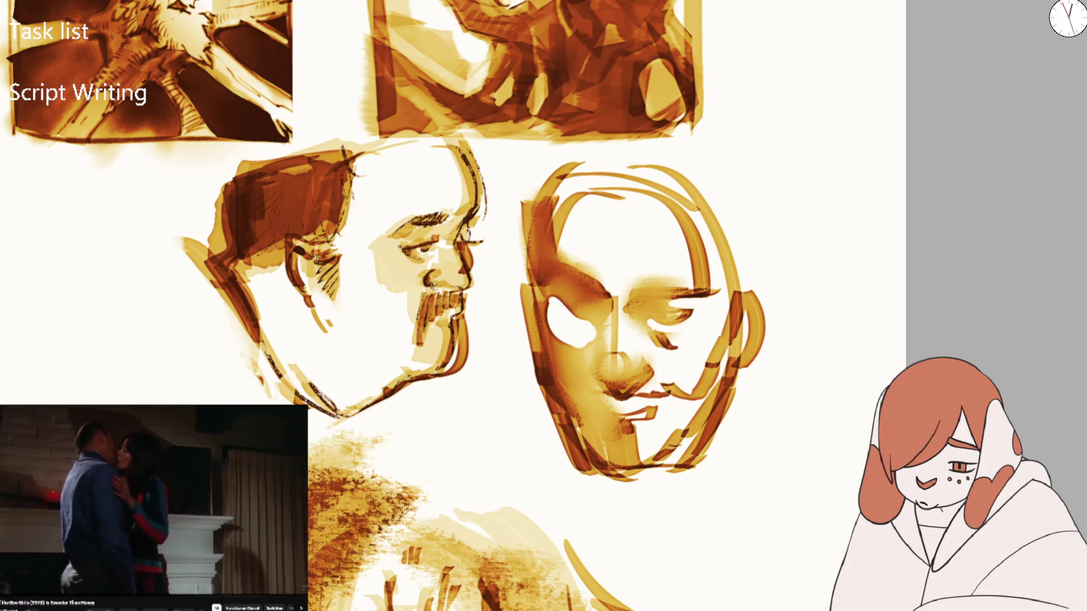
{"action": "left_click_drag", "start_coordinate": [634, 283], "coordinate": [600, 300]}
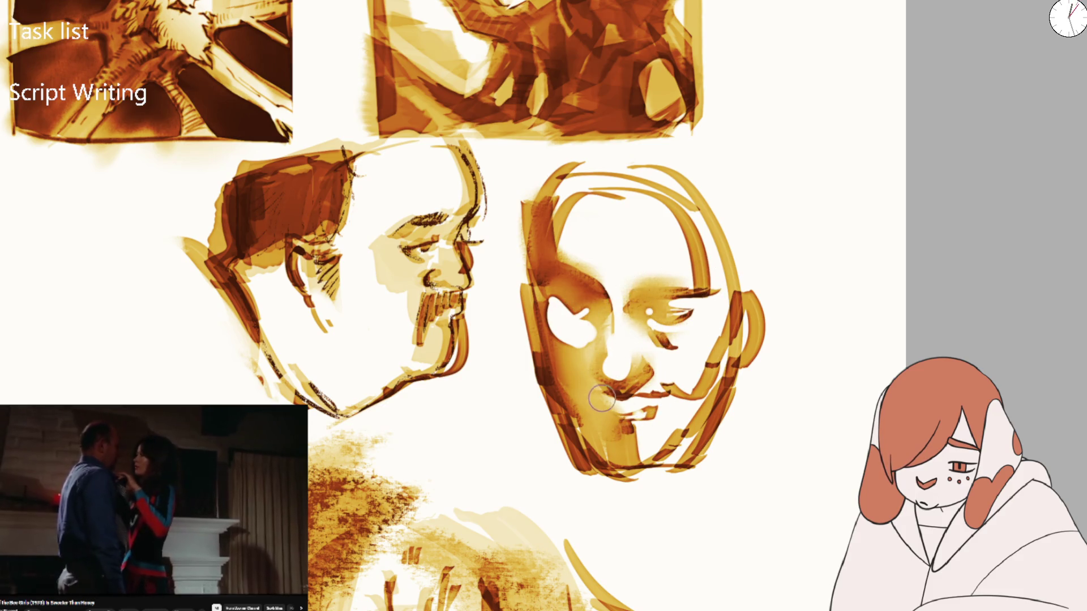
{"action": "mouse_move", "coordinate": [578, 389]}
{"action": "left_mouse_down"}
{"action": "mouse_move", "coordinate": [629, 408]}
{"action": "mouse_move", "coordinate": [599, 403]}
{"action": "mouse_move", "coordinate": [622, 398]}
{"action": "mouse_move", "coordinate": [637, 460]}
{"action": "left_mouse_up"}
{"action": "mouse_move", "coordinate": [692, 383]}
{"action": "left_mouse_down"}
{"action": "mouse_move", "coordinate": [715, 317]}
{"action": "mouse_move", "coordinate": [712, 345]}
{"action": "left_mouse_up"}
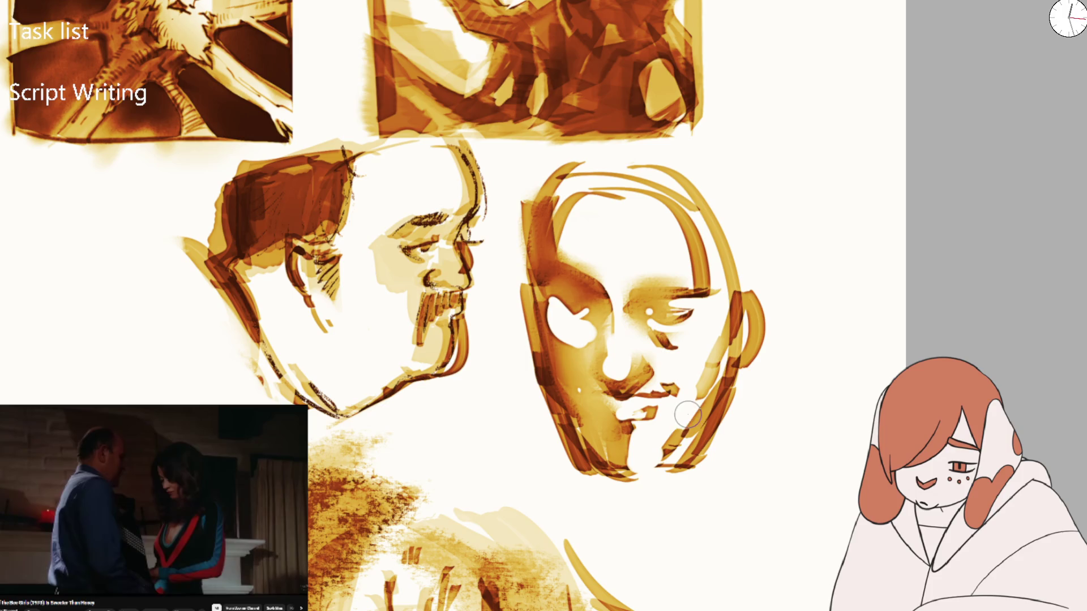
{"action": "left_click_drag", "start_coordinate": [684, 406], "coordinate": [622, 428]}
{"action": "mouse_move", "coordinate": [516, 292]}
{"action": "left_mouse_down"}
{"action": "mouse_move", "coordinate": [519, 347]}
{"action": "mouse_move", "coordinate": [566, 452]}
{"action": "left_mouse_up"}
{"action": "mouse_move", "coordinate": [567, 270]}
{"action": "left_mouse_down"}
{"action": "mouse_move", "coordinate": [583, 300]}
{"action": "mouse_move", "coordinate": [538, 283]}
{"action": "left_mouse_up"}
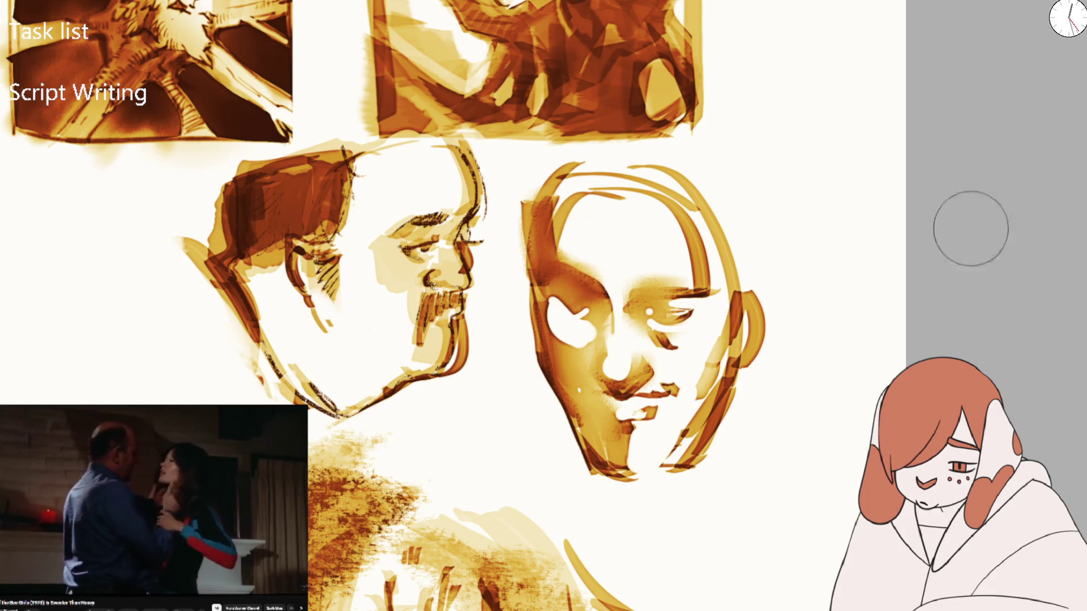
{"action": "mouse_move", "coordinate": [583, 283]}
{"action": "left_mouse_down"}
{"action": "mouse_move", "coordinate": [561, 306]}
{"action": "mouse_move", "coordinate": [572, 311]}
{"action": "mouse_move", "coordinate": [554, 289]}
{"action": "mouse_move", "coordinate": [595, 334]}
{"action": "mouse_move", "coordinate": [586, 340]}
{"action": "mouse_move", "coordinate": [572, 317]}
{"action": "mouse_move", "coordinate": [589, 357]}
{"action": "mouse_move", "coordinate": [600, 334]}
{"action": "mouse_move", "coordinate": [606, 368]}
{"action": "mouse_move", "coordinate": [564, 296]}
{"action": "mouse_move", "coordinate": [599, 318]}
{"action": "left_mouse_up"}
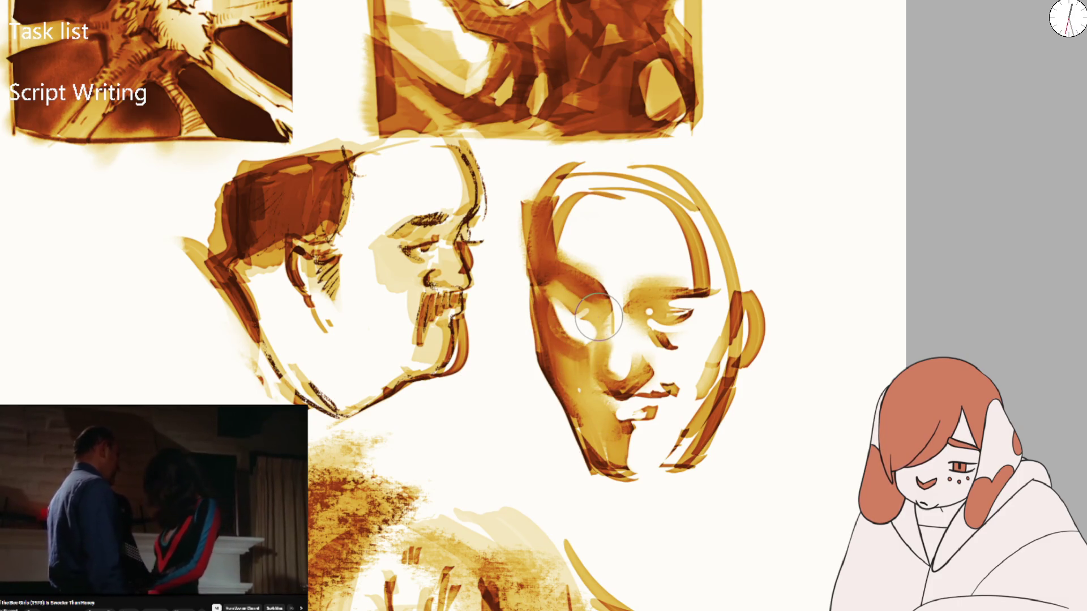
{"action": "mouse_move", "coordinate": [634, 430]}
{"action": "left_mouse_down"}
{"action": "mouse_move", "coordinate": [617, 447]}
{"action": "mouse_move", "coordinate": [626, 468]}
{"action": "mouse_move", "coordinate": [620, 408]}
{"action": "left_mouse_up"}
{"action": "left_click_drag", "start_coordinate": [668, 336], "coordinate": [666, 341]}
{"action": "mouse_move", "coordinate": [634, 240]}
{"action": "left_mouse_down"}
{"action": "mouse_move", "coordinate": [602, 260]}
{"action": "mouse_move", "coordinate": [557, 216]}
{"action": "mouse_move", "coordinate": [578, 226]}
{"action": "mouse_move", "coordinate": [563, 235]}
{"action": "mouse_move", "coordinate": [606, 291]}
{"action": "mouse_move", "coordinate": [613, 365]}
{"action": "left_mouse_up"}
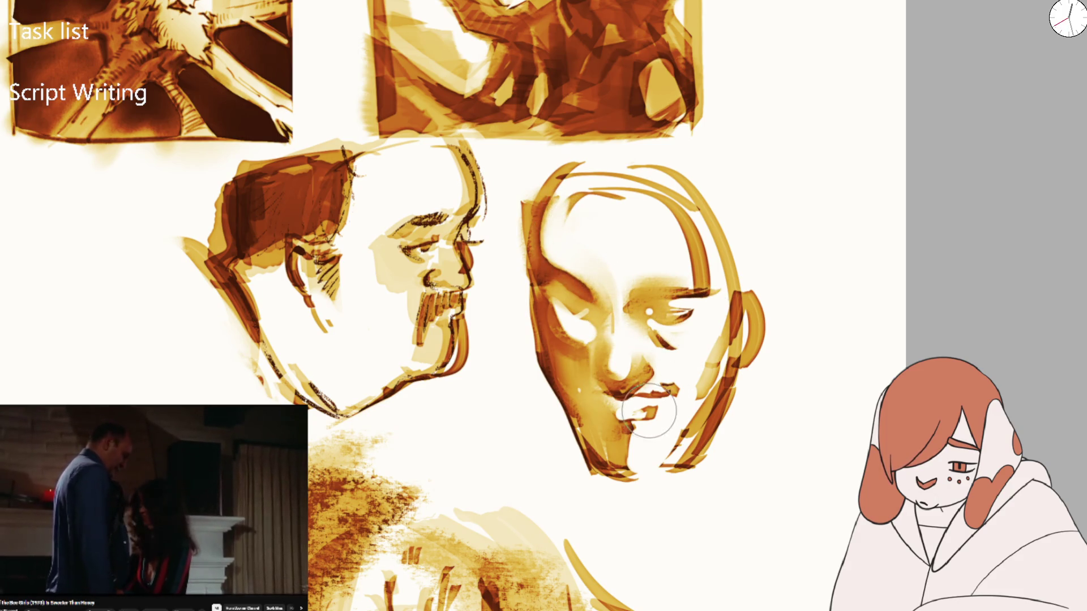
Darken the mask face's left cheek and eye socket, undoing the last eye-area strokes
{"action": "left_click_drag", "start_coordinate": [560, 316], "coordinate": [569, 338]}
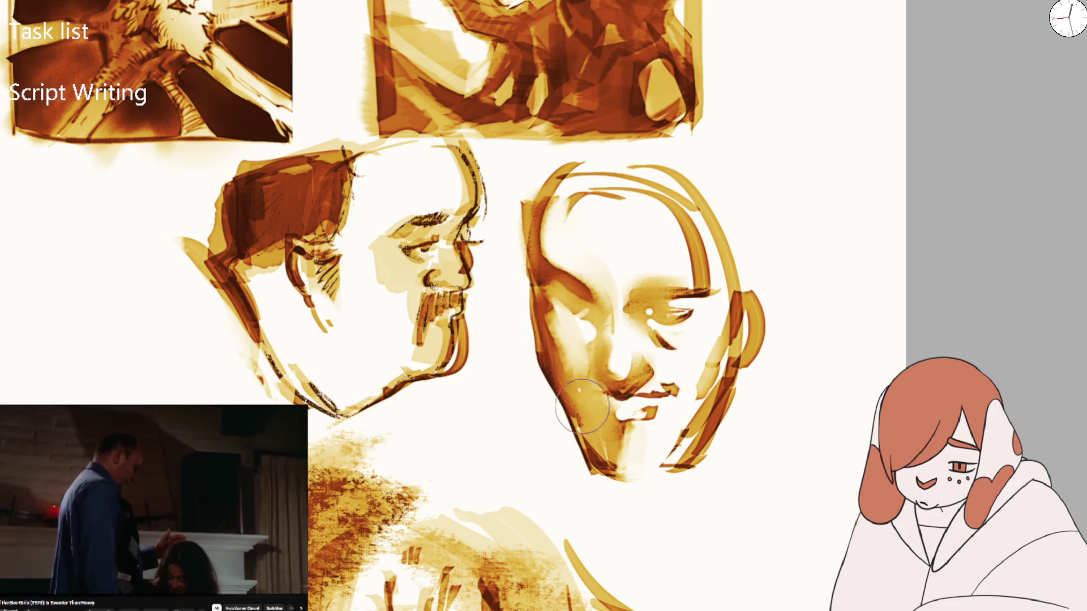
{"action": "scroll", "coordinate": [620, 254], "scroll_direction": "down", "scroll_amount": 3}
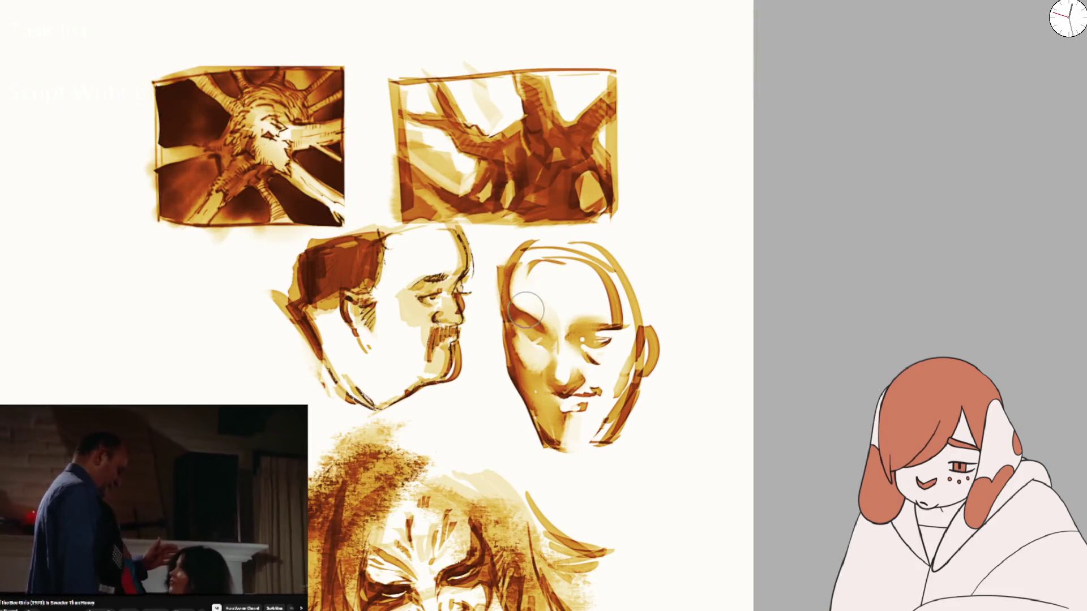
{"action": "scroll", "coordinate": [525, 311], "scroll_direction": "up", "scroll_amount": 3}
{"action": "mouse_move", "coordinate": [496, 338]}
{"action": "left_mouse_down"}
{"action": "mouse_move", "coordinate": [544, 447]}
{"action": "mouse_move", "coordinate": [526, 430]}
{"action": "mouse_move", "coordinate": [555, 373]}
{"action": "mouse_move", "coordinate": [510, 314]}
{"action": "mouse_move", "coordinate": [565, 364]}
{"action": "mouse_move", "coordinate": [536, 315]}
{"action": "mouse_move", "coordinate": [687, 304]}
{"action": "left_mouse_up"}
{"action": "scroll", "coordinate": [687, 304], "scroll_direction": "down", "scroll_amount": 5}
{"action": "scroll", "coordinate": [555, 378], "scroll_direction": "up", "scroll_amount": 3}
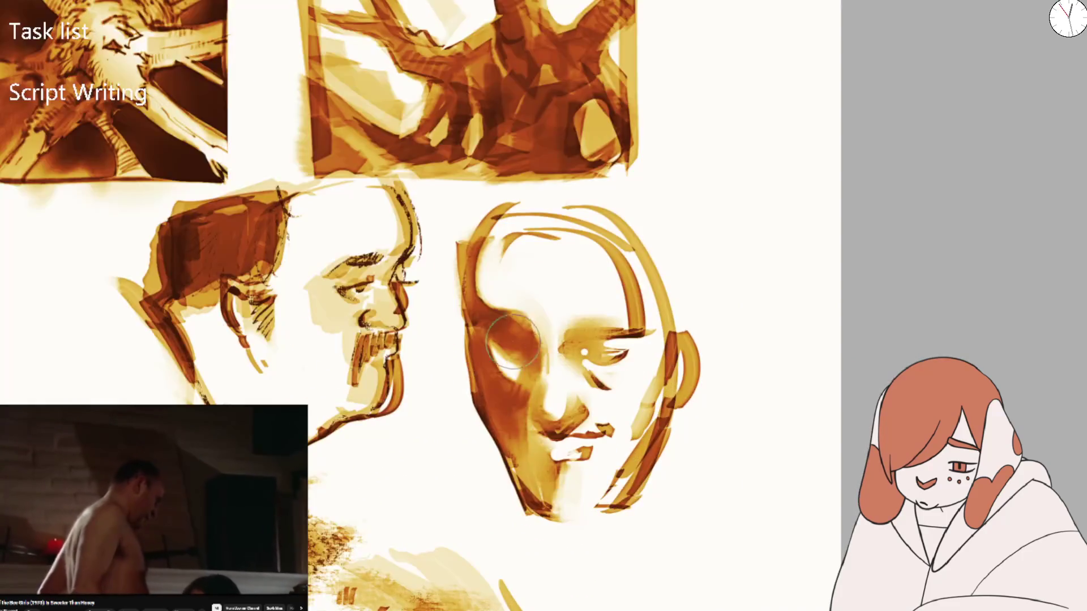
{"action": "mouse_move", "coordinate": [525, 342]}
{"action": "left_mouse_down"}
{"action": "mouse_move", "coordinate": [498, 362]}
{"action": "mouse_move", "coordinate": [575, 316]}
{"action": "mouse_move", "coordinate": [583, 350]}
{"action": "left_mouse_up"}
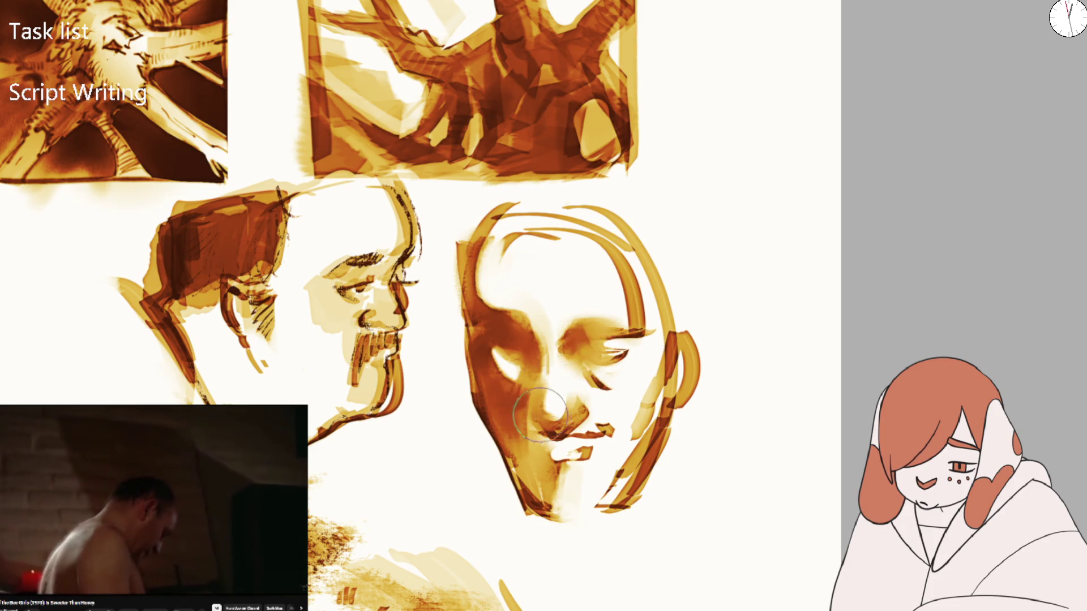
{"action": "scroll", "coordinate": [543, 385], "scroll_direction": "down", "scroll_amount": 5}
{"action": "key", "text": "ctrl+z"}
{"action": "key", "text": "ctrl+z"}
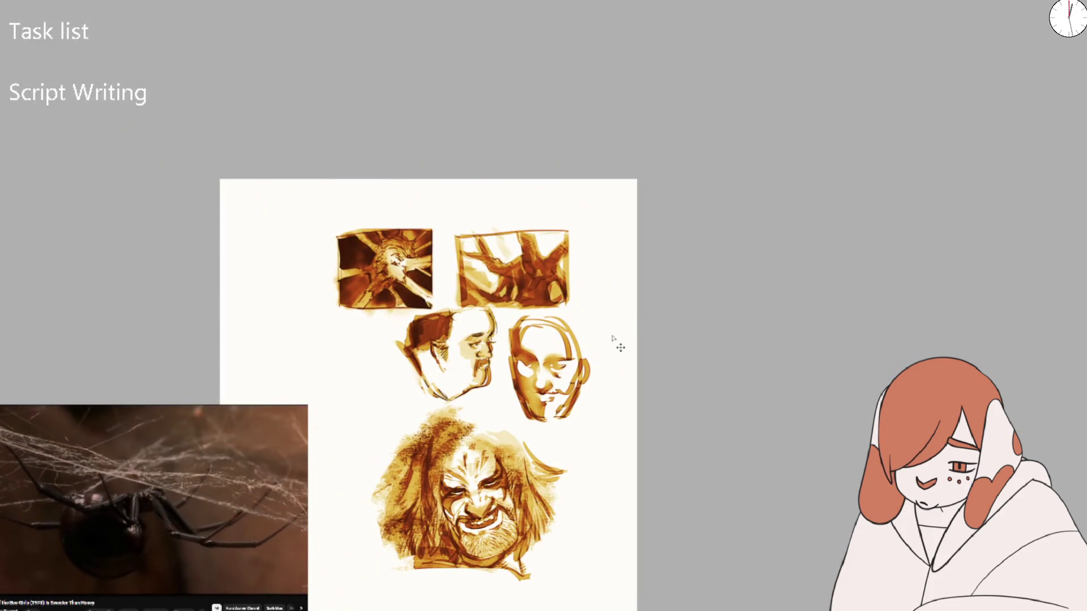
Try darker shading on the mask face's right cheek, then undo it
{"action": "scroll", "coordinate": [509, 362], "scroll_direction": "up", "scroll_amount": 5}
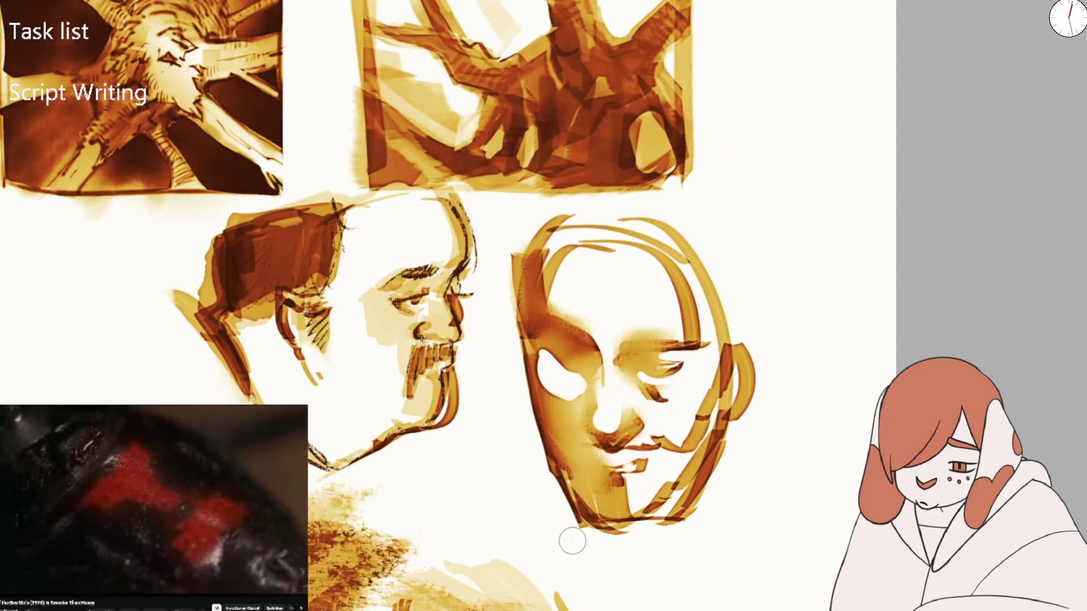
{"action": "left_click_drag", "start_coordinate": [679, 447], "coordinate": [716, 390]}
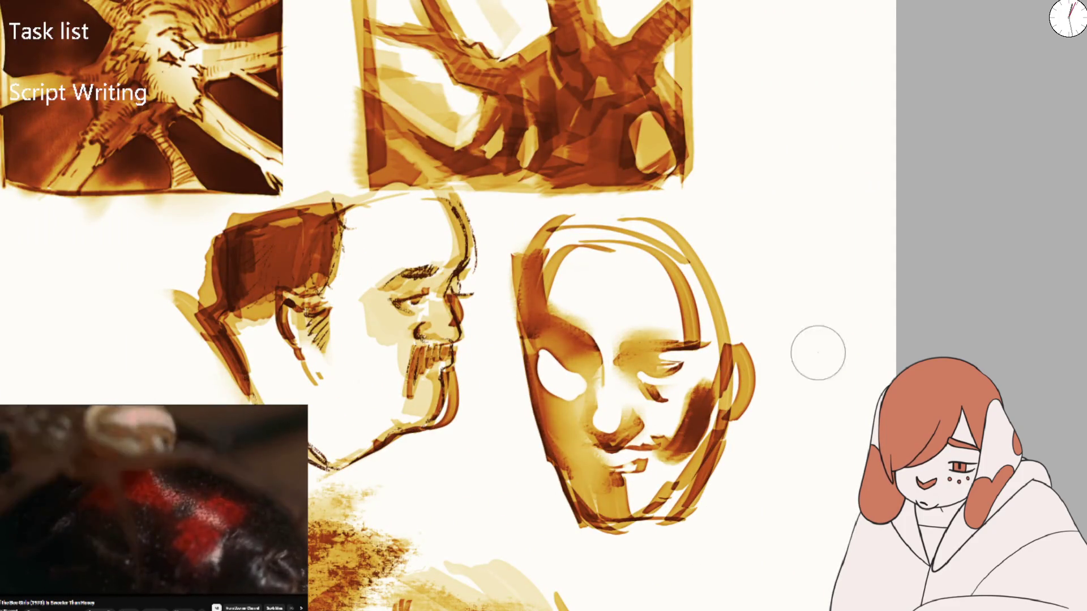
{"action": "key", "text": "ctrl+z"}
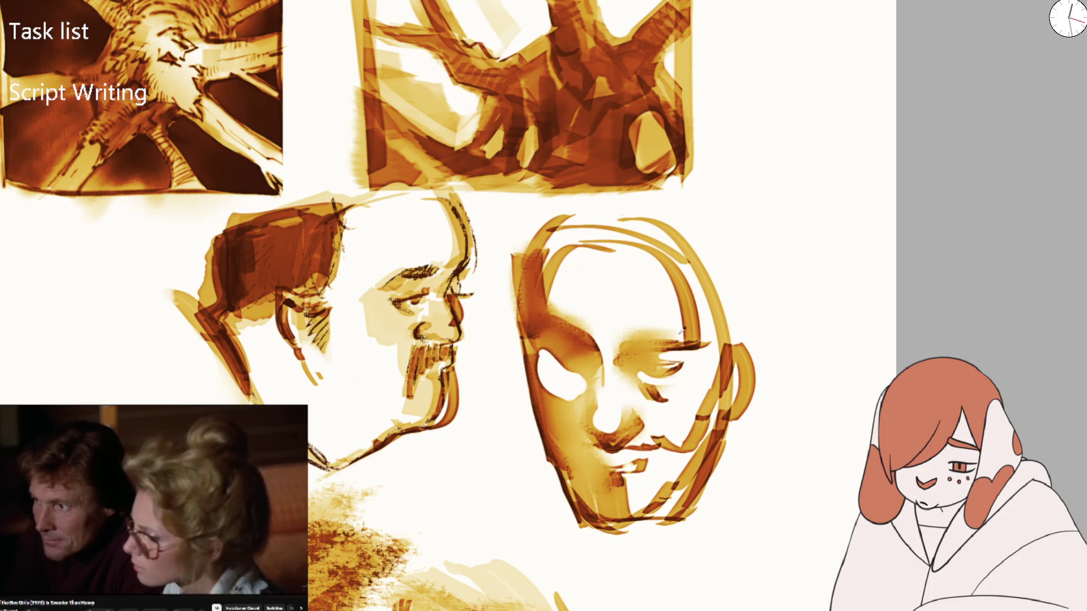
{"action": "key", "text": "ctrl+z"}
{"action": "key", "text": "ctrl+z"}
{"action": "key", "text": "ctrl+shift+z"}
{"action": "key", "text": "ctrl+shift+z"}
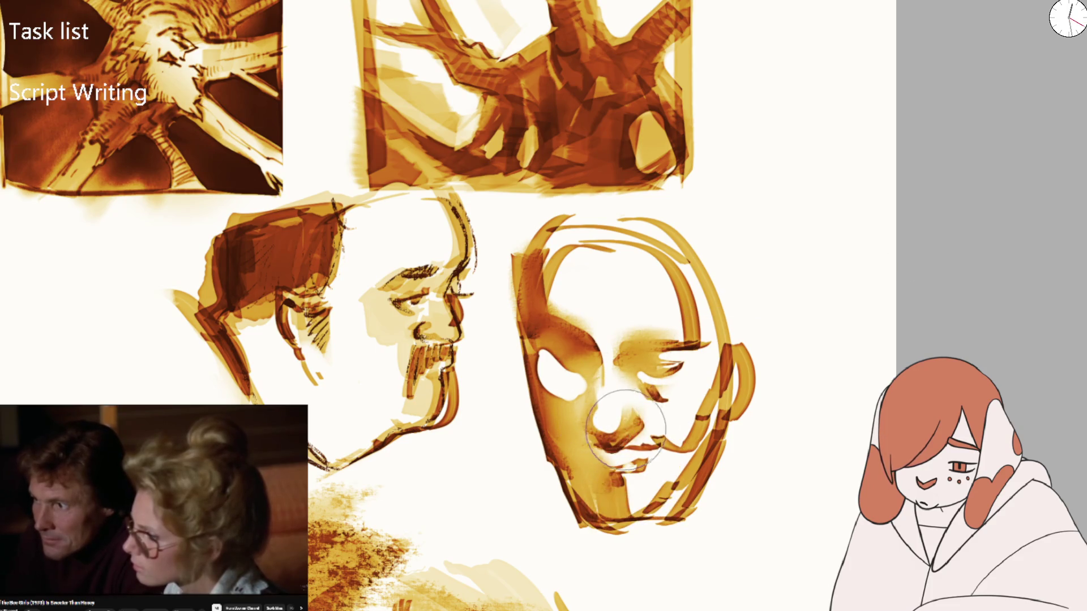
Halve the brush size and add darker eyelid strokes to the right eye, keeping the left socket white
{"action": "key", "text": "["}
{"action": "key", "text": "["}
{"action": "key", "text": "["}
{"action": "left_click_drag", "start_coordinate": [662, 363], "coordinate": [704, 376]}
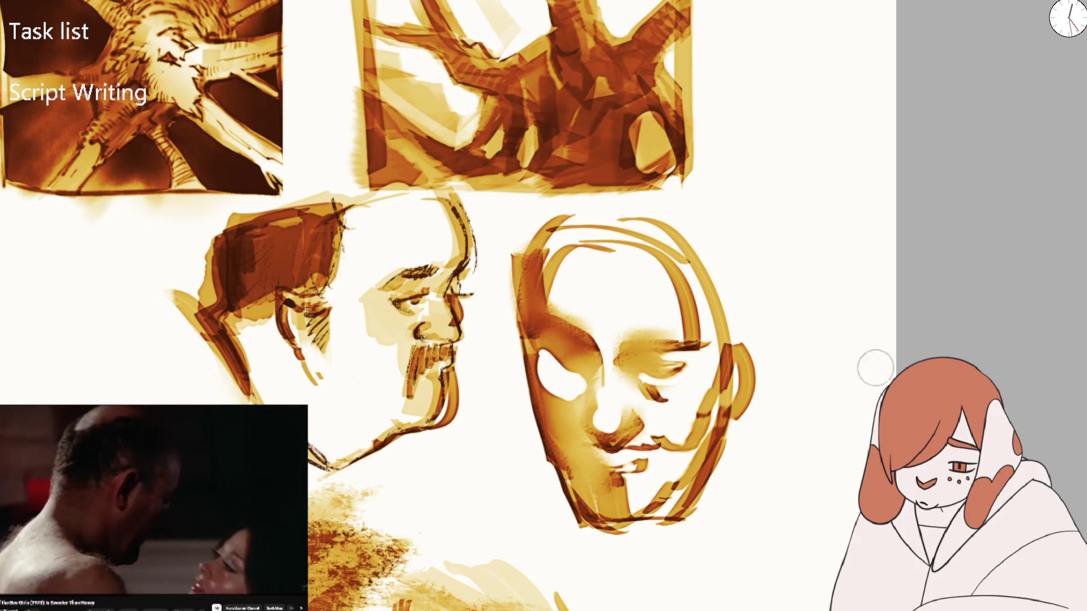
{"action": "mouse_move", "coordinate": [584, 362]}
{"action": "left_mouse_down"}
{"action": "mouse_move", "coordinate": [557, 400]}
{"action": "mouse_move", "coordinate": [543, 368]}
{"action": "mouse_move", "coordinate": [566, 382]}
{"action": "mouse_move", "coordinate": [557, 399]}
{"action": "mouse_move", "coordinate": [619, 412]}
{"action": "mouse_move", "coordinate": [565, 388]}
{"action": "mouse_move", "coordinate": [579, 417]}
{"action": "left_mouse_up"}
{"action": "key", "text": "ctrl+z"}
{"action": "key", "text": "ctrl+z"}
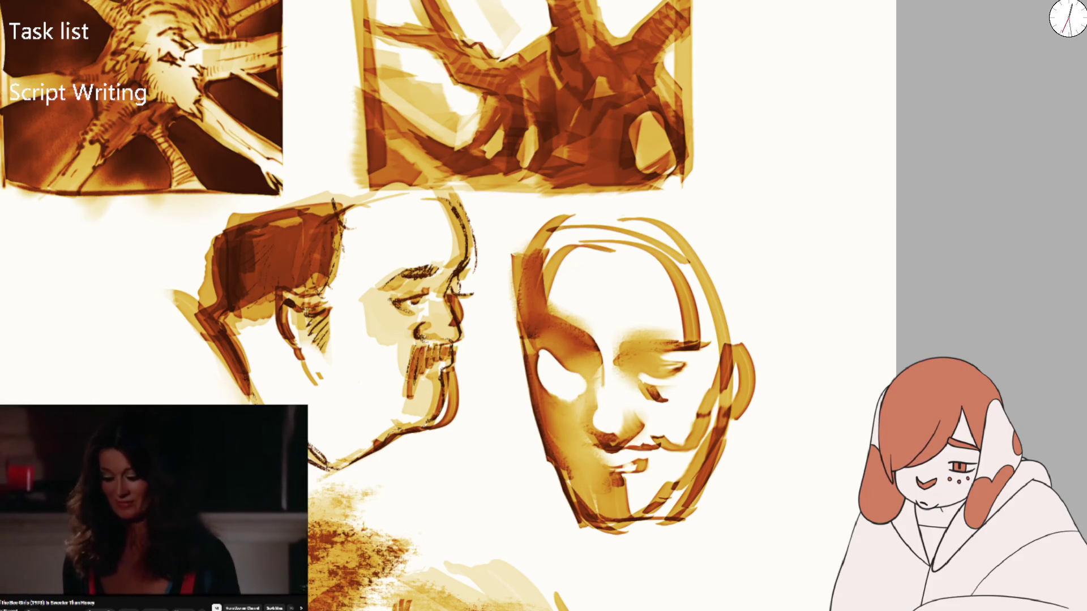
Blend the nose, right cheek, mouth and left forehead lighter, then zoom out to see the page
{"action": "scroll", "coordinate": [622, 390], "scroll_direction": "up", "scroll_amount": 1}
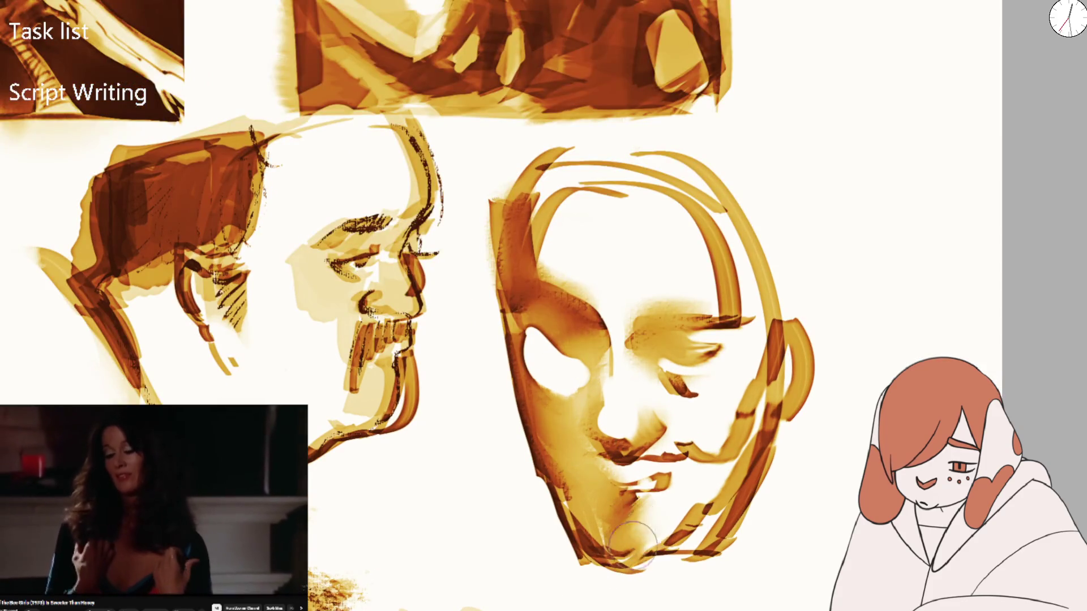
{"action": "mouse_move", "coordinate": [616, 391]}
{"action": "left_mouse_down"}
{"action": "mouse_move", "coordinate": [610, 417]}
{"action": "mouse_move", "coordinate": [721, 422]}
{"action": "mouse_move", "coordinate": [711, 407]}
{"action": "mouse_move", "coordinate": [711, 461]}
{"action": "mouse_move", "coordinate": [776, 391]}
{"action": "mouse_move", "coordinate": [712, 474]}
{"action": "left_mouse_up"}
{"action": "scroll", "coordinate": [622, 338], "scroll_direction": "up", "scroll_amount": 1}
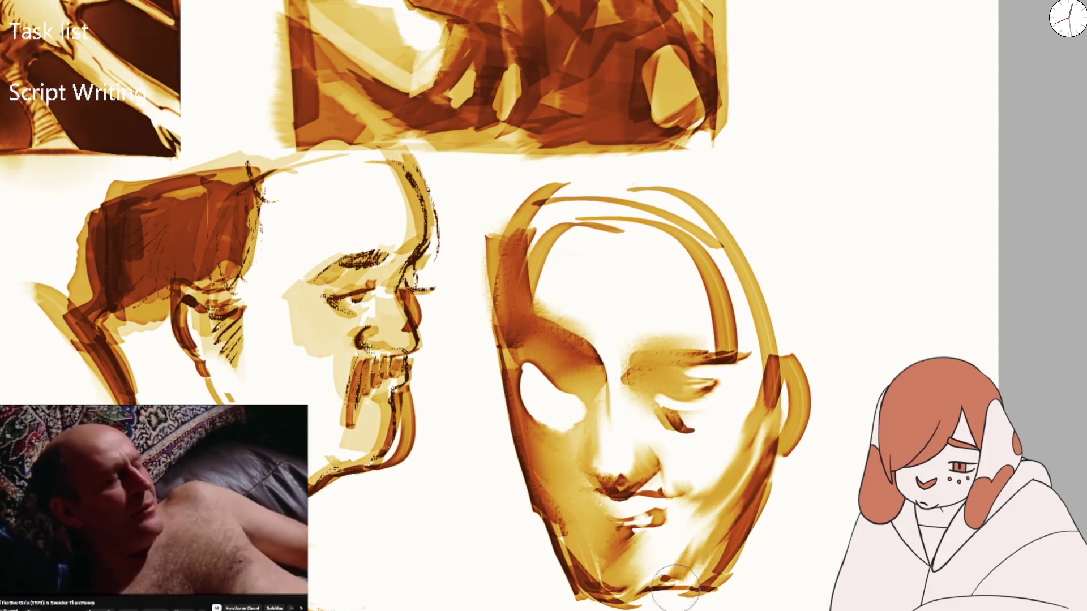
{"action": "mouse_move", "coordinate": [524, 280]}
{"action": "left_mouse_down"}
{"action": "mouse_move", "coordinate": [555, 245]}
{"action": "mouse_move", "coordinate": [687, 284]}
{"action": "mouse_move", "coordinate": [727, 325]}
{"action": "mouse_move", "coordinate": [704, 408]}
{"action": "left_mouse_up"}
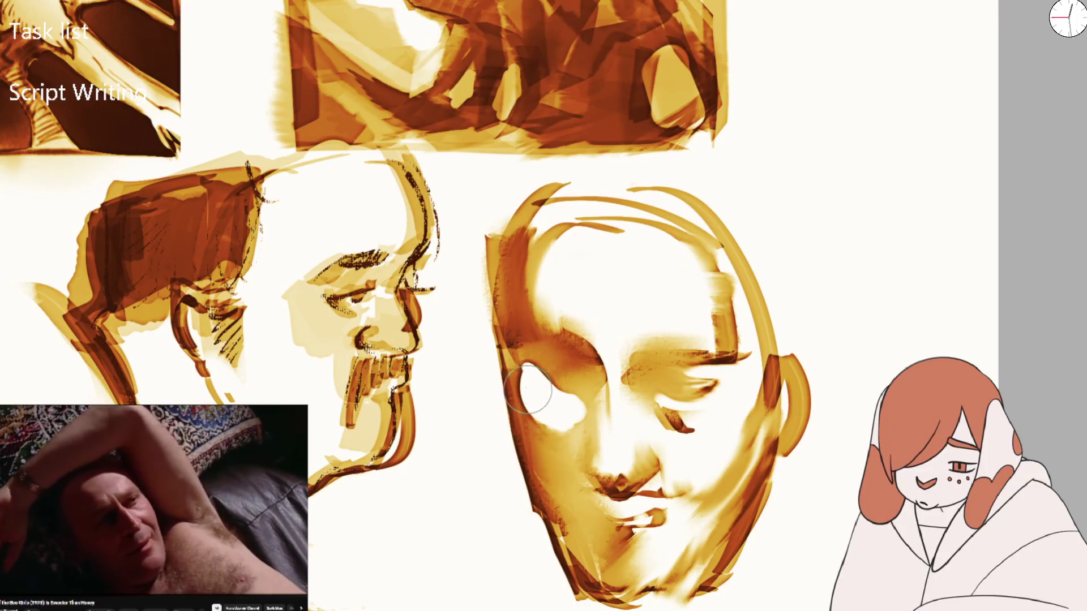
{"action": "scroll", "coordinate": [649, 459], "scroll_direction": "down", "scroll_amount": 5}
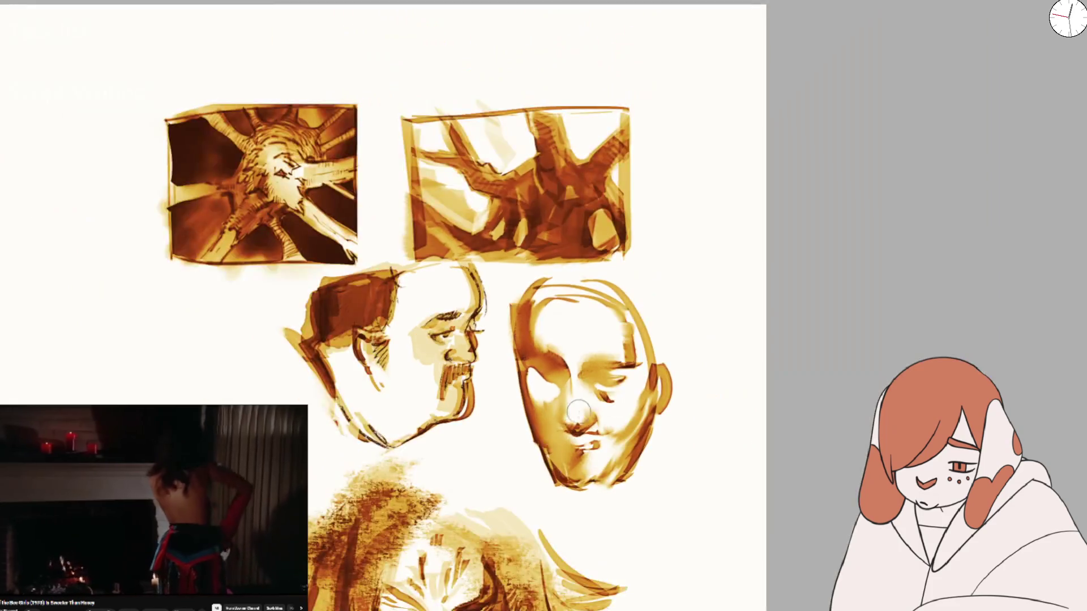
{"action": "scroll", "coordinate": [571, 424], "scroll_direction": "up", "scroll_amount": 5}
{"action": "mouse_move", "coordinate": [554, 416]}
{"action": "left_mouse_down"}
{"action": "mouse_move", "coordinate": [544, 414]}
{"action": "mouse_move", "coordinate": [563, 412]}
{"action": "mouse_move", "coordinate": [575, 459]}
{"action": "left_mouse_up"}
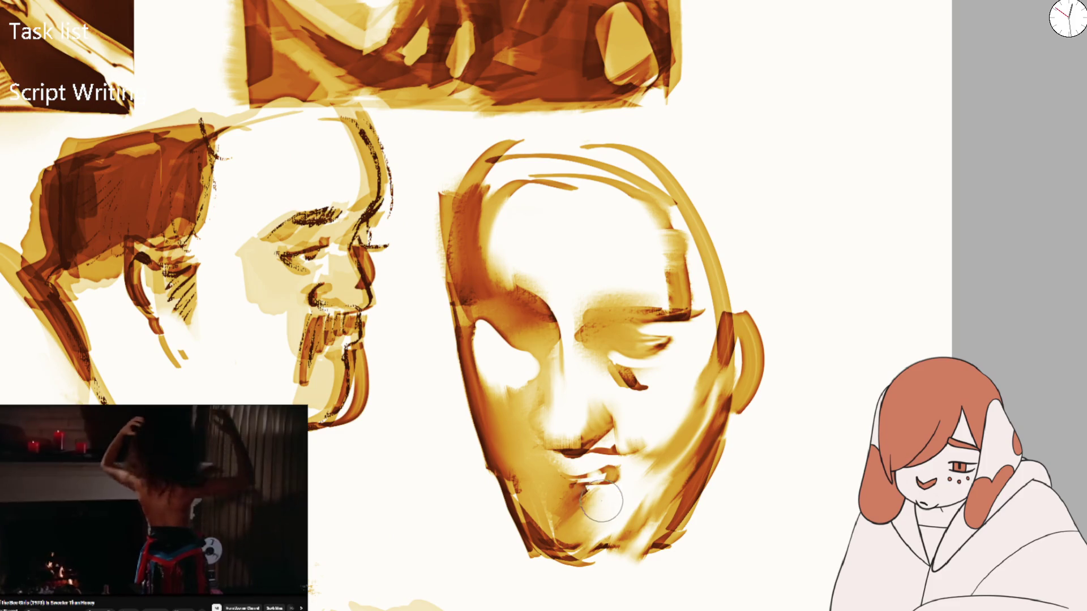
{"action": "key", "text": "minus"}
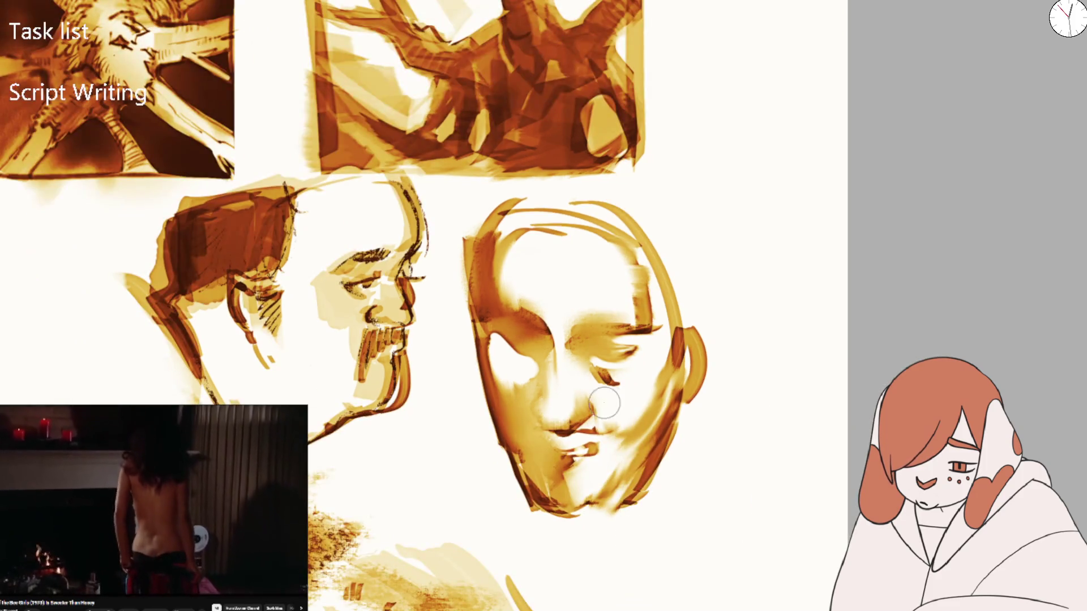
{"action": "left_click_drag", "start_coordinate": [468, 364], "coordinate": [660, 424]}
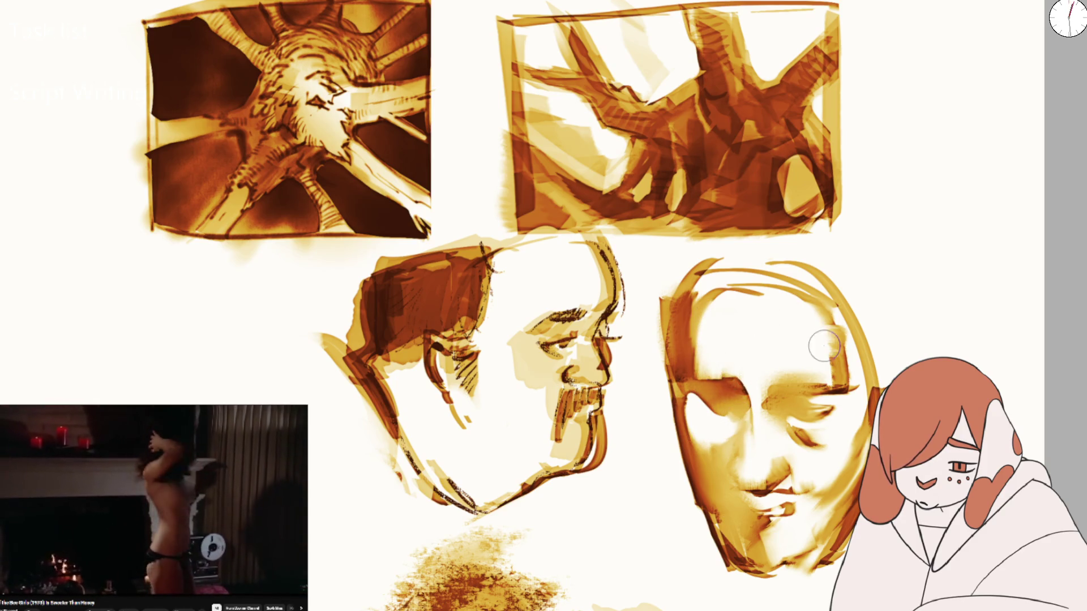
{"action": "key", "text": "minus"}
{"action": "key", "text": "minus"}
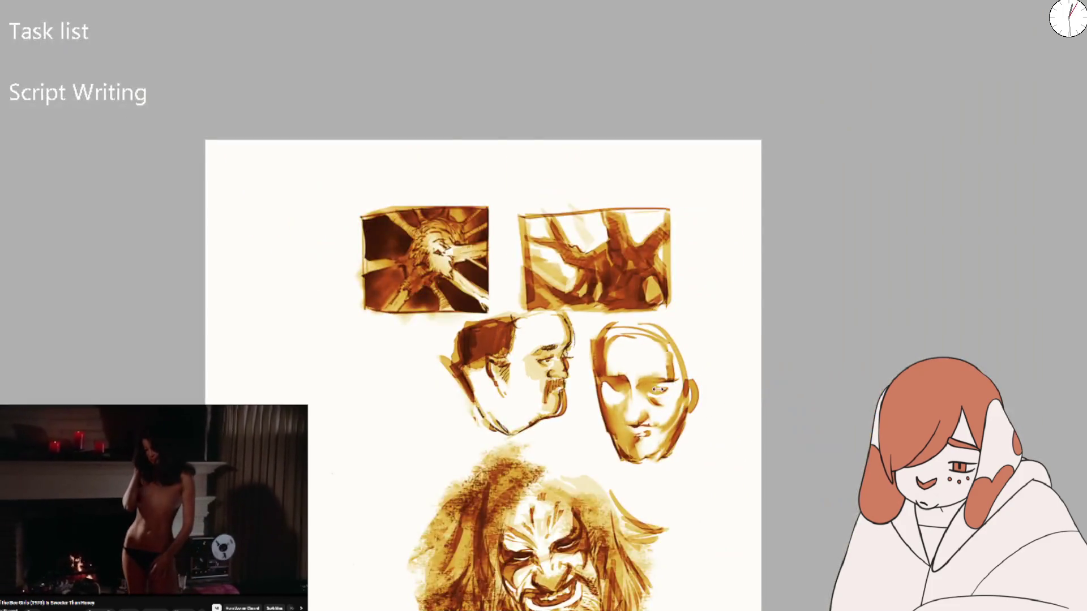
{"action": "scroll", "coordinate": [651, 430], "scroll_direction": "up", "scroll_amount": 3}
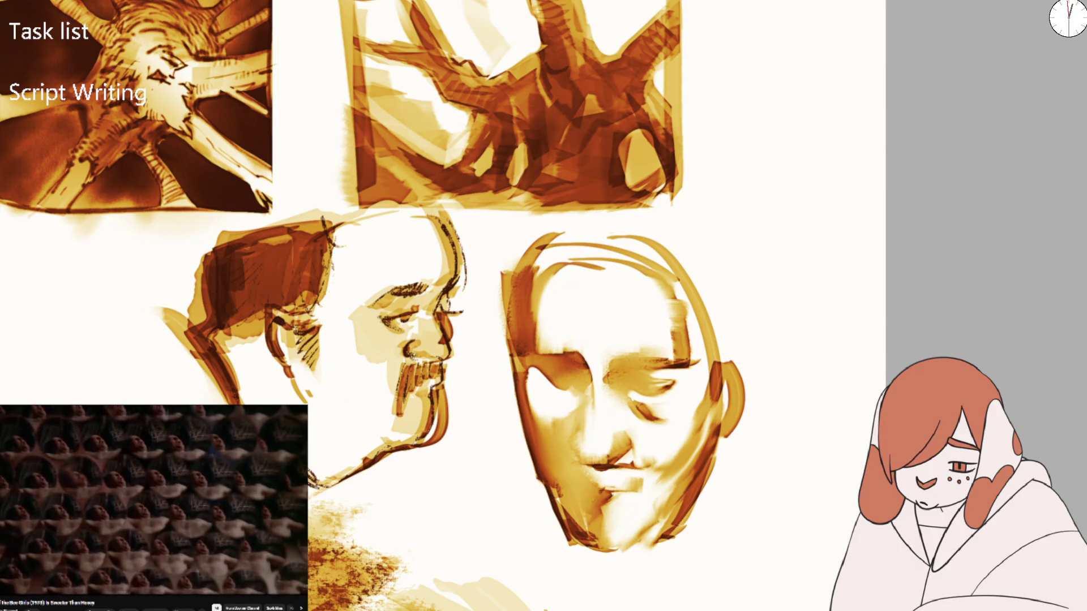
{"action": "left_click_drag", "start_coordinate": [487, 370], "coordinate": [705, 489]}
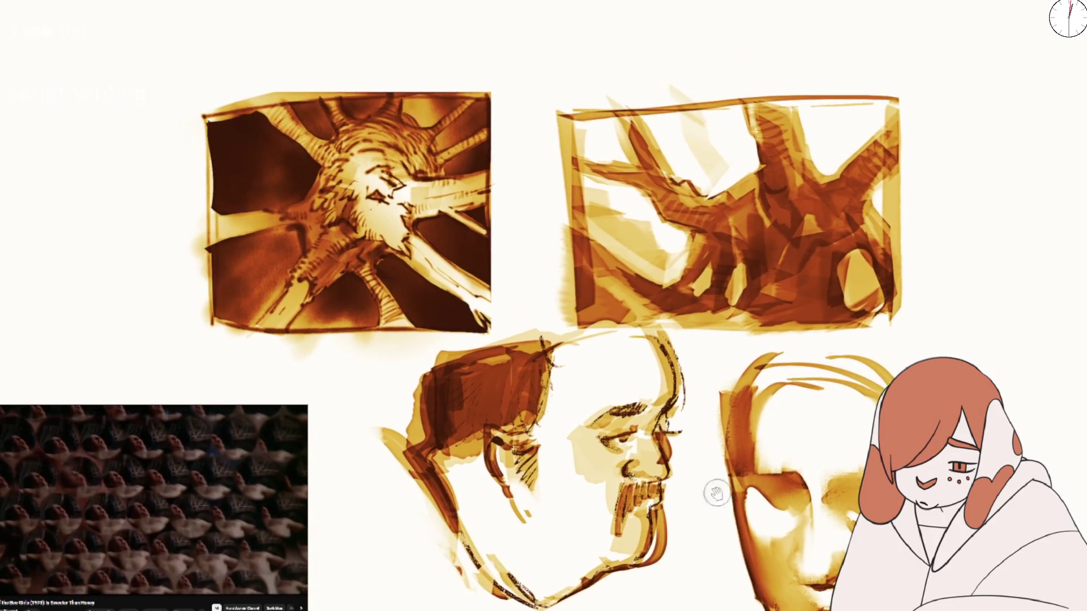
Darken the head's hair and back contour, then lighten cheek and moustache and darken the chin with a larger brush
{"action": "mouse_move", "coordinate": [459, 415]}
{"action": "left_mouse_down"}
{"action": "mouse_move", "coordinate": [425, 431]}
{"action": "mouse_move", "coordinate": [451, 422]}
{"action": "mouse_move", "coordinate": [444, 375]}
{"action": "mouse_move", "coordinate": [430, 425]}
{"action": "mouse_move", "coordinate": [537, 394]}
{"action": "mouse_move", "coordinate": [552, 362]}
{"action": "mouse_move", "coordinate": [538, 451]}
{"action": "mouse_move", "coordinate": [521, 464]}
{"action": "mouse_move", "coordinate": [513, 426]}
{"action": "left_mouse_up"}
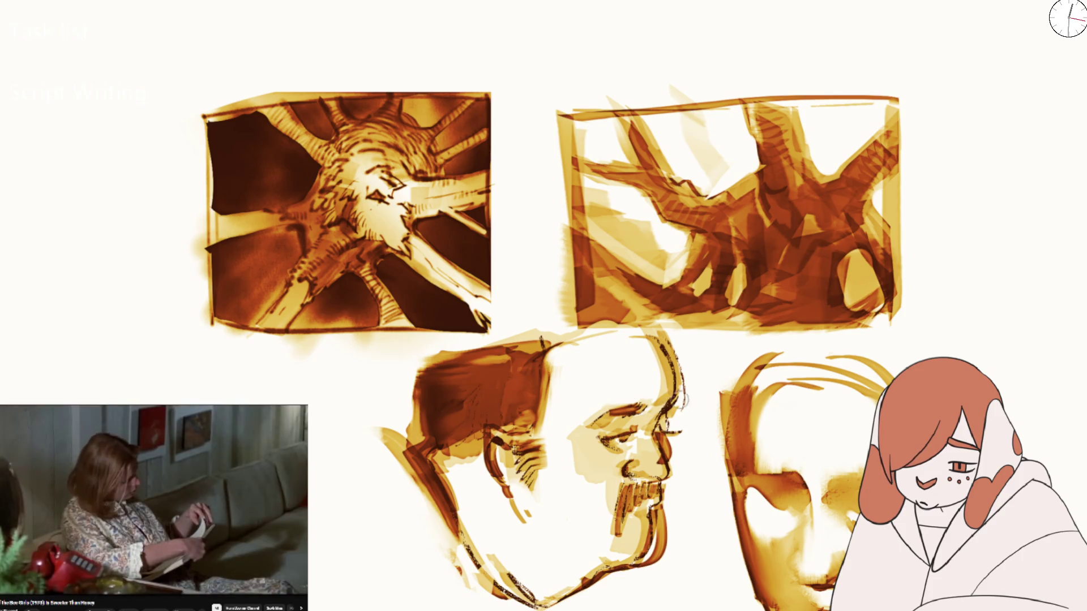
{"action": "left_click_drag", "start_coordinate": [682, 416], "coordinate": [667, 343]}
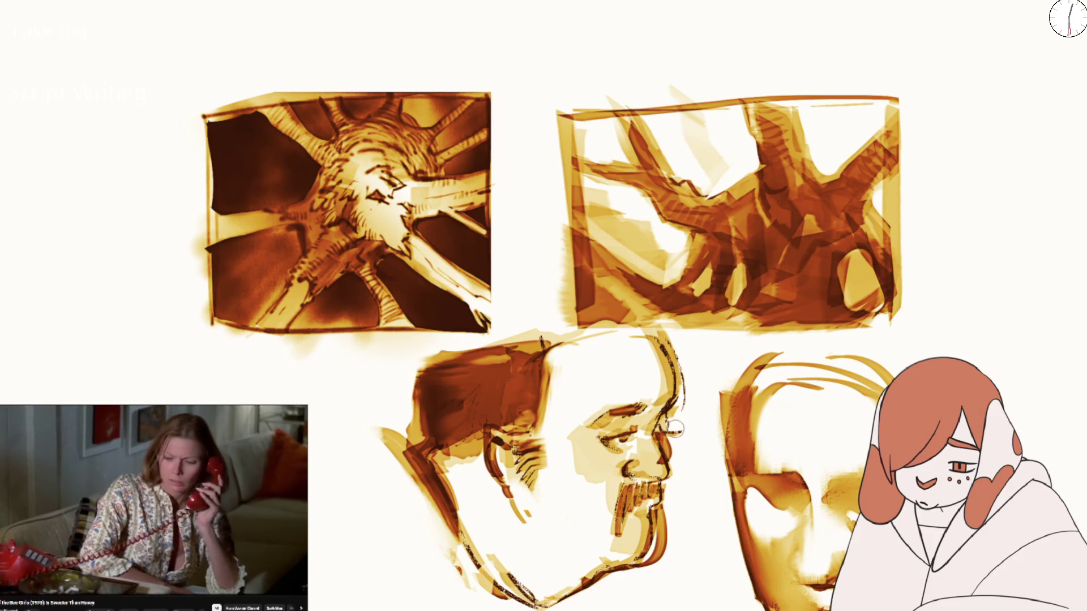
{"action": "mouse_move", "coordinate": [507, 499]}
{"action": "left_mouse_down"}
{"action": "mouse_move", "coordinate": [510, 481]}
{"action": "mouse_move", "coordinate": [513, 501]}
{"action": "left_mouse_up"}
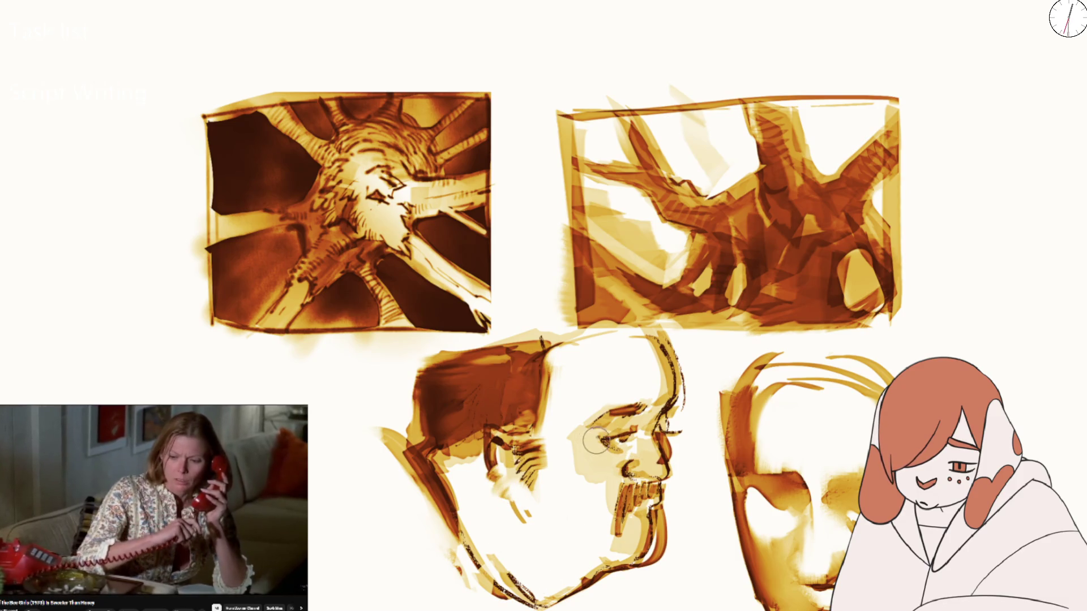
{"action": "key", "text": "bracketright"}
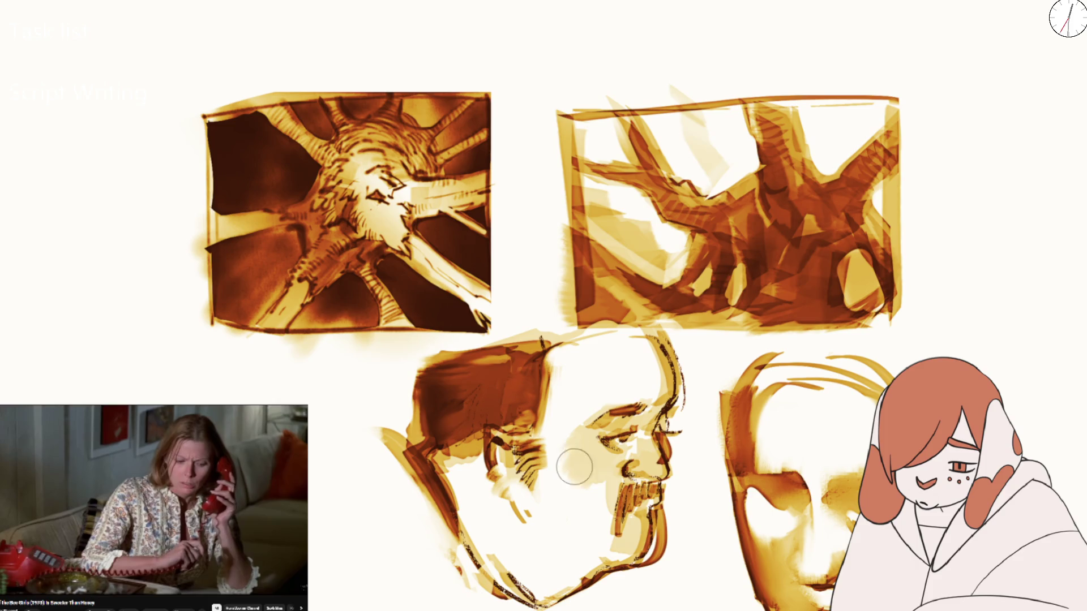
{"action": "left_click_drag", "start_coordinate": [619, 535], "coordinate": [639, 561]}
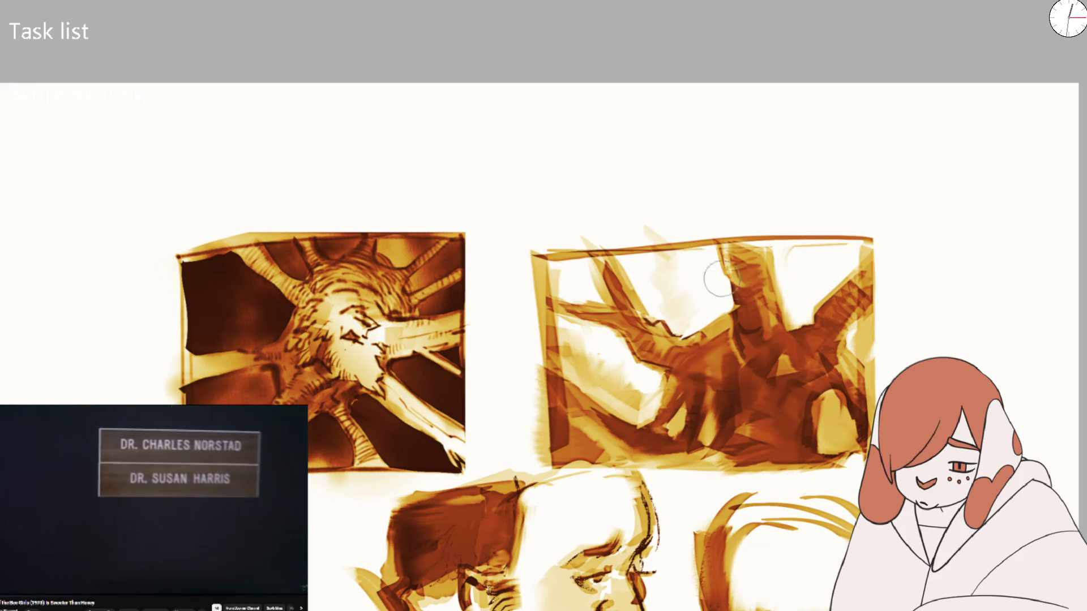
Add light strokes over the painting's upper right and top edge, undoing a stray diagonal stroke
{"action": "mouse_move", "coordinate": [714, 250]}
{"action": "left_mouse_down"}
{"action": "mouse_move", "coordinate": [789, 235]}
{"action": "mouse_move", "coordinate": [793, 272]}
{"action": "mouse_move", "coordinate": [808, 284]}
{"action": "mouse_move", "coordinate": [886, 240]}
{"action": "left_mouse_up"}
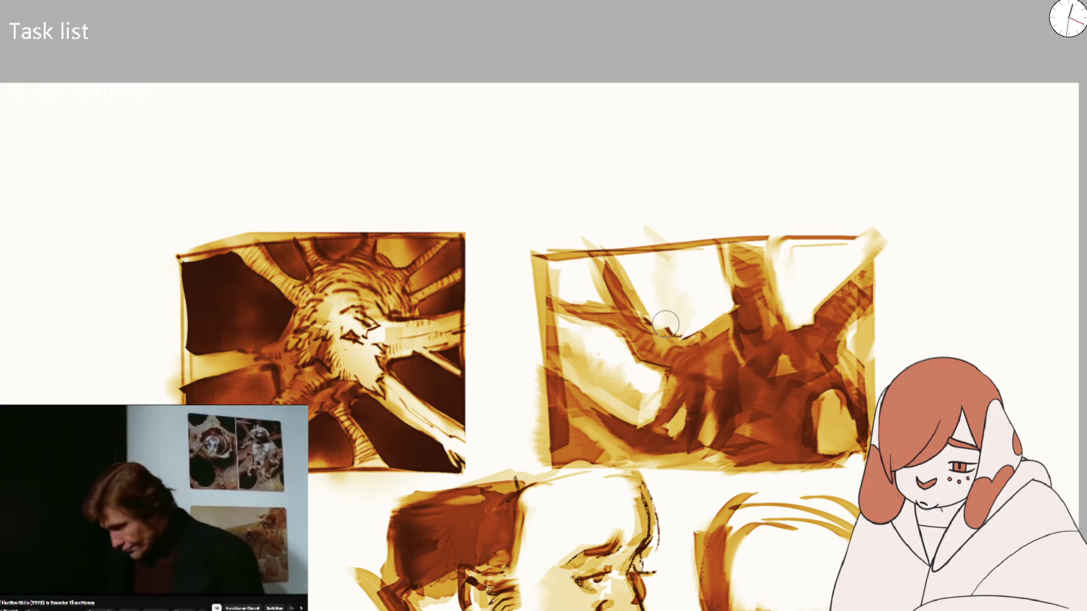
{"action": "left_click_drag", "start_coordinate": [660, 310], "coordinate": [613, 240]}
{"action": "key", "text": "ctrl+z"}
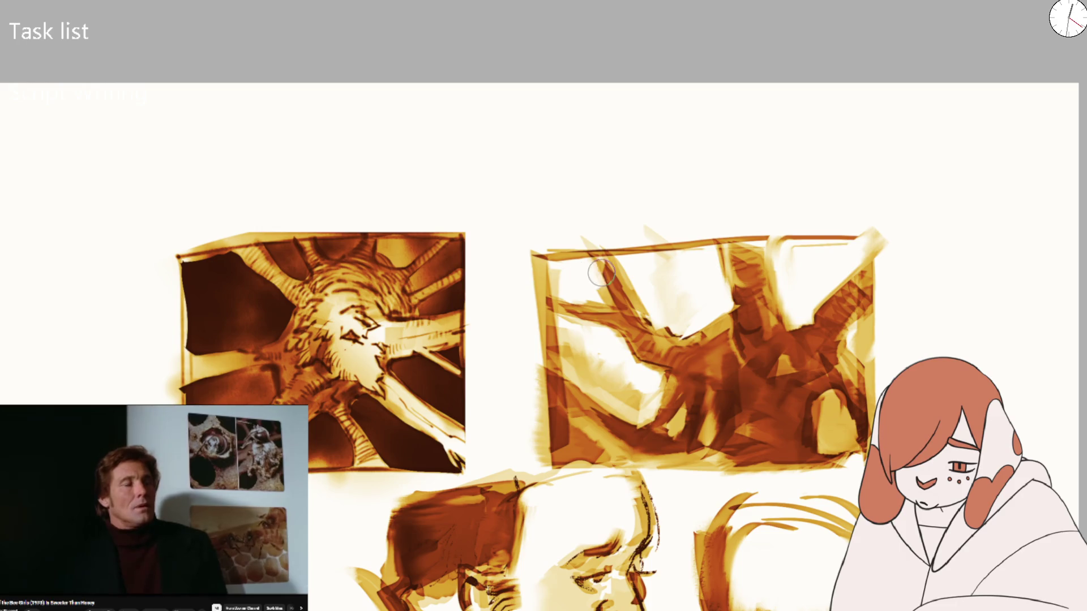
{"action": "left_click_drag", "start_coordinate": [585, 280], "coordinate": [596, 296]}
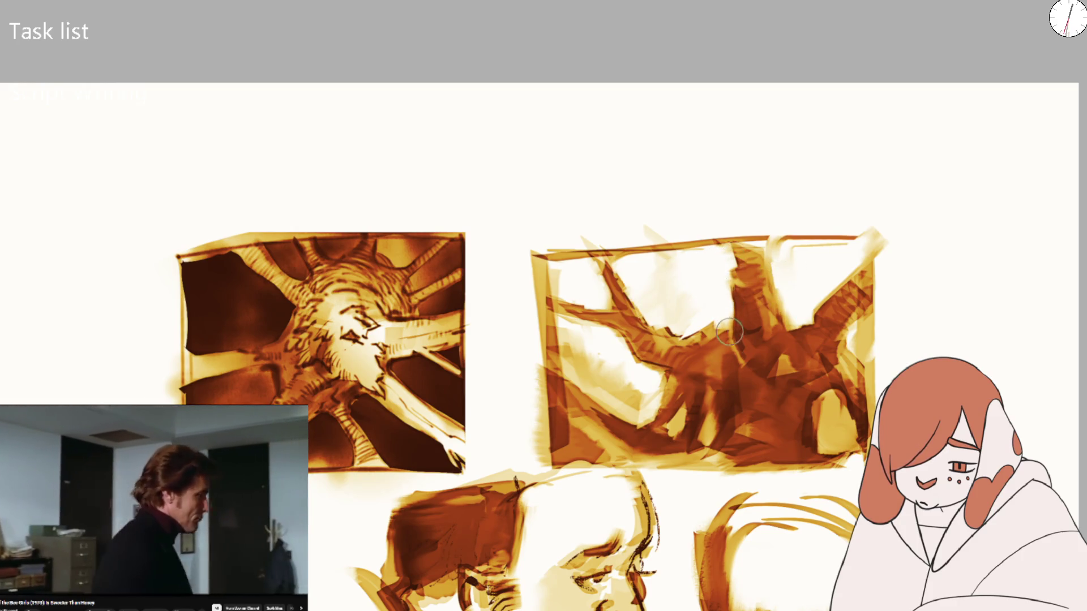
{"action": "left_click_drag", "start_coordinate": [744, 295], "coordinate": [747, 243]}
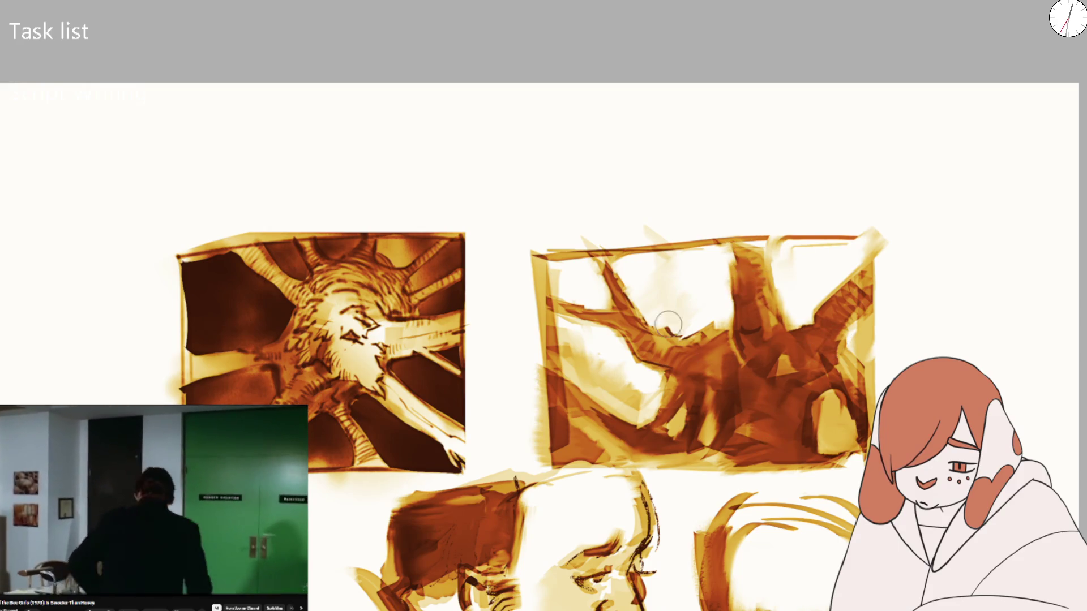
{"action": "left_click_drag", "start_coordinate": [680, 290], "coordinate": [644, 508]}
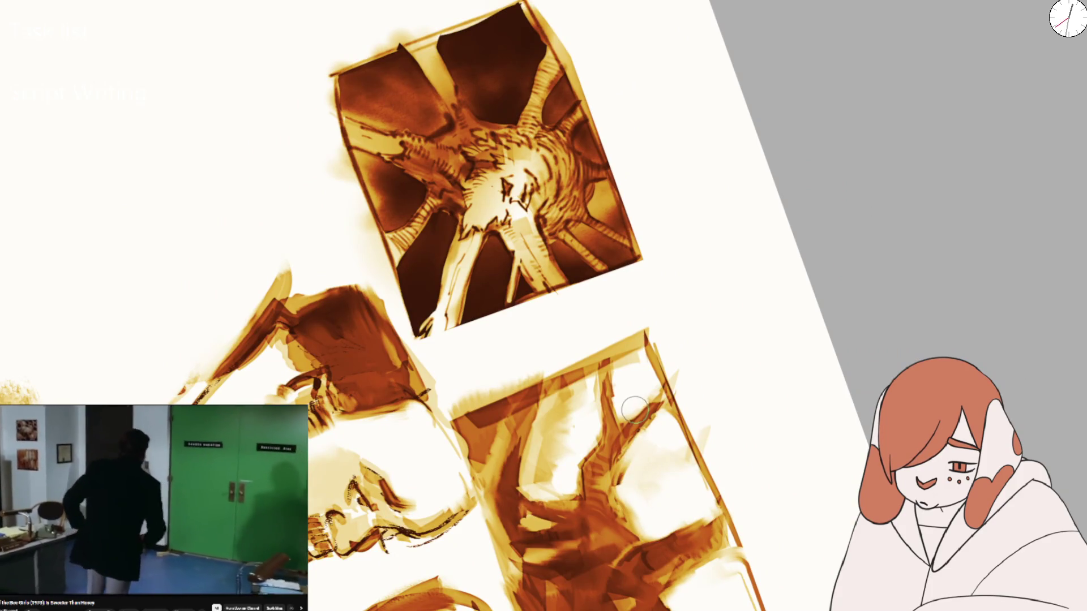
{"action": "key", "text": "ctrl+0"}
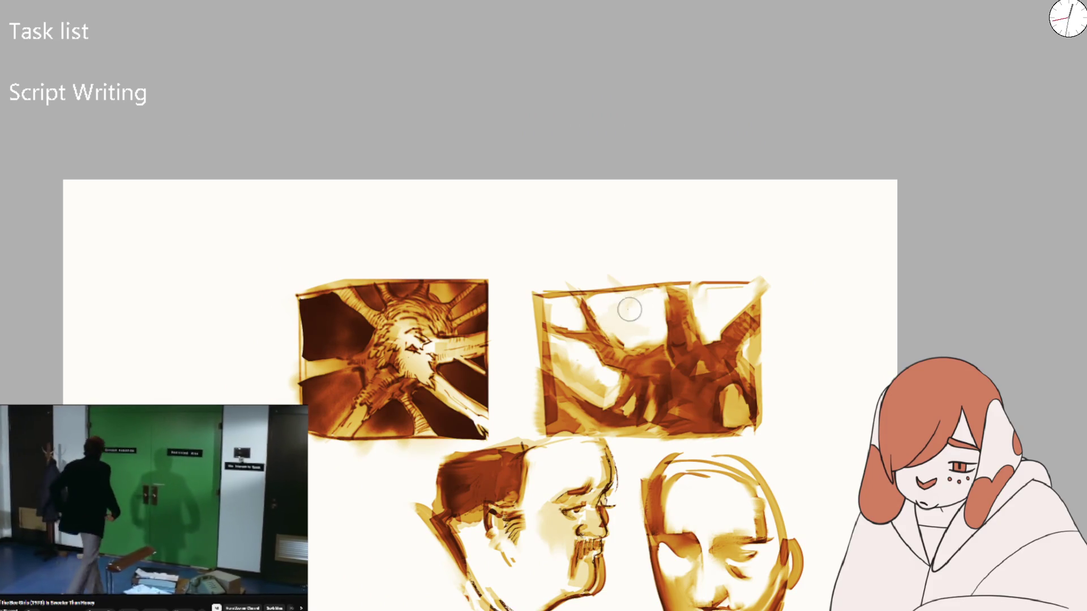
{"action": "scroll", "coordinate": [620, 337], "scroll_direction": "up", "scroll_amount": 2}
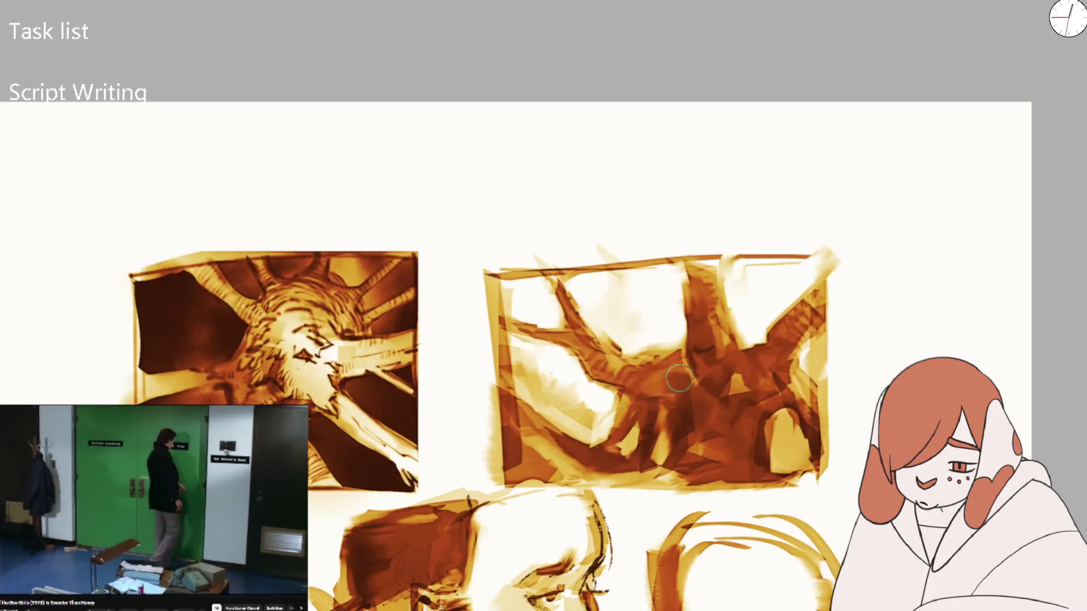
Streak darker brown through the branch painting's branches and centre
{"action": "mouse_move", "coordinate": [598, 358]}
{"action": "left_mouse_down"}
{"action": "mouse_move", "coordinate": [651, 385]}
{"action": "mouse_move", "coordinate": [648, 395]}
{"action": "mouse_move", "coordinate": [674, 374]}
{"action": "left_mouse_up"}
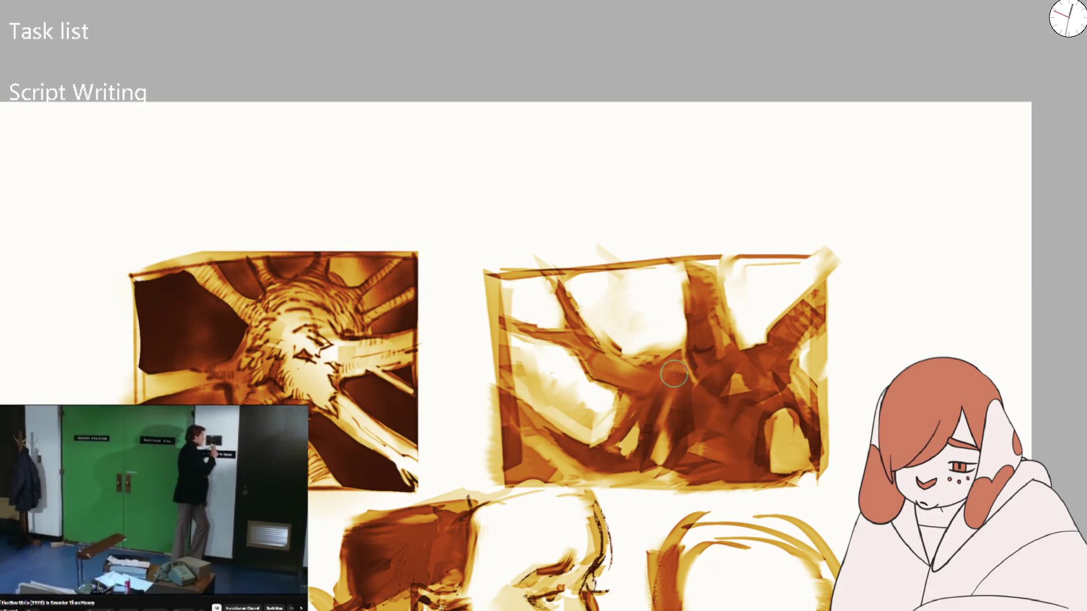
{"action": "mouse_move", "coordinate": [639, 408]}
{"action": "left_mouse_down"}
{"action": "mouse_move", "coordinate": [651, 396]}
{"action": "mouse_move", "coordinate": [687, 403]}
{"action": "left_mouse_up"}
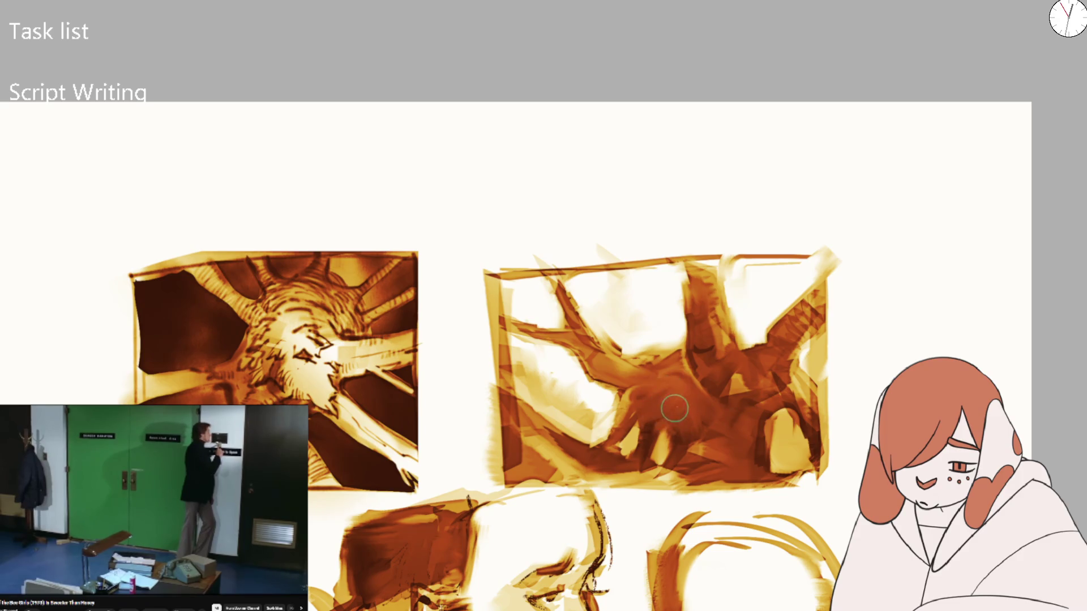
{"action": "key", "text": "ctrl+minus"}
{"action": "scroll", "coordinate": [635, 359], "scroll_direction": "up", "scroll_amount": 2}
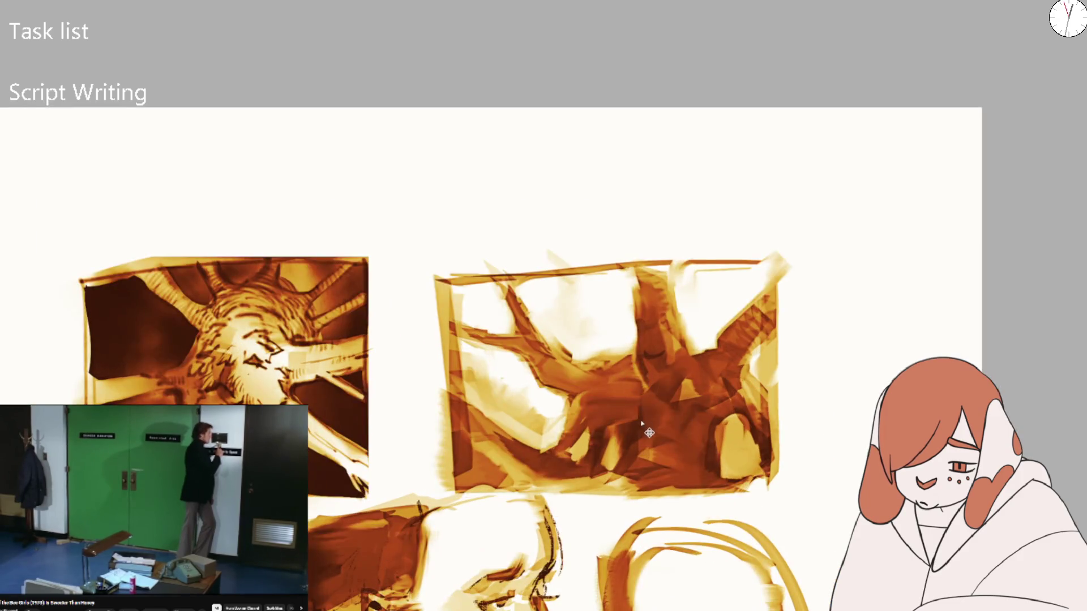
{"action": "mouse_move", "coordinate": [632, 431]}
{"action": "left_mouse_down"}
{"action": "mouse_move", "coordinate": [605, 413]}
{"action": "mouse_move", "coordinate": [621, 389]}
{"action": "mouse_move", "coordinate": [682, 413]}
{"action": "mouse_move", "coordinate": [704, 442]}
{"action": "mouse_move", "coordinate": [697, 451]}
{"action": "mouse_move", "coordinate": [727, 401]}
{"action": "mouse_move", "coordinate": [715, 367]}
{"action": "left_mouse_up"}
{"action": "mouse_move", "coordinate": [653, 343]}
{"action": "left_mouse_down"}
{"action": "mouse_move", "coordinate": [705, 451]}
{"action": "mouse_move", "coordinate": [660, 364]}
{"action": "mouse_move", "coordinate": [697, 375]}
{"action": "mouse_move", "coordinate": [684, 411]}
{"action": "left_mouse_up"}
{"action": "mouse_move", "coordinate": [785, 397]}
{"action": "left_mouse_down"}
{"action": "mouse_move", "coordinate": [663, 412]}
{"action": "mouse_move", "coordinate": [705, 374]}
{"action": "mouse_move", "coordinate": [787, 332]}
{"action": "mouse_move", "coordinate": [739, 389]}
{"action": "mouse_move", "coordinate": [730, 340]}
{"action": "mouse_move", "coordinate": [742, 317]}
{"action": "left_mouse_up"}
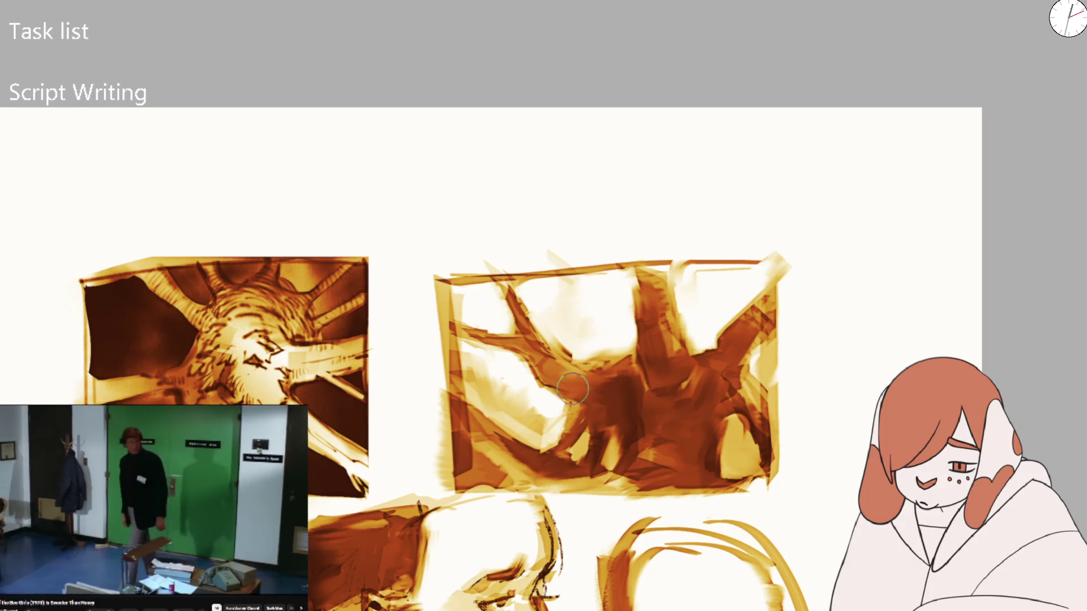
{"action": "mouse_move", "coordinate": [595, 425]}
{"action": "left_mouse_down"}
{"action": "mouse_move", "coordinate": [601, 407]}
{"action": "mouse_move", "coordinate": [648, 417]}
{"action": "left_mouse_up"}
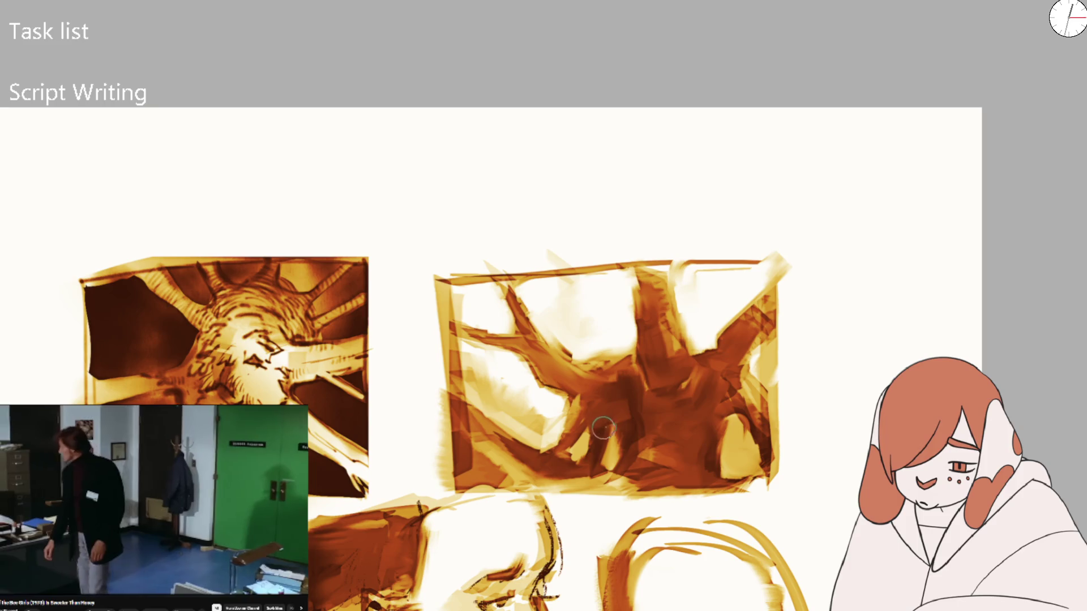
{"action": "left_click_drag", "start_coordinate": [621, 384], "coordinate": [637, 433]}
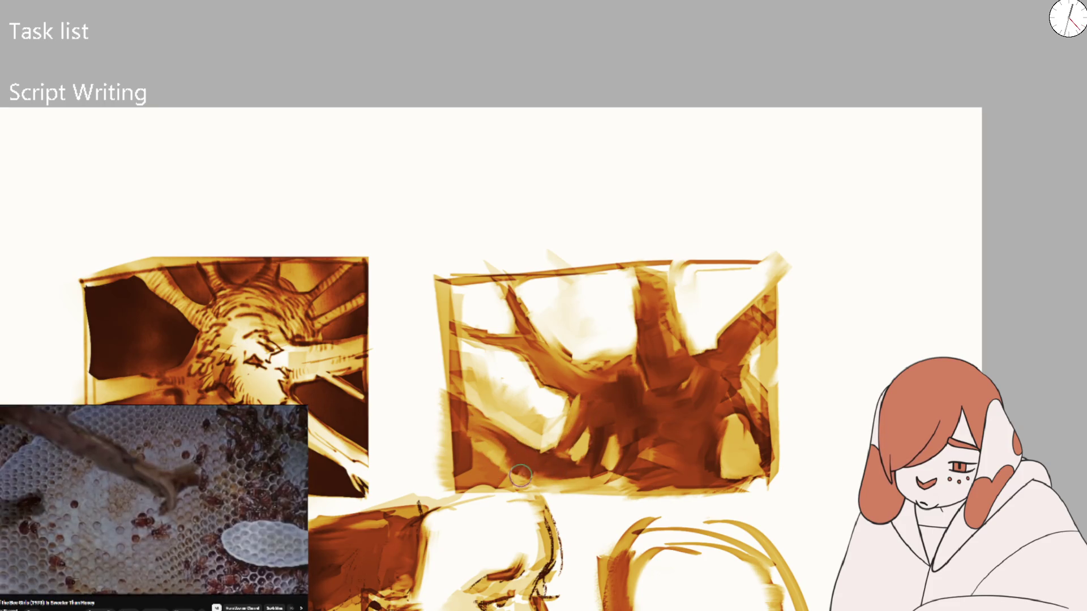
{"action": "scroll", "coordinate": [541, 374], "scroll_direction": "down", "scroll_amount": 3}
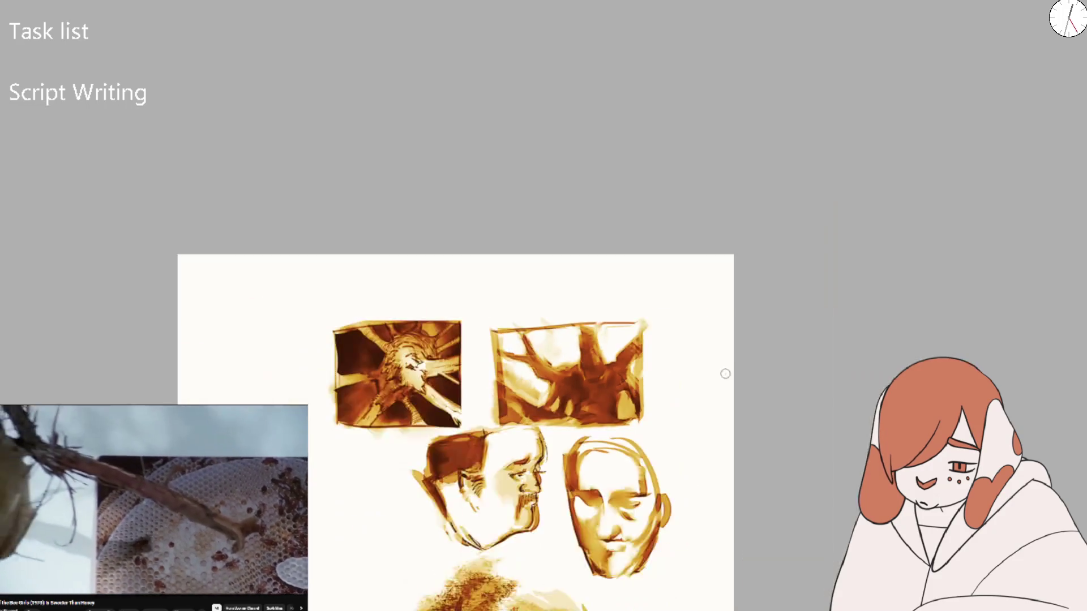
{"action": "scroll", "coordinate": [568, 399], "scroll_direction": "up", "scroll_amount": 3}
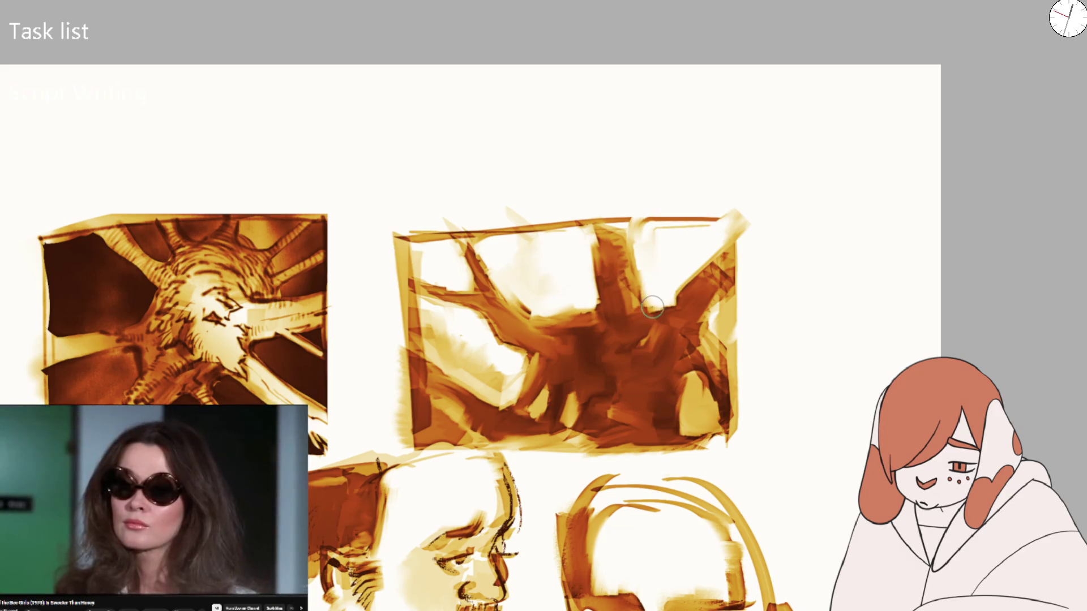
Lighten the painting's right edge and add light strokes along its top edge
{"action": "left_click_drag", "start_coordinate": [713, 317], "coordinate": [746, 301]}
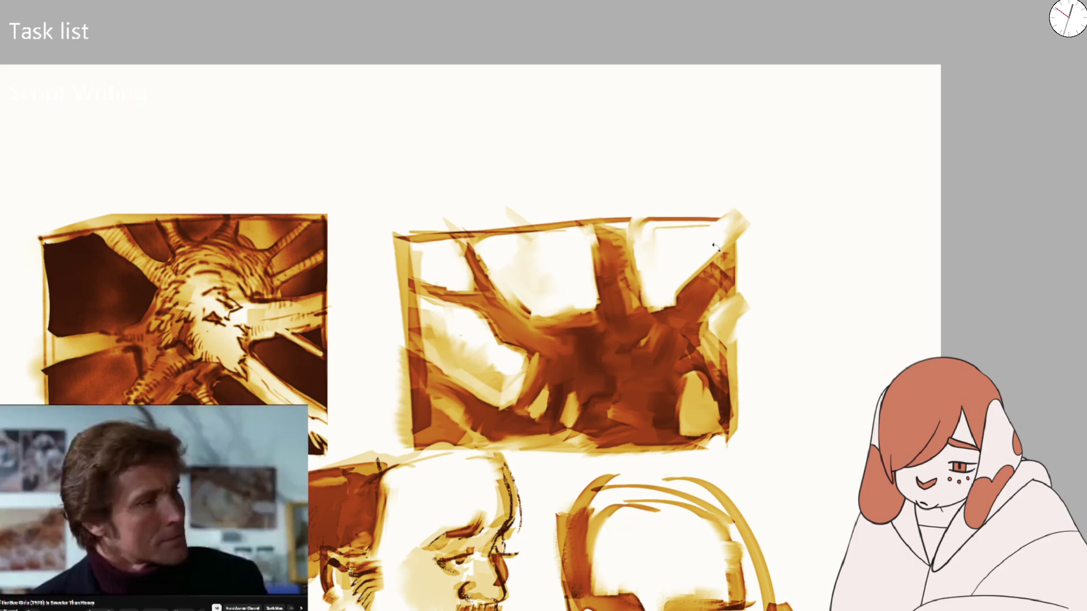
{"action": "left_click_drag", "start_coordinate": [703, 245], "coordinate": [591, 351]}
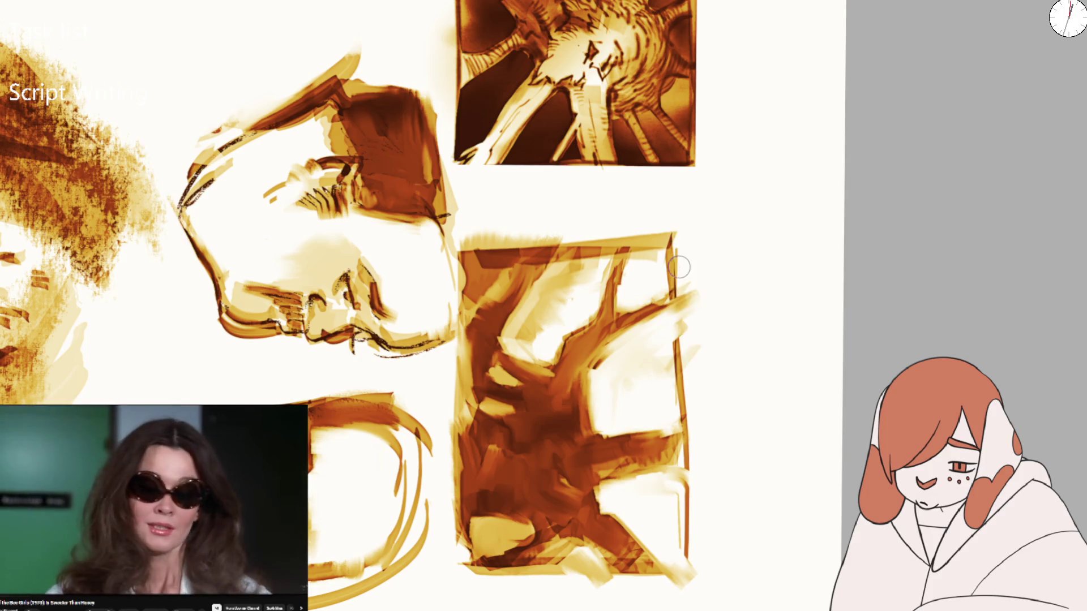
{"action": "key", "text": "5"}
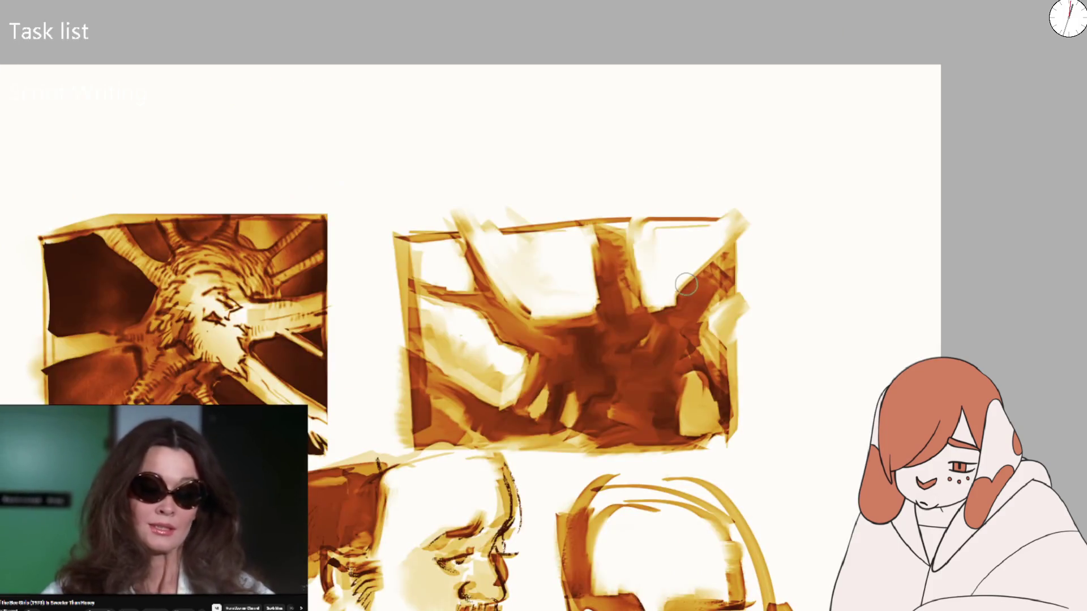
{"action": "mouse_move", "coordinate": [436, 223]}
{"action": "left_mouse_down"}
{"action": "mouse_move", "coordinate": [563, 203]}
{"action": "mouse_move", "coordinate": [763, 217]}
{"action": "left_mouse_up"}
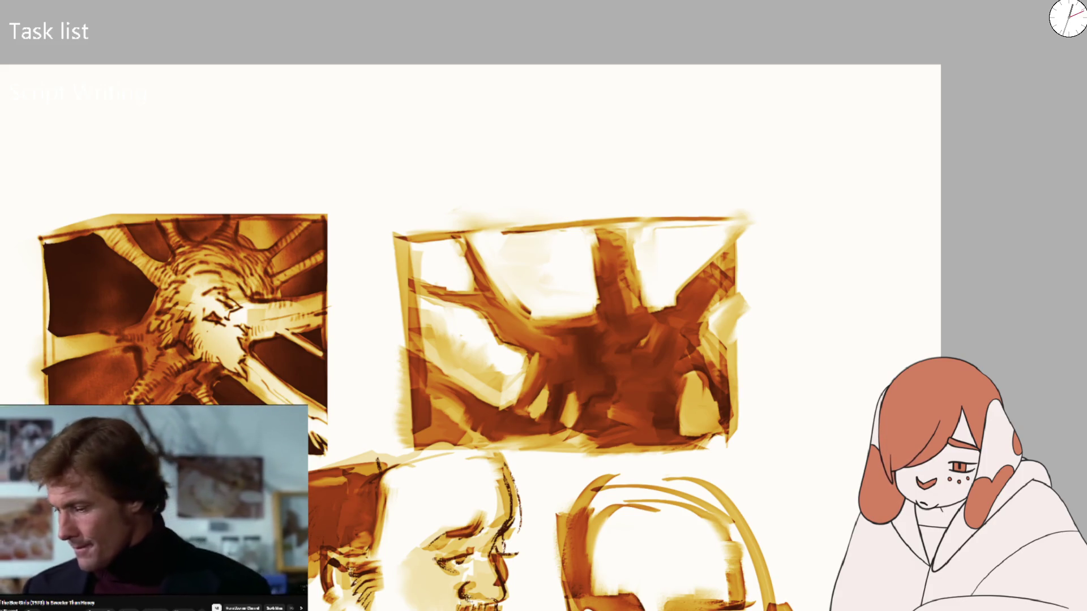
{"action": "left_click_drag", "start_coordinate": [407, 226], "coordinate": [692, 222]}
Extend the dark central column, darken the upper-left branch, and erase paint above the top edge
{"action": "left_click_drag", "start_coordinate": [609, 241], "coordinate": [614, 214]}
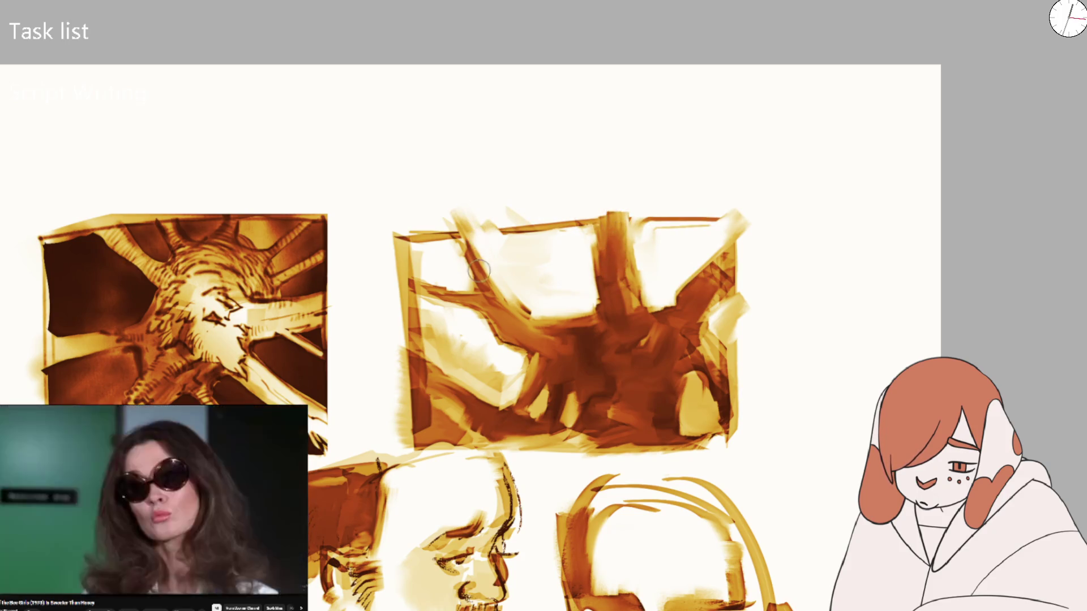
{"action": "left_click_drag", "start_coordinate": [453, 214], "coordinate": [488, 280]}
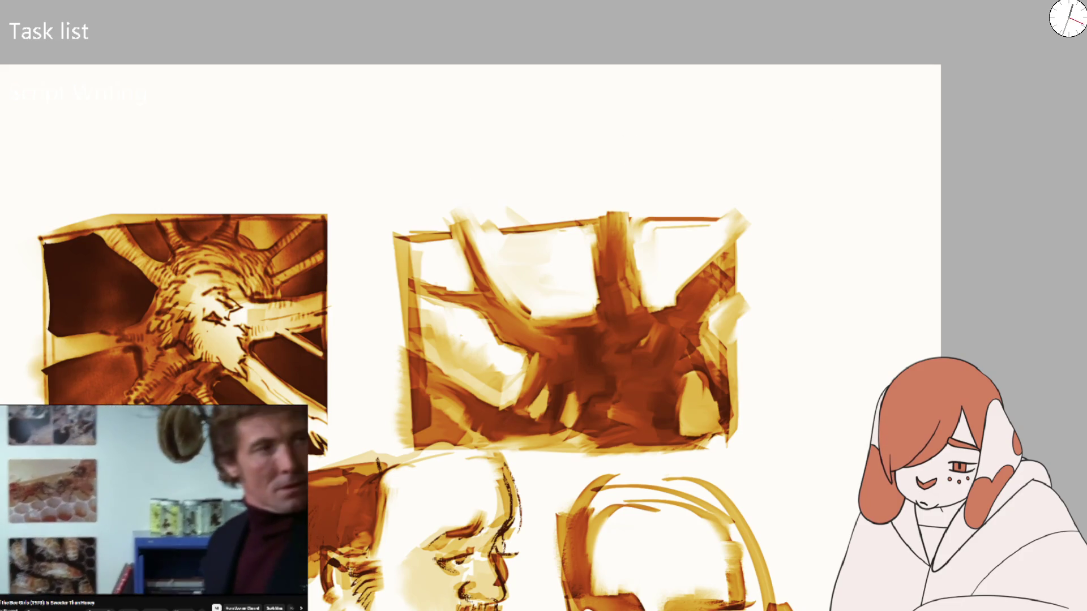
{"action": "mouse_move", "coordinate": [392, 164]}
{"action": "left_mouse_down"}
{"action": "mouse_move", "coordinate": [808, 213]}
{"action": "mouse_move", "coordinate": [810, 226]}
{"action": "left_mouse_up"}
{"action": "left_click_drag", "start_coordinate": [359, 182], "coordinate": [776, 235]}
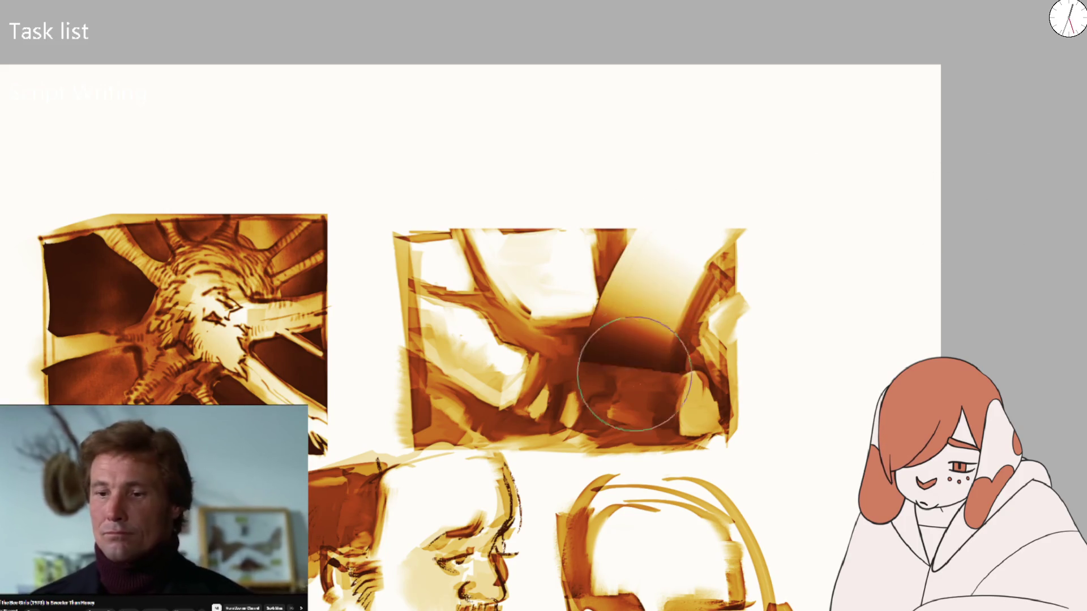
Try dark brown shapes on the panel's left, undoing each unwanted stroke
{"action": "left_click_drag", "start_coordinate": [626, 364], "coordinate": [792, 187]}
{"action": "key", "text": "ctrl+z"}
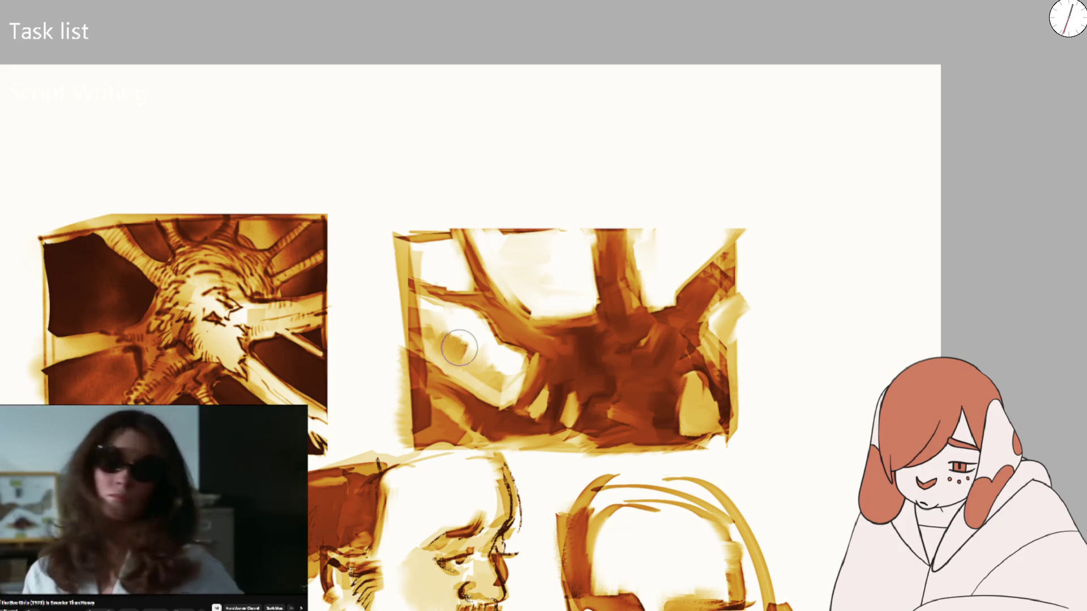
{"action": "left_click_drag", "start_coordinate": [447, 339], "coordinate": [481, 390]}
{"action": "left_click_drag", "start_coordinate": [470, 297], "coordinate": [509, 444]}
{"action": "key", "text": "ctrl+z"}
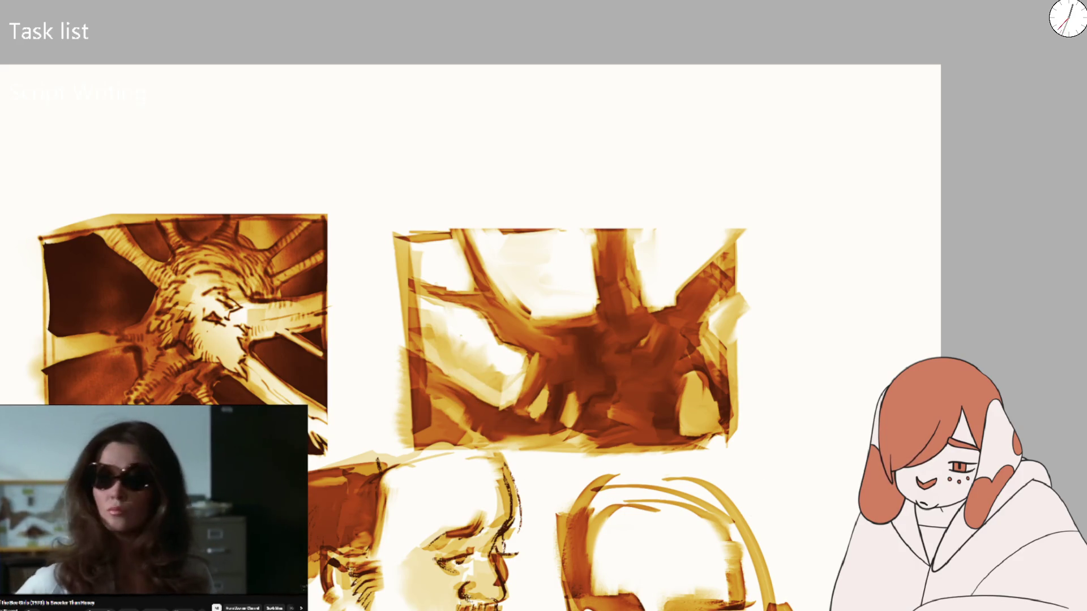
{"action": "mouse_move", "coordinate": [443, 319]}
{"action": "left_mouse_down"}
{"action": "mouse_move", "coordinate": [453, 329]}
{"action": "mouse_move", "coordinate": [431, 323]}
{"action": "mouse_move", "coordinate": [481, 362]}
{"action": "mouse_move", "coordinate": [547, 365]}
{"action": "mouse_move", "coordinate": [730, 328]}
{"action": "left_mouse_up"}
{"action": "key", "text": "ctrl+z"}
{"action": "key", "text": "ctrl+z"}
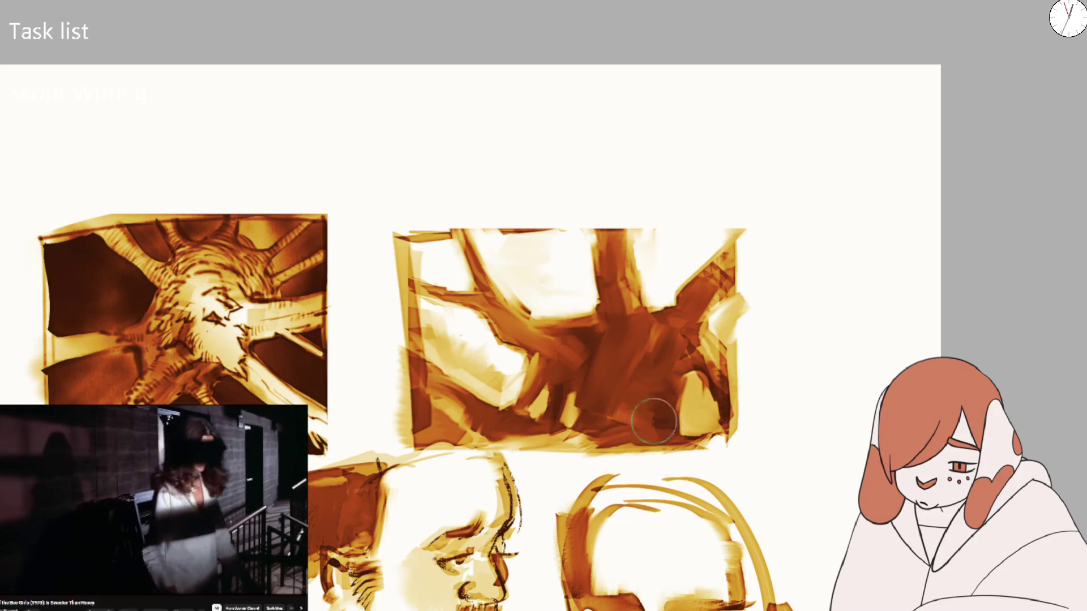
Darken the panel's upper-right trunk and lower centre, clearing the stray selection
{"action": "left_click_drag", "start_coordinate": [657, 349], "coordinate": [611, 234]}
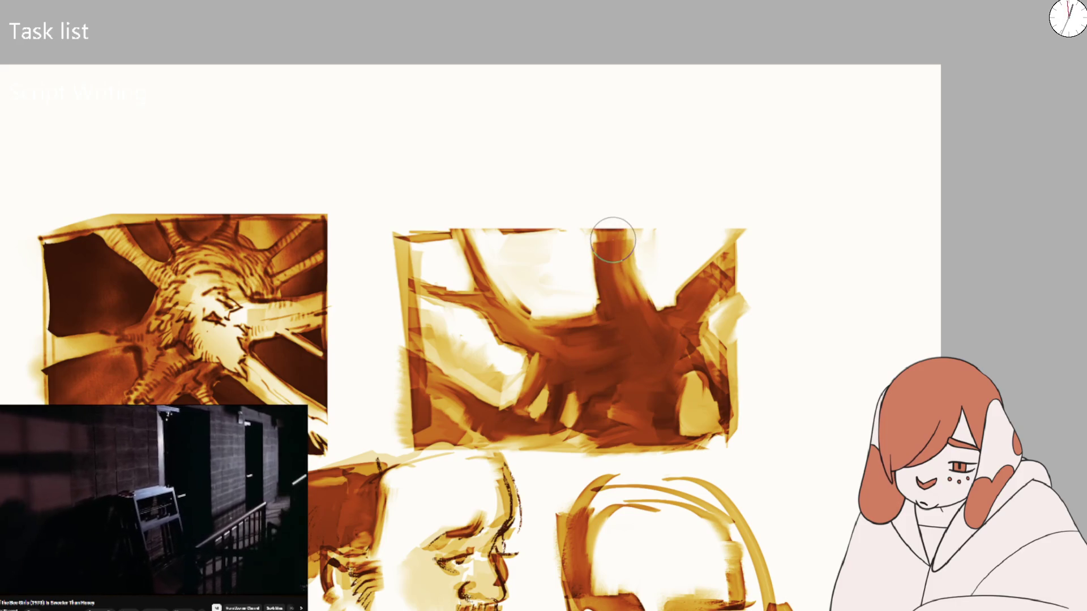
{"action": "left_click_drag", "start_coordinate": [646, 374], "coordinate": [660, 311]}
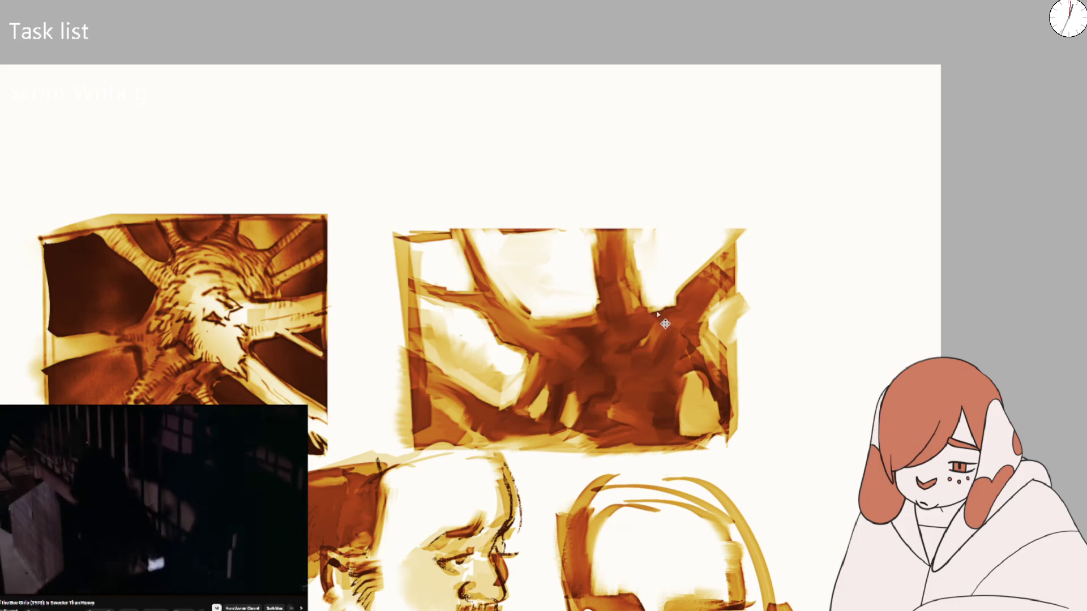
{"action": "key", "text": "ctrl+d"}
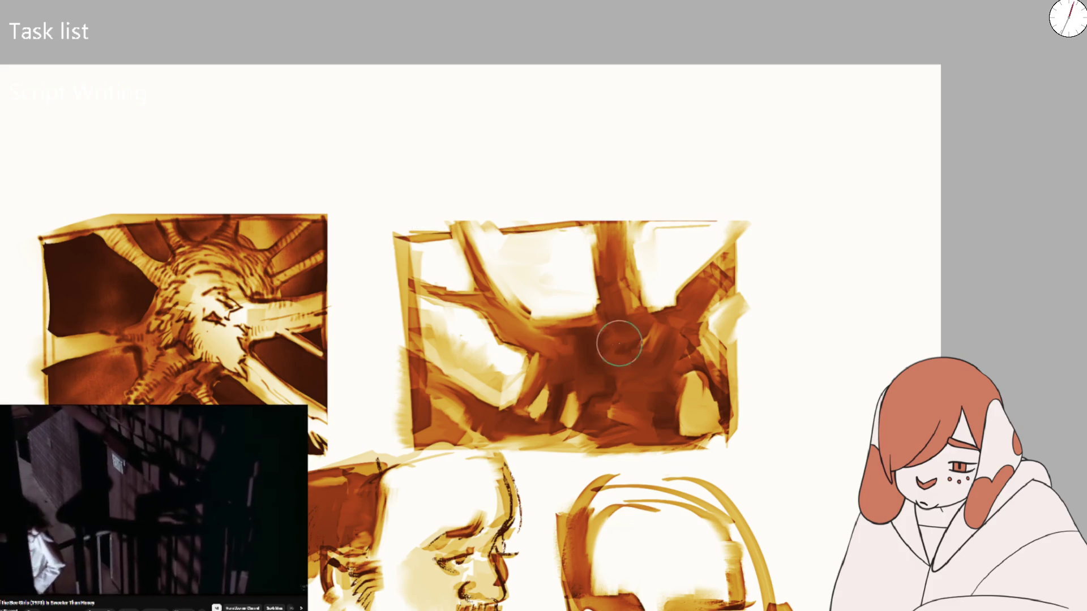
{"action": "mouse_move", "coordinate": [674, 331]}
{"action": "left_mouse_down"}
{"action": "mouse_move", "coordinate": [713, 300]}
{"action": "mouse_move", "coordinate": [590, 381]}
{"action": "mouse_move", "coordinate": [655, 376]}
{"action": "mouse_move", "coordinate": [655, 335]}
{"action": "left_mouse_up"}
{"action": "scroll", "coordinate": [655, 335], "scroll_direction": "down", "scroll_amount": 6}
{"action": "mouse_move", "coordinate": [672, 296]}
{"action": "left_mouse_down"}
{"action": "mouse_move", "coordinate": [566, 214]}
{"action": "mouse_move", "coordinate": [519, 364]}
{"action": "left_mouse_up"}
{"action": "scroll", "coordinate": [529, 348], "scroll_direction": "up", "scroll_amount": 4}
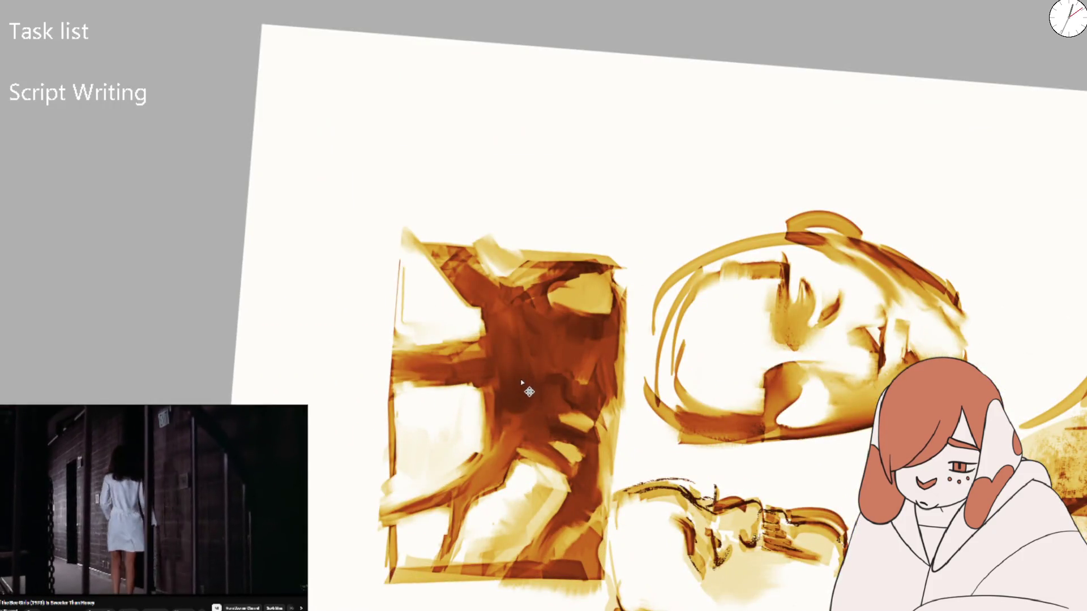
Level the view and paint lighter and dark brown vertical strokes across the panel's centre
{"action": "key", "text": "5"}
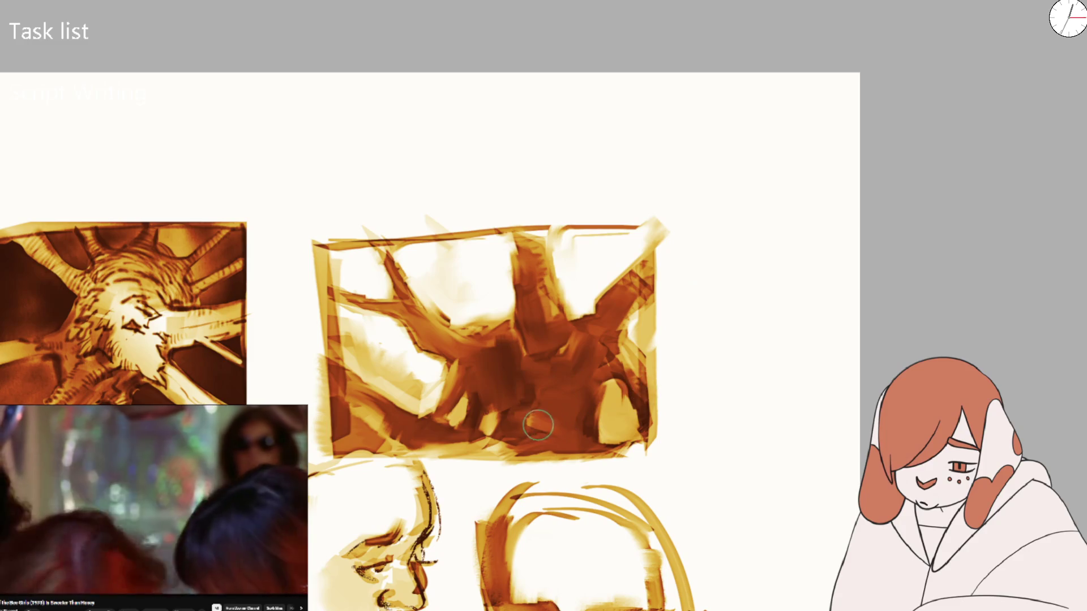
{"action": "left_click_drag", "start_coordinate": [467, 300], "coordinate": [487, 392]}
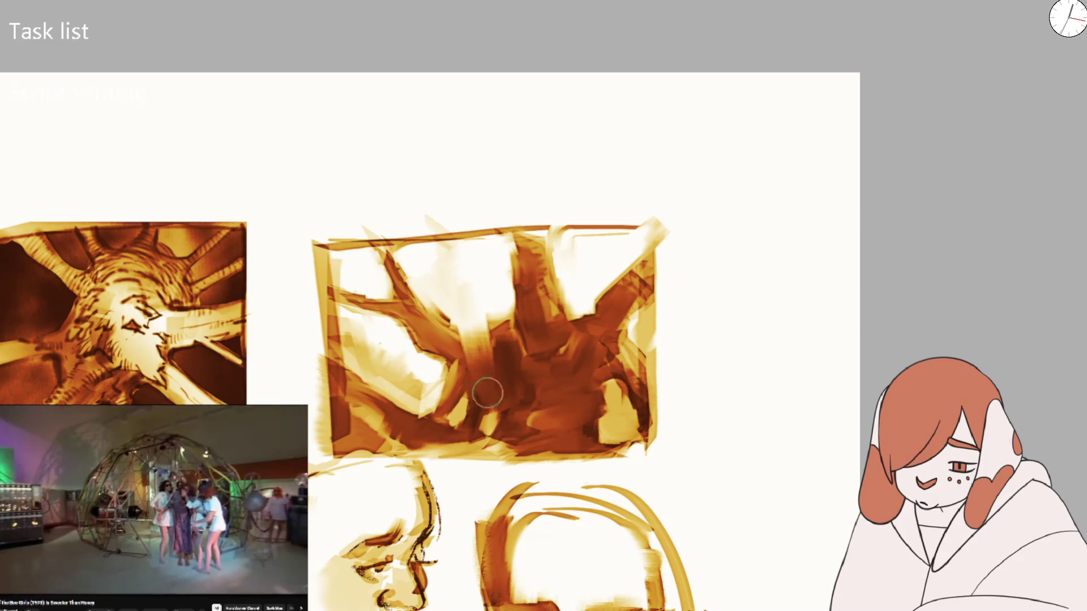
{"action": "mouse_move", "coordinate": [474, 354]}
{"action": "left_mouse_down"}
{"action": "mouse_move", "coordinate": [485, 289]}
{"action": "mouse_move", "coordinate": [467, 328]}
{"action": "mouse_move", "coordinate": [515, 318]}
{"action": "left_mouse_up"}
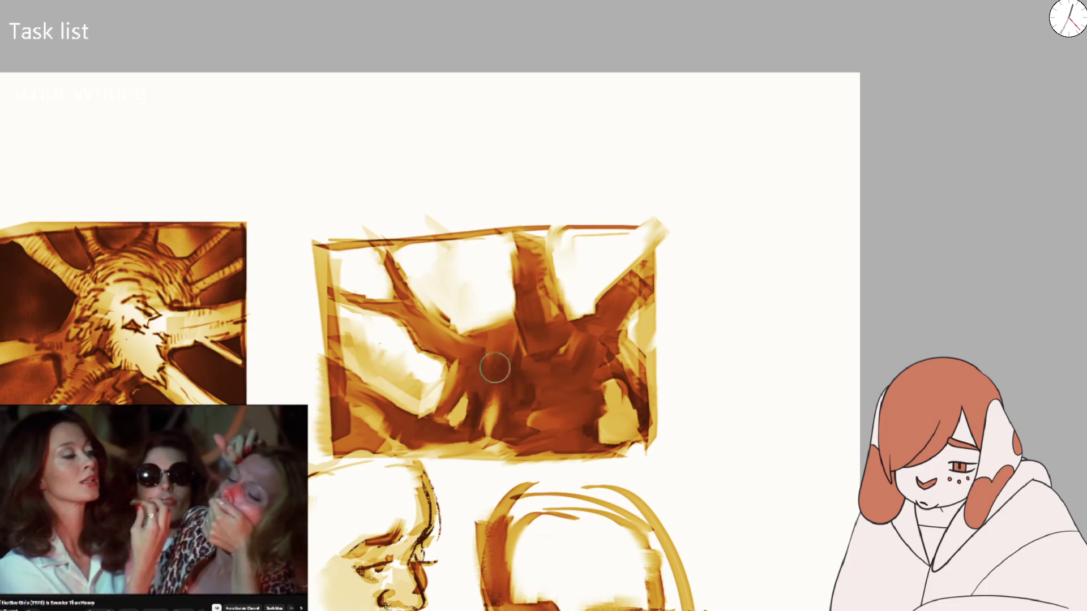
{"action": "mouse_move", "coordinate": [523, 334]}
{"action": "left_mouse_down"}
{"action": "mouse_move", "coordinate": [566, 314]}
{"action": "mouse_move", "coordinate": [546, 369]}
{"action": "mouse_move", "coordinate": [526, 383]}
{"action": "mouse_move", "coordinate": [577, 304]}
{"action": "mouse_move", "coordinate": [514, 408]}
{"action": "left_mouse_up"}
Reset the canvas rotation and refine the dark centre of the panel with another stroke
{"action": "key", "text": "ctrl+0"}
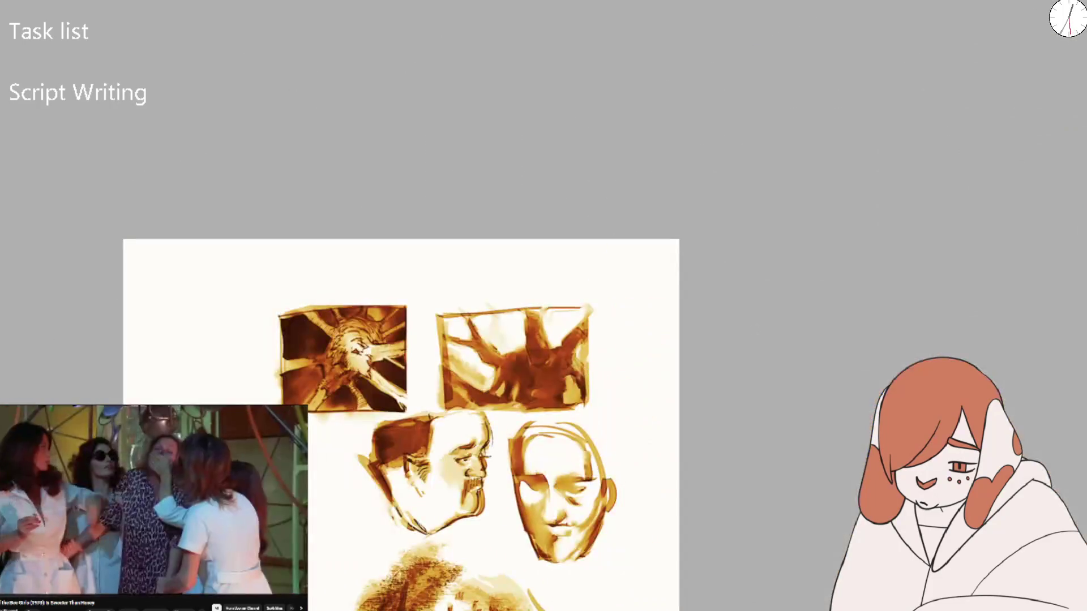
{"action": "scroll", "coordinate": [521, 354], "scroll_direction": "up", "scroll_amount": 4}
{"action": "mouse_move", "coordinate": [535, 347]}
{"action": "left_mouse_down"}
{"action": "mouse_move", "coordinate": [497, 393]}
{"action": "mouse_move", "coordinate": [509, 357]}
{"action": "mouse_move", "coordinate": [534, 354]}
{"action": "mouse_move", "coordinate": [534, 395]}
{"action": "mouse_move", "coordinate": [492, 397]}
{"action": "mouse_move", "coordinate": [480, 294]}
{"action": "left_mouse_up"}
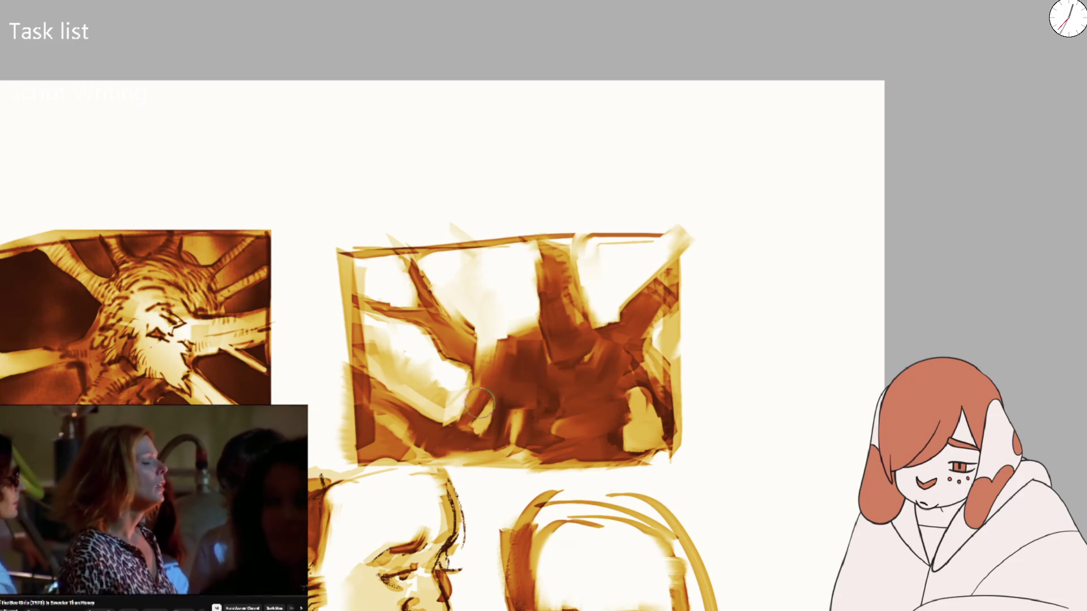
{"action": "scroll", "coordinate": [513, 345], "scroll_direction": "down", "scroll_amount": 4}
{"action": "scroll", "coordinate": [514, 350], "scroll_direction": "up", "scroll_amount": 4}
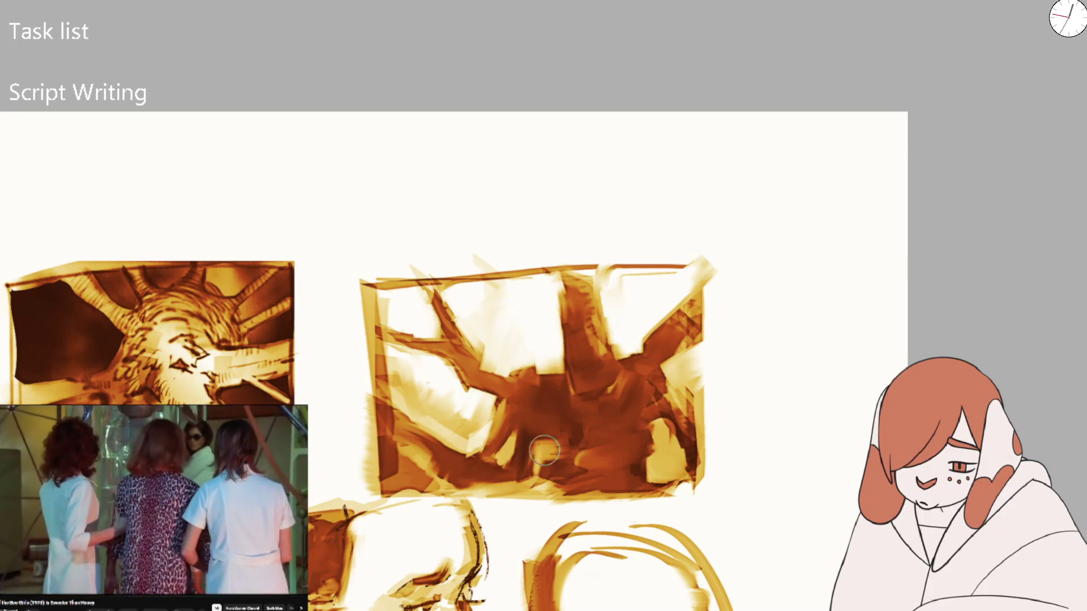
{"action": "scroll", "coordinate": [660, 316], "scroll_direction": "down", "scroll_amount": 3}
{"action": "scroll", "coordinate": [523, 393], "scroll_direction": "up", "scroll_amount": 5}
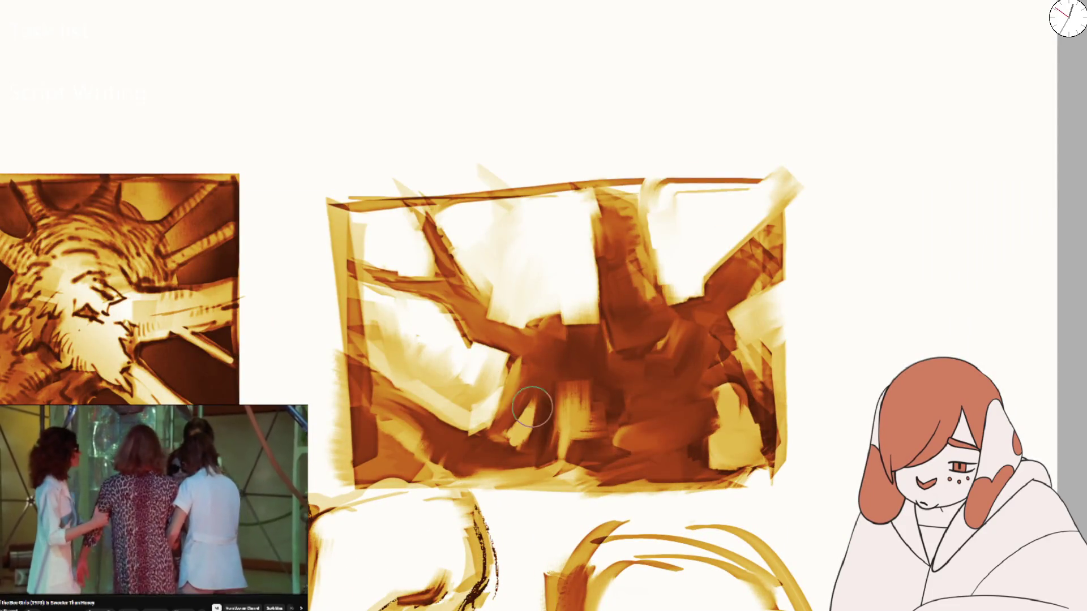
{"action": "scroll", "coordinate": [535, 376], "scroll_direction": "down", "scroll_amount": 5}
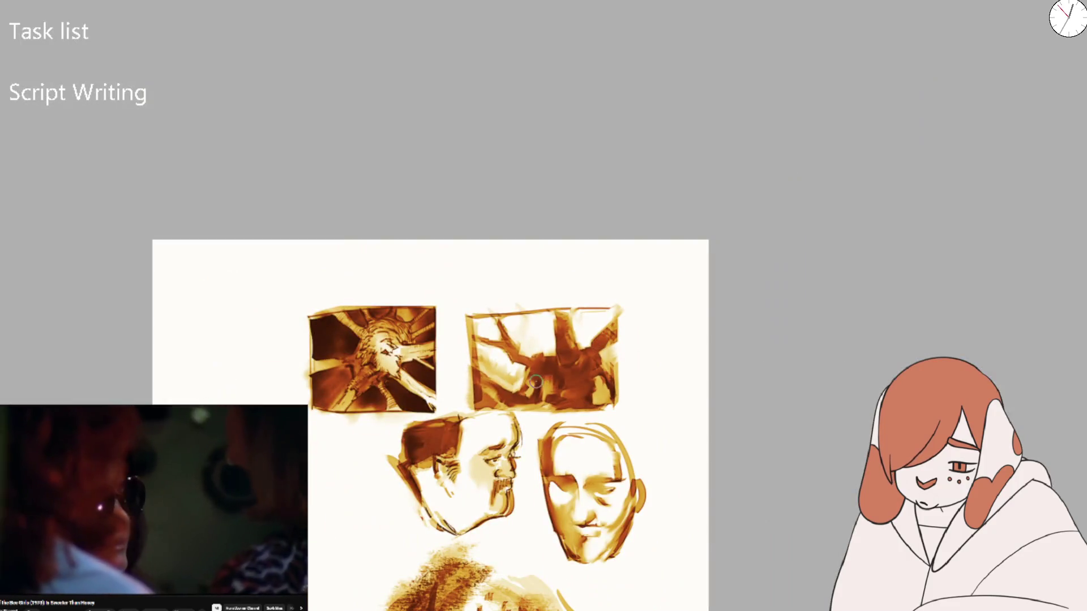
Darken the panel's lower-right and lay light and brown strokes across its left-centre
{"action": "scroll", "coordinate": [549, 375], "scroll_direction": "up", "scroll_amount": 4}
{"action": "mouse_move", "coordinate": [668, 373]}
{"action": "left_mouse_down"}
{"action": "mouse_move", "coordinate": [665, 396]}
{"action": "mouse_move", "coordinate": [694, 433]}
{"action": "mouse_move", "coordinate": [660, 445]}
{"action": "left_mouse_up"}
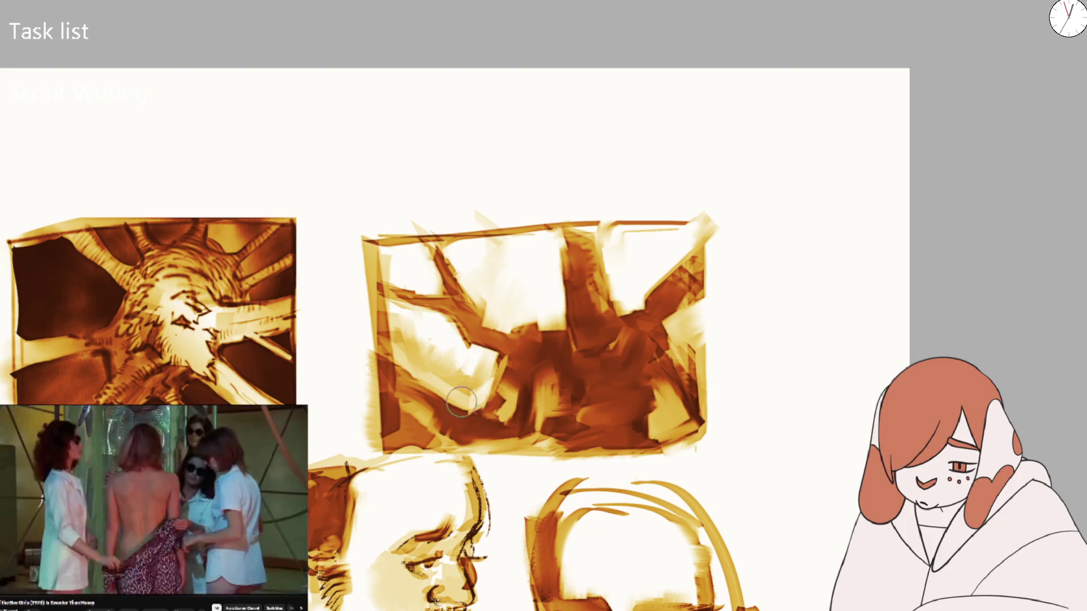
{"action": "mouse_move", "coordinate": [401, 342]}
{"action": "left_mouse_down"}
{"action": "mouse_move", "coordinate": [417, 333]}
{"action": "mouse_move", "coordinate": [461, 369]}
{"action": "mouse_move", "coordinate": [503, 456]}
{"action": "left_mouse_up"}
{"action": "mouse_move", "coordinate": [519, 504]}
{"action": "left_mouse_down"}
{"action": "mouse_move", "coordinate": [524, 430]}
{"action": "mouse_move", "coordinate": [535, 443]}
{"action": "mouse_move", "coordinate": [543, 411]}
{"action": "left_mouse_up"}
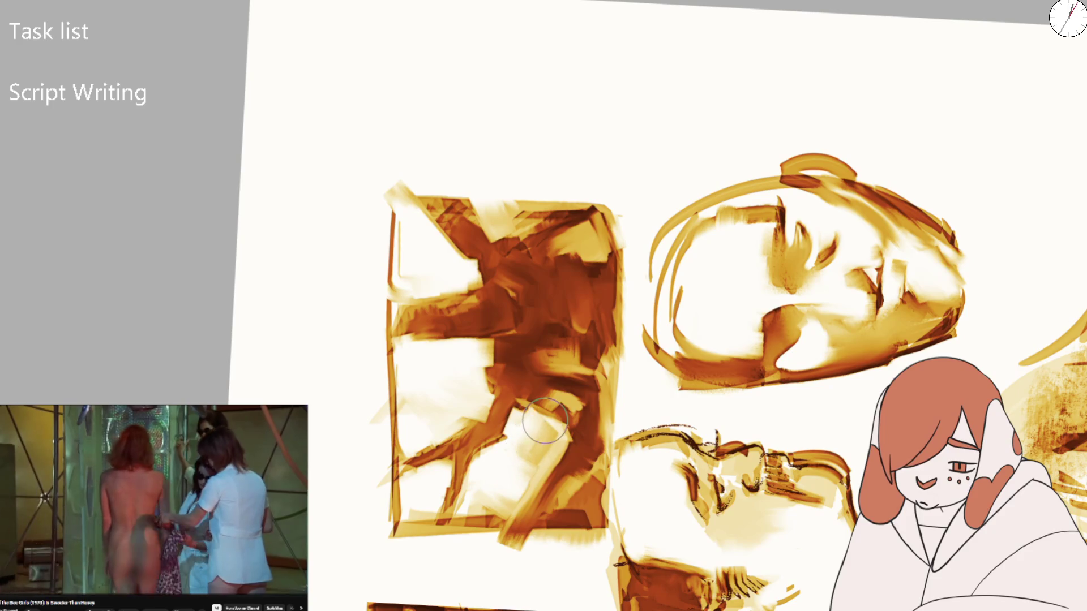
Rotate the canvas about 35°, return it upright, and paint light strokes over the panel's right edge
{"action": "key", "text": "5"}
{"action": "left_click_drag", "start_coordinate": [575, 359], "coordinate": [449, 372]}
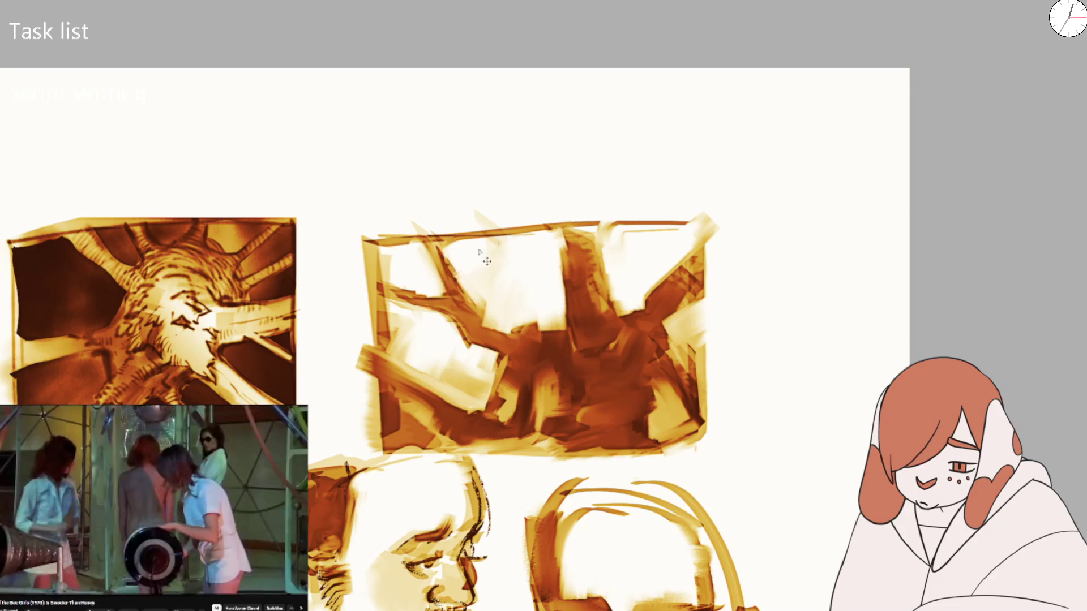
{"action": "scroll", "coordinate": [537, 221], "scroll_direction": "down", "scroll_amount": 3}
{"action": "scroll", "coordinate": [501, 354], "scroll_direction": "up", "scroll_amount": 5}
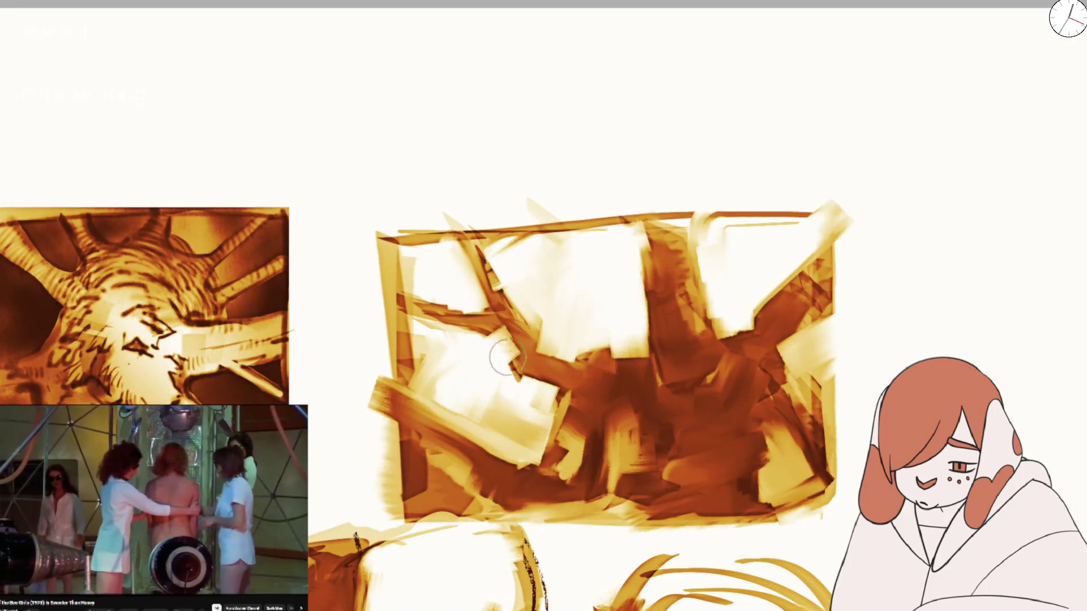
{"action": "scroll", "coordinate": [532, 369], "scroll_direction": "down", "scroll_amount": 2}
{"action": "scroll", "coordinate": [570, 295], "scroll_direction": "down", "scroll_amount": 2}
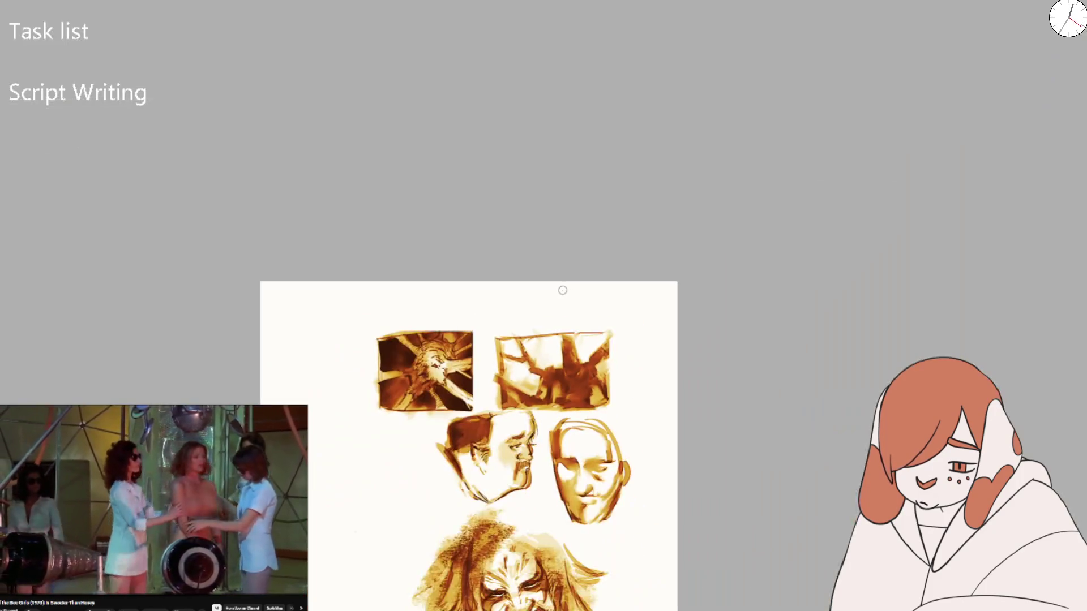
{"action": "scroll", "coordinate": [526, 350], "scroll_direction": "up", "scroll_amount": 5}
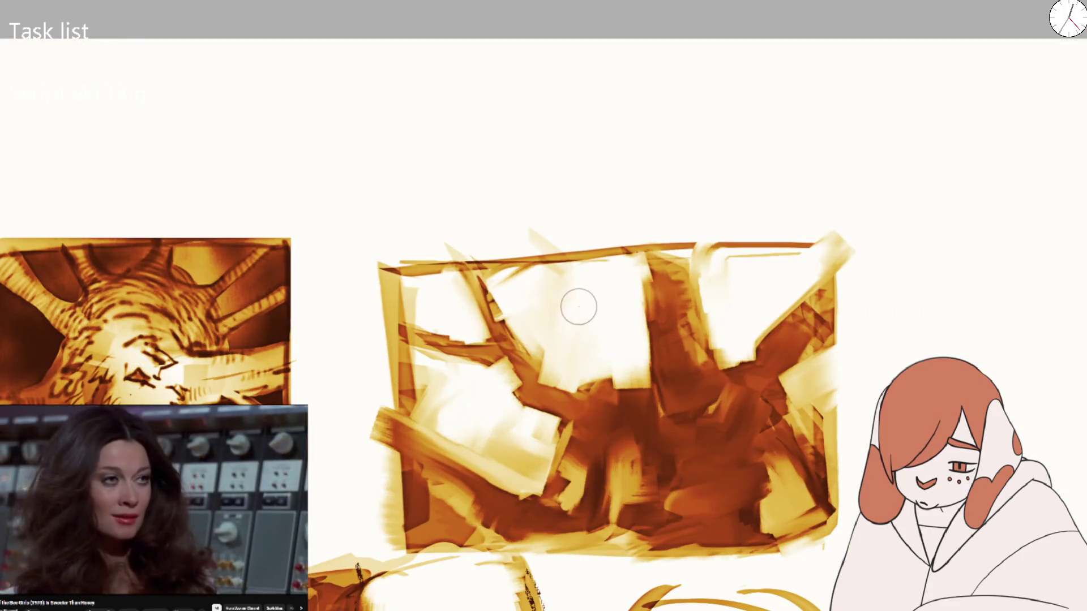
{"action": "scroll", "coordinate": [584, 309], "scroll_direction": "down", "scroll_amount": 1}
{"action": "scroll", "coordinate": [583, 310], "scroll_direction": "down", "scroll_amount": 2}
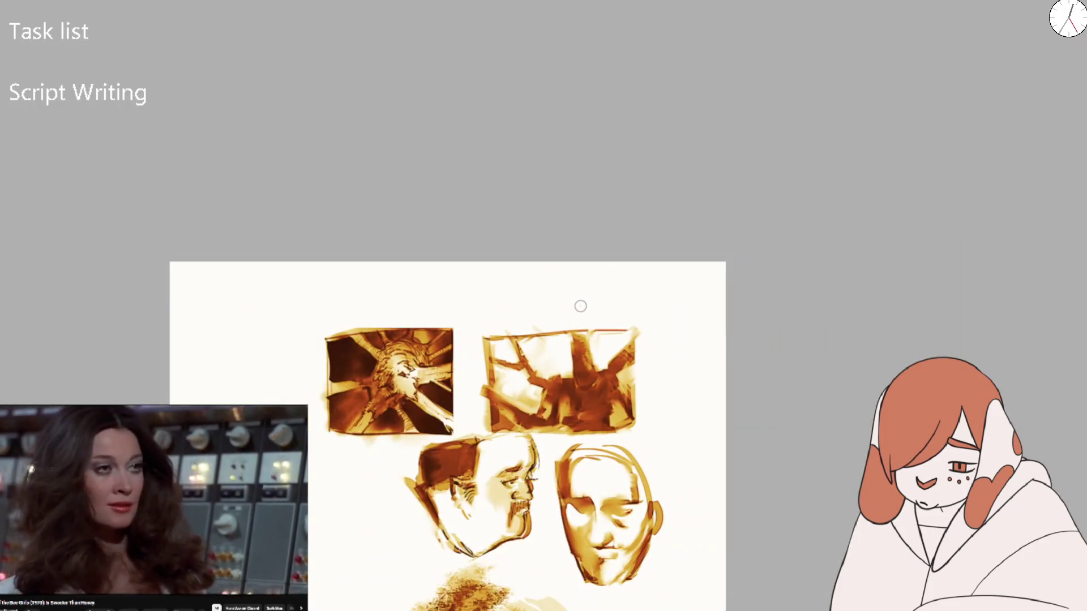
{"action": "scroll", "coordinate": [579, 306], "scroll_direction": "up", "scroll_amount": 2}
{"action": "mouse_move", "coordinate": [580, 306]}
{"action": "left_mouse_down"}
{"action": "mouse_move", "coordinate": [597, 242]}
{"action": "mouse_move", "coordinate": [485, 364]}
{"action": "left_mouse_up"}
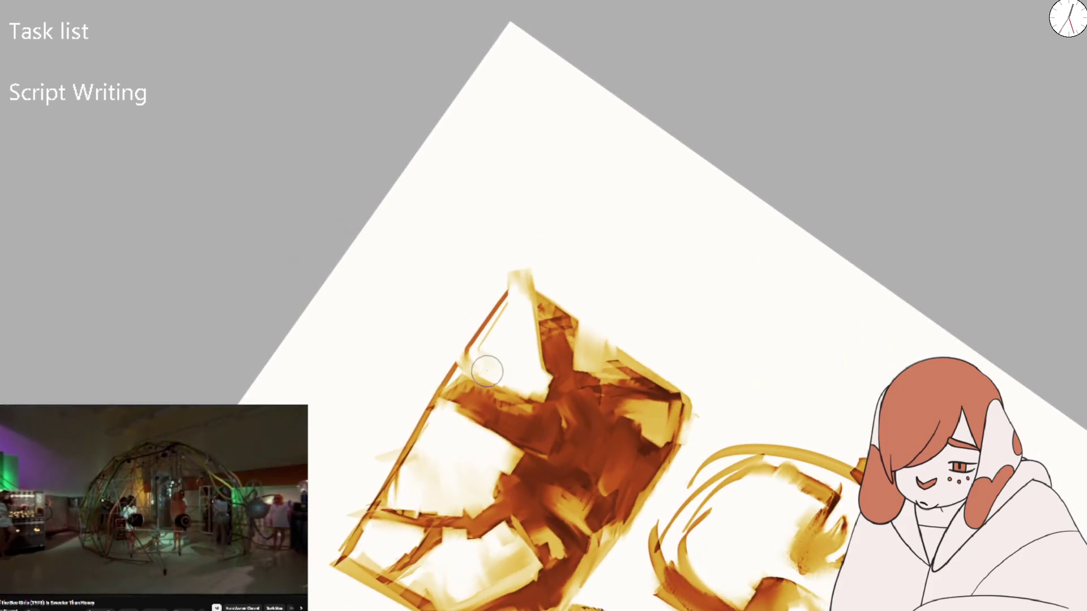
{"action": "key", "text": "5"}
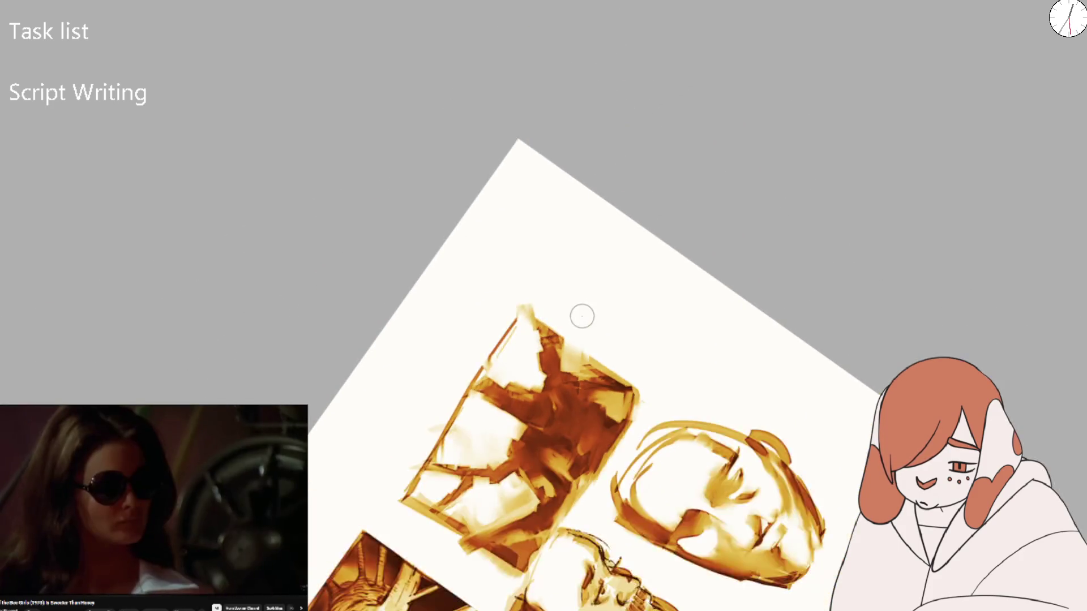
{"action": "mouse_move", "coordinate": [555, 462]}
{"action": "left_mouse_down"}
{"action": "mouse_move", "coordinate": [561, 396]}
{"action": "mouse_move", "coordinate": [589, 421]}
{"action": "mouse_move", "coordinate": [583, 407]}
{"action": "left_mouse_up"}
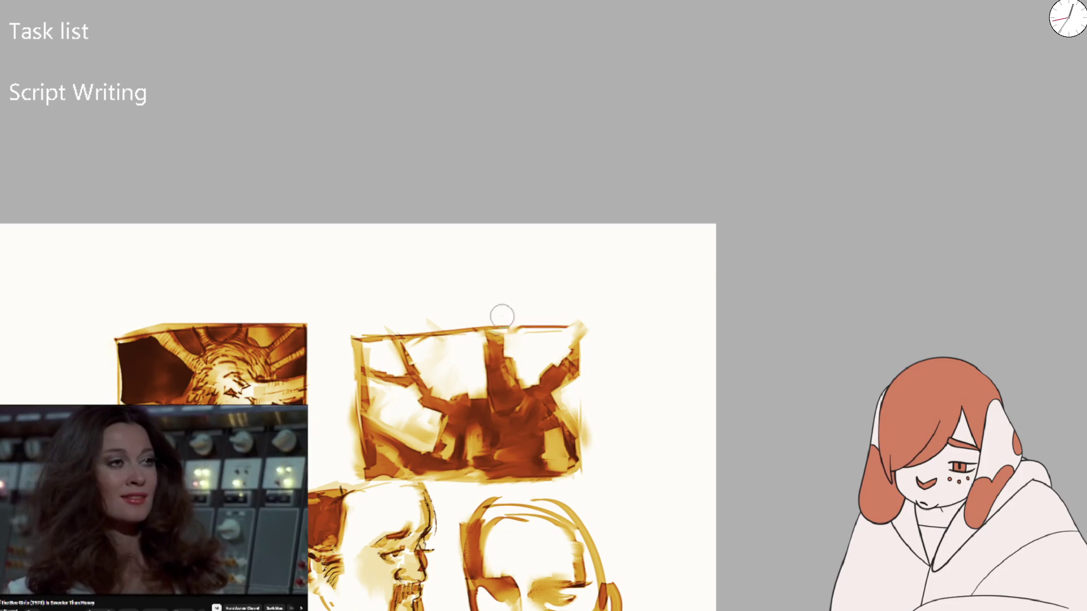
{"action": "key", "text": "ctrl+minus"}
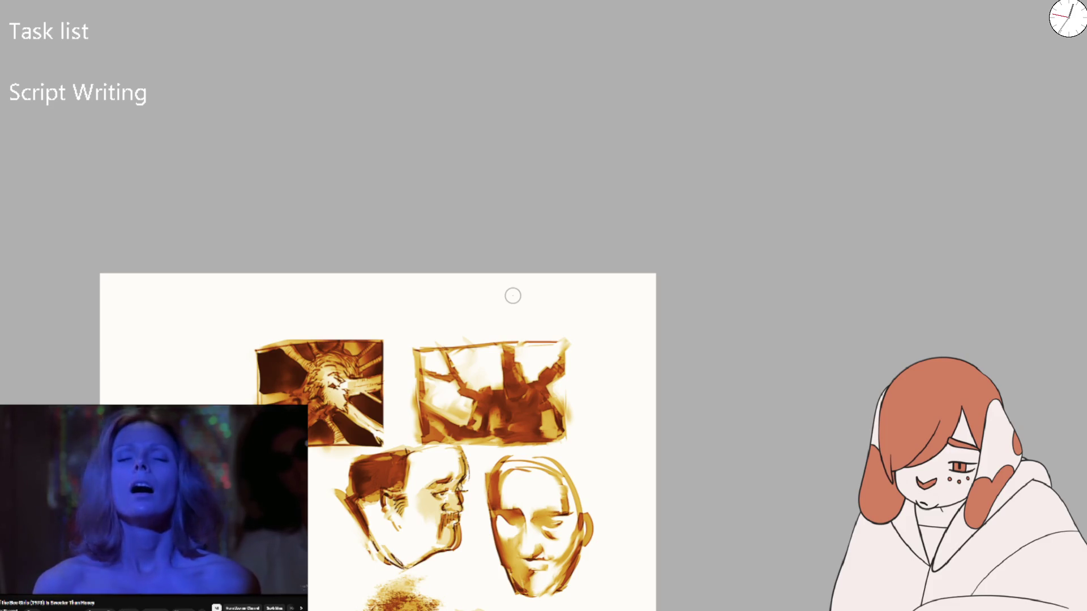
{"action": "left_click_drag", "start_coordinate": [585, 413], "coordinate": [672, 250]}
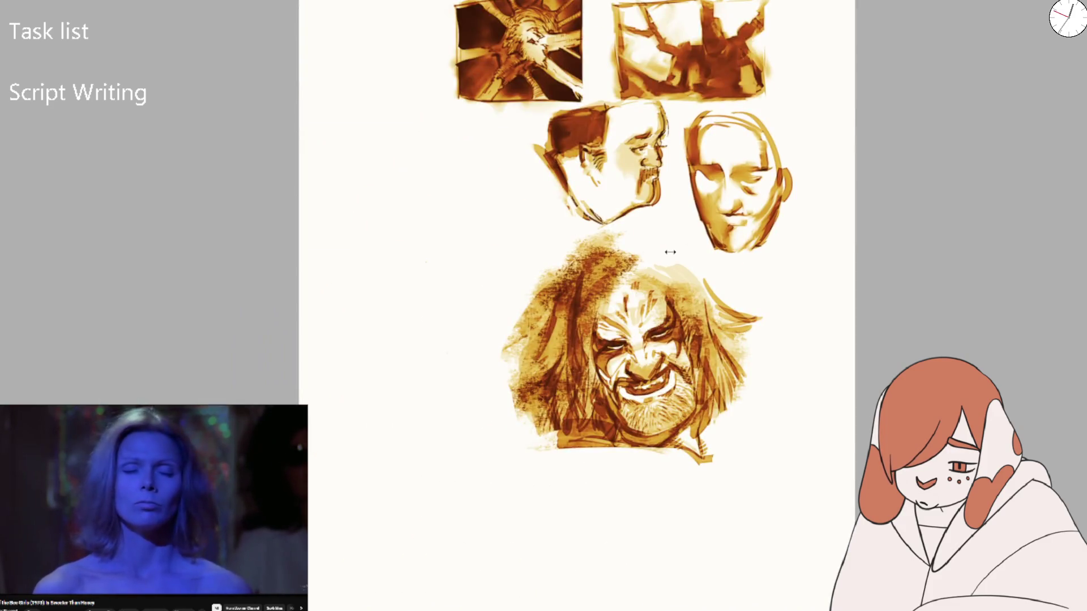
{"action": "scroll", "coordinate": [692, 231], "scroll_direction": "up", "scroll_amount": 2}
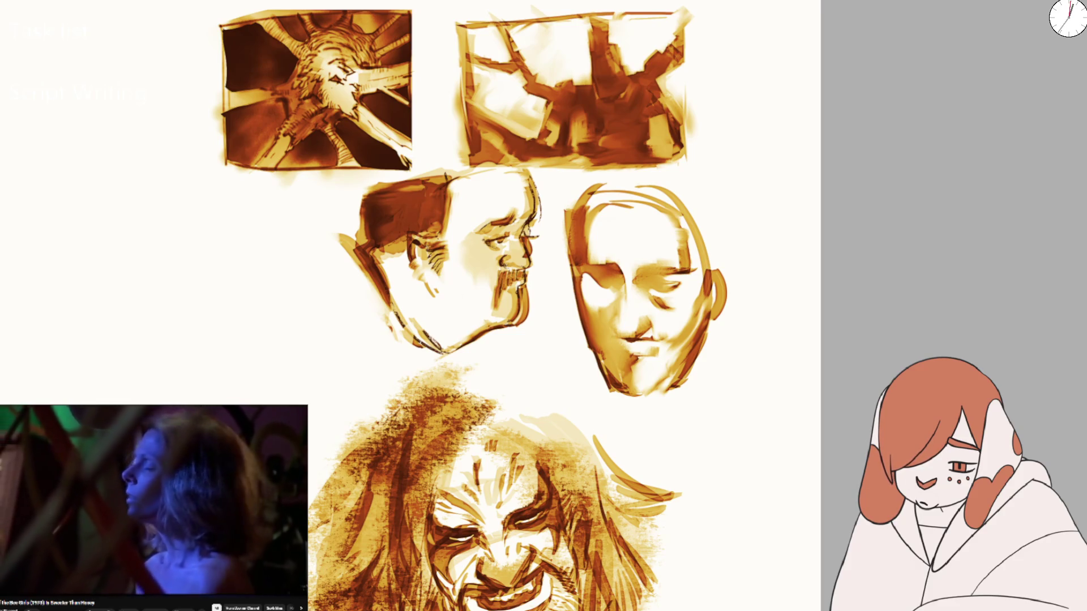
{"action": "key", "text": "ctrl+minus"}
{"action": "scroll", "coordinate": [704, 286], "scroll_direction": "up", "scroll_amount": 2}
{"action": "left_click_drag", "start_coordinate": [703, 286], "coordinate": [708, 250]}
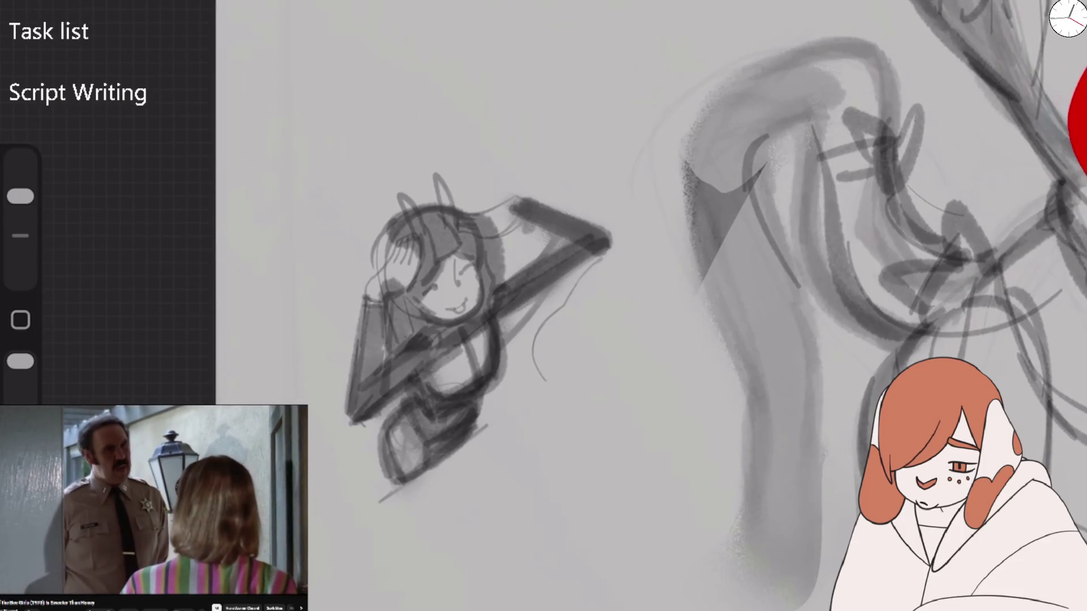
Fade the sketch layer, Layer 2, to 22% opacity
{"action": "scroll", "coordinate": [544, 305], "scroll_direction": "down", "scroll_amount": 3}
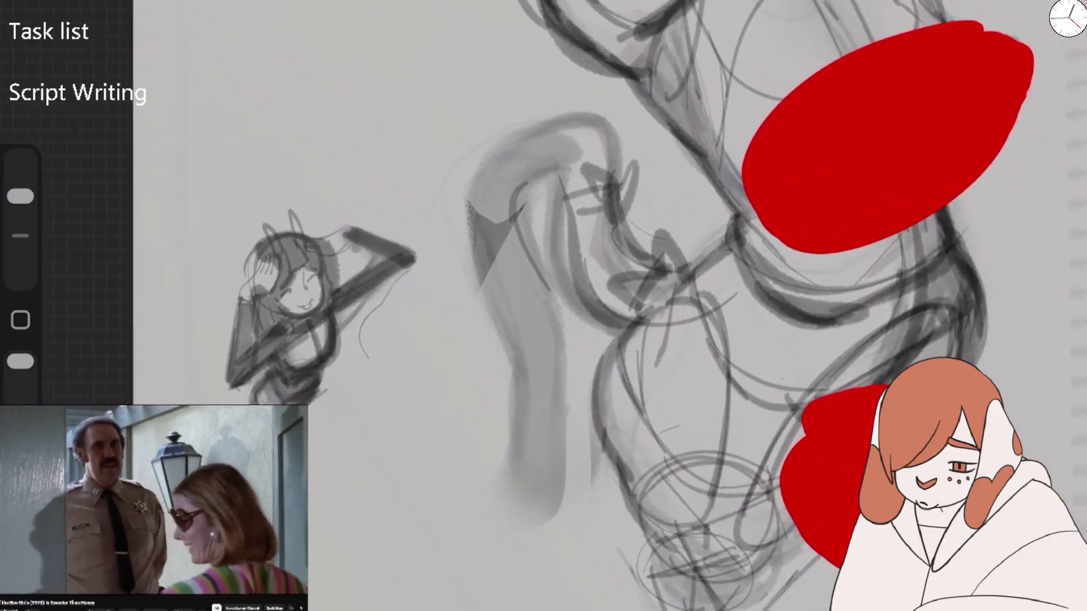
{"action": "scroll", "coordinate": [543, 305], "scroll_direction": "down", "scroll_amount": 2}
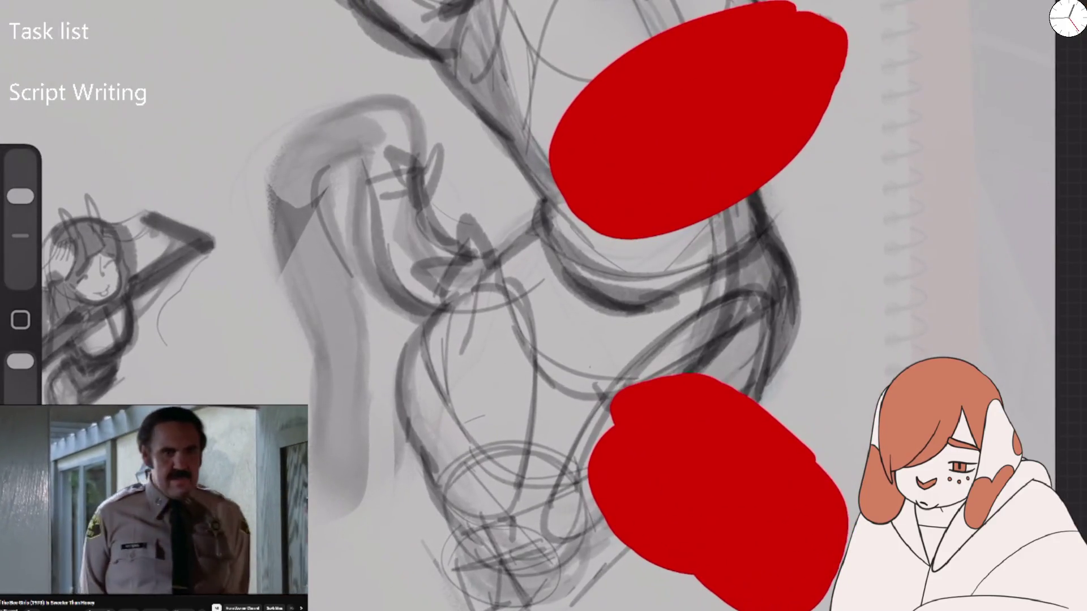
{"action": "key", "text": "l"}
{"action": "left_click", "coordinate": [936, 63]}
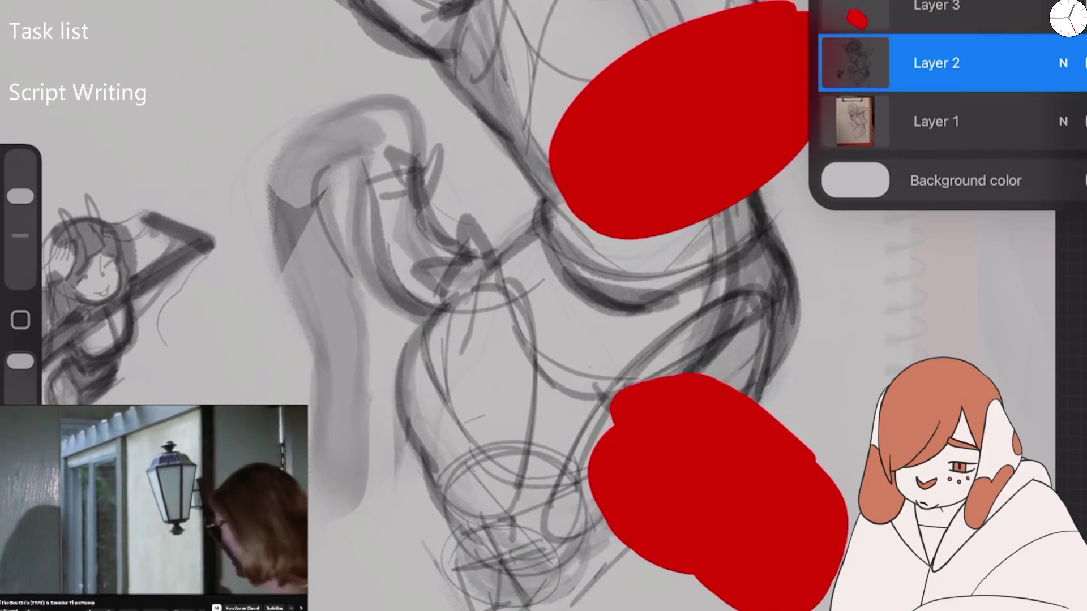
{"action": "left_click", "coordinate": [1063, 63]}
{"action": "mouse_move", "coordinate": [1078, 133]}
{"action": "left_mouse_down"}
{"action": "mouse_move", "coordinate": [868, 133]}
{"action": "mouse_move", "coordinate": [893, 133]}
{"action": "left_mouse_up"}
{"action": "left_click", "coordinate": [1063, 62]}
Add a new empty layer on top and Alpha Lock Layer 3
{"action": "left_click", "coordinate": [937, 7]}
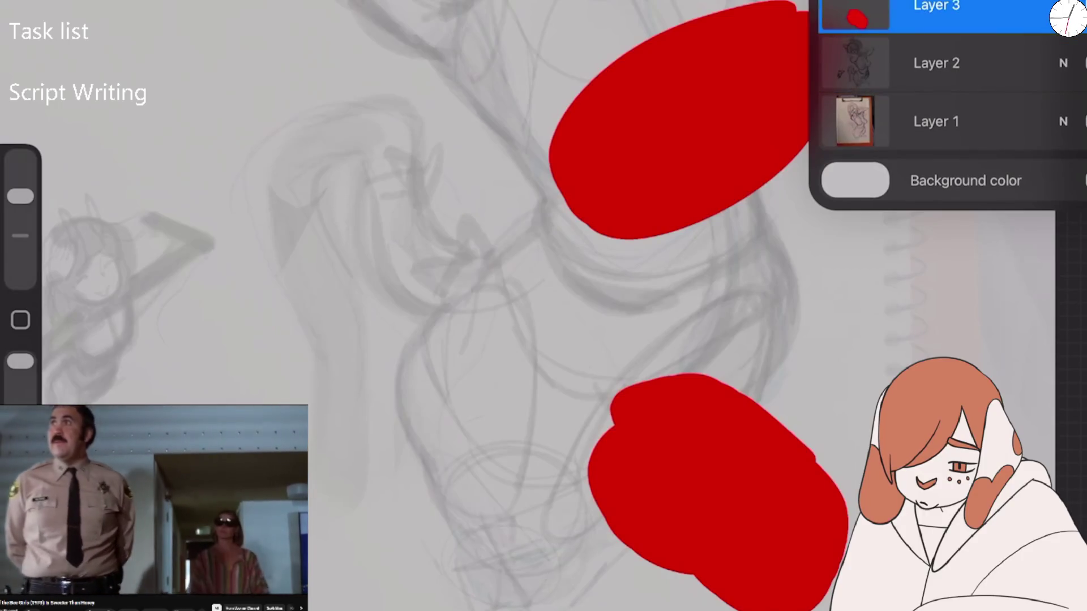
{"action": "left_click", "coordinate": [1064, 2]}
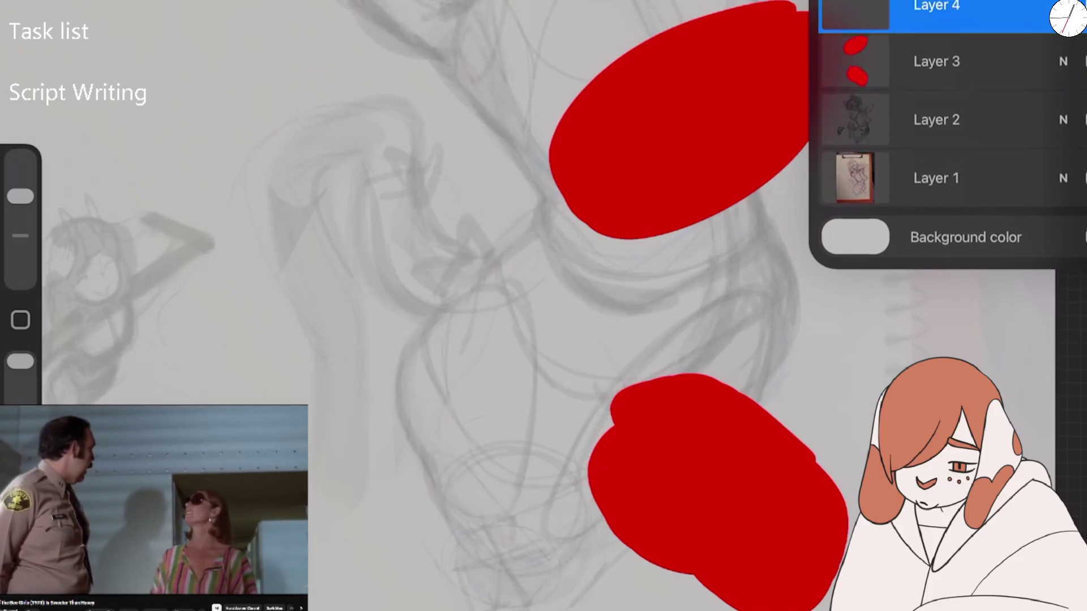
{"action": "left_click", "coordinate": [936, 63]}
{"action": "left_click", "coordinate": [855, 63]}
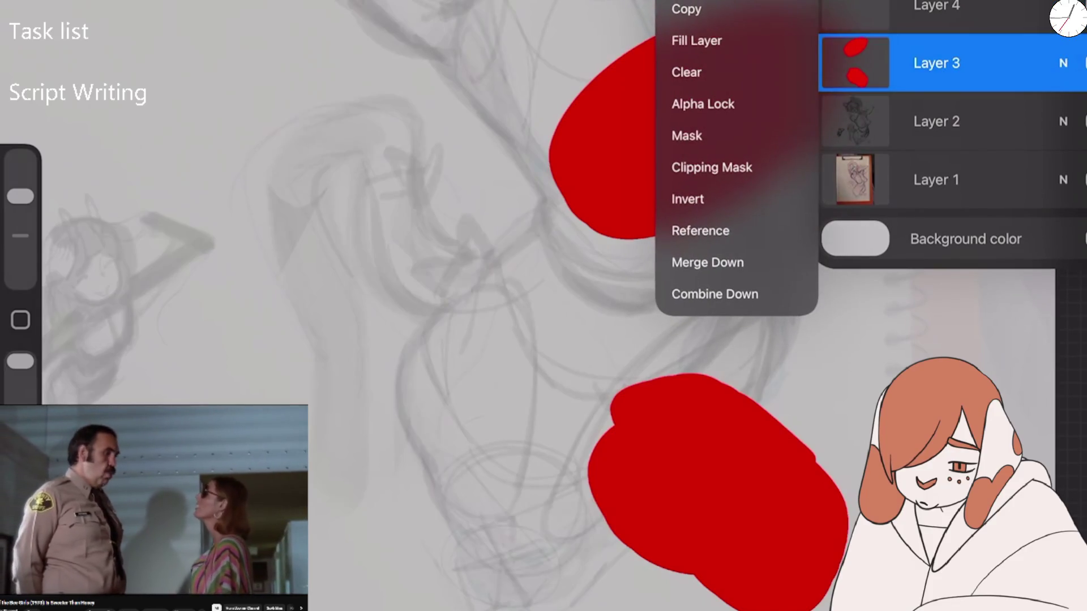
{"action": "key", "text": "Escape"}
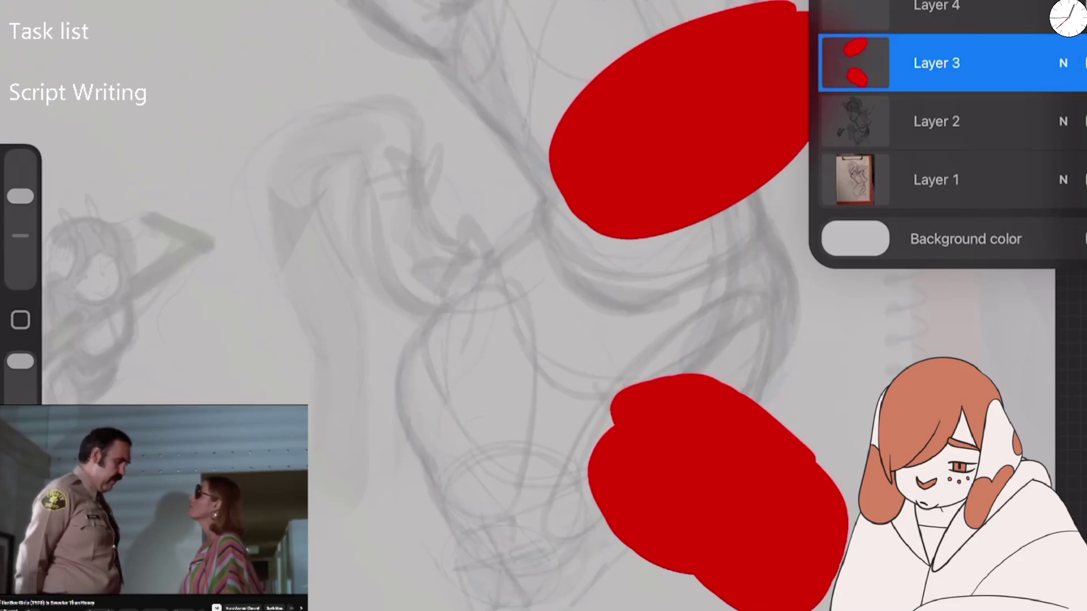
{"action": "left_click", "coordinate": [937, 63]}
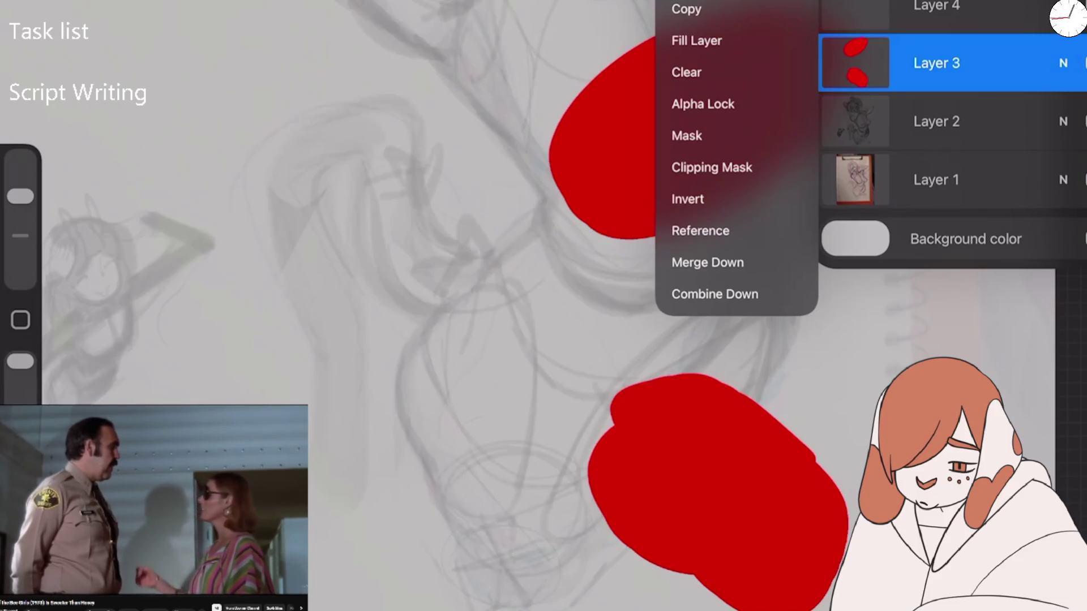
{"action": "left_click", "coordinate": [702, 103]}
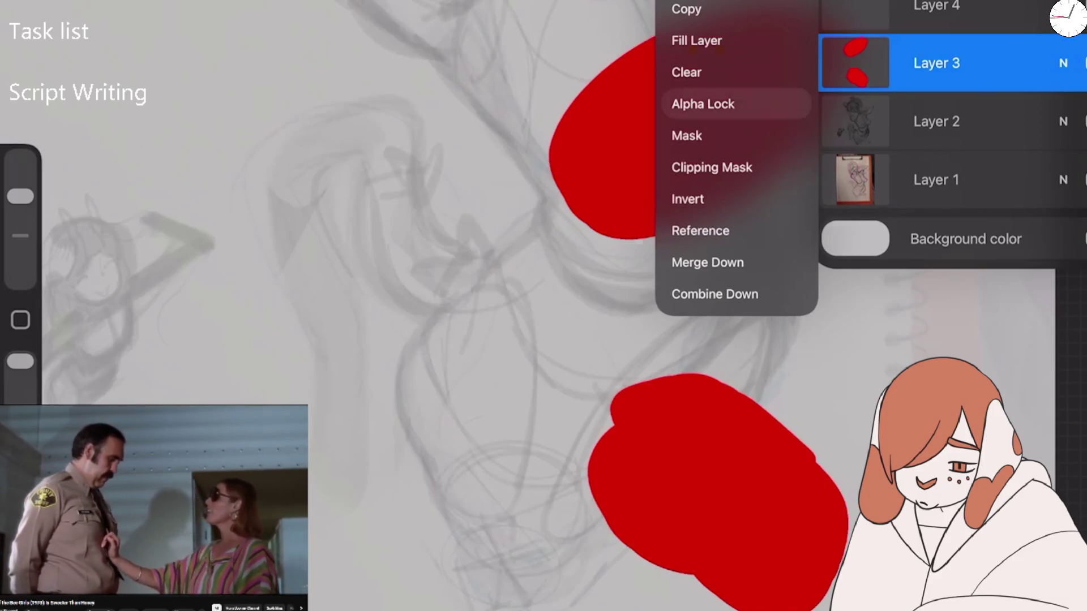
Pick a light grey and Fill Layer 3 so its red shapes turn grey
{"action": "left_click", "coordinate": [1068, 16]}
{"action": "left_click_drag", "start_coordinate": [1055, 12], "coordinate": [832, 85]}
{"action": "left_click", "coordinate": [1068, 17]}
{"action": "left_click", "coordinate": [1069, 17]}
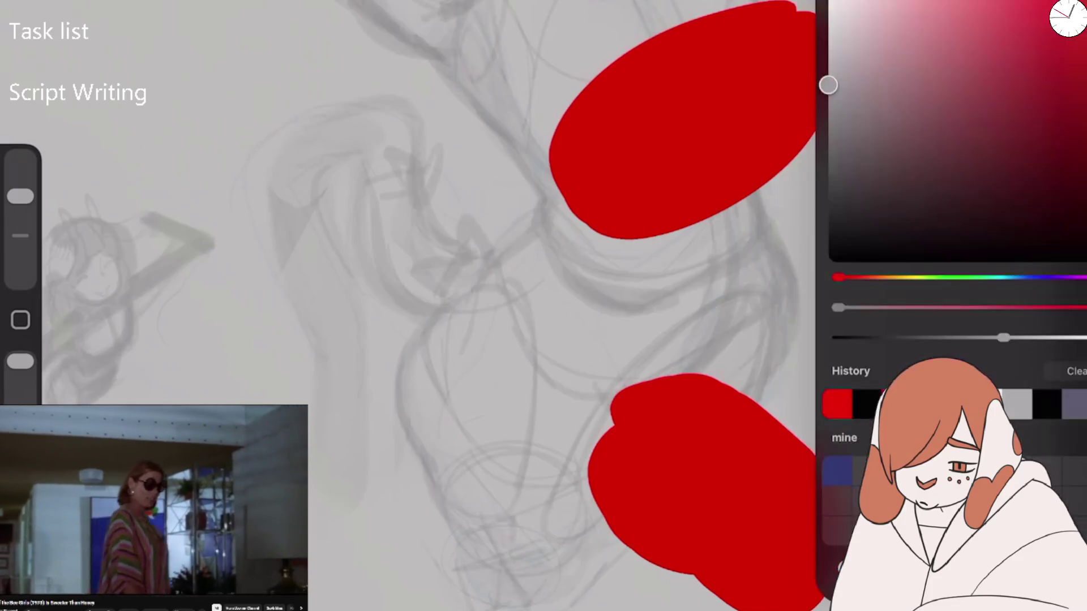
{"action": "left_click", "coordinate": [1036, 14]}
{"action": "left_click", "coordinate": [855, 63]}
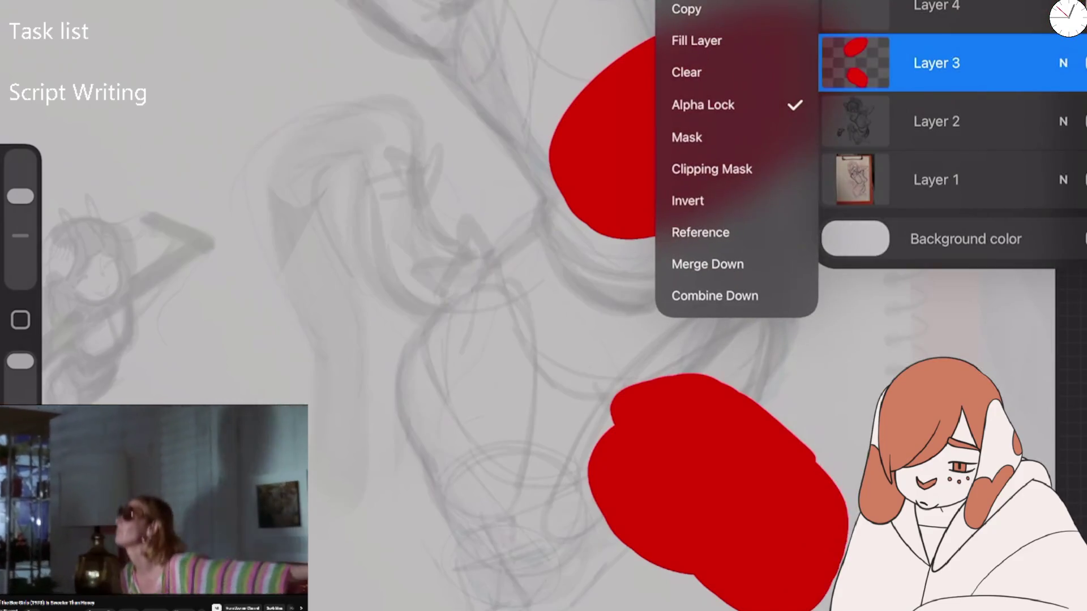
{"action": "left_click", "coordinate": [696, 39]}
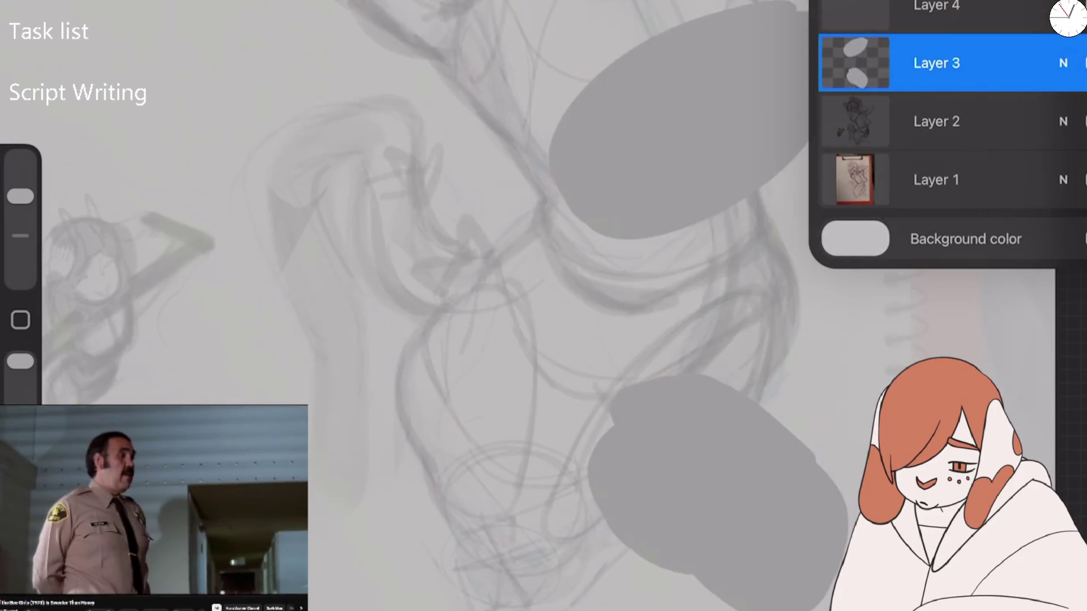
{"action": "left_click", "coordinate": [1069, 17]}
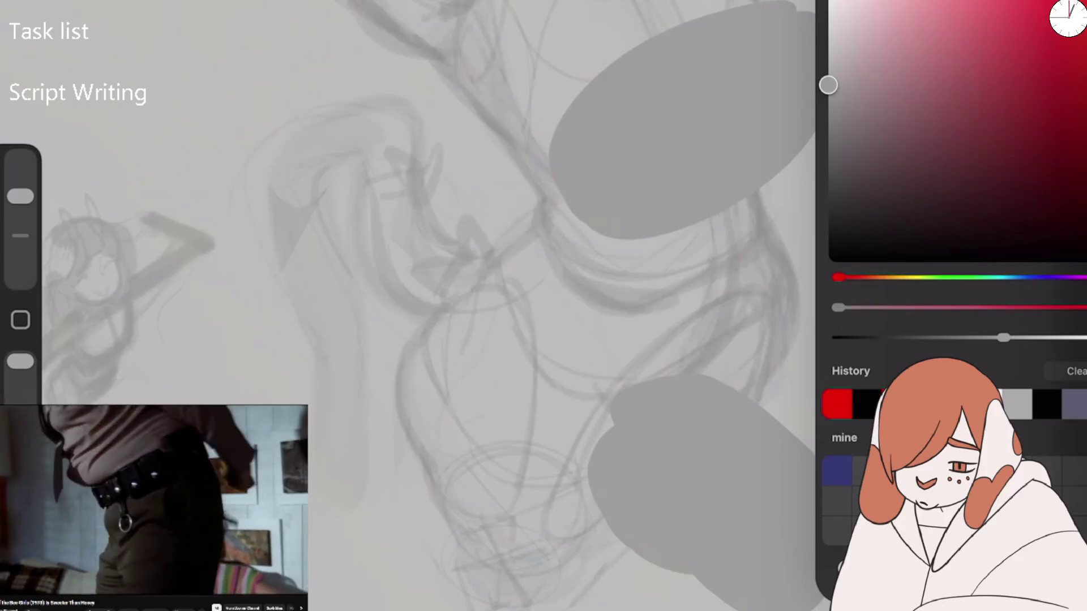
With Layer 4 active, try the Bit Syrup brush from the Brush Library and undo its test stroke
{"action": "left_click", "coordinate": [1069, 17]}
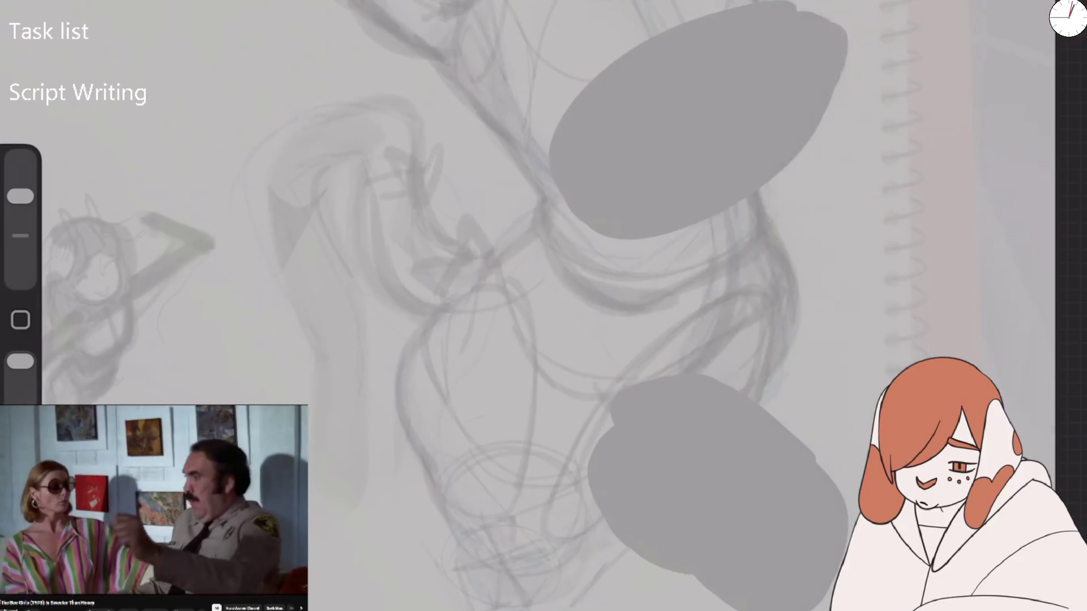
{"action": "left_click", "coordinate": [1058, 14]}
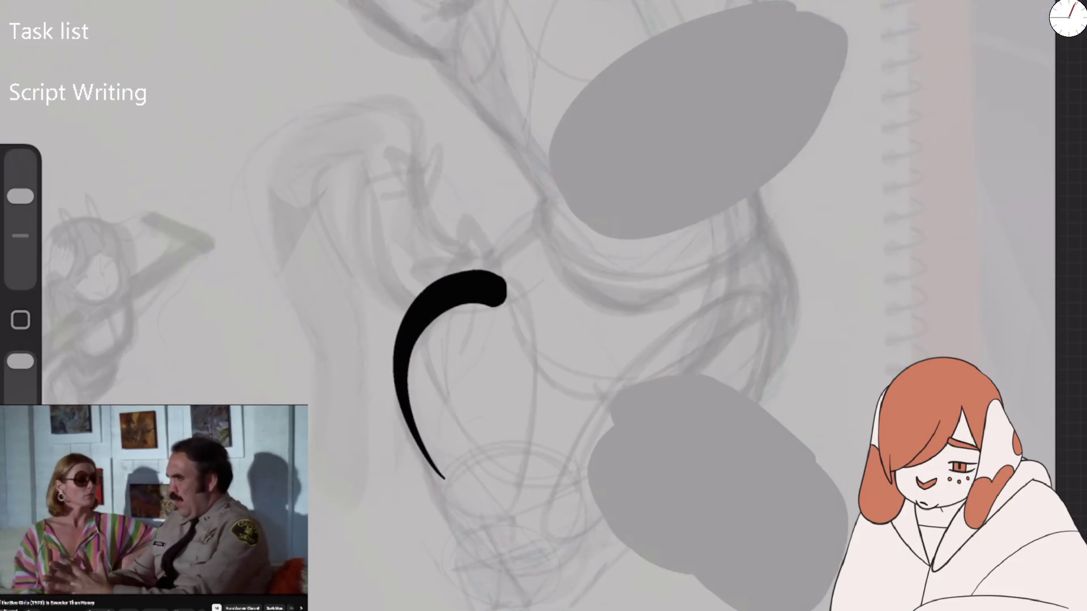
{"action": "scroll", "coordinate": [566, 306], "scroll_direction": "up", "scroll_amount": 3}
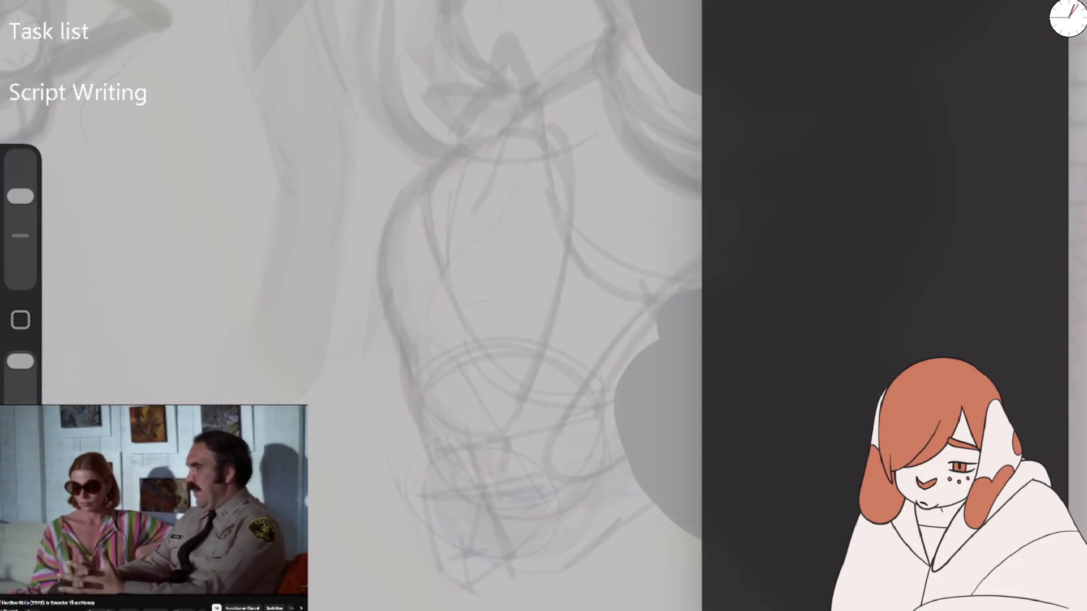
{"action": "left_click", "coordinate": [771, 47]}
{"action": "left_click", "coordinate": [954, 128]}
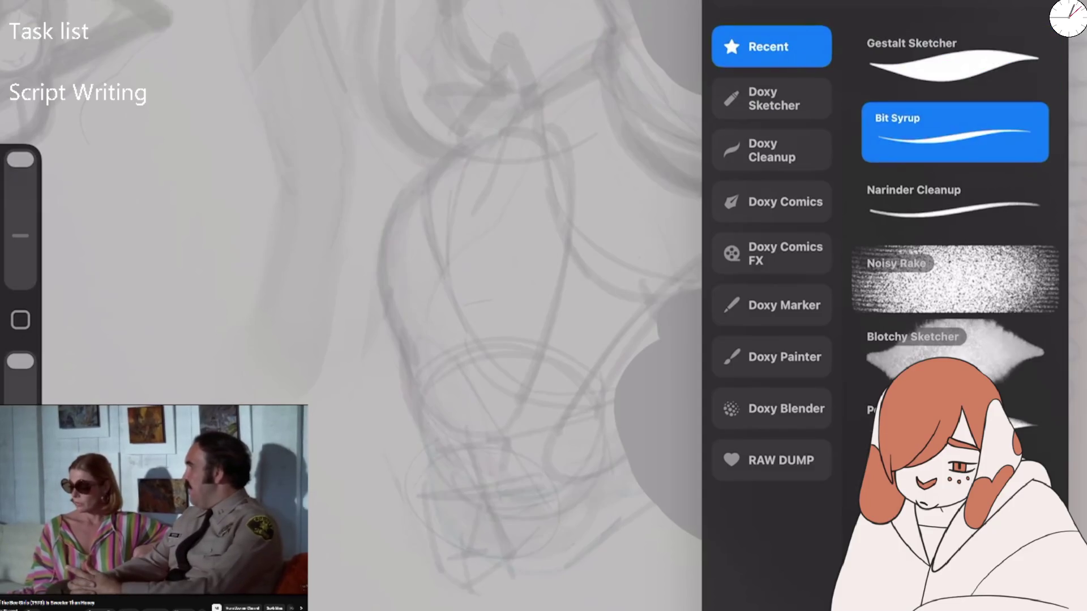
{"action": "left_click", "coordinate": [954, 201]}
{"action": "left_click", "coordinate": [954, 127]}
{"action": "mouse_move", "coordinate": [537, 184]}
{"action": "left_mouse_down"}
{"action": "mouse_move", "coordinate": [498, 342]}
{"action": "mouse_move", "coordinate": [631, 170]}
{"action": "left_mouse_up"}
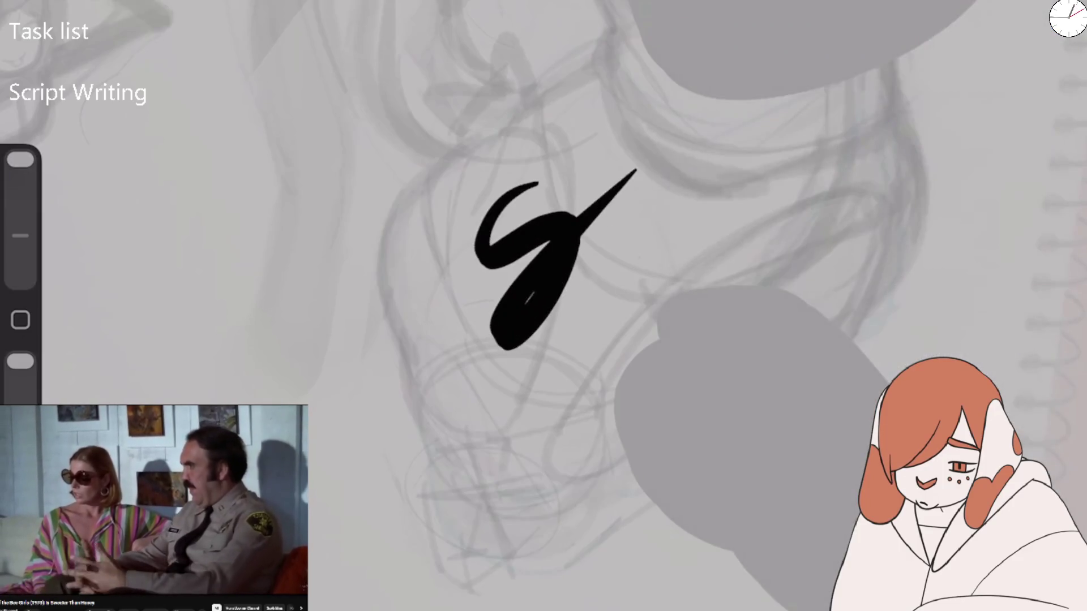
{"action": "key", "text": "ctrl+z"}
Switch to Narinder Cleanup, enlarge it to about 76%, and undo the test arcs
{"action": "left_click", "coordinate": [954, 156]}
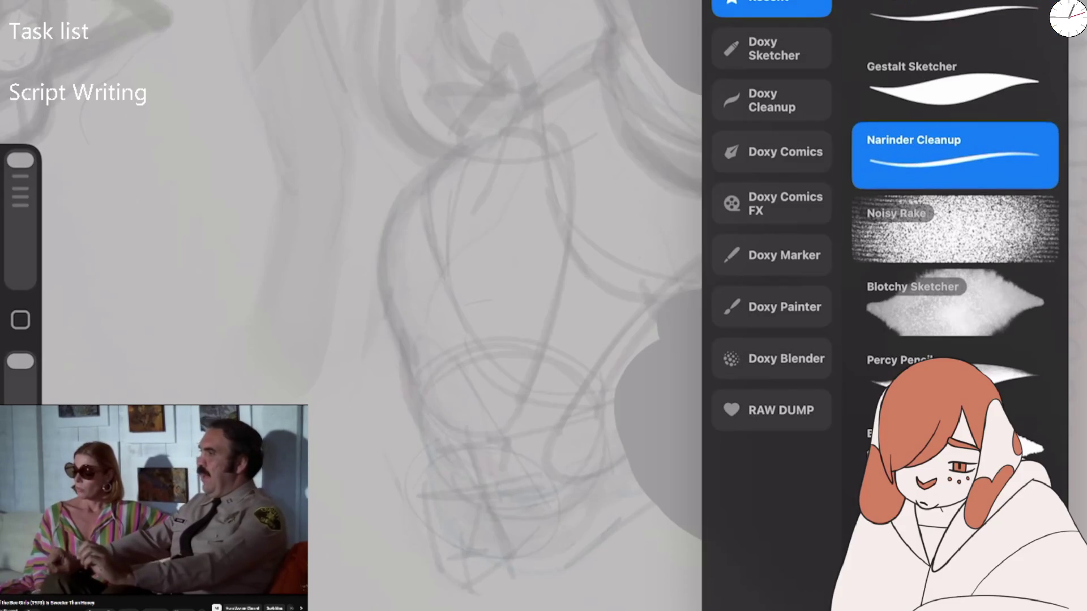
{"action": "mouse_move", "coordinate": [21, 161]}
{"action": "left_mouse_down"}
{"action": "mouse_move", "coordinate": [21, 202]}
{"action": "mouse_move", "coordinate": [20, 188]}
{"action": "left_mouse_up"}
{"action": "mouse_move", "coordinate": [434, 385]}
{"action": "left_mouse_down"}
{"action": "mouse_move", "coordinate": [534, 165]}
{"action": "mouse_move", "coordinate": [464, 342]}
{"action": "mouse_move", "coordinate": [380, 243]}
{"action": "mouse_move", "coordinate": [608, 57]}
{"action": "left_mouse_up"}
{"action": "key", "text": "ctrl+z"}
{"action": "left_click_drag", "start_coordinate": [20, 189], "coordinate": [20, 176]}
{"action": "key", "text": "ctrl+z"}
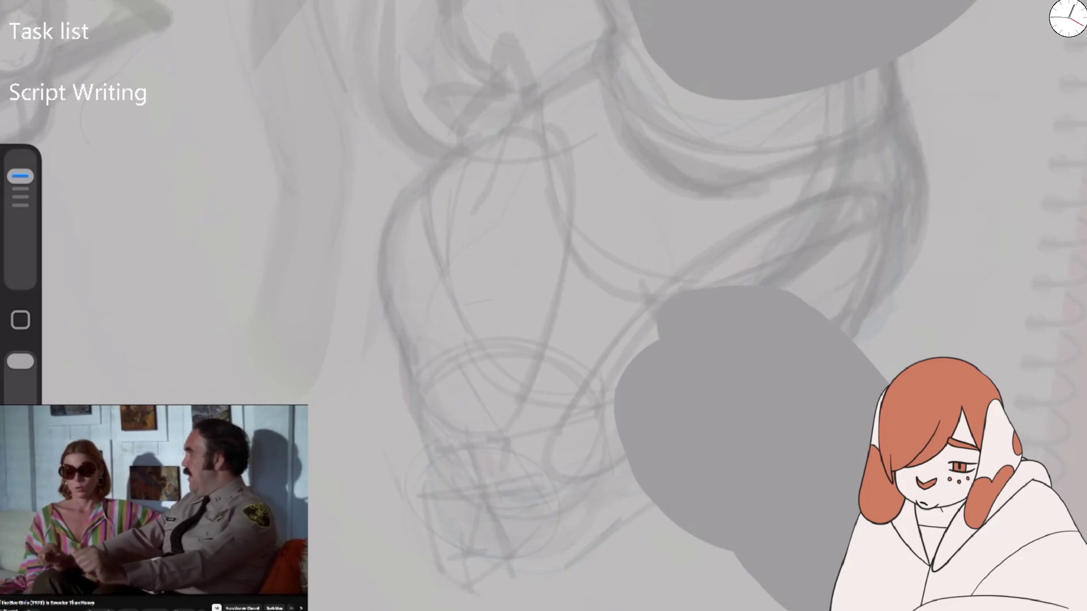
Ink the left and right hip contours, extending them up toward the waist
{"action": "mouse_move", "coordinate": [398, 343]}
{"action": "left_mouse_down"}
{"action": "mouse_move", "coordinate": [376, 226]}
{"action": "mouse_move", "coordinate": [605, 62]}
{"action": "left_mouse_up"}
{"action": "left_click_drag", "start_coordinate": [509, 123], "coordinate": [593, 74]}
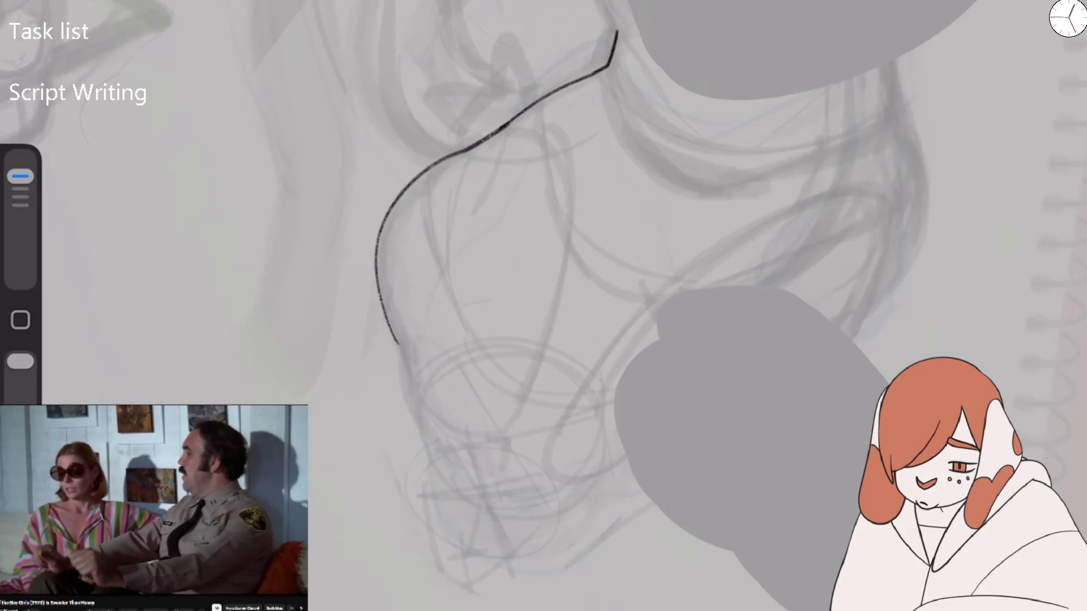
{"action": "left_click_drag", "start_coordinate": [894, 90], "coordinate": [876, 222]}
{"action": "mouse_move", "coordinate": [897, 111]}
{"action": "left_mouse_down"}
{"action": "mouse_move", "coordinate": [921, 204]}
{"action": "mouse_move", "coordinate": [910, 255]}
{"action": "mouse_move", "coordinate": [833, 357]}
{"action": "left_mouse_up"}
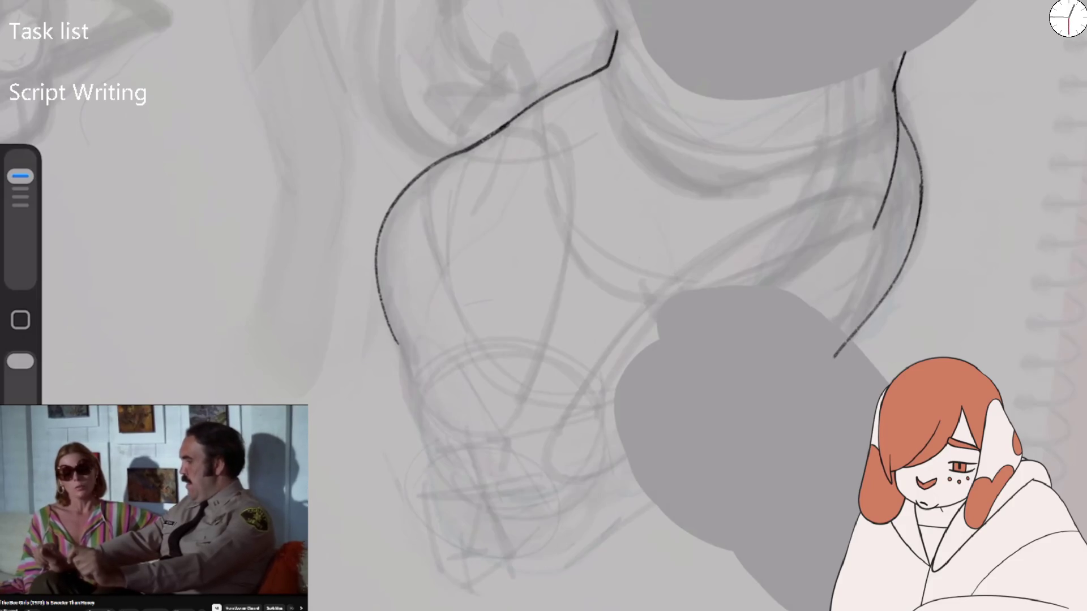
Trace the lower curve and inner edge of the grey leg shape, plus the hip contour
{"action": "scroll", "coordinate": [634, 305], "scroll_direction": "down", "scroll_amount": 4}
{"action": "left_click_drag", "start_coordinate": [417, 216], "coordinate": [461, 346]}
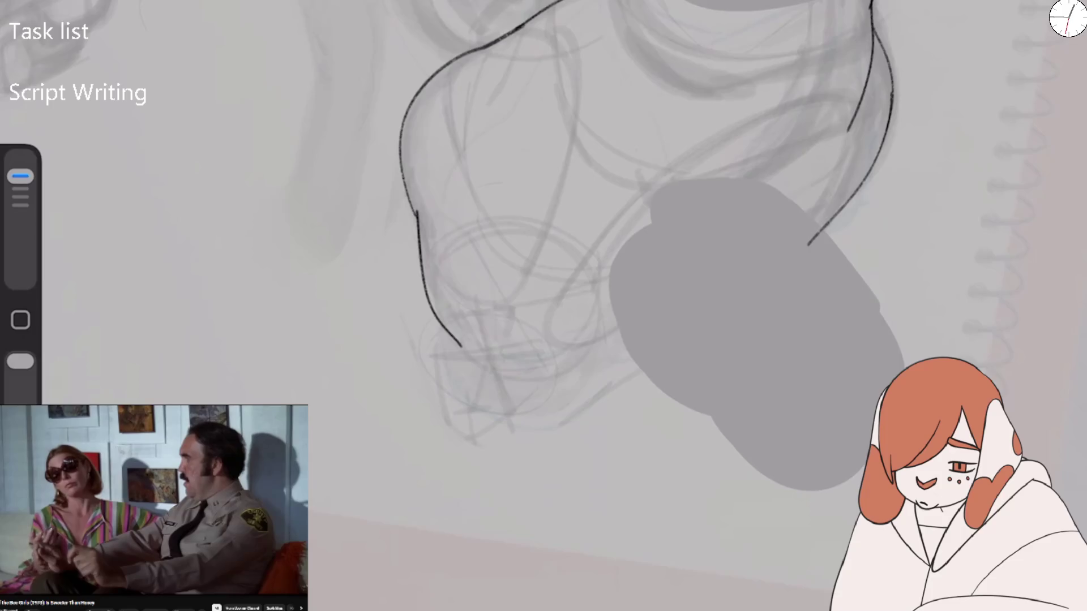
{"action": "mouse_move", "coordinate": [524, 374]}
{"action": "left_mouse_down"}
{"action": "mouse_move", "coordinate": [586, 365]}
{"action": "mouse_move", "coordinate": [690, 220]}
{"action": "left_mouse_up"}
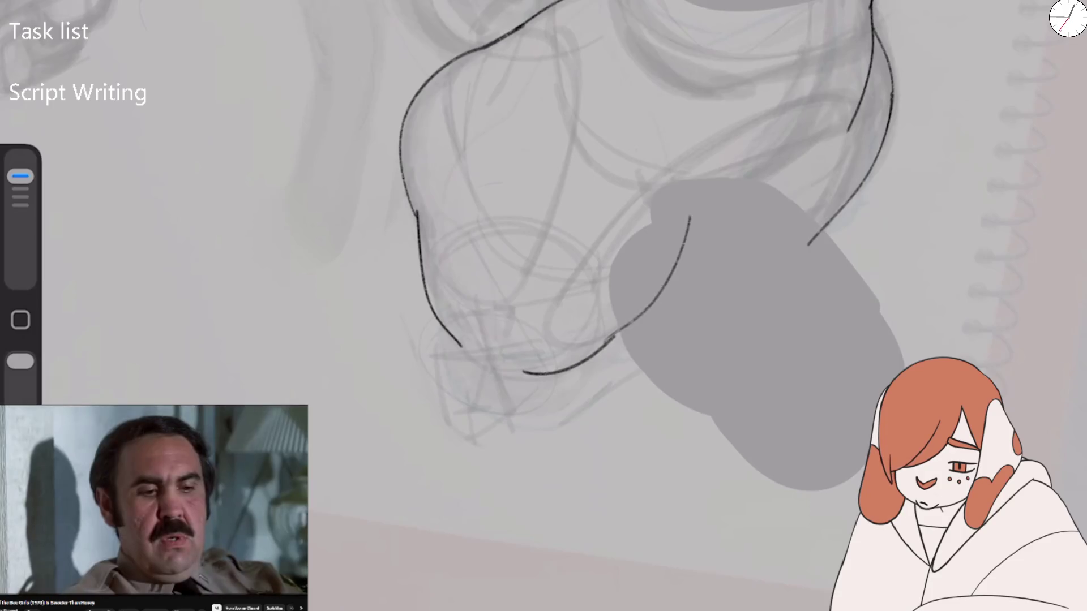
{"action": "left_click_drag", "start_coordinate": [649, 305], "coordinate": [648, 173]}
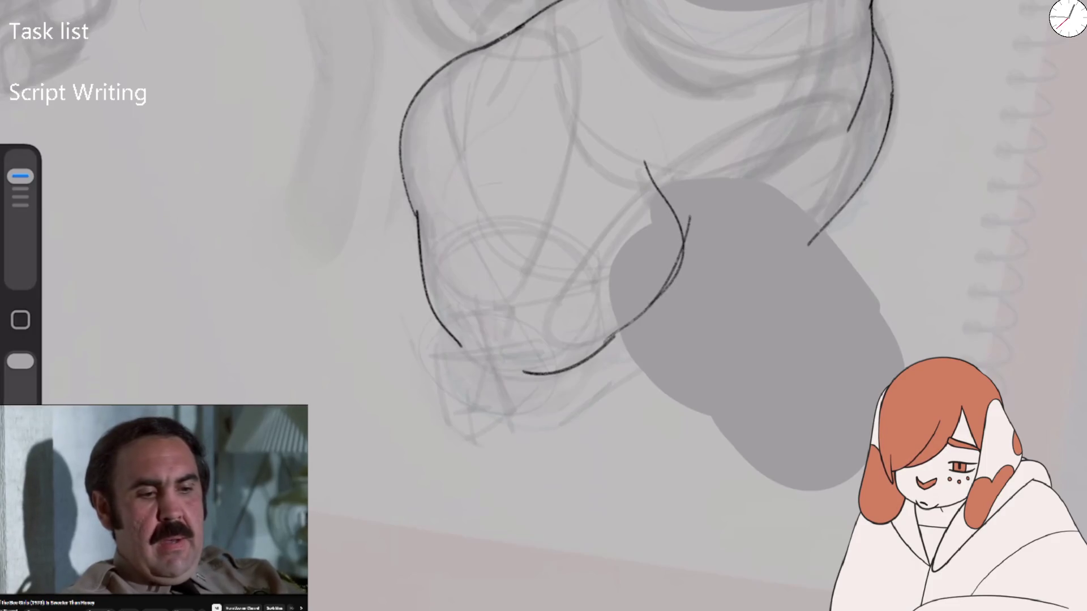
{"action": "mouse_move", "coordinate": [687, 241]}
{"action": "left_mouse_down"}
{"action": "mouse_move", "coordinate": [800, 157]}
{"action": "mouse_move", "coordinate": [858, 57]}
{"action": "mouse_move", "coordinate": [785, 133]}
{"action": "mouse_move", "coordinate": [844, 3]}
{"action": "left_mouse_up"}
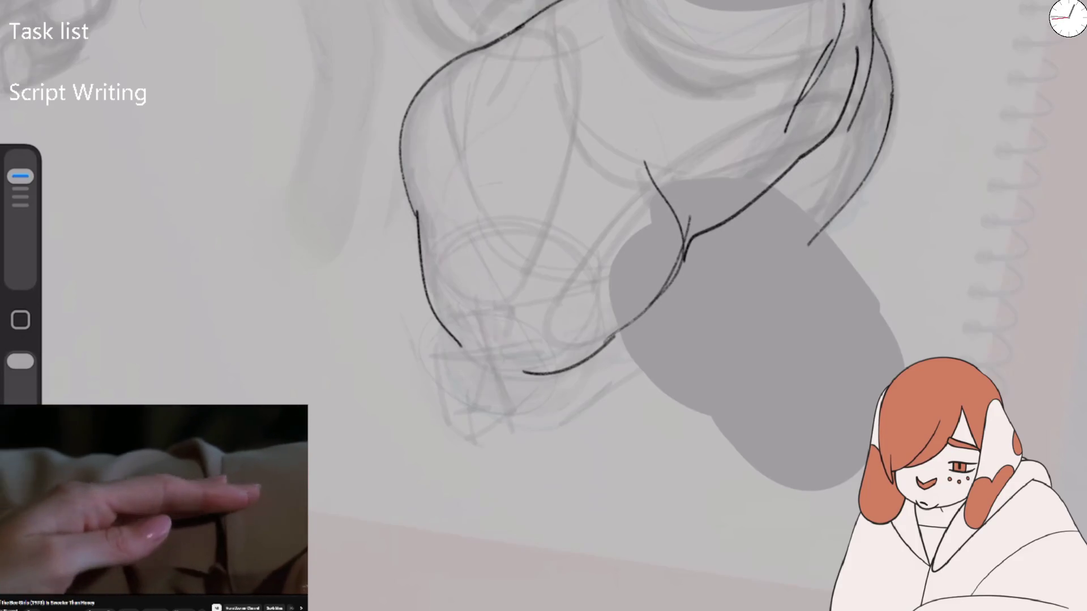
{"action": "left_click_drag", "start_coordinate": [875, 165], "coordinate": [696, 309]}
Ink the first leg's thigh and lower curves and the looping outline of the other leg
{"action": "scroll", "coordinate": [623, 254], "scroll_direction": "down", "scroll_amount": 3}
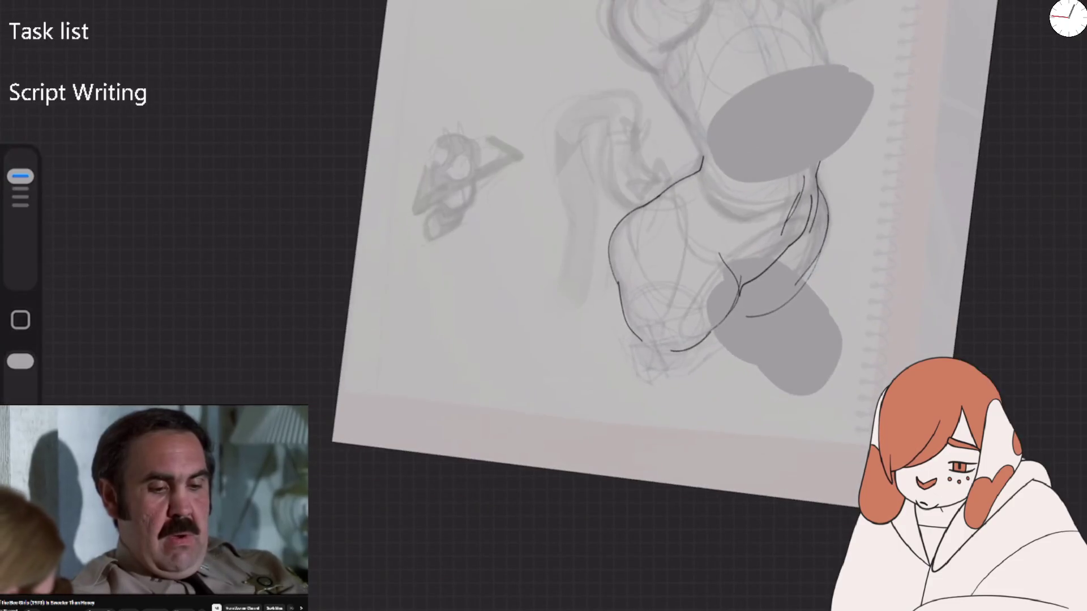
{"action": "scroll", "coordinate": [623, 255], "scroll_direction": "up", "scroll_amount": 3}
{"action": "scroll", "coordinate": [657, 478], "scroll_direction": "up", "scroll_amount": 3}
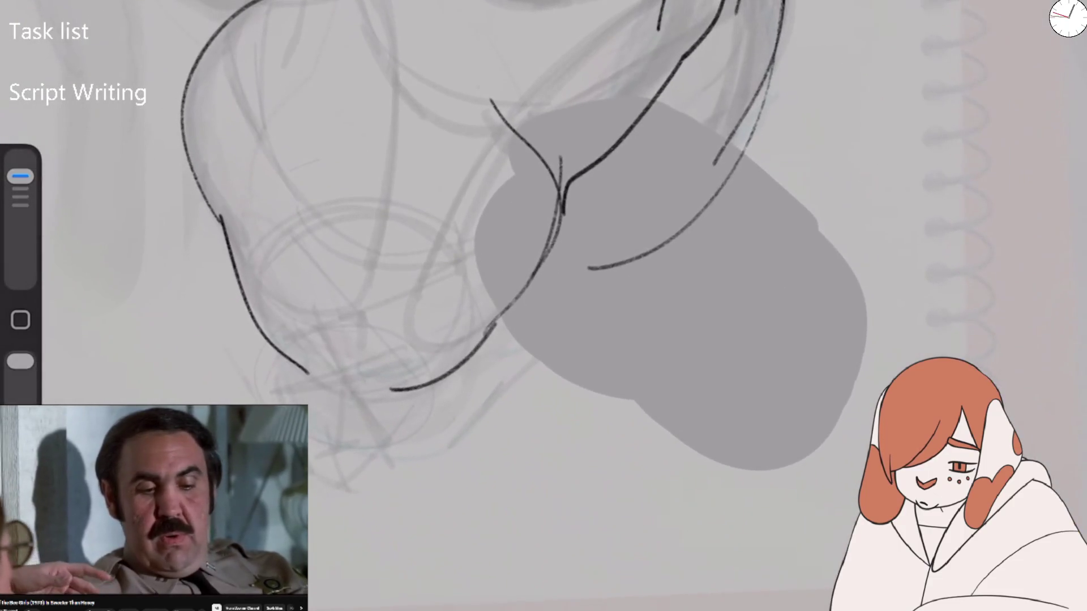
{"action": "mouse_move", "coordinate": [270, 347]}
{"action": "left_mouse_down"}
{"action": "mouse_move", "coordinate": [289, 403]}
{"action": "mouse_move", "coordinate": [405, 446]}
{"action": "left_mouse_up"}
{"action": "left_click_drag", "start_coordinate": [444, 386], "coordinate": [393, 449]}
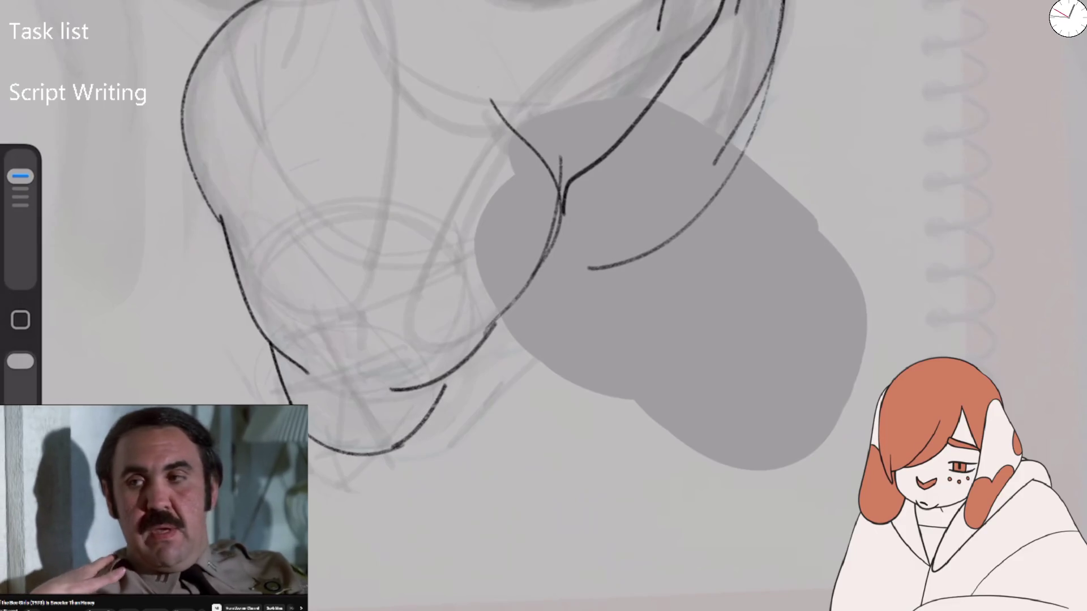
{"action": "mouse_move", "coordinate": [243, 276]}
{"action": "left_mouse_down"}
{"action": "mouse_move", "coordinate": [370, 272]}
{"action": "mouse_move", "coordinate": [379, 11]}
{"action": "left_mouse_up"}
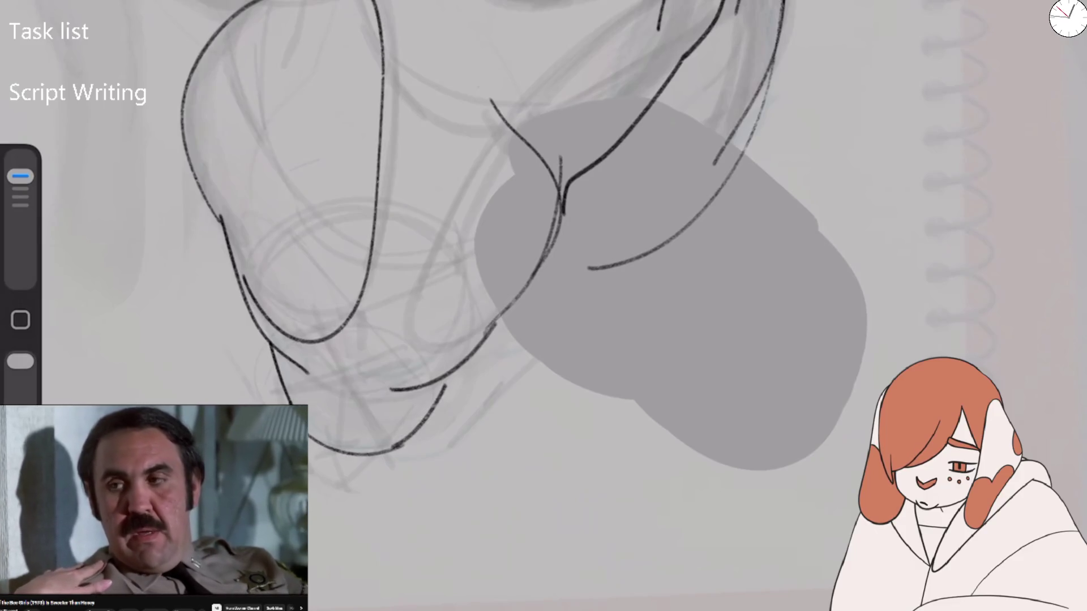
{"action": "mouse_move", "coordinate": [488, 328]}
{"action": "left_mouse_down"}
{"action": "mouse_move", "coordinate": [420, 276]}
{"action": "mouse_move", "coordinate": [629, 1]}
{"action": "left_mouse_up"}
{"action": "left_click_drag", "start_coordinate": [767, 1], "coordinate": [711, 180]}
{"action": "left_click_drag", "start_coordinate": [620, 147], "coordinate": [731, 1]}
{"action": "mouse_move", "coordinate": [203, 189]}
{"action": "left_mouse_down"}
{"action": "mouse_move", "coordinate": [247, 295]}
{"action": "mouse_move", "coordinate": [278, 337]}
{"action": "left_mouse_up"}
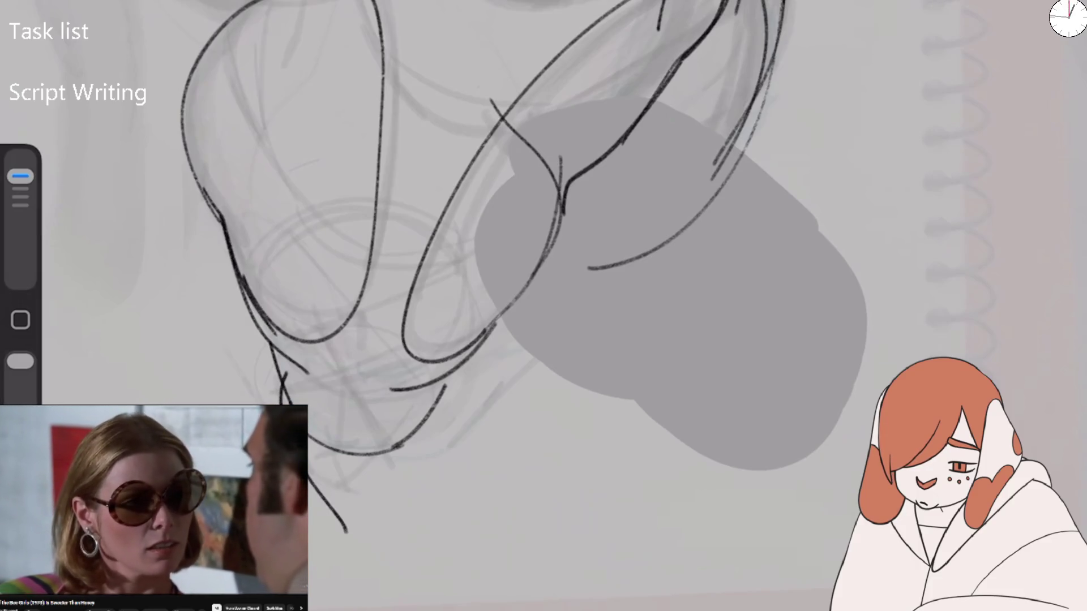
Add the legs' lower curves and the thigh's lower outline over the grey shape
{"action": "scroll", "coordinate": [552, 237], "scroll_direction": "down", "scroll_amount": 3}
{"action": "mouse_move", "coordinate": [302, 262]}
{"action": "left_mouse_down"}
{"action": "mouse_move", "coordinate": [399, 371]}
{"action": "mouse_move", "coordinate": [424, 313]}
{"action": "left_mouse_up"}
{"action": "mouse_move", "coordinate": [773, 58]}
{"action": "left_mouse_down"}
{"action": "mouse_move", "coordinate": [736, 122]}
{"action": "mouse_move", "coordinate": [604, 266]}
{"action": "mouse_move", "coordinate": [503, 258]}
{"action": "mouse_move", "coordinate": [560, 289]}
{"action": "mouse_move", "coordinate": [543, 314]}
{"action": "mouse_move", "coordinate": [637, 229]}
{"action": "left_mouse_up"}
{"action": "scroll", "coordinate": [552, 237], "scroll_direction": "down", "scroll_amount": 3}
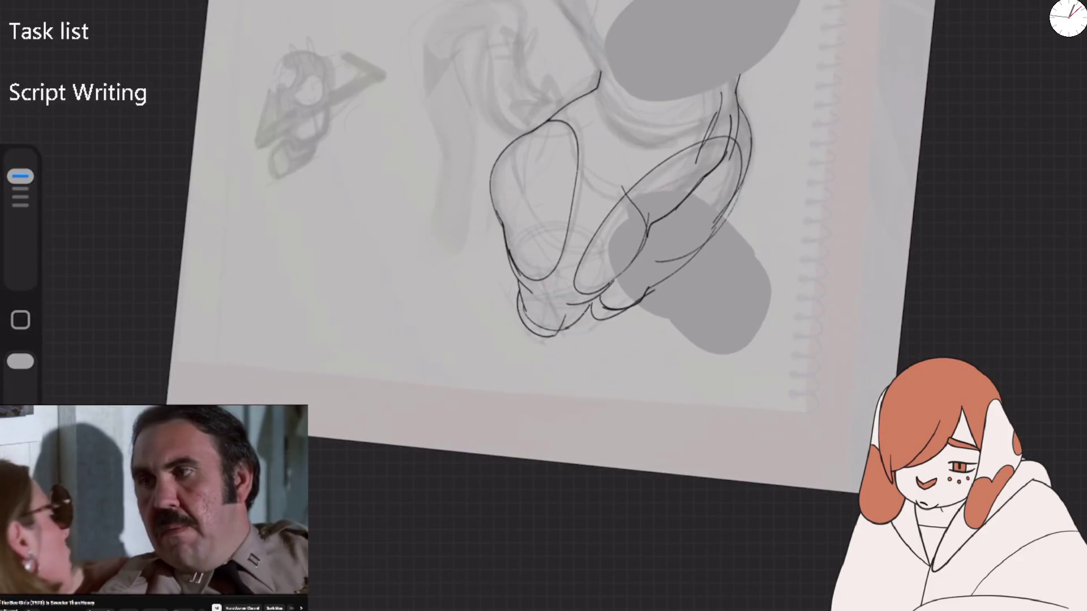
{"action": "scroll", "coordinate": [566, 226], "scroll_direction": "up", "scroll_amount": 5}
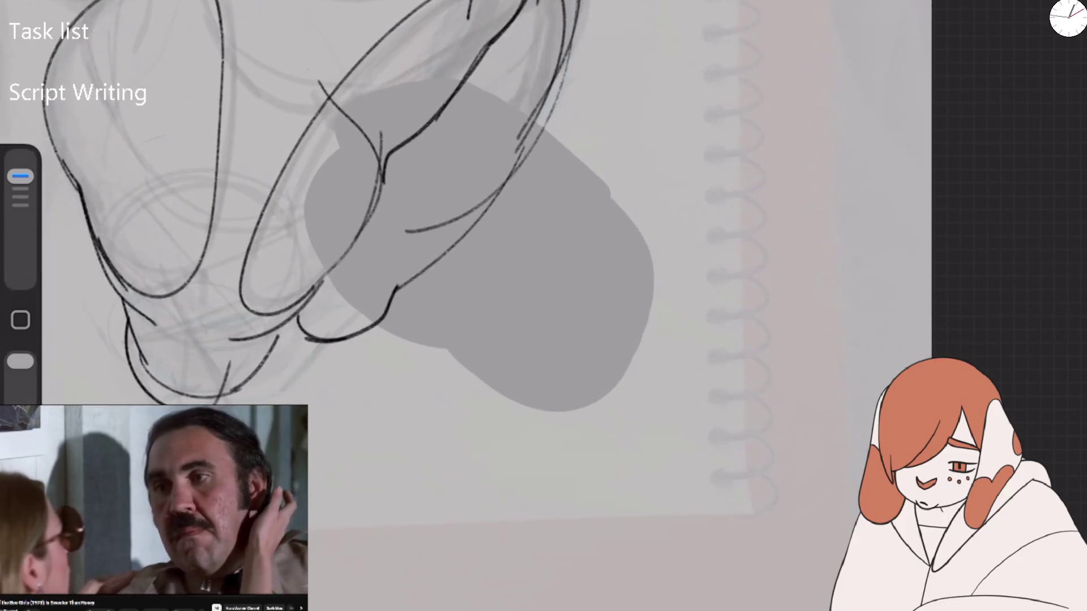
{"action": "mouse_move", "coordinate": [487, 192]}
{"action": "left_mouse_down"}
{"action": "mouse_move", "coordinate": [371, 309]}
{"action": "mouse_move", "coordinate": [275, 352]}
{"action": "left_mouse_up"}
{"action": "mouse_move", "coordinate": [383, 173]}
{"action": "left_mouse_down"}
{"action": "mouse_move", "coordinate": [332, 75]}
{"action": "mouse_move", "coordinate": [450, 58]}
{"action": "mouse_move", "coordinate": [512, 3]}
{"action": "mouse_move", "coordinate": [289, 300]}
{"action": "mouse_move", "coordinate": [226, 303]}
{"action": "mouse_move", "coordinate": [204, 363]}
{"action": "mouse_move", "coordinate": [266, 340]}
{"action": "left_mouse_up"}
{"action": "mouse_move", "coordinate": [481, 255]}
{"action": "left_mouse_down"}
{"action": "mouse_move", "coordinate": [498, 170]}
{"action": "mouse_move", "coordinate": [448, 148]}
{"action": "mouse_move", "coordinate": [486, 141]}
{"action": "left_mouse_up"}
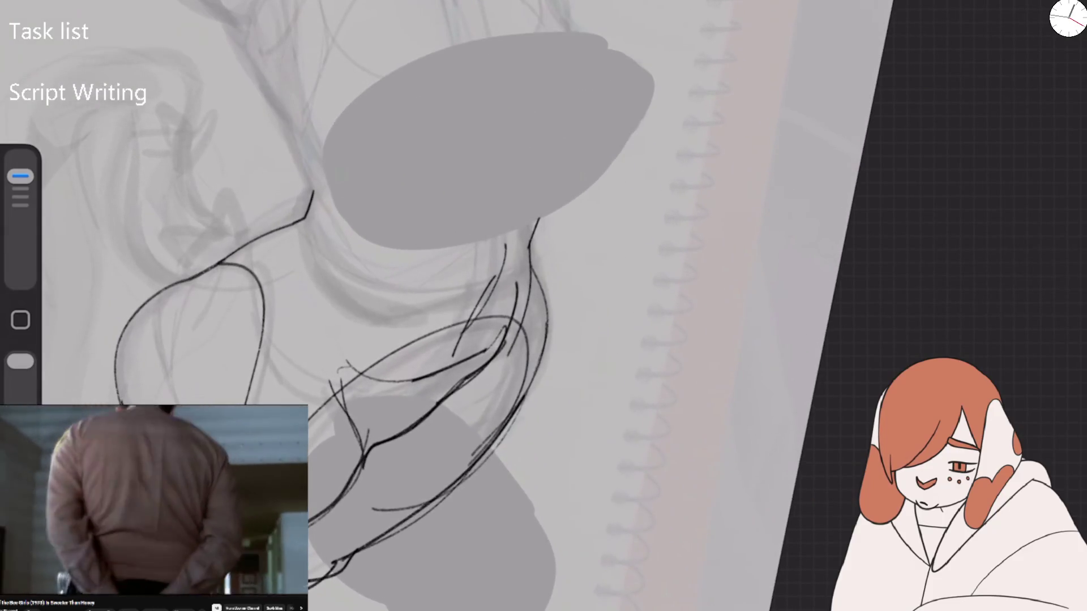
Draw a long line up past the grey ellipse, redrawing it after an undo
{"action": "left_click", "coordinate": [57, 3]}
{"action": "left_click", "coordinate": [135, 8]}
{"action": "left_click_drag", "start_coordinate": [509, 283], "coordinate": [623, 277]}
{"action": "left_click_drag", "start_coordinate": [713, 181], "coordinate": [461, 141]}
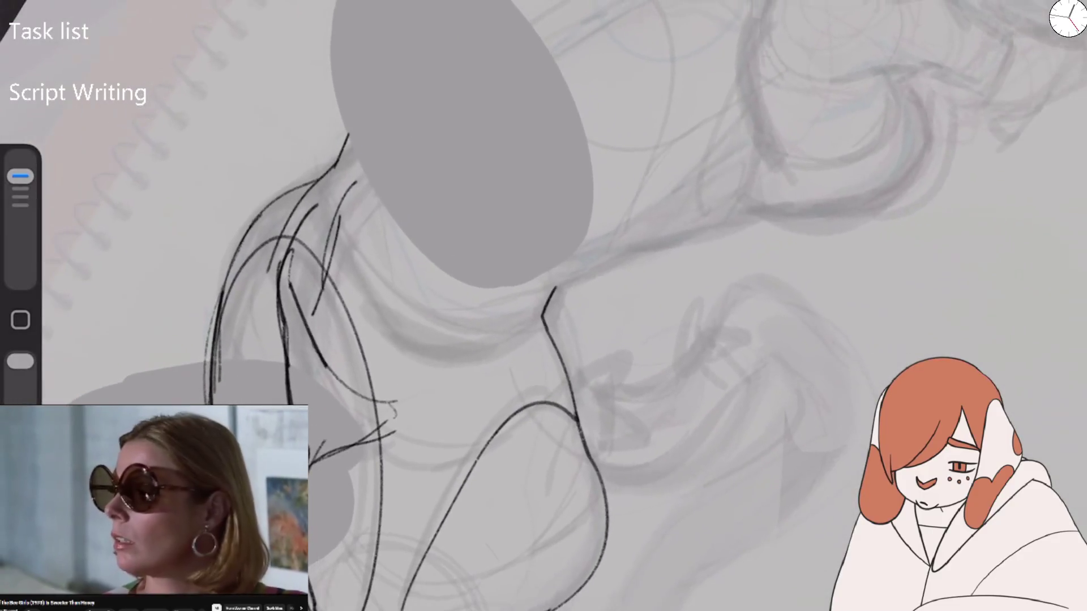
{"action": "left_click_drag", "start_coordinate": [320, 183], "coordinate": [413, 1]}
{"action": "mouse_move", "coordinate": [462, 141]}
{"action": "left_mouse_down"}
{"action": "mouse_move", "coordinate": [351, 181]}
{"action": "mouse_move", "coordinate": [289, 257]}
{"action": "left_mouse_up"}
{"action": "key", "text": "ctrl+z"}
{"action": "mouse_move", "coordinate": [207, 288]}
{"action": "left_mouse_down"}
{"action": "mouse_move", "coordinate": [229, 178]}
{"action": "mouse_move", "coordinate": [372, 1]}
{"action": "left_mouse_up"}
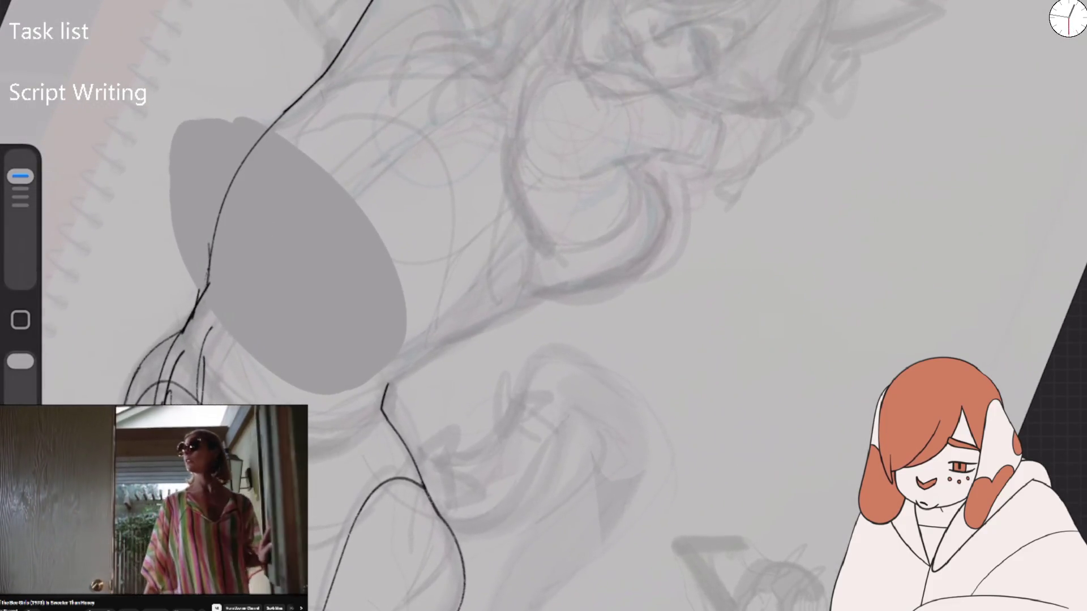
Ink the torso's top curve, chest curve, a diagonal guide and its right-side contour
{"action": "mouse_move", "coordinate": [461, 1]}
{"action": "left_mouse_down"}
{"action": "mouse_move", "coordinate": [478, 50]}
{"action": "mouse_move", "coordinate": [474, 122]}
{"action": "left_mouse_up"}
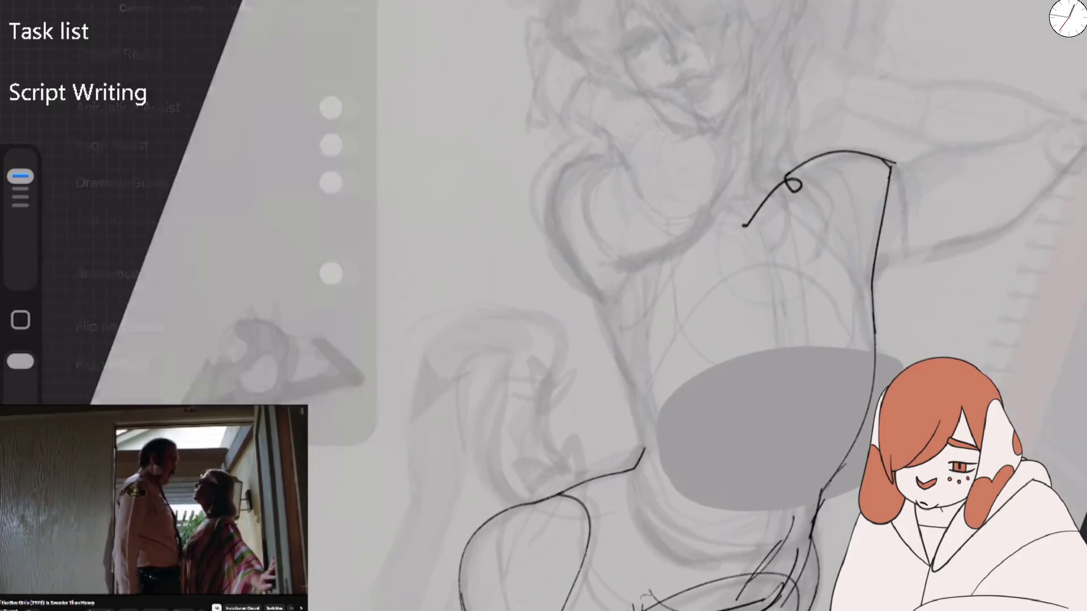
{"action": "mouse_move", "coordinate": [790, 182]}
{"action": "left_mouse_down"}
{"action": "mouse_move", "coordinate": [758, 215]}
{"action": "mouse_move", "coordinate": [780, 257]}
{"action": "left_mouse_up"}
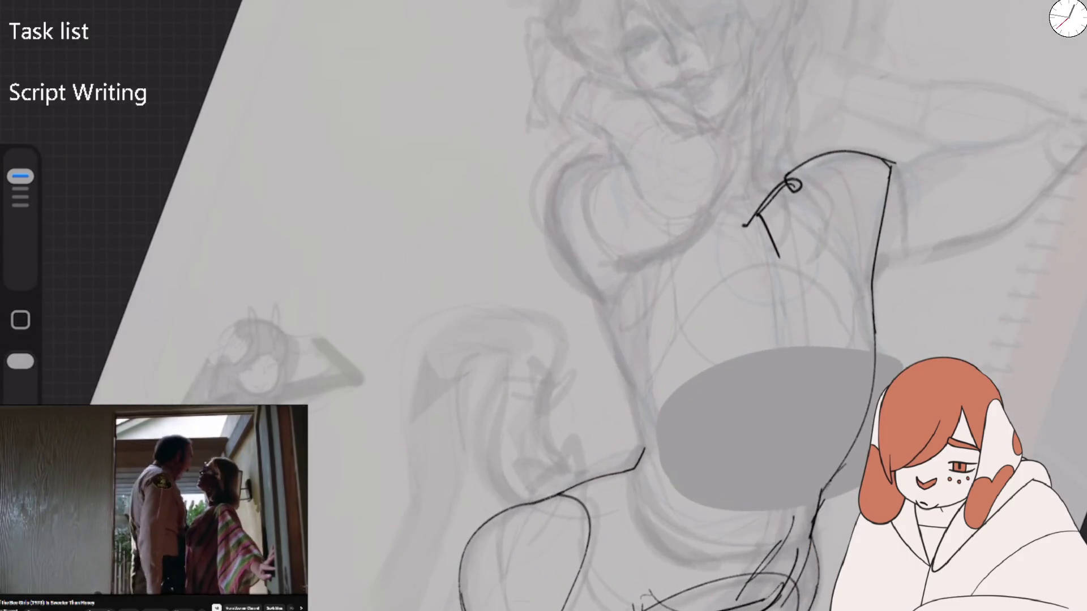
{"action": "mouse_move", "coordinate": [698, 210]}
{"action": "left_mouse_down"}
{"action": "mouse_move", "coordinate": [549, 227]}
{"action": "mouse_move", "coordinate": [595, 289]}
{"action": "left_mouse_up"}
{"action": "left_click_drag", "start_coordinate": [620, 212], "coordinate": [724, 428]}
{"action": "left_click_drag", "start_coordinate": [847, 186], "coordinate": [871, 416]}
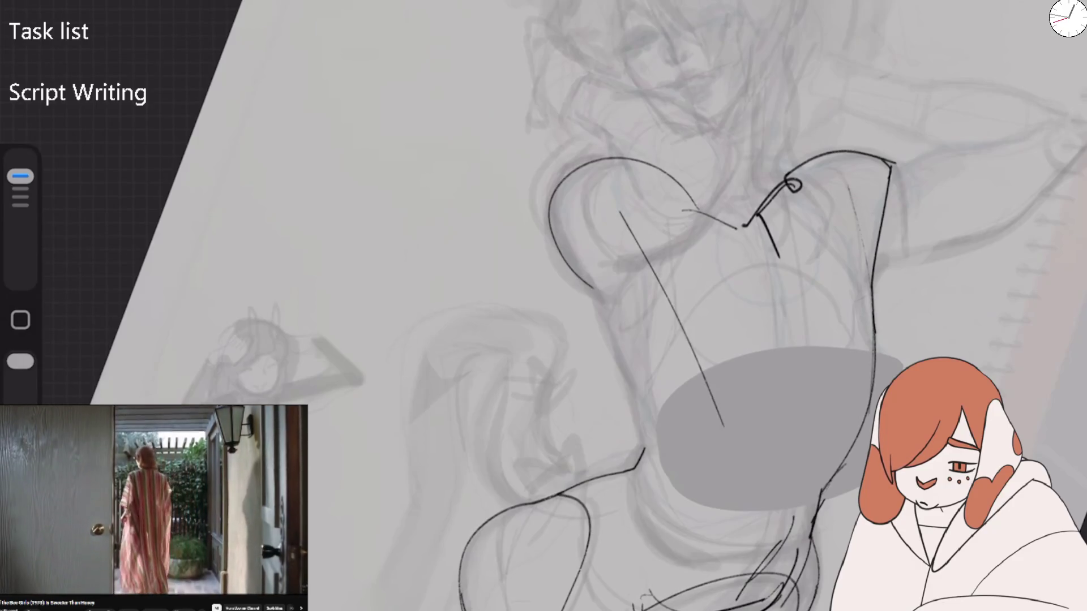
Flip the canvas horizontally and ink the body's left contour, shoulder line and upper-left torso edge
{"action": "left_click", "coordinate": [51, 11]}
{"action": "left_click", "coordinate": [109, 318]}
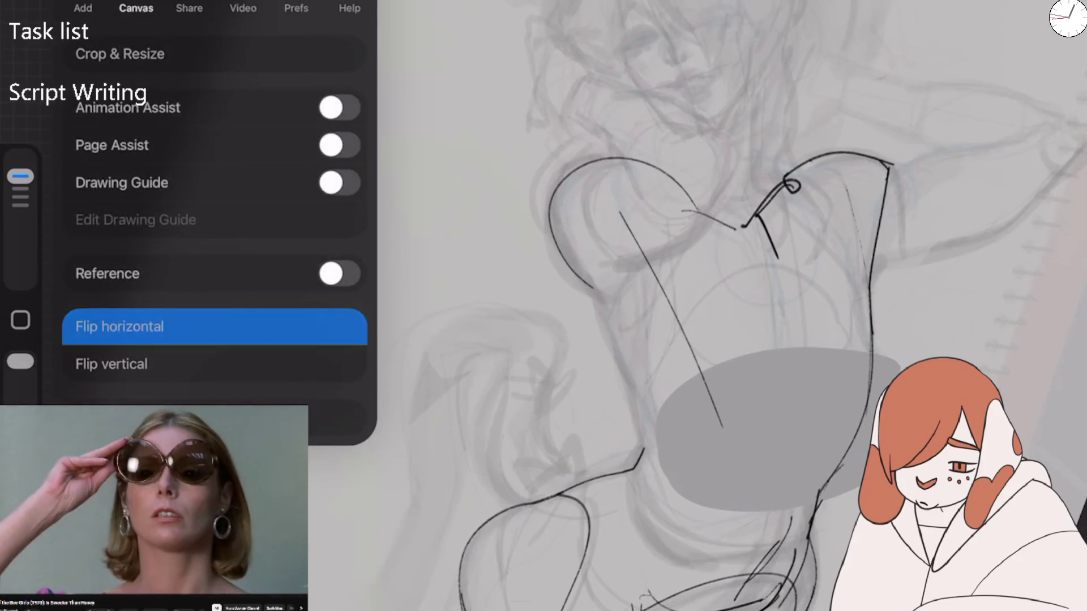
{"action": "mouse_move", "coordinate": [258, 264]}
{"action": "left_mouse_down"}
{"action": "mouse_move", "coordinate": [277, 184]}
{"action": "mouse_move", "coordinate": [411, 6]}
{"action": "mouse_move", "coordinate": [479, 25]}
{"action": "left_mouse_up"}
{"action": "left_click_drag", "start_coordinate": [484, 129], "coordinate": [341, 221]}
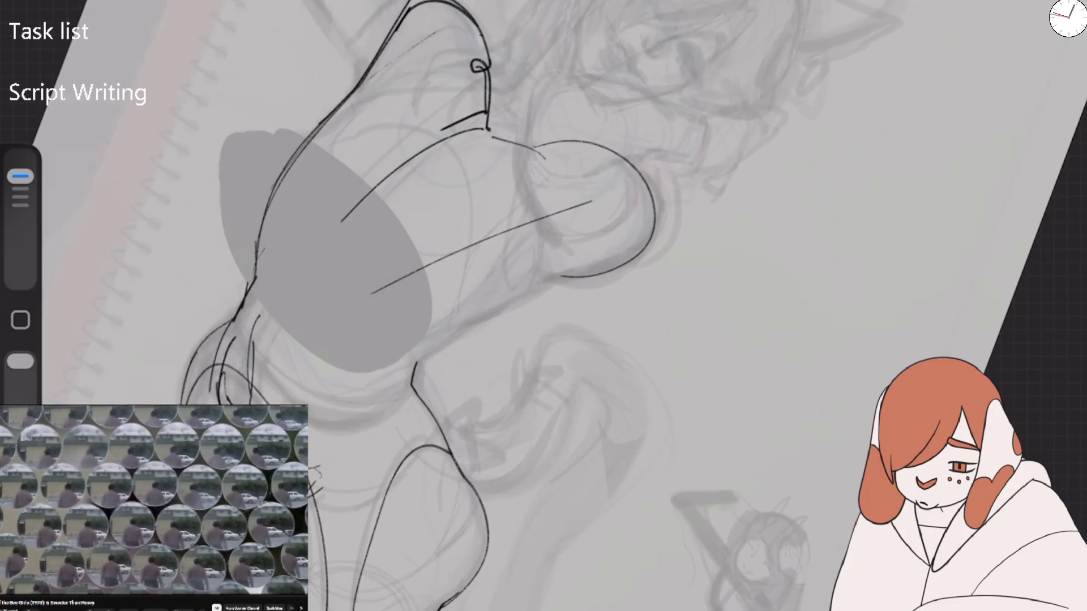
{"action": "mouse_move", "coordinate": [263, 252]}
{"action": "left_mouse_down"}
{"action": "mouse_move", "coordinate": [309, 244]}
{"action": "mouse_move", "coordinate": [363, 379]}
{"action": "mouse_move", "coordinate": [411, 376]}
{"action": "left_mouse_up"}
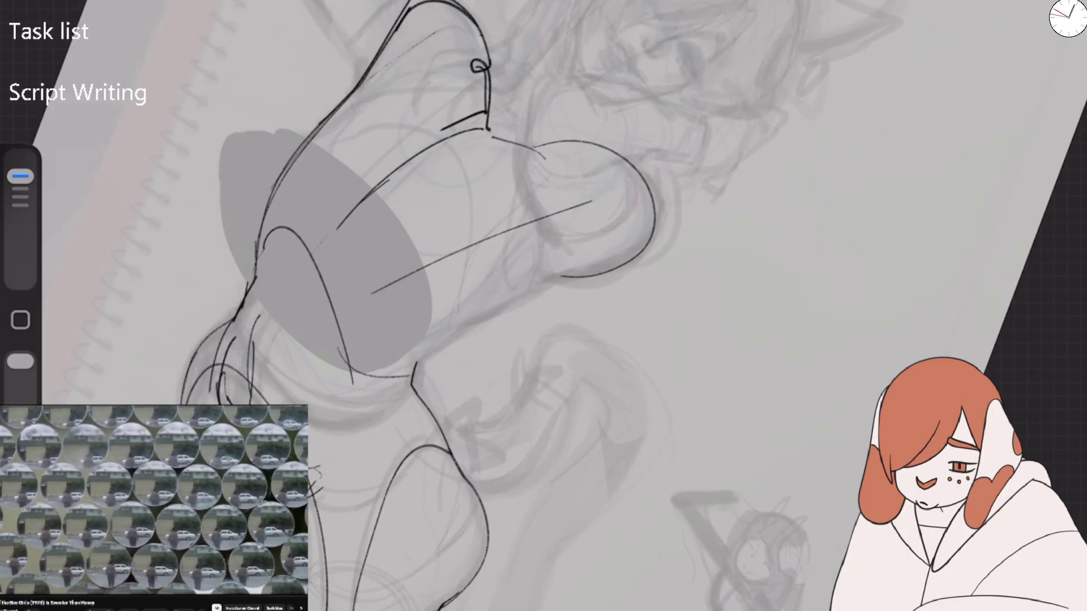
{"action": "mouse_move", "coordinate": [295, 233]}
{"action": "left_mouse_down"}
{"action": "mouse_move", "coordinate": [315, 376]}
{"action": "mouse_move", "coordinate": [385, 388]}
{"action": "left_mouse_up"}
{"action": "mouse_move", "coordinate": [297, 252]}
{"action": "left_mouse_down"}
{"action": "mouse_move", "coordinate": [258, 377]}
{"action": "mouse_move", "coordinate": [428, 357]}
{"action": "mouse_move", "coordinate": [518, 306]}
{"action": "mouse_move", "coordinate": [571, 170]}
{"action": "mouse_move", "coordinate": [471, 74]}
{"action": "left_mouse_up"}
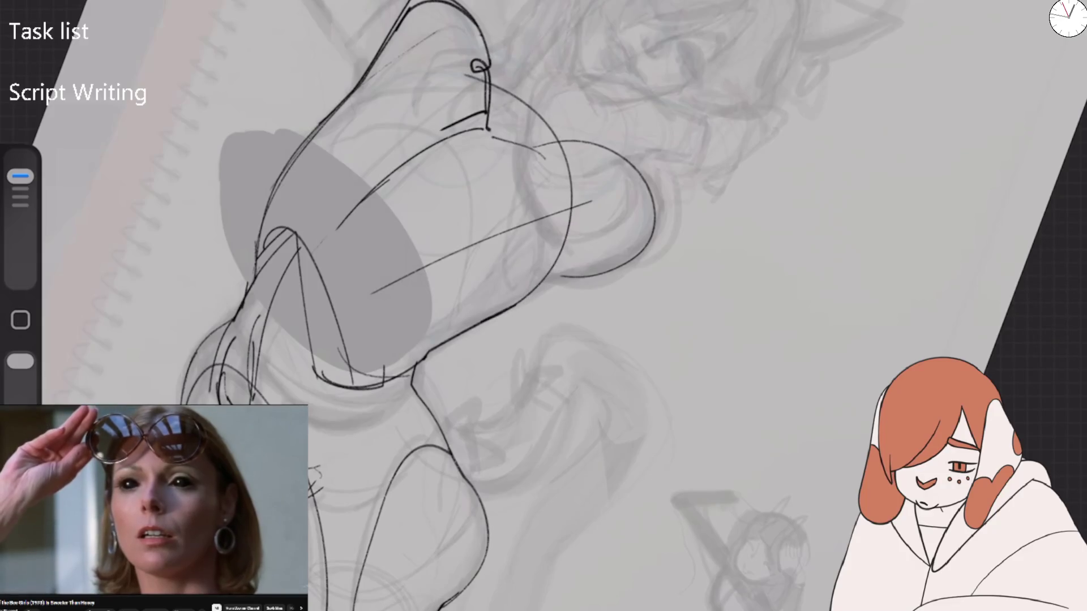
{"action": "left_click_drag", "start_coordinate": [262, 263], "coordinate": [399, 72]}
{"action": "mouse_move", "coordinate": [418, 1]}
{"action": "left_mouse_down"}
{"action": "mouse_move", "coordinate": [383, 74]}
{"action": "mouse_move", "coordinate": [312, 139]}
{"action": "left_mouse_up"}
{"action": "left_click_drag", "start_coordinate": [347, 46], "coordinate": [360, 90]}
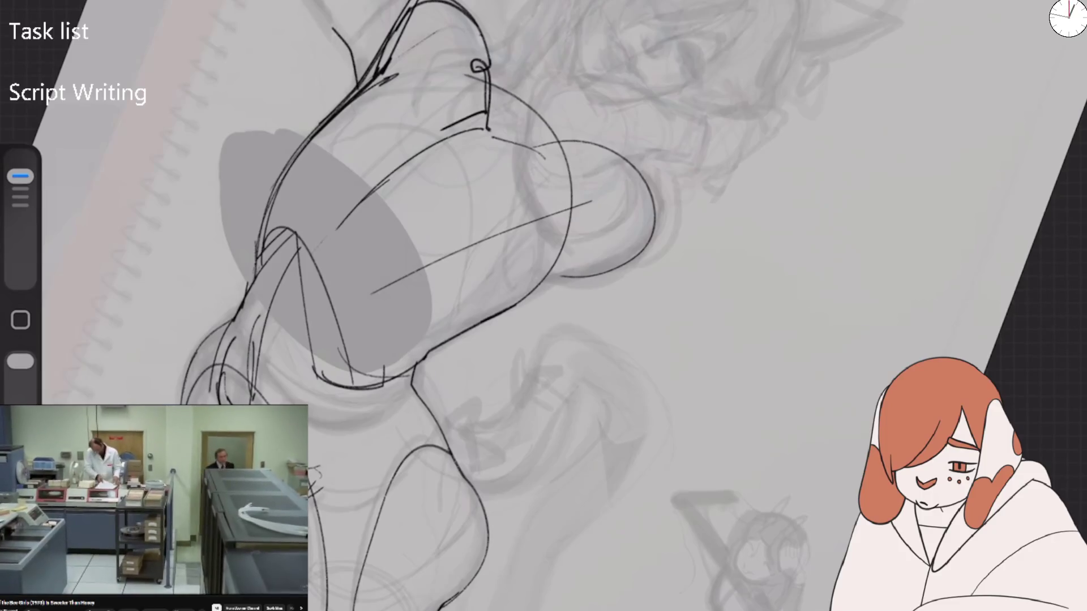
Ink a small circle with lines running down from it along the ear and neck
{"action": "left_click_drag", "start_coordinate": [544, 255], "coordinate": [552, 442]}
{"action": "mouse_move", "coordinate": [357, 29]}
{"action": "left_mouse_down"}
{"action": "mouse_move", "coordinate": [334, 113]}
{"action": "mouse_move", "coordinate": [367, 232]}
{"action": "left_mouse_up"}
{"action": "left_click_drag", "start_coordinate": [339, 45], "coordinate": [348, 138]}
{"action": "mouse_move", "coordinate": [396, 108]}
{"action": "left_mouse_down"}
{"action": "mouse_move", "coordinate": [431, 195]}
{"action": "mouse_move", "coordinate": [407, 107]}
{"action": "left_mouse_up"}
{"action": "mouse_move", "coordinate": [411, 116]}
{"action": "left_mouse_down"}
{"action": "mouse_move", "coordinate": [374, 55]}
{"action": "mouse_move", "coordinate": [354, 56]}
{"action": "left_mouse_up"}
{"action": "left_click_drag", "start_coordinate": [363, 34], "coordinate": [343, 80]}
Draw the straight arm line with a curved line above it and strokes around the arm
{"action": "left_click_drag", "start_coordinate": [543, 255], "coordinate": [623, 368]}
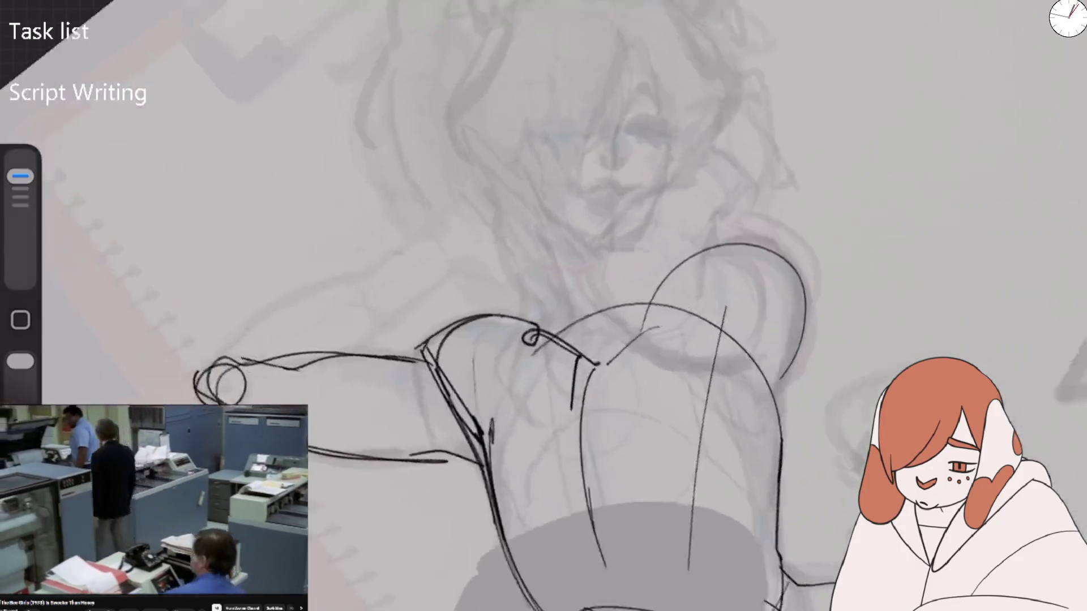
{"action": "left_click_drag", "start_coordinate": [543, 306], "coordinate": [538, 312]}
{"action": "left_click_drag", "start_coordinate": [206, 398], "coordinate": [453, 250]}
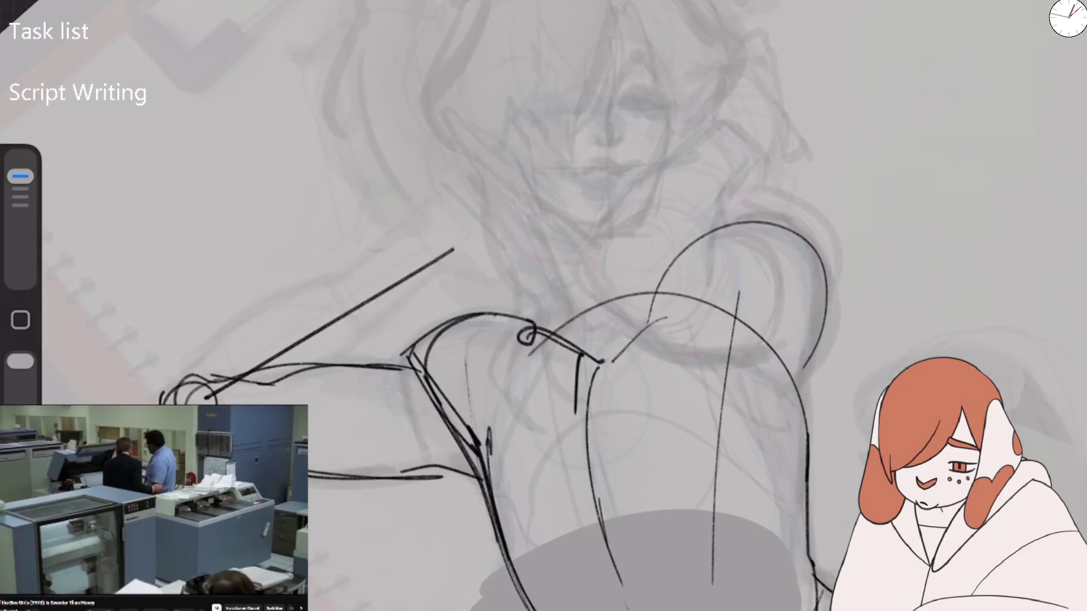
{"action": "mouse_move", "coordinate": [180, 375]}
{"action": "left_mouse_down"}
{"action": "mouse_move", "coordinate": [224, 331]}
{"action": "mouse_move", "coordinate": [426, 216]}
{"action": "left_mouse_up"}
{"action": "mouse_move", "coordinate": [346, 365]}
{"action": "left_mouse_down"}
{"action": "mouse_move", "coordinate": [441, 275]}
{"action": "mouse_move", "coordinate": [347, 365]}
{"action": "mouse_move", "coordinate": [193, 280]}
{"action": "left_mouse_up"}
{"action": "left_click_drag", "start_coordinate": [272, 300], "coordinate": [331, 279]}
{"action": "left_click_drag", "start_coordinate": [543, 306], "coordinate": [566, 283]}
{"action": "mouse_move", "coordinate": [621, 317]}
{"action": "left_mouse_down"}
{"action": "mouse_move", "coordinate": [570, 243]}
{"action": "mouse_move", "coordinate": [369, 121]}
{"action": "left_mouse_up"}
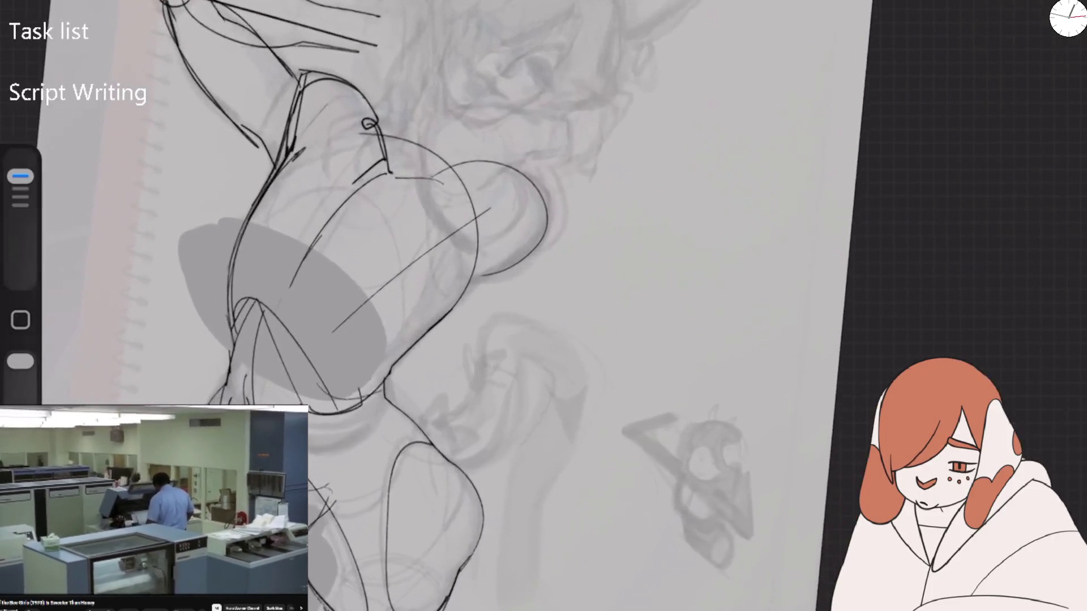
Sketch diagonal and vertical construction lines across the shoulder circle, undoing the stray ones
{"action": "mouse_move", "coordinate": [453, 283]}
{"action": "left_mouse_down"}
{"action": "mouse_move", "coordinate": [445, 294]}
{"action": "mouse_move", "coordinate": [465, 308]}
{"action": "mouse_move", "coordinate": [546, 203]}
{"action": "left_mouse_up"}
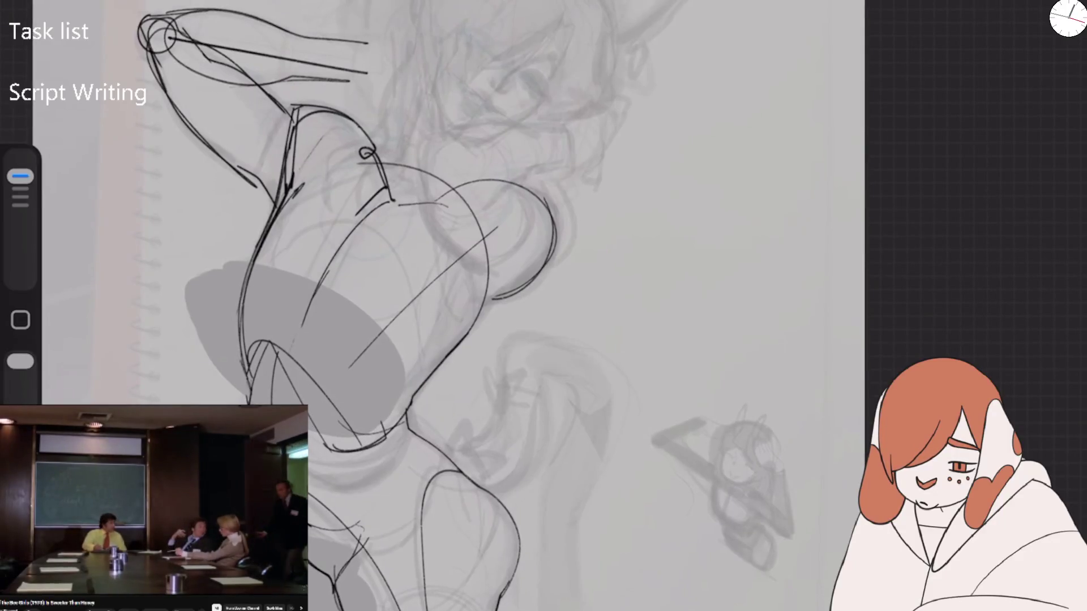
{"action": "mouse_move", "coordinate": [498, 292]}
{"action": "left_mouse_down"}
{"action": "mouse_move", "coordinate": [430, 193]}
{"action": "mouse_move", "coordinate": [484, 195]}
{"action": "mouse_move", "coordinate": [334, 308]}
{"action": "left_mouse_up"}
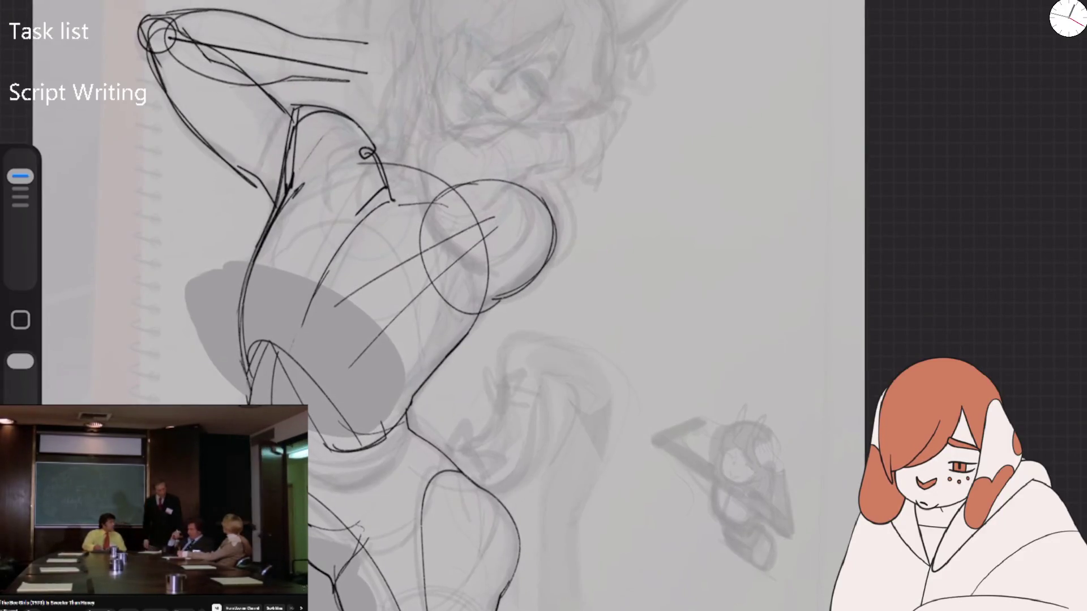
{"action": "key", "text": "ctrl+z"}
{"action": "left_click_drag", "start_coordinate": [507, 220], "coordinate": [387, 297]}
{"action": "left_click_drag", "start_coordinate": [431, 267], "coordinate": [301, 375]}
{"action": "left_click_drag", "start_coordinate": [298, 164], "coordinate": [252, 346]}
{"action": "key", "text": "ctrl+z"}
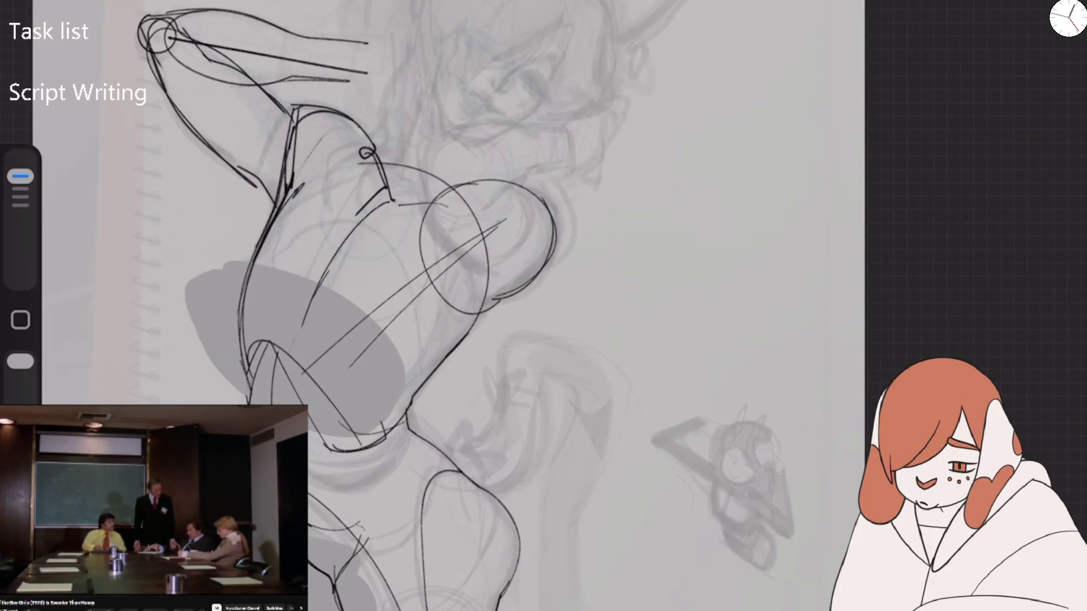
Trim the near-vertical guide, then ink the shape's top edge, left side and inner diagonal
{"action": "left_click_drag", "start_coordinate": [20, 176], "coordinate": [20, 214]}
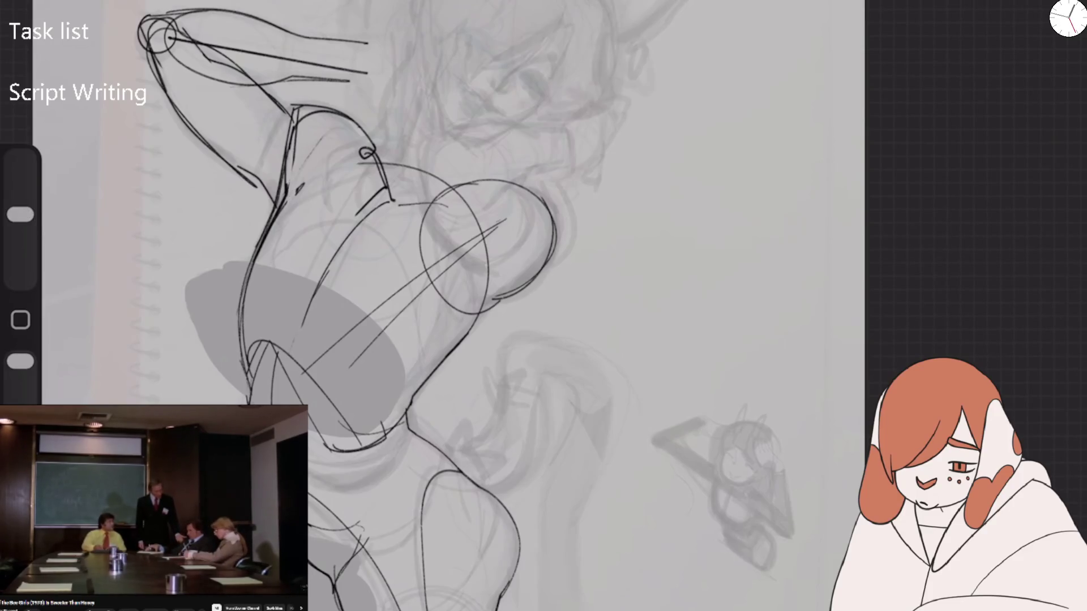
{"action": "left_click_drag", "start_coordinate": [292, 134], "coordinate": [279, 214]}
{"action": "left_click_drag", "start_coordinate": [21, 214], "coordinate": [21, 176]}
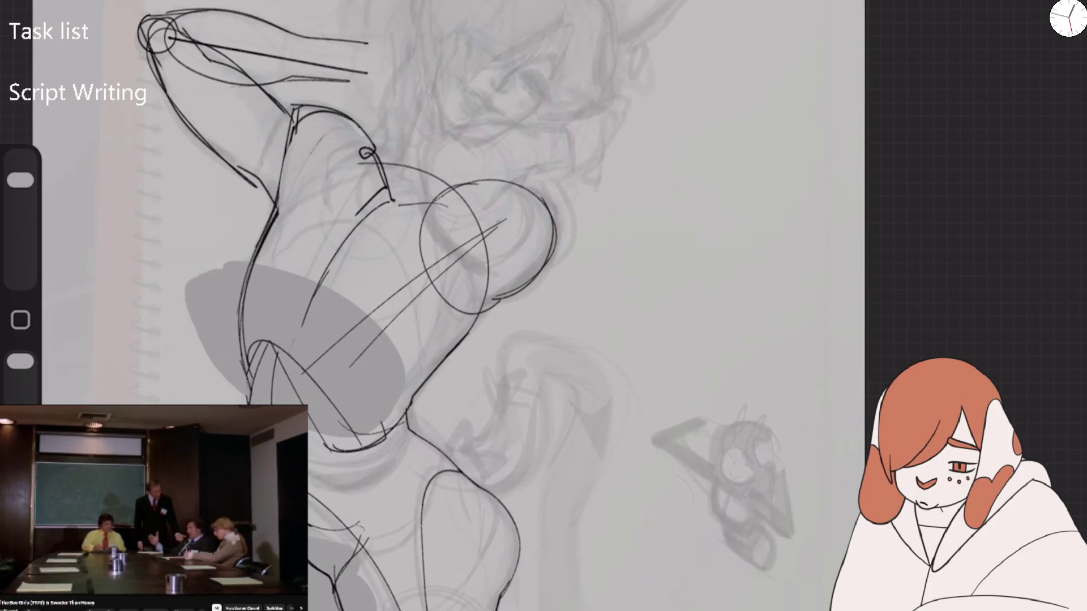
{"action": "mouse_move", "coordinate": [300, 123]}
{"action": "left_mouse_down"}
{"action": "mouse_move", "coordinate": [278, 219]}
{"action": "mouse_move", "coordinate": [283, 210]}
{"action": "left_mouse_up"}
{"action": "left_click_drag", "start_coordinate": [301, 120], "coordinate": [389, 168]}
{"action": "mouse_move", "coordinate": [326, 139]}
{"action": "left_mouse_down"}
{"action": "mouse_move", "coordinate": [389, 171]}
{"action": "mouse_move", "coordinate": [261, 255]}
{"action": "left_mouse_up"}
{"action": "left_click_drag", "start_coordinate": [277, 211], "coordinate": [247, 355]}
{"action": "left_click_drag", "start_coordinate": [402, 297], "coordinate": [316, 387]}
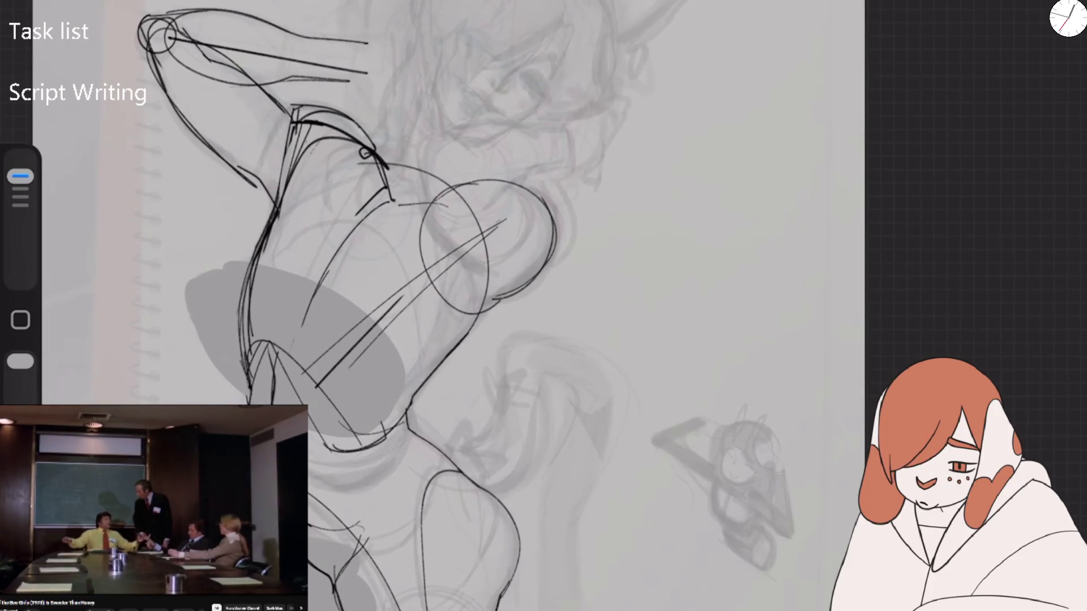
Ink black strokes along the hips' left, right and lower edges and across their middle
{"action": "left_click_drag", "start_coordinate": [246, 315], "coordinate": [238, 383]}
{"action": "mouse_move", "coordinate": [272, 327]}
{"action": "left_mouse_down"}
{"action": "mouse_move", "coordinate": [246, 386]}
{"action": "mouse_move", "coordinate": [319, 416]}
{"action": "left_mouse_up"}
{"action": "left_click_drag", "start_coordinate": [379, 204], "coordinate": [282, 311]}
{"action": "left_click_drag", "start_coordinate": [286, 207], "coordinate": [215, 275]}
{"action": "left_click_drag", "start_coordinate": [433, 312], "coordinate": [405, 399]}
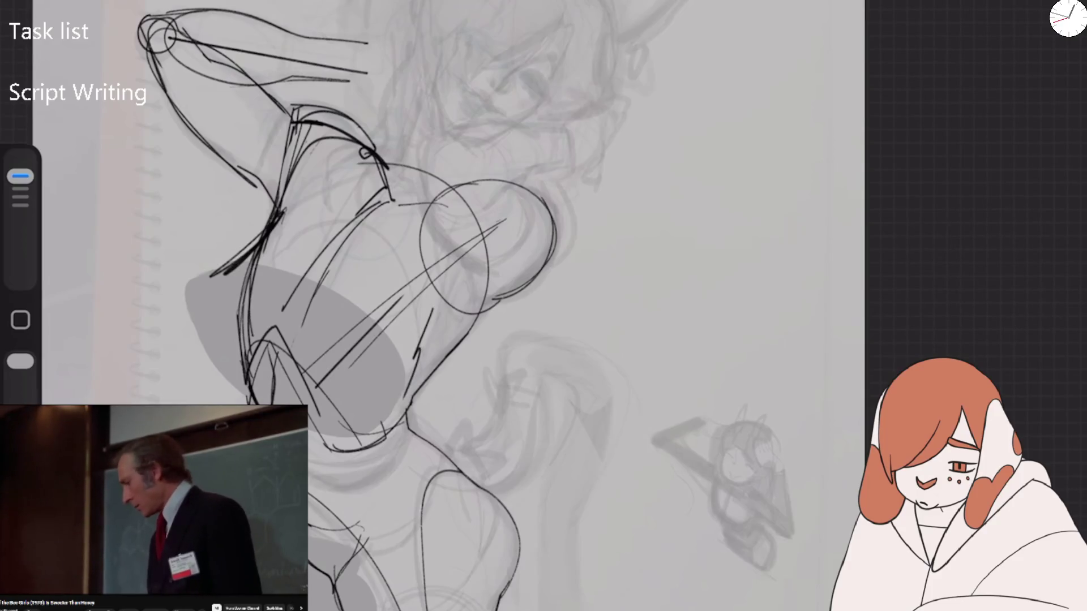
{"action": "mouse_move", "coordinate": [185, 351]}
{"action": "left_mouse_down"}
{"action": "mouse_move", "coordinate": [226, 382]}
{"action": "mouse_move", "coordinate": [246, 371]}
{"action": "left_mouse_up"}
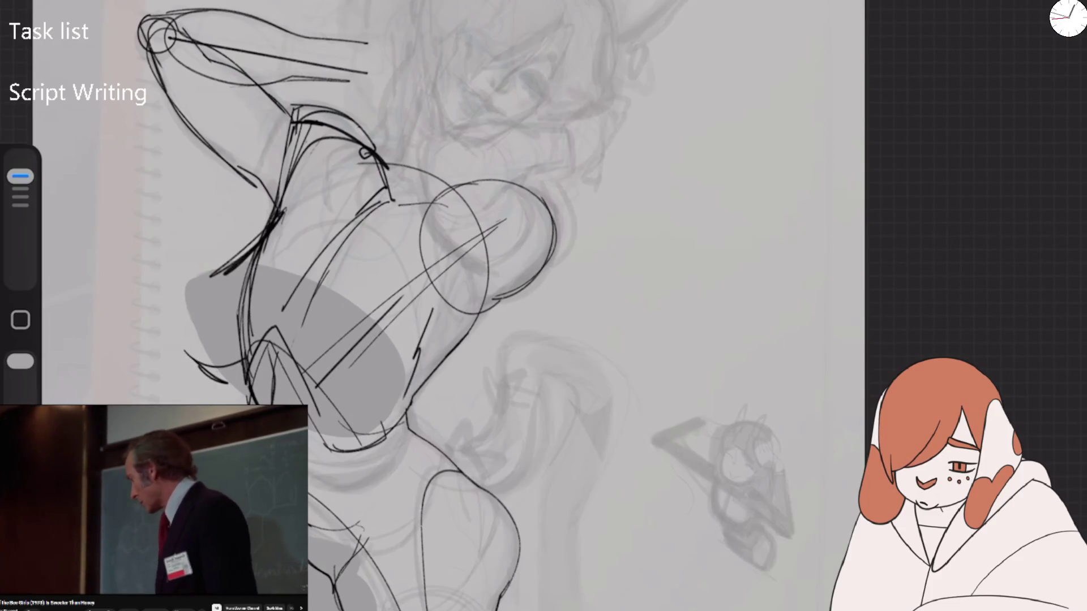
{"action": "mouse_move", "coordinate": [294, 340]}
{"action": "left_mouse_down"}
{"action": "mouse_move", "coordinate": [447, 328]}
{"action": "mouse_move", "coordinate": [469, 85]}
{"action": "mouse_move", "coordinate": [397, 170]}
{"action": "left_mouse_up"}
{"action": "left_click_drag", "start_coordinate": [300, 234], "coordinate": [354, 297]}
{"action": "mouse_move", "coordinate": [285, 144]}
{"action": "left_mouse_down"}
{"action": "mouse_move", "coordinate": [294, 235]}
{"action": "mouse_move", "coordinate": [338, 106]}
{"action": "mouse_move", "coordinate": [455, 137]}
{"action": "mouse_move", "coordinate": [608, 226]}
{"action": "left_mouse_up"}
Extend the hip diagonal with more lines, a long curve above and short right-side strokes
{"action": "left_click_drag", "start_coordinate": [334, 240], "coordinate": [326, 264]}
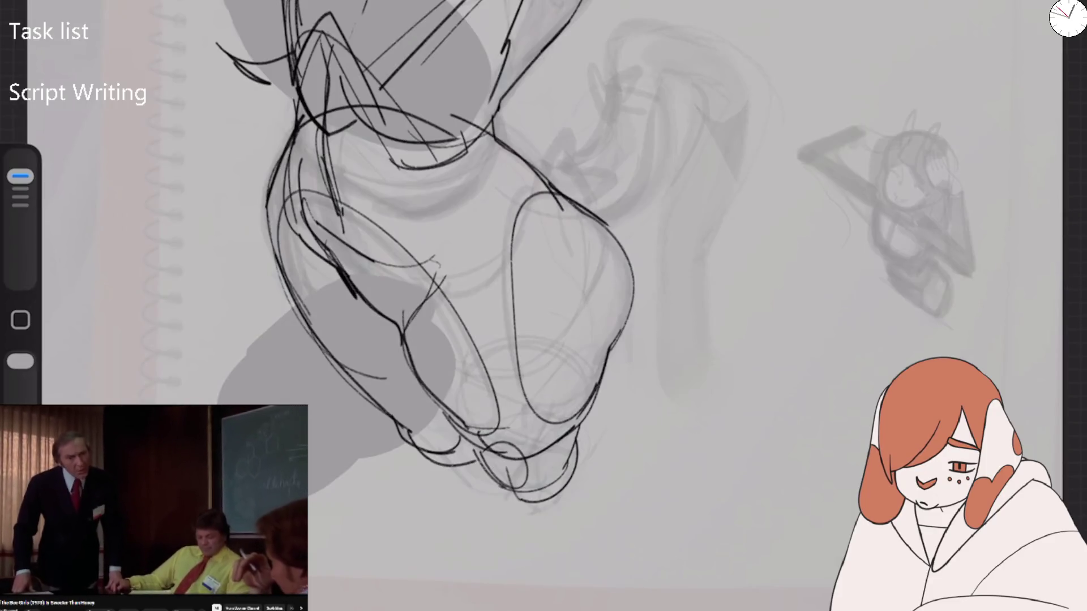
{"action": "left_click_drag", "start_coordinate": [385, 287], "coordinate": [445, 262]}
{"action": "mouse_move", "coordinate": [496, 160]}
{"action": "left_mouse_down"}
{"action": "mouse_move", "coordinate": [524, 166]}
{"action": "mouse_move", "coordinate": [600, 218]}
{"action": "left_mouse_up"}
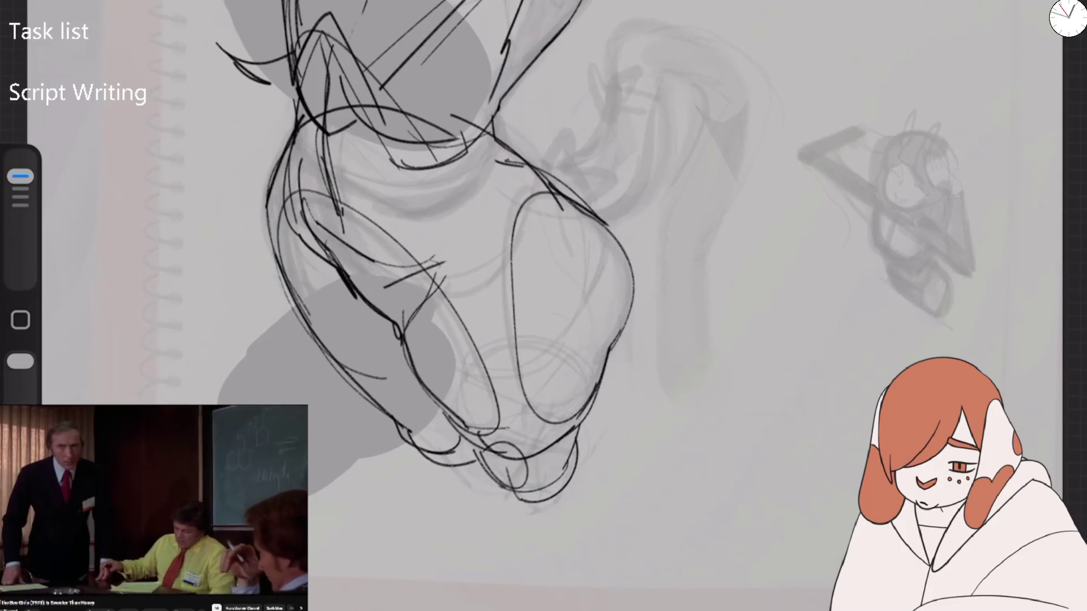
{"action": "mouse_move", "coordinate": [447, 177]}
{"action": "left_mouse_down"}
{"action": "mouse_move", "coordinate": [566, 159]}
{"action": "mouse_move", "coordinate": [610, 35]}
{"action": "mouse_move", "coordinate": [679, 68]}
{"action": "left_mouse_up"}
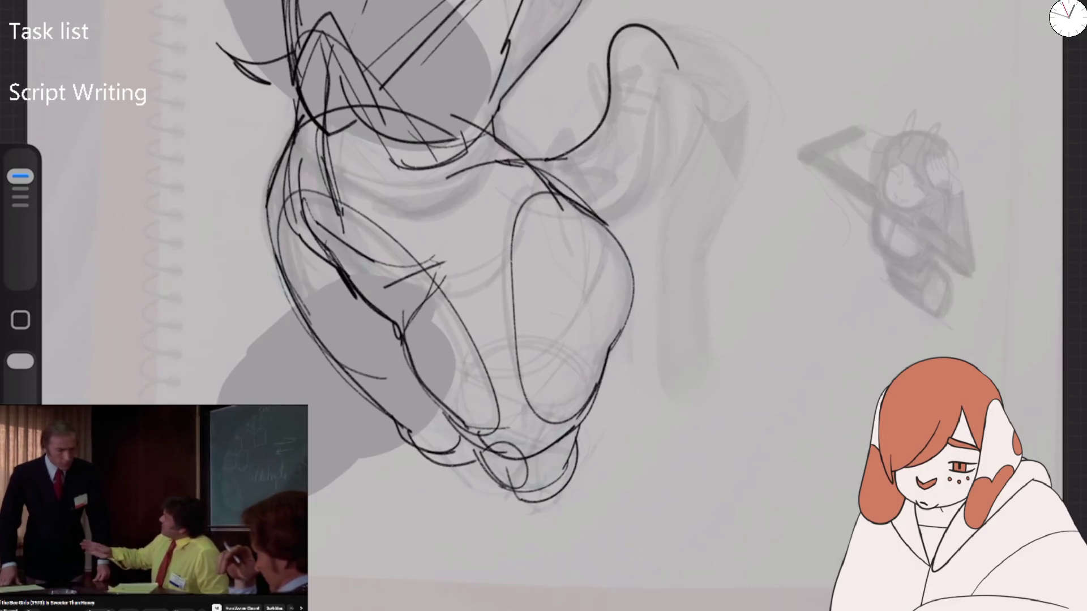
{"action": "mouse_move", "coordinate": [555, 211]}
{"action": "left_mouse_down"}
{"action": "mouse_move", "coordinate": [625, 201]}
{"action": "mouse_move", "coordinate": [651, 123]}
{"action": "left_mouse_up"}
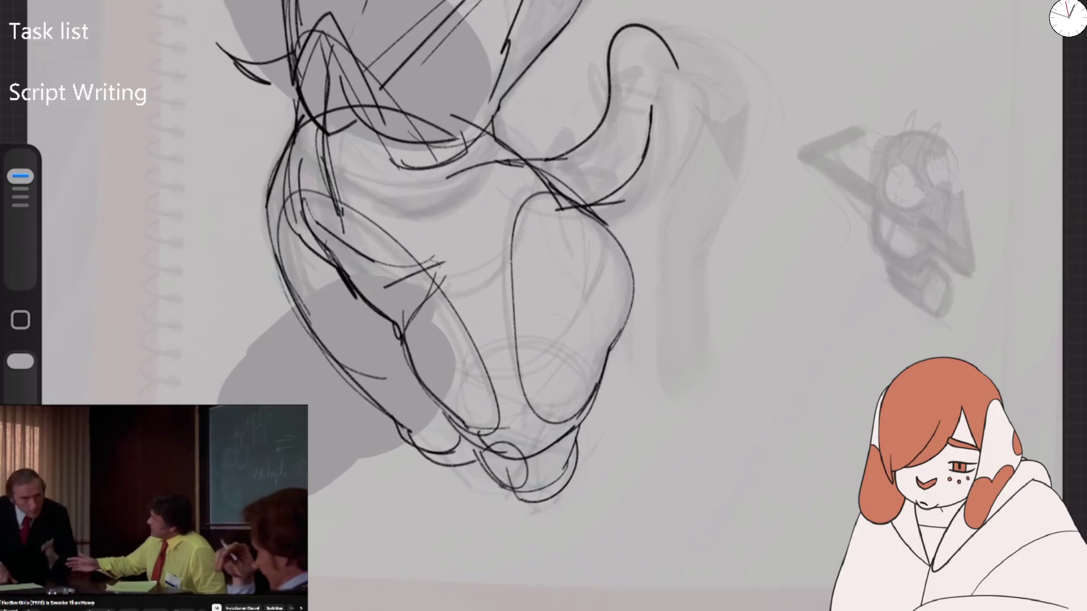
Flip the canvas horizontally and outline the hanging ponytail with its looping hair tie
{"action": "left_click", "coordinate": [121, 320]}
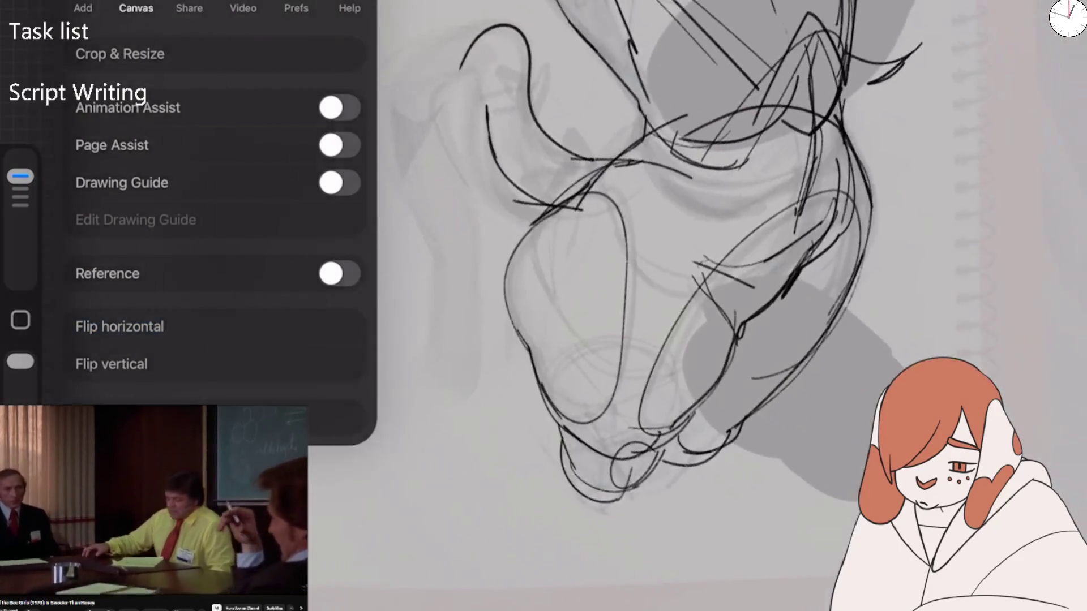
{"action": "mouse_move", "coordinate": [510, 28]}
{"action": "left_mouse_down"}
{"action": "mouse_move", "coordinate": [410, 53]}
{"action": "mouse_move", "coordinate": [421, 226]}
{"action": "left_mouse_up"}
{"action": "mouse_move", "coordinate": [487, 108]}
{"action": "left_mouse_down"}
{"action": "mouse_move", "coordinate": [433, 94]}
{"action": "mouse_move", "coordinate": [442, 181]}
{"action": "mouse_move", "coordinate": [479, 291]}
{"action": "left_mouse_up"}
{"action": "mouse_move", "coordinate": [416, 209]}
{"action": "left_mouse_down"}
{"action": "mouse_move", "coordinate": [421, 368]}
{"action": "mouse_move", "coordinate": [478, 388]}
{"action": "left_mouse_up"}
{"action": "left_click_drag", "start_coordinate": [478, 238], "coordinate": [474, 393]}
{"action": "mouse_move", "coordinate": [552, 150]}
{"action": "left_mouse_down"}
{"action": "mouse_move", "coordinate": [530, 195]}
{"action": "mouse_move", "coordinate": [566, 158]}
{"action": "mouse_move", "coordinate": [513, 170]}
{"action": "mouse_move", "coordinate": [526, 187]}
{"action": "mouse_move", "coordinate": [512, 142]}
{"action": "mouse_move", "coordinate": [538, 175]}
{"action": "mouse_move", "coordinate": [578, 133]}
{"action": "mouse_move", "coordinate": [557, 162]}
{"action": "left_mouse_up"}
Ink the upper part of the ponytail and refine the loops at its base
{"action": "mouse_move", "coordinate": [493, 85]}
{"action": "left_mouse_down"}
{"action": "mouse_move", "coordinate": [530, 71]}
{"action": "mouse_move", "coordinate": [484, 124]}
{"action": "left_mouse_up"}
{"action": "mouse_move", "coordinate": [458, 68]}
{"action": "left_mouse_down"}
{"action": "mouse_move", "coordinate": [523, 45]}
{"action": "mouse_move", "coordinate": [529, 111]}
{"action": "mouse_move", "coordinate": [526, 96]}
{"action": "left_mouse_up"}
{"action": "mouse_move", "coordinate": [476, 82]}
{"action": "left_mouse_down"}
{"action": "mouse_move", "coordinate": [529, 71]}
{"action": "mouse_move", "coordinate": [519, 107]}
{"action": "mouse_move", "coordinate": [549, 55]}
{"action": "mouse_move", "coordinate": [535, 95]}
{"action": "left_mouse_up"}
{"action": "left_click_drag", "start_coordinate": [441, 59], "coordinate": [509, 25]}
{"action": "left_click_drag", "start_coordinate": [414, 48], "coordinate": [462, 35]}
{"action": "left_click_drag", "start_coordinate": [459, 68], "coordinate": [517, 33]}
{"action": "left_click_drag", "start_coordinate": [518, 74], "coordinate": [532, 136]}
{"action": "mouse_move", "coordinate": [530, 108]}
{"action": "left_mouse_down"}
{"action": "mouse_move", "coordinate": [566, 151]}
{"action": "mouse_move", "coordinate": [614, 156]}
{"action": "left_mouse_up"}
{"action": "left_click_drag", "start_coordinate": [561, 133], "coordinate": [498, 170]}
Ink the hips' diagonal and left edge, plus diagonal, zigzag and small strokes across the pelvis
{"action": "left_click_drag", "start_coordinate": [602, 163], "coordinate": [546, 202]}
{"action": "mouse_move", "coordinate": [668, 124]}
{"action": "left_mouse_down"}
{"action": "mouse_move", "coordinate": [552, 204]}
{"action": "mouse_move", "coordinate": [509, 321]}
{"action": "left_mouse_up"}
{"action": "left_click_drag", "start_coordinate": [558, 208], "coordinate": [538, 346]}
{"action": "mouse_move", "coordinate": [648, 128]}
{"action": "left_mouse_down"}
{"action": "mouse_move", "coordinate": [784, 97]}
{"action": "mouse_move", "coordinate": [820, 220]}
{"action": "mouse_move", "coordinate": [682, 218]}
{"action": "mouse_move", "coordinate": [821, 182]}
{"action": "left_mouse_up"}
{"action": "left_click_drag", "start_coordinate": [625, 184], "coordinate": [736, 314]}
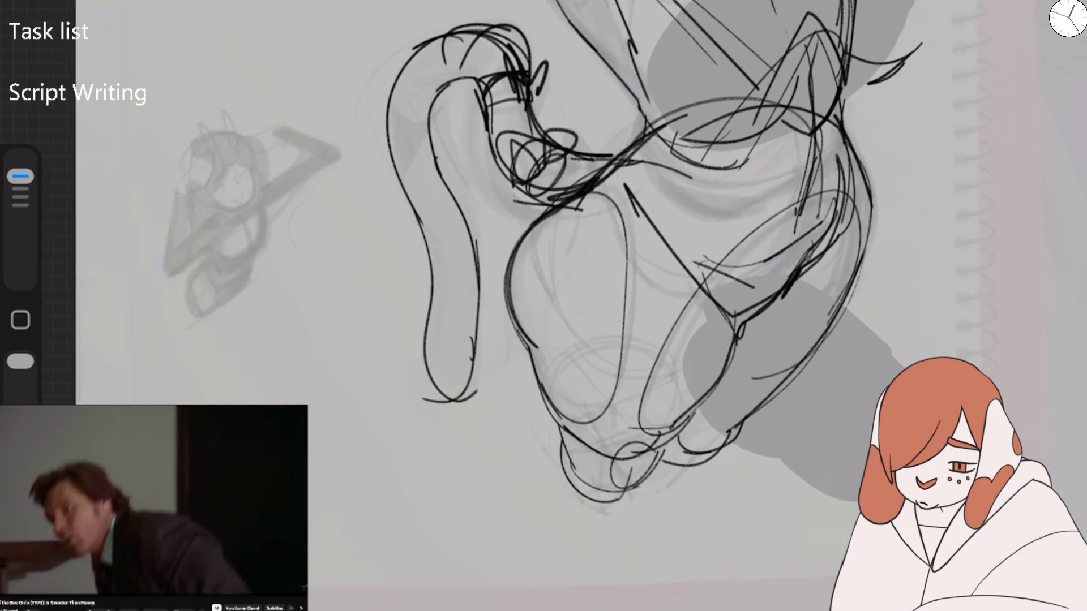
{"action": "left_click_drag", "start_coordinate": [668, 164], "coordinate": [747, 159]}
{"action": "mouse_move", "coordinate": [620, 187]}
{"action": "left_mouse_down"}
{"action": "mouse_move", "coordinate": [727, 317]}
{"action": "mouse_move", "coordinate": [661, 283]}
{"action": "mouse_move", "coordinate": [742, 298]}
{"action": "mouse_move", "coordinate": [799, 249]}
{"action": "mouse_move", "coordinate": [776, 139]}
{"action": "mouse_move", "coordinate": [635, 206]}
{"action": "mouse_move", "coordinate": [626, 248]}
{"action": "left_mouse_up"}
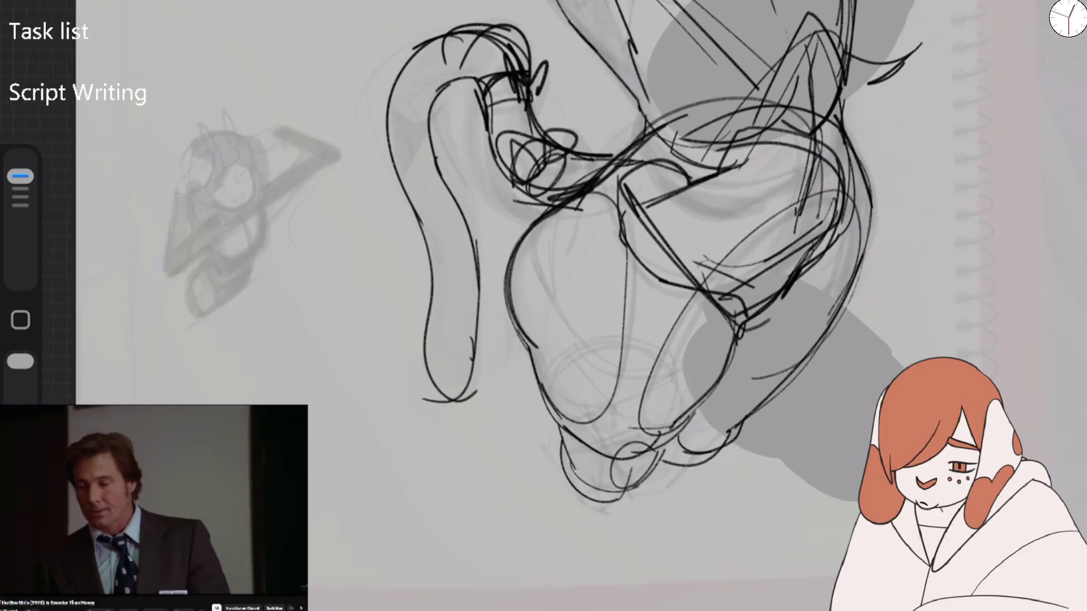
{"action": "left_click_drag", "start_coordinate": [750, 167], "coordinate": [798, 148]}
{"action": "left_click_drag", "start_coordinate": [784, 155], "coordinate": [839, 214]}
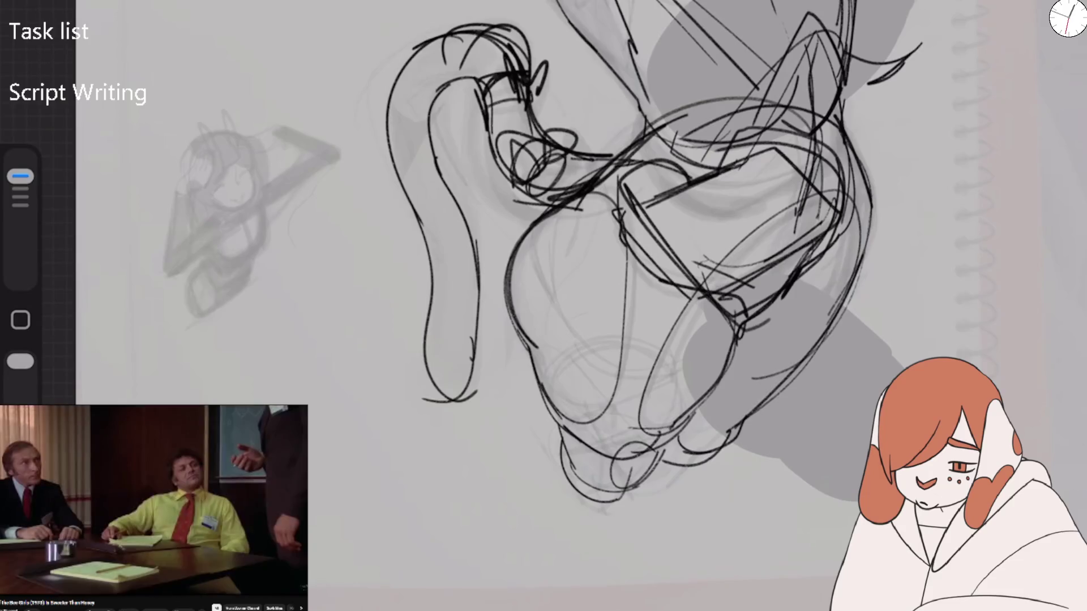
{"action": "scroll", "coordinate": [594, 283], "scroll_direction": "down", "scroll_amount": 2}
{"action": "scroll", "coordinate": [510, 255], "scroll_direction": "right", "scroll_amount": 2}
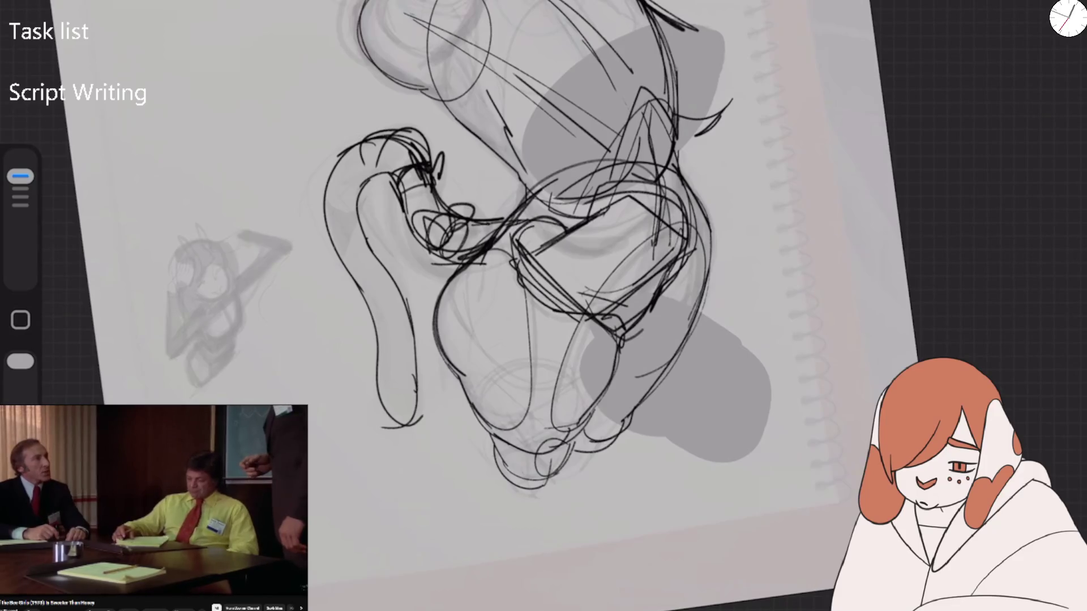
Pencil angular lines and a box-shaped outline over the lower pelvis
{"action": "left_click_drag", "start_coordinate": [560, 357], "coordinate": [651, 317]}
{"action": "left_click_drag", "start_coordinate": [594, 357], "coordinate": [682, 299]}
{"action": "left_click_drag", "start_coordinate": [697, 258], "coordinate": [663, 317]}
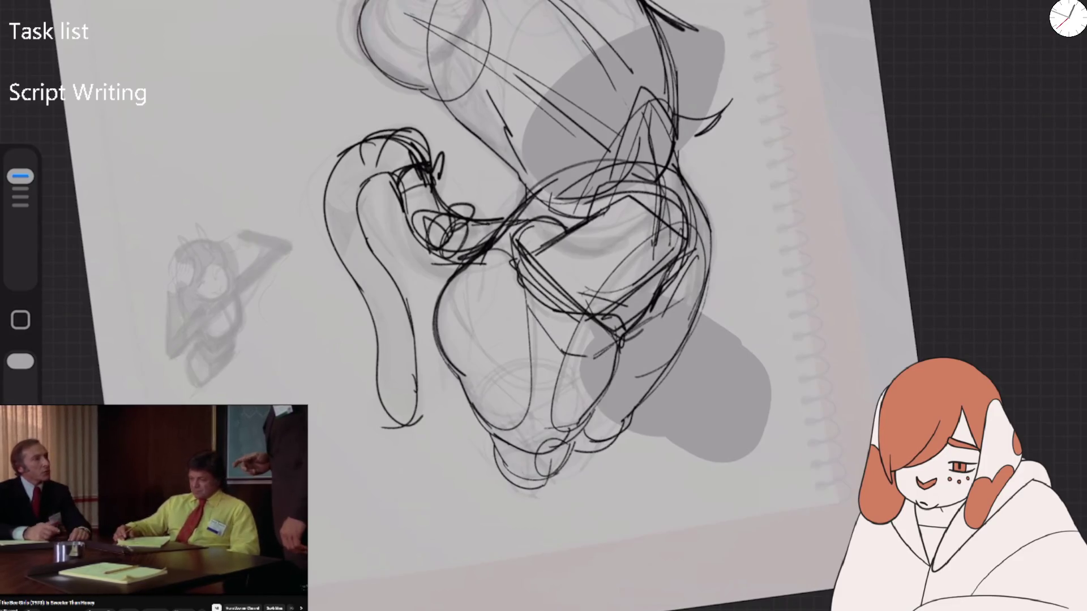
{"action": "left_click_drag", "start_coordinate": [526, 316], "coordinate": [580, 364]}
{"action": "mouse_move", "coordinate": [599, 193]}
{"action": "left_mouse_down"}
{"action": "mouse_move", "coordinate": [656, 169]}
{"action": "mouse_move", "coordinate": [691, 176]}
{"action": "mouse_move", "coordinate": [702, 247]}
{"action": "mouse_move", "coordinate": [674, 306]}
{"action": "left_mouse_up"}
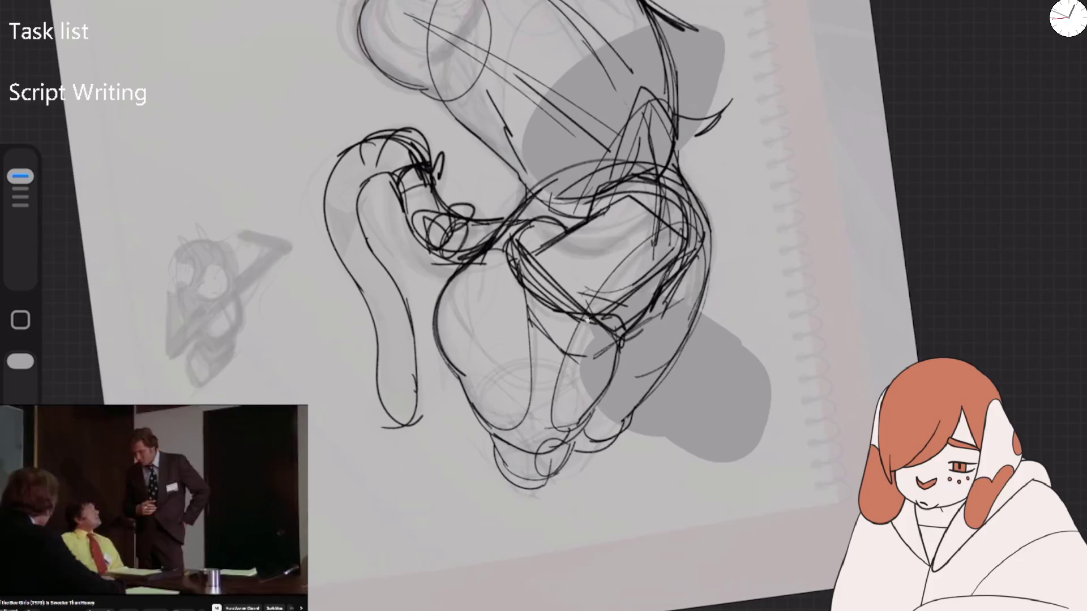
{"action": "mouse_move", "coordinate": [558, 243]}
{"action": "left_mouse_down"}
{"action": "mouse_move", "coordinate": [645, 280]}
{"action": "mouse_move", "coordinate": [646, 295]}
{"action": "left_mouse_up"}
{"action": "mouse_move", "coordinate": [510, 268]}
{"action": "left_mouse_down"}
{"action": "mouse_move", "coordinate": [532, 327]}
{"action": "mouse_move", "coordinate": [577, 371]}
{"action": "left_mouse_up"}
{"action": "left_click_drag", "start_coordinate": [583, 368], "coordinate": [677, 295]}
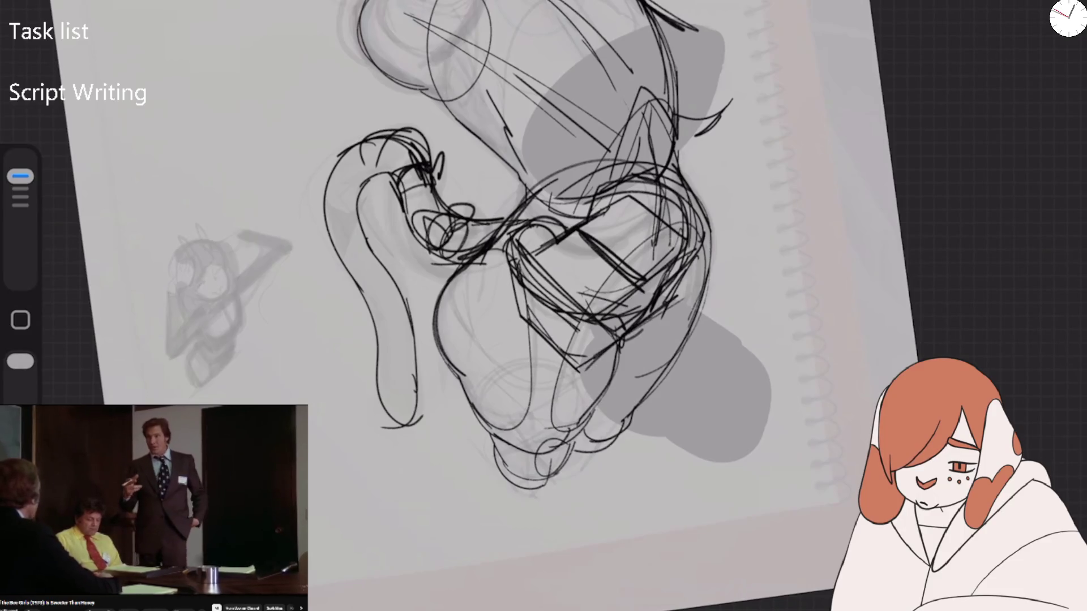
Add a thin vertical line above the pelvis
{"action": "scroll", "coordinate": [544, 283], "scroll_direction": "down", "scroll_amount": 5}
{"action": "scroll", "coordinate": [543, 283], "scroll_direction": "up", "scroll_amount": 5}
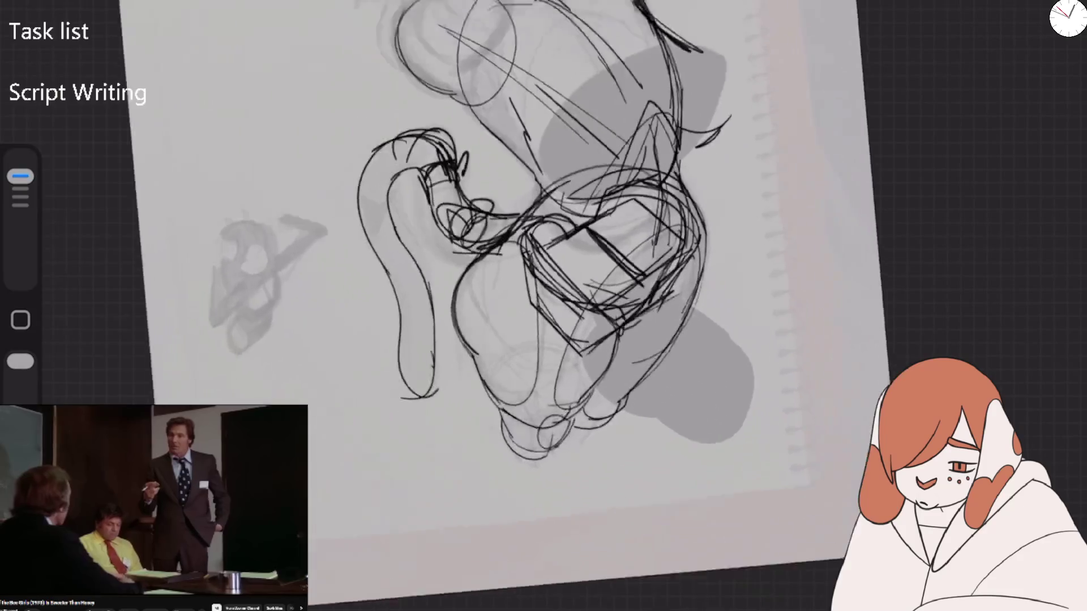
{"action": "scroll", "coordinate": [544, 283], "scroll_direction": "up", "scroll_amount": 2}
{"action": "mouse_move", "coordinate": [662, 34]}
{"action": "left_mouse_down"}
{"action": "mouse_move", "coordinate": [640, 128]}
{"action": "mouse_move", "coordinate": [662, 226]}
{"action": "mouse_move", "coordinate": [657, 297]}
{"action": "left_mouse_up"}
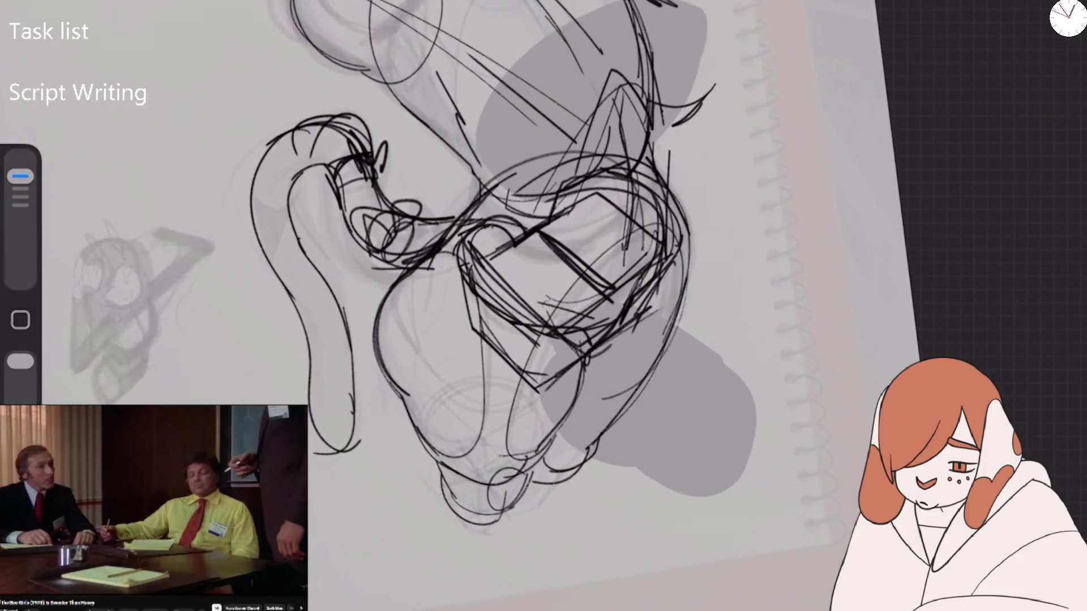
{"action": "scroll", "coordinate": [544, 306], "scroll_direction": "up", "scroll_amount": 5}
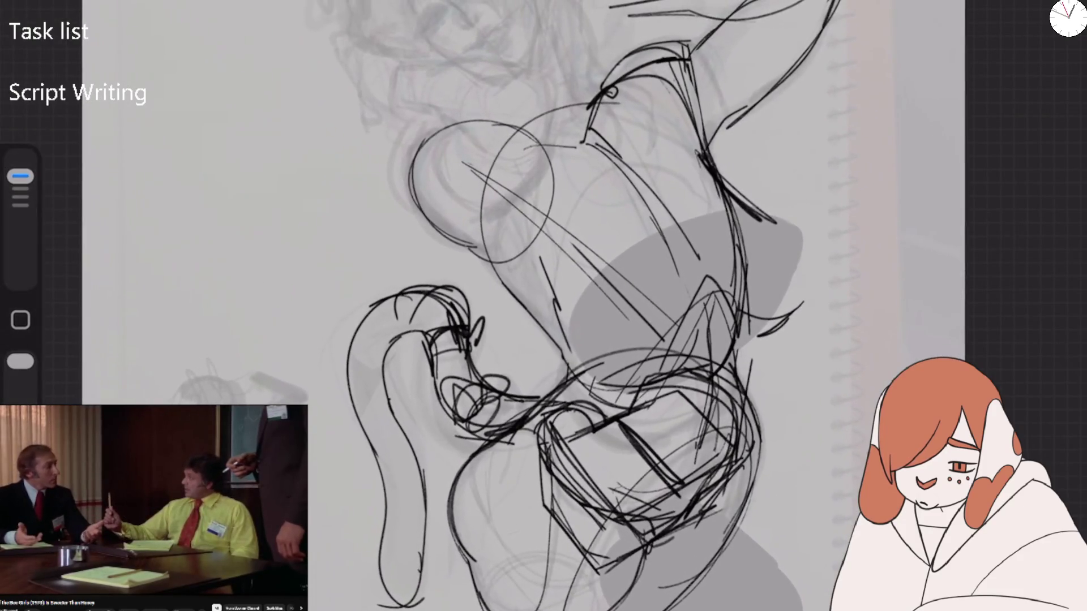
{"action": "left_click", "coordinate": [74, 6]}
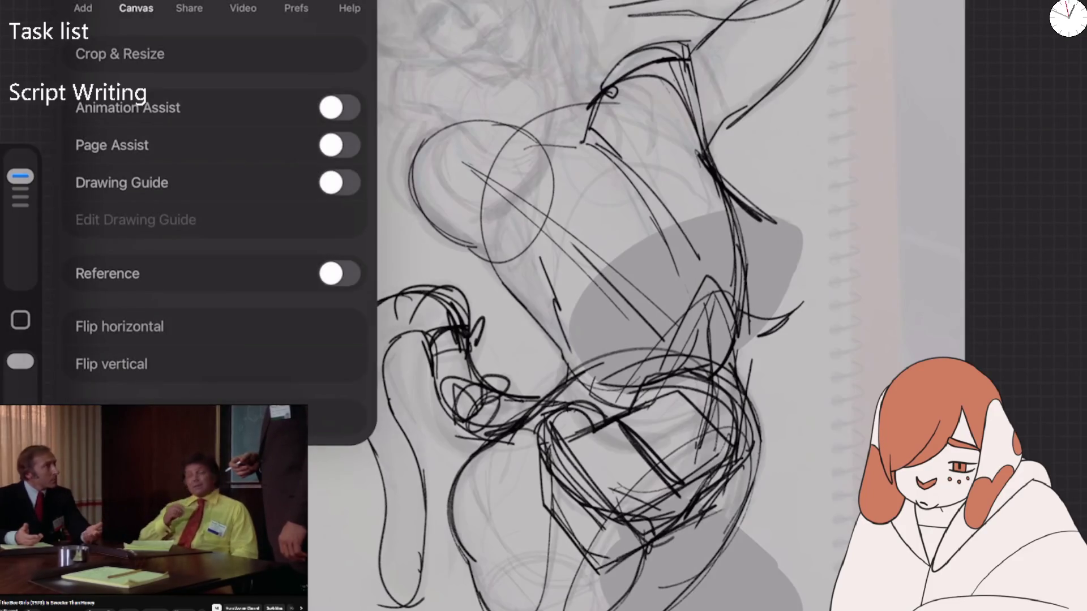
Flip the canvas back to normal, then add curved upper-body strokes and faint torso lines
{"action": "scroll", "coordinate": [600, 306], "scroll_direction": "down", "scroll_amount": 2}
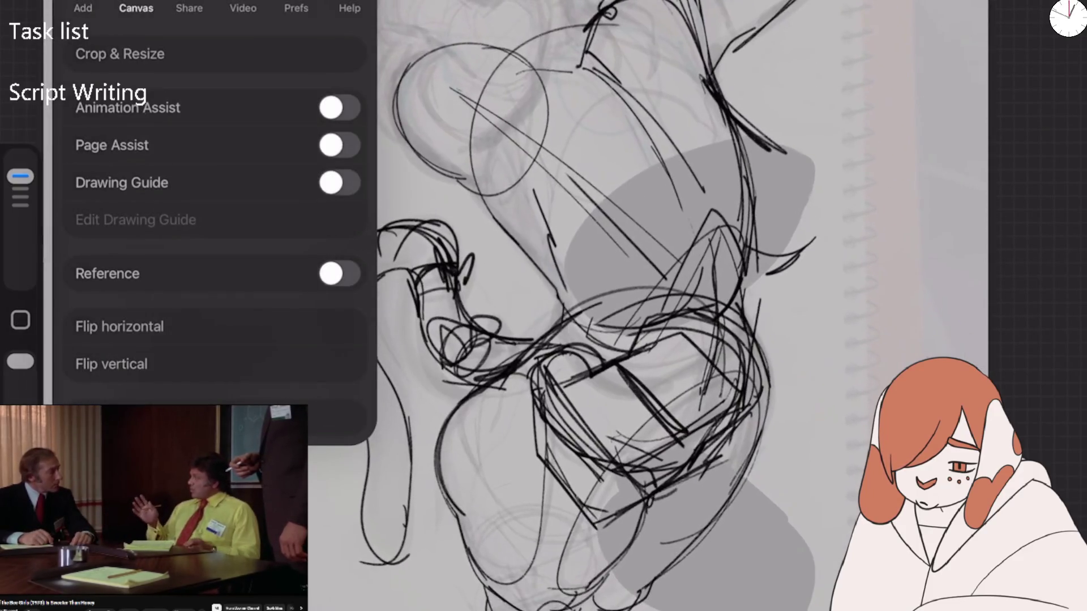
{"action": "left_click", "coordinate": [120, 326]}
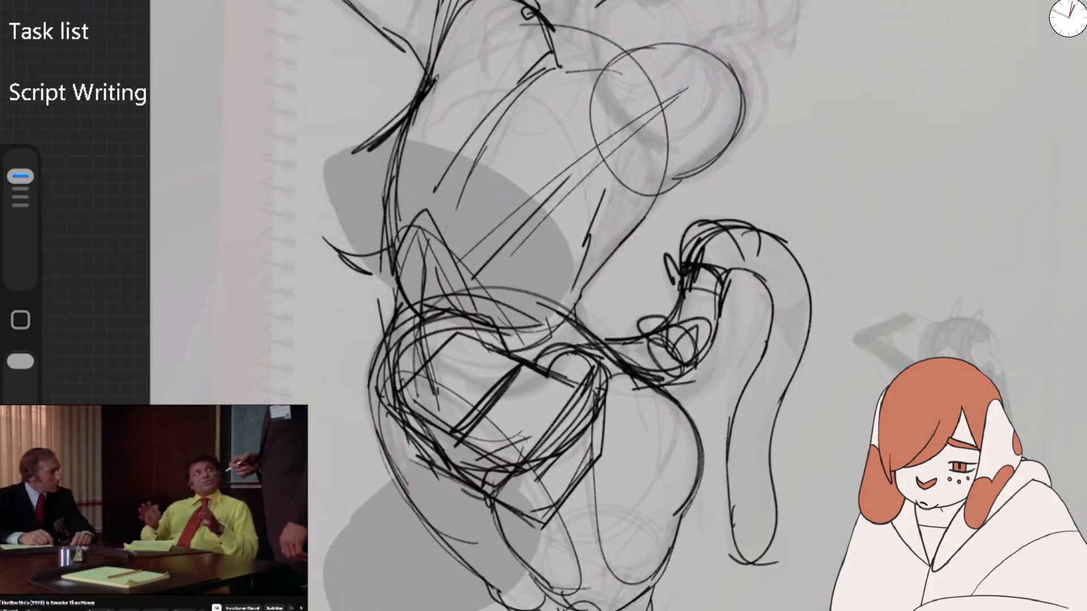
{"action": "mouse_move", "coordinate": [596, 50]}
{"action": "left_mouse_down"}
{"action": "mouse_move", "coordinate": [651, 156]}
{"action": "mouse_move", "coordinate": [696, 128]}
{"action": "left_mouse_up"}
{"action": "mouse_move", "coordinate": [692, 48]}
{"action": "left_mouse_down"}
{"action": "mouse_move", "coordinate": [709, 113]}
{"action": "mouse_move", "coordinate": [736, 141]}
{"action": "left_mouse_up"}
{"action": "mouse_move", "coordinate": [652, 119]}
{"action": "left_mouse_down"}
{"action": "mouse_move", "coordinate": [627, 142]}
{"action": "mouse_move", "coordinate": [609, 207]}
{"action": "left_mouse_up"}
{"action": "left_click_drag", "start_coordinate": [631, 134], "coordinate": [653, 142]}
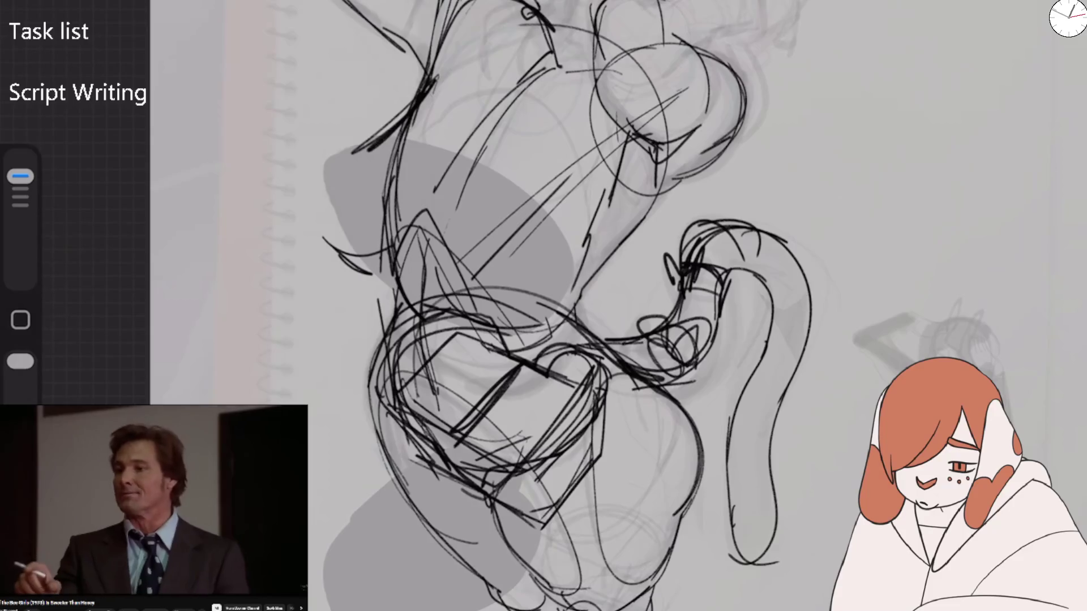
{"action": "left_click_drag", "start_coordinate": [702, 121], "coordinate": [659, 176]}
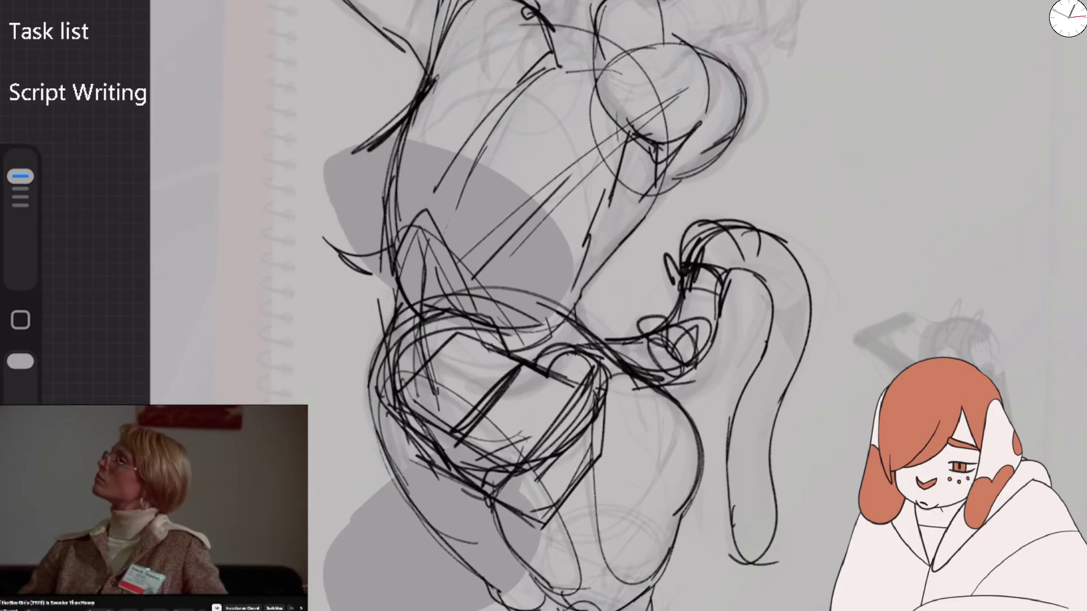
{"action": "left_click_drag", "start_coordinate": [600, 66], "coordinate": [493, 145]}
{"action": "left_click_drag", "start_coordinate": [623, 138], "coordinate": [577, 264]}
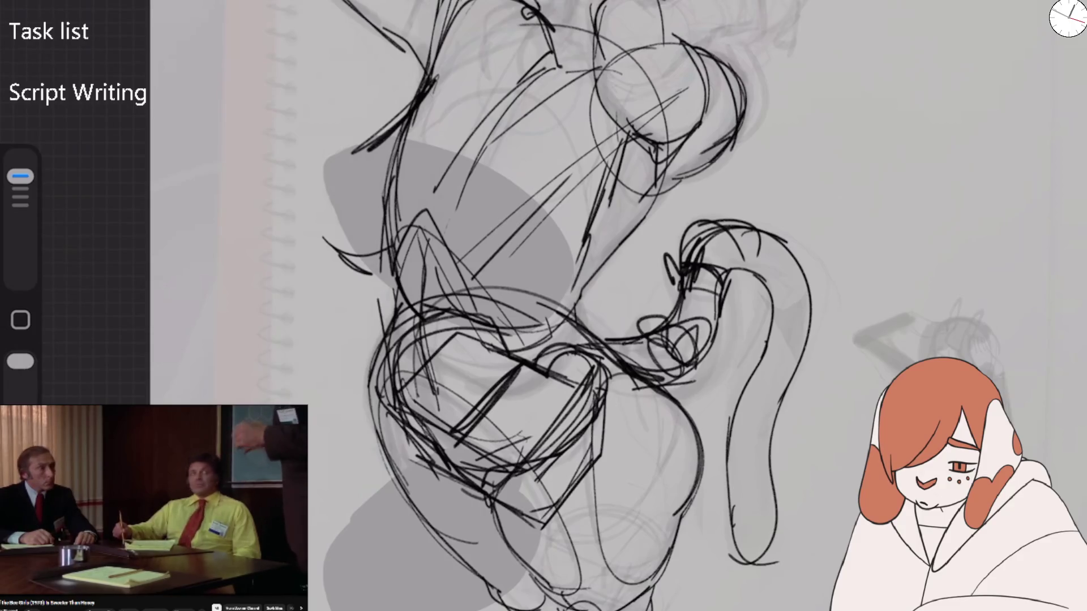
Ink the round upper shape's right side and top edges, with thin lines at the figure's top
{"action": "left_click_drag", "start_coordinate": [724, 54], "coordinate": [651, 209]}
{"action": "left_click_drag", "start_coordinate": [679, 46], "coordinate": [731, 141]}
{"action": "left_click_drag", "start_coordinate": [600, 113], "coordinate": [714, 42]}
{"action": "left_click_drag", "start_coordinate": [592, 73], "coordinate": [704, 37]}
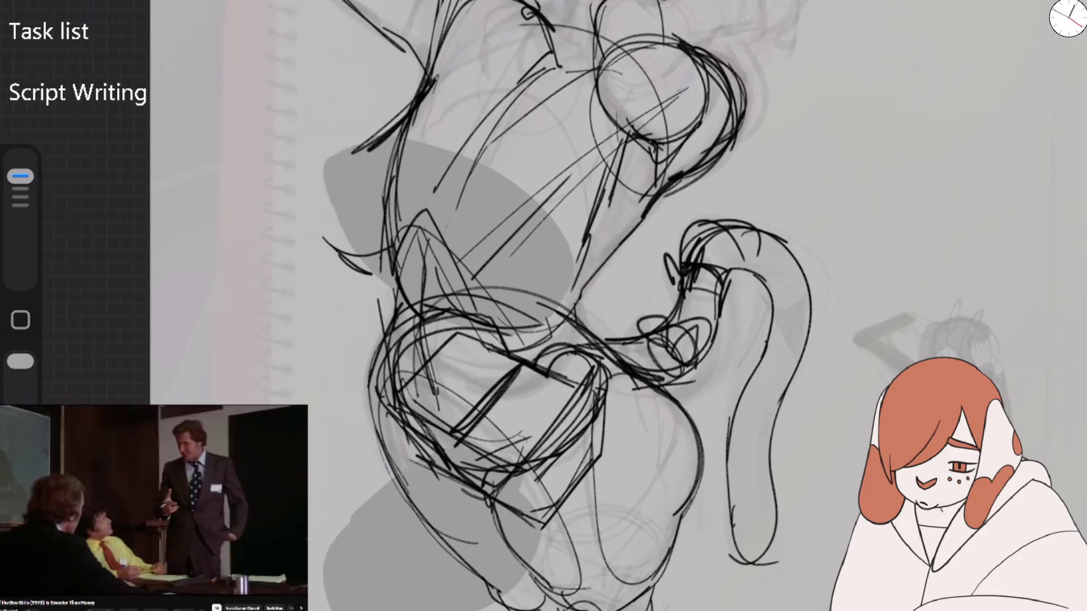
{"action": "mouse_move", "coordinate": [593, 11]}
{"action": "left_mouse_down"}
{"action": "mouse_move", "coordinate": [605, 110]}
{"action": "mouse_move", "coordinate": [594, 84]}
{"action": "left_mouse_up"}
{"action": "left_click_drag", "start_coordinate": [651, 3], "coordinate": [688, 50]}
{"action": "left_click_drag", "start_coordinate": [684, 1], "coordinate": [676, 40]}
{"action": "left_click_drag", "start_coordinate": [617, 1], "coordinate": [605, 47]}
{"action": "mouse_move", "coordinate": [721, 3]}
{"action": "left_mouse_down"}
{"action": "mouse_move", "coordinate": [691, 53]}
{"action": "mouse_move", "coordinate": [741, 7]}
{"action": "mouse_move", "coordinate": [765, 14]}
{"action": "mouse_move", "coordinate": [766, 27]}
{"action": "left_mouse_up"}
{"action": "left_click_drag", "start_coordinate": [728, 30], "coordinate": [759, 24]}
Outline the round upper shape in black and ink the torso and upper chest
{"action": "mouse_move", "coordinate": [677, 11]}
{"action": "left_mouse_down"}
{"action": "mouse_move", "coordinate": [733, 61]}
{"action": "mouse_move", "coordinate": [583, 34]}
{"action": "left_mouse_up"}
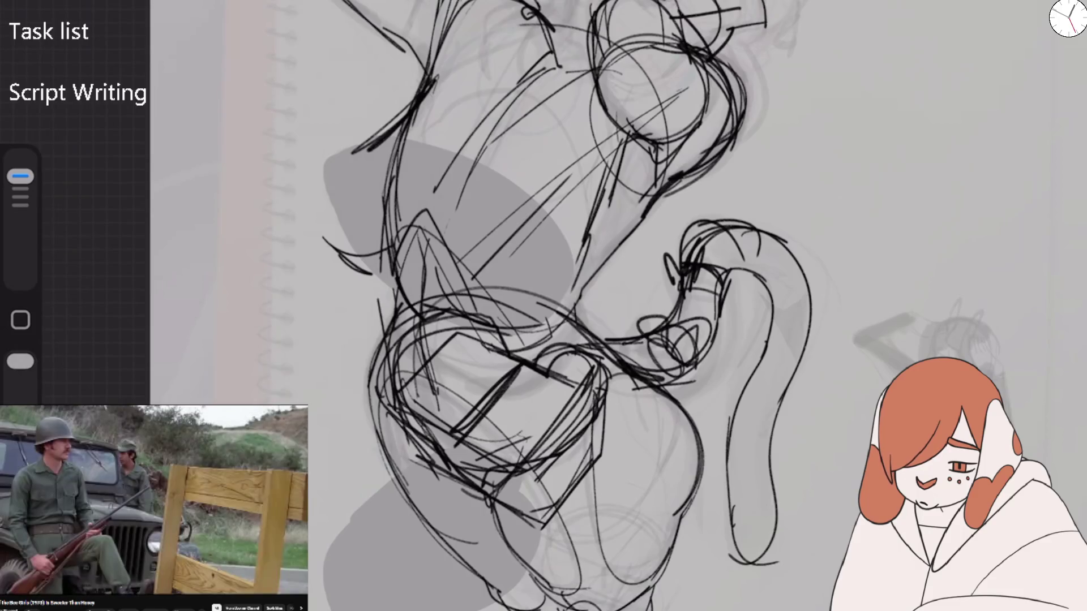
{"action": "left_click_drag", "start_coordinate": [581, 25], "coordinate": [662, 153]}
{"action": "left_click_drag", "start_coordinate": [645, 52], "coordinate": [666, 157]}
{"action": "left_click_drag", "start_coordinate": [714, 57], "coordinate": [742, 116]}
{"action": "mouse_move", "coordinate": [742, 116]}
{"action": "left_mouse_down"}
{"action": "mouse_move", "coordinate": [665, 193]}
{"action": "mouse_move", "coordinate": [568, 323]}
{"action": "mouse_move", "coordinate": [634, 108]}
{"action": "mouse_move", "coordinate": [512, 80]}
{"action": "left_mouse_up"}
{"action": "mouse_move", "coordinate": [543, 86]}
{"action": "left_mouse_down"}
{"action": "mouse_move", "coordinate": [423, 218]}
{"action": "mouse_move", "coordinate": [419, 256]}
{"action": "left_mouse_up"}
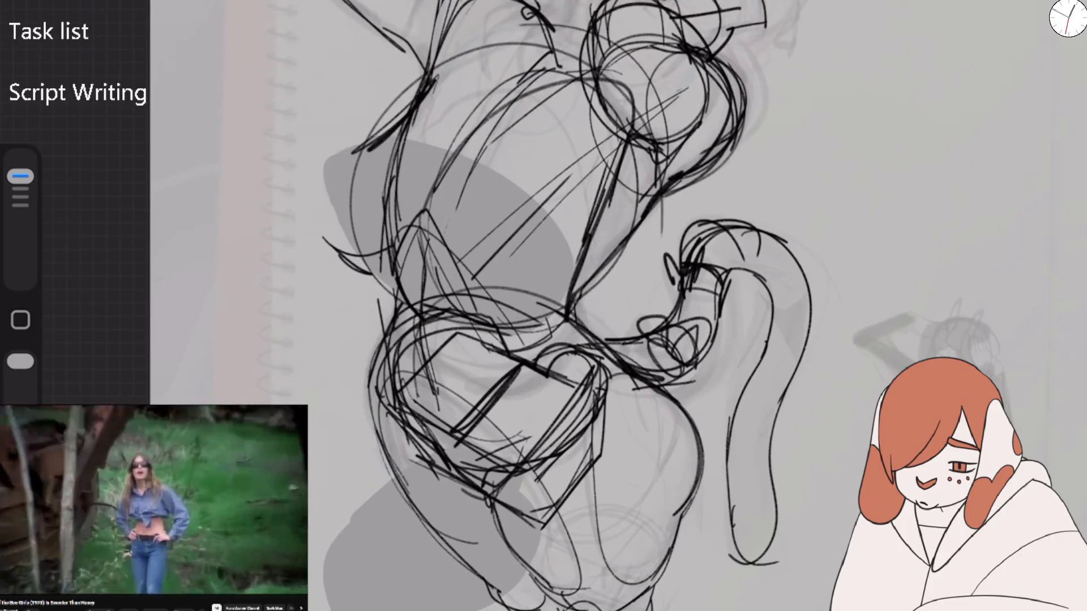
{"action": "scroll", "coordinate": [543, 306], "scroll_direction": "down", "scroll_amount": 3}
{"action": "scroll", "coordinate": [543, 306], "scroll_direction": "down", "scroll_amount": 3}
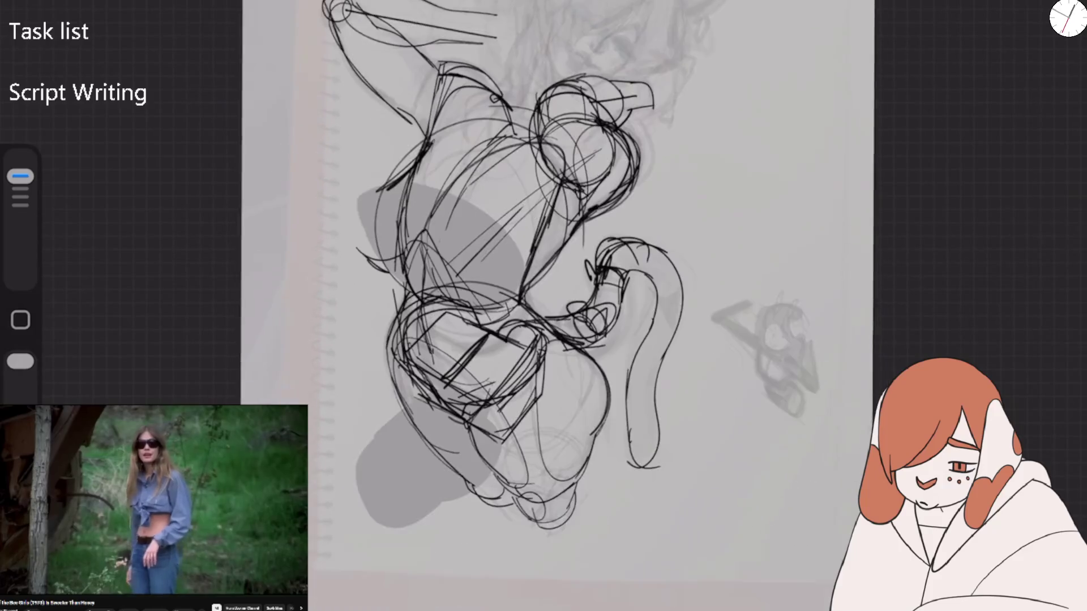
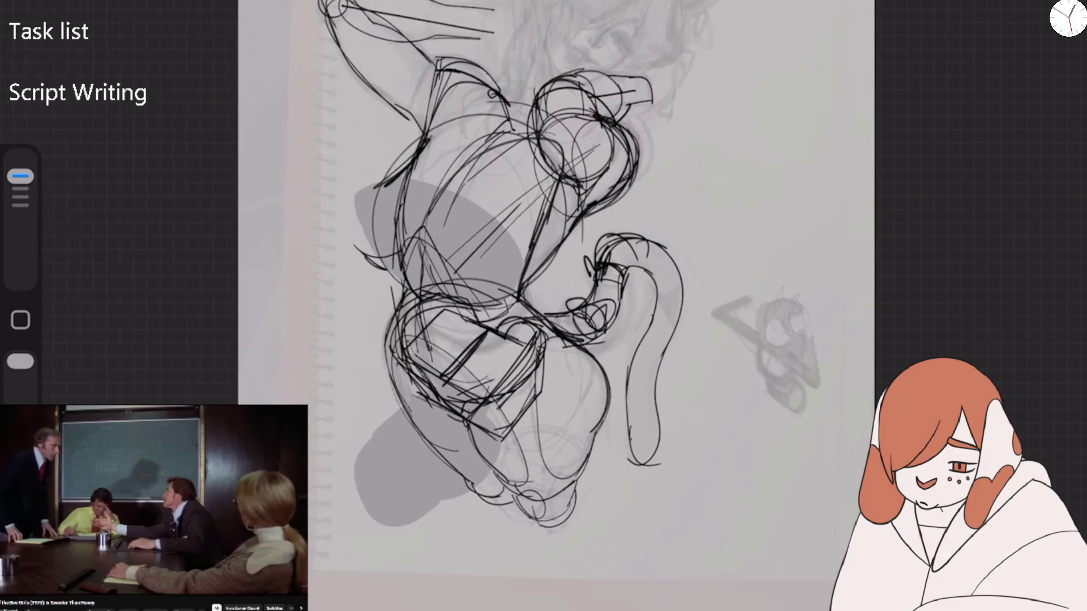
Add two dark strokes at the top of the rough sketch
{"action": "scroll", "coordinate": [509, 283], "scroll_direction": "up", "scroll_amount": 2}
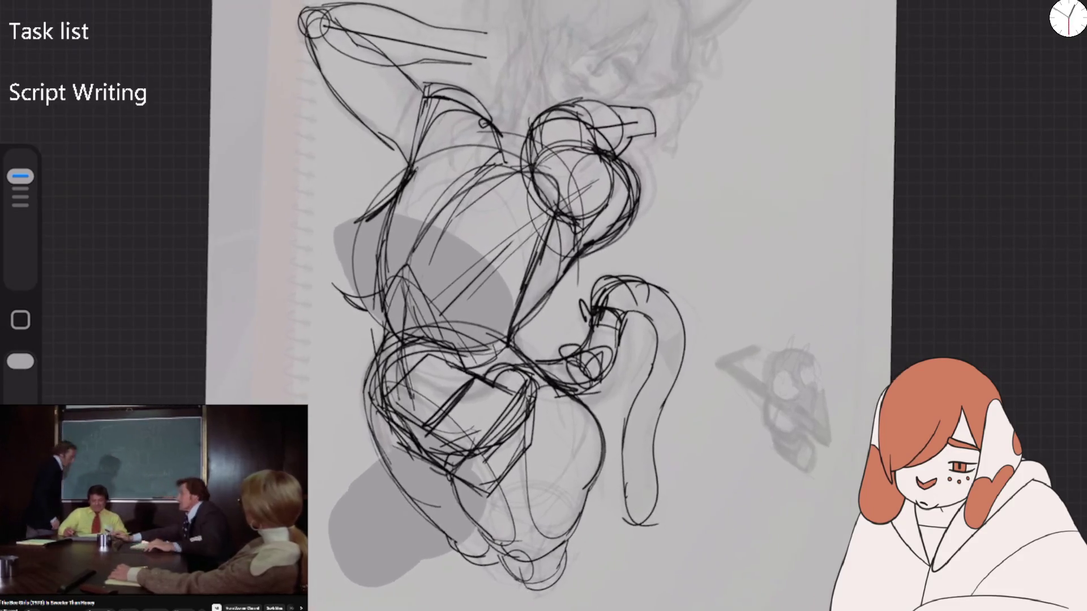
{"action": "mouse_move", "coordinate": [478, 116]}
{"action": "left_mouse_down"}
{"action": "mouse_move", "coordinate": [524, 65]}
{"action": "mouse_move", "coordinate": [512, 88]}
{"action": "left_mouse_up"}
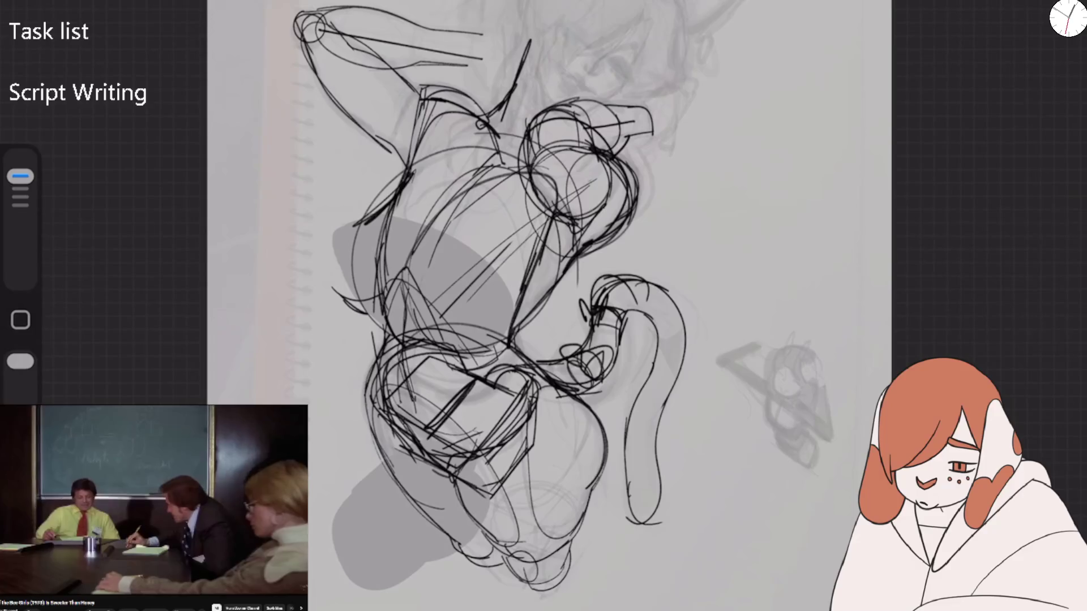
{"action": "left_click_drag", "start_coordinate": [531, 41], "coordinate": [501, 152]}
Fade Layer 4's rough sketch to near-zero opacity
{"action": "left_click", "coordinate": [1036, 3]}
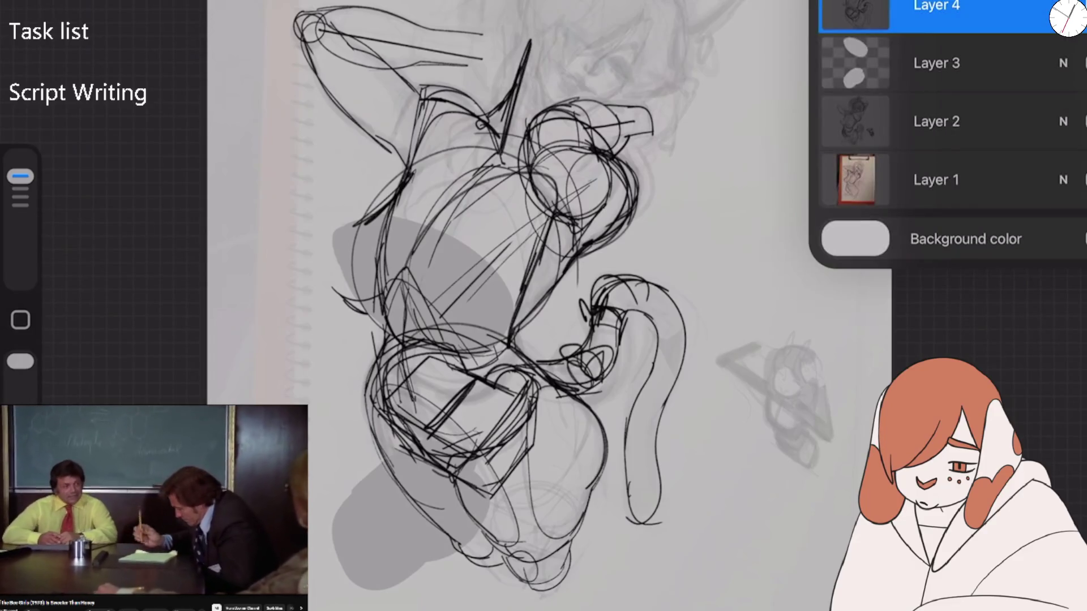
{"action": "left_click", "coordinate": [1063, 11]}
{"action": "mouse_move", "coordinate": [1078, 74]}
{"action": "left_mouse_down"}
{"action": "mouse_move", "coordinate": [834, 75]}
{"action": "mouse_move", "coordinate": [878, 74]}
{"action": "mouse_move", "coordinate": [852, 74]}
{"action": "left_mouse_up"}
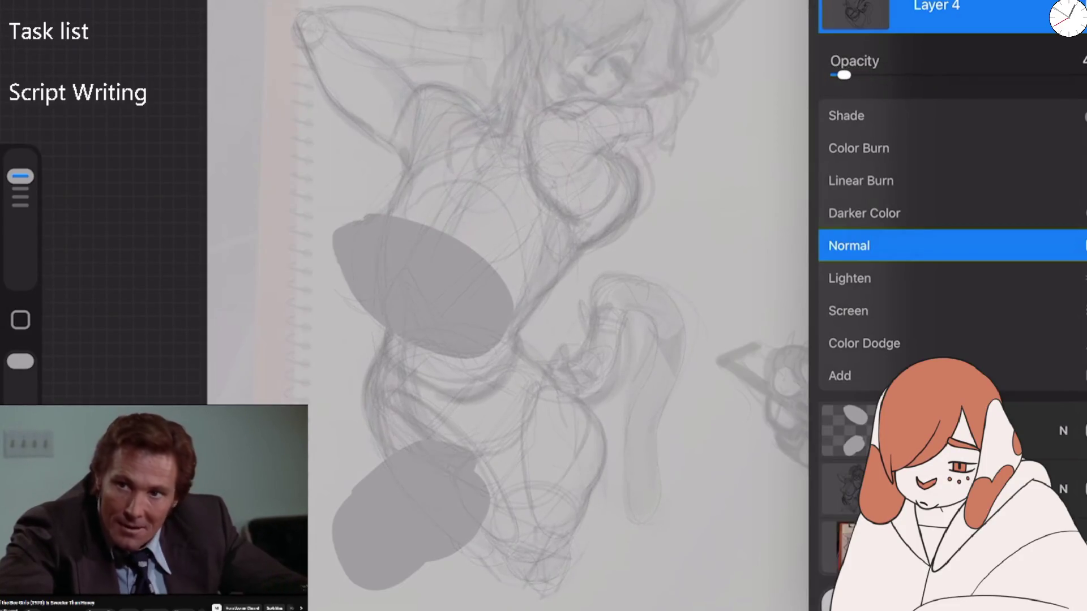
Add a new empty Layer 5 above the faded sketch and pick an inking brush
{"action": "left_click", "coordinate": [1063, 6]}
{"action": "key", "text": "ctrl+n"}
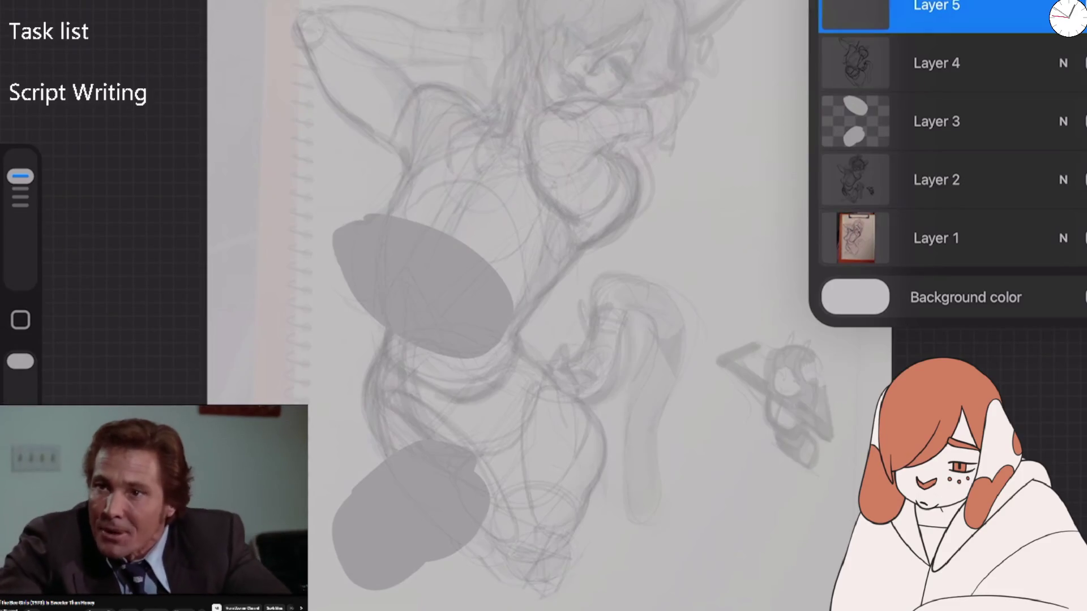
{"action": "key", "text": "b"}
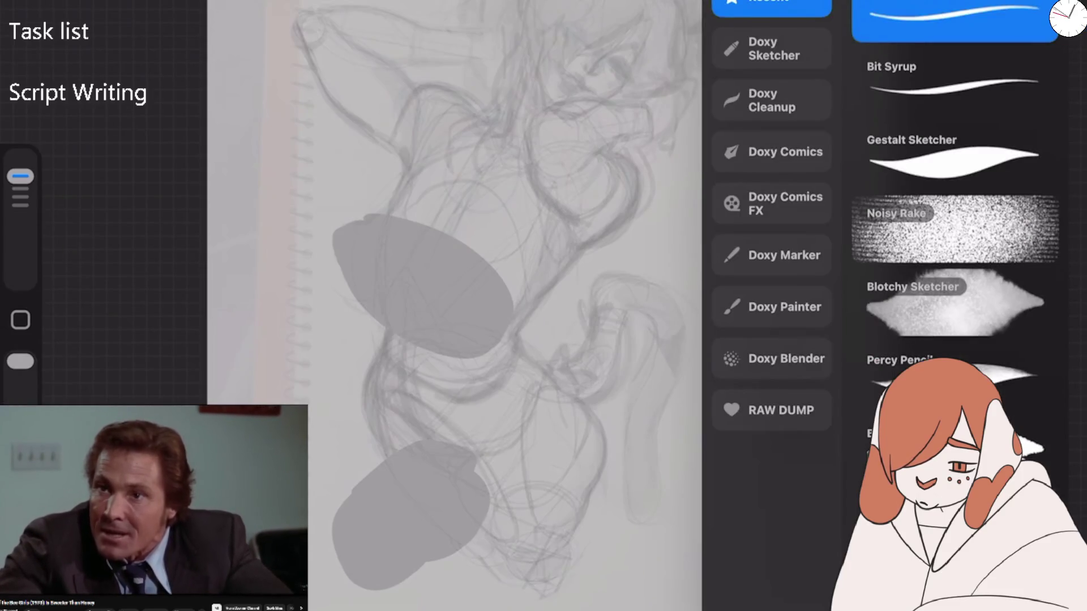
{"action": "left_click", "coordinate": [955, 303]}
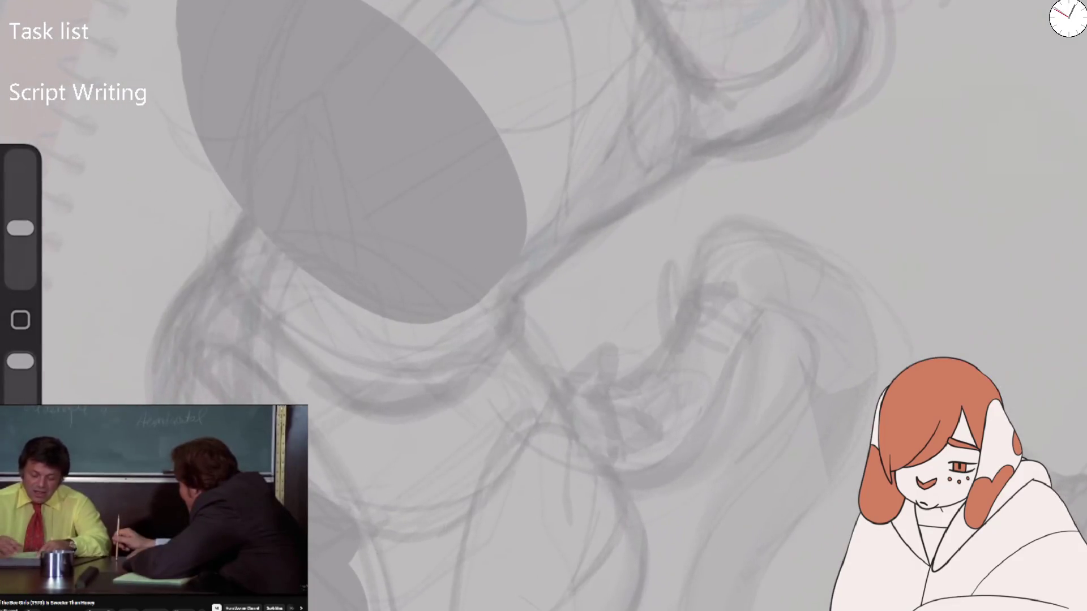
Undo a looping test stroke and shrink the brush to 6%
{"action": "mouse_move", "coordinate": [195, 393]}
{"action": "left_mouse_down"}
{"action": "mouse_move", "coordinate": [316, 233]}
{"action": "mouse_move", "coordinate": [428, 133]}
{"action": "left_mouse_up"}
{"action": "key", "text": "ctrl+z"}
{"action": "left_click_drag", "start_coordinate": [20, 229], "coordinate": [20, 253]}
Ink trial contours along the lower body's left side, V-shaped contour and centre
{"action": "mouse_move", "coordinate": [145, 399]}
{"action": "left_mouse_down"}
{"action": "mouse_move", "coordinate": [240, 210]}
{"action": "mouse_move", "coordinate": [195, 338]}
{"action": "left_mouse_up"}
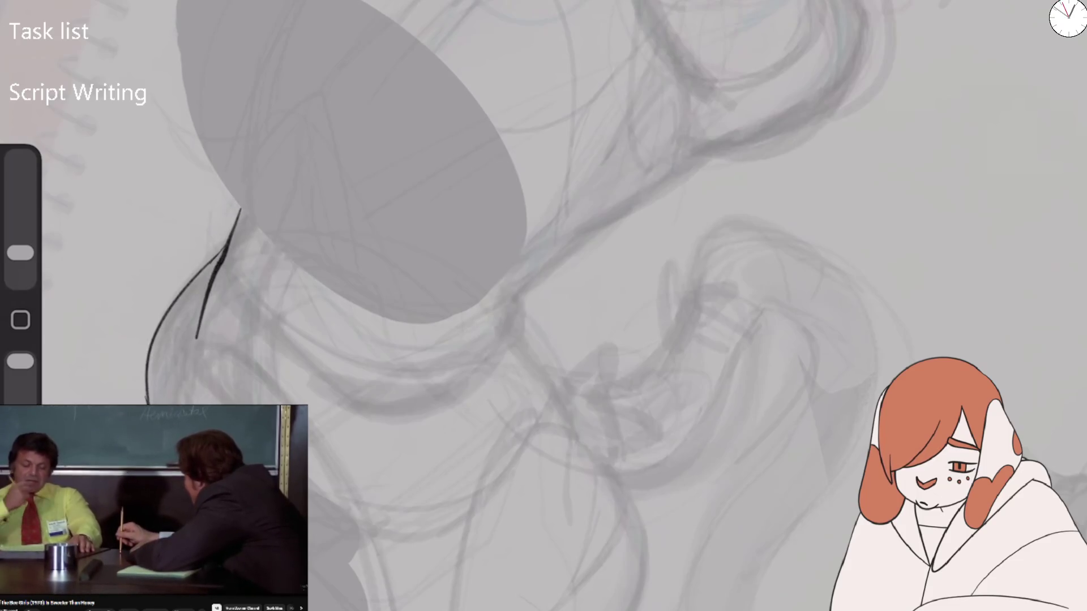
{"action": "mouse_move", "coordinate": [531, 278]}
{"action": "left_mouse_down"}
{"action": "mouse_move", "coordinate": [514, 358]}
{"action": "mouse_move", "coordinate": [623, 493]}
{"action": "mouse_move", "coordinate": [651, 610]}
{"action": "left_mouse_up"}
{"action": "mouse_move", "coordinate": [521, 349]}
{"action": "left_mouse_down"}
{"action": "mouse_move", "coordinate": [532, 275]}
{"action": "mouse_move", "coordinate": [724, 142]}
{"action": "left_mouse_up"}
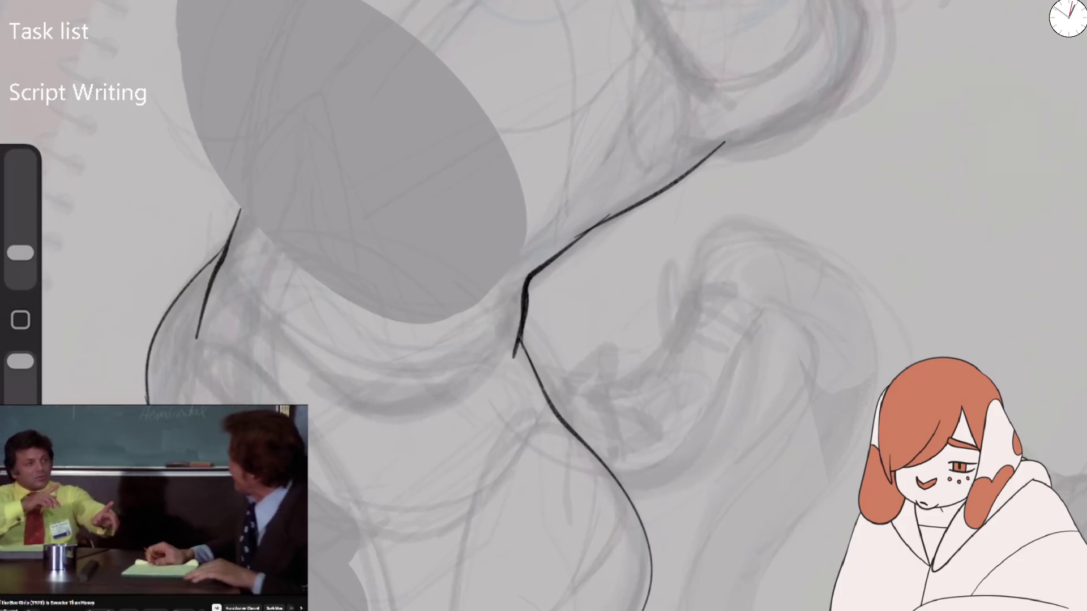
{"action": "left_click_drag", "start_coordinate": [232, 230], "coordinate": [184, 399]}
{"action": "left_click_drag", "start_coordinate": [222, 268], "coordinate": [191, 402]}
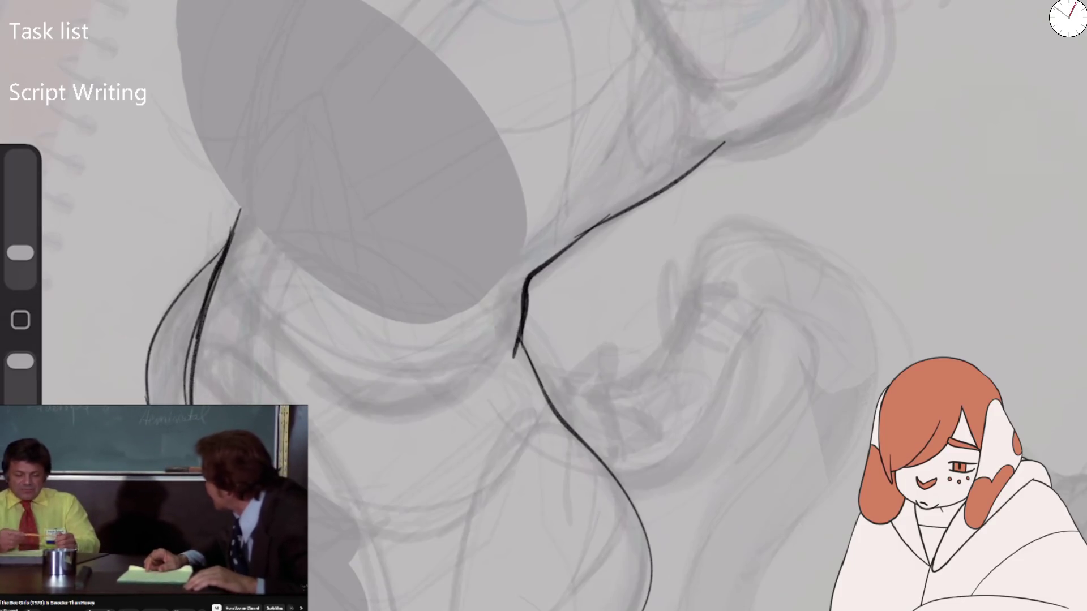
{"action": "left_click_drag", "start_coordinate": [197, 334], "coordinate": [187, 405]}
{"action": "mouse_move", "coordinate": [218, 255]}
{"action": "left_mouse_down"}
{"action": "mouse_move", "coordinate": [153, 334]}
{"action": "mouse_move", "coordinate": [148, 403]}
{"action": "left_mouse_up"}
{"action": "left_click_drag", "start_coordinate": [363, 588], "coordinate": [414, 529]}
{"action": "left_click_drag", "start_coordinate": [510, 354], "coordinate": [396, 416]}
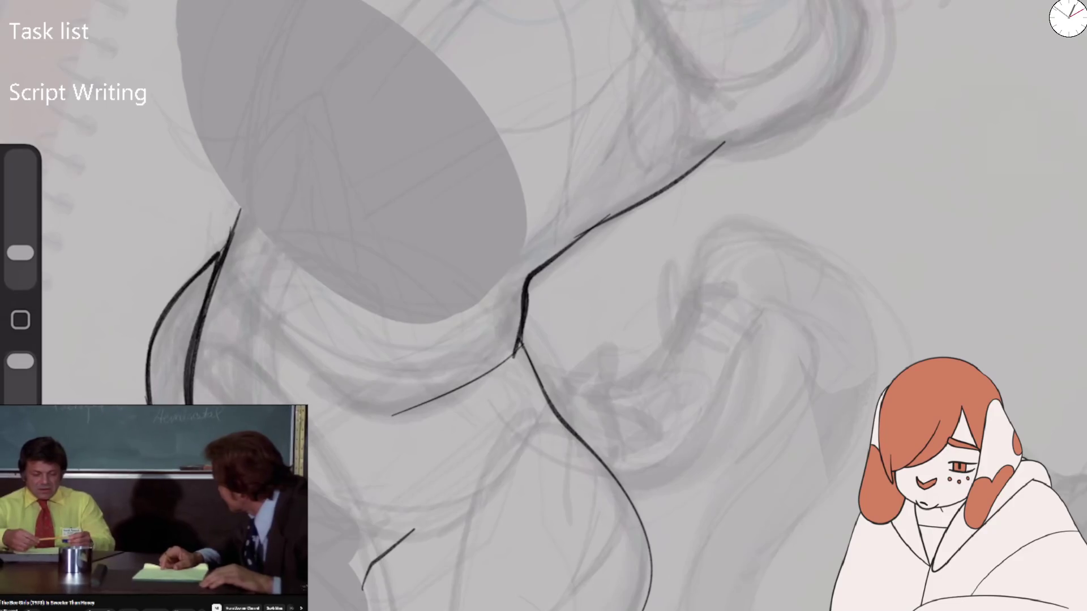
Erase the trial ink lines with a larger eraser, then flip the canvas horizontally
{"action": "scroll", "coordinate": [544, 306], "scroll_direction": "down", "scroll_amount": 5}
{"action": "scroll", "coordinate": [544, 306], "scroll_direction": "up", "scroll_amount": 4}
{"action": "scroll", "coordinate": [544, 306], "scroll_direction": "down", "scroll_amount": 1}
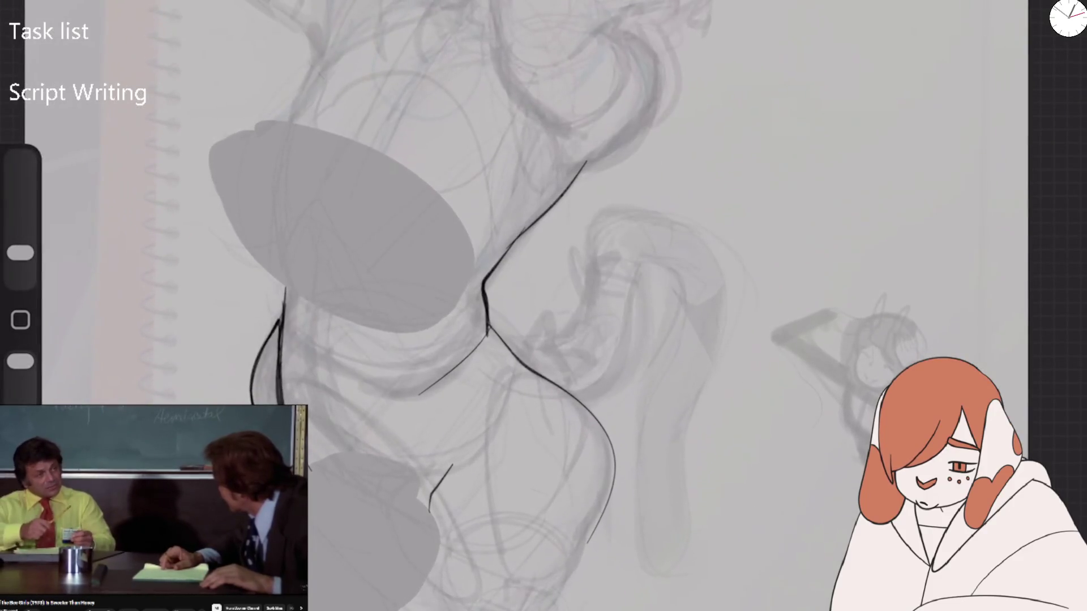
{"action": "left_click_drag", "start_coordinate": [20, 253], "coordinate": [20, 180]}
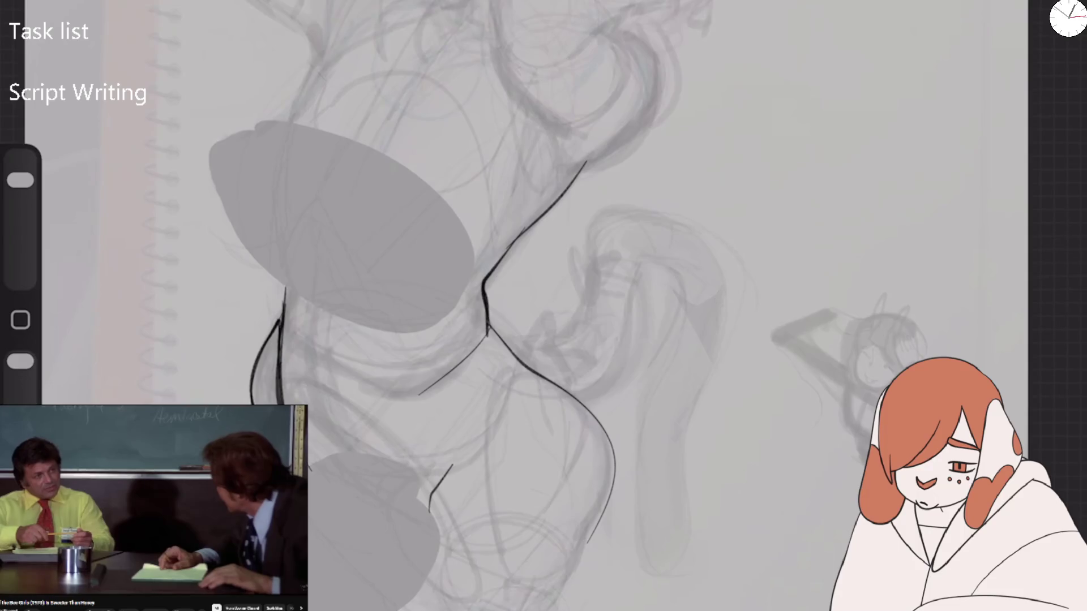
{"action": "left_click_drag", "start_coordinate": [280, 405], "coordinate": [272, 289]}
{"action": "left_click_drag", "start_coordinate": [262, 351], "coordinate": [251, 399]}
{"action": "mouse_move", "coordinate": [442, 492]}
{"action": "left_mouse_down"}
{"action": "mouse_move", "coordinate": [498, 243]}
{"action": "mouse_move", "coordinate": [572, 396]}
{"action": "mouse_move", "coordinate": [599, 423]}
{"action": "mouse_move", "coordinate": [592, 538]}
{"action": "left_mouse_up"}
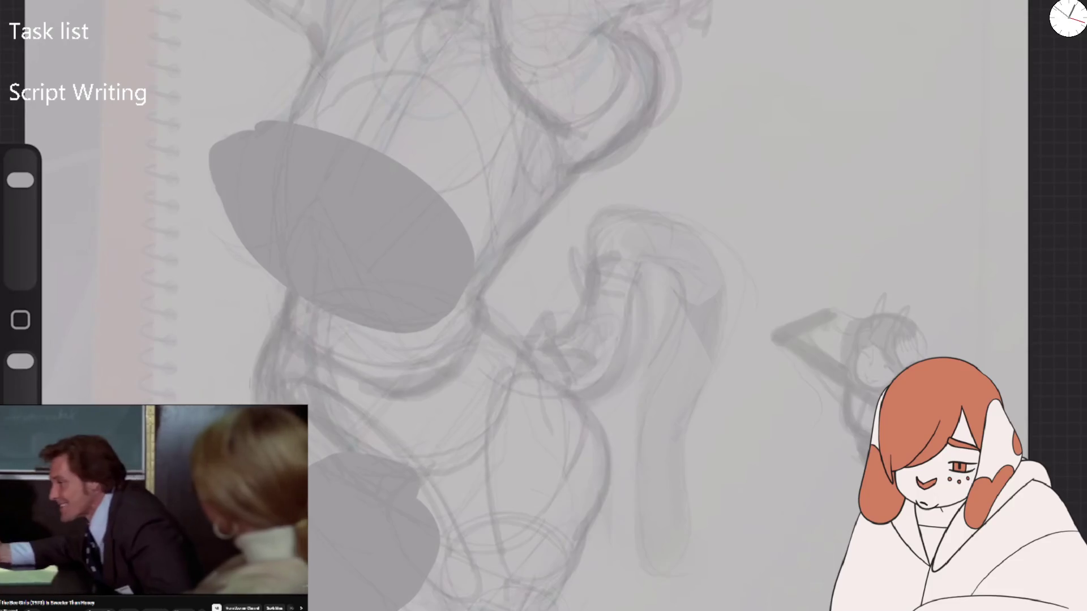
{"action": "left_click_drag", "start_coordinate": [20, 180], "coordinate": [21, 253]}
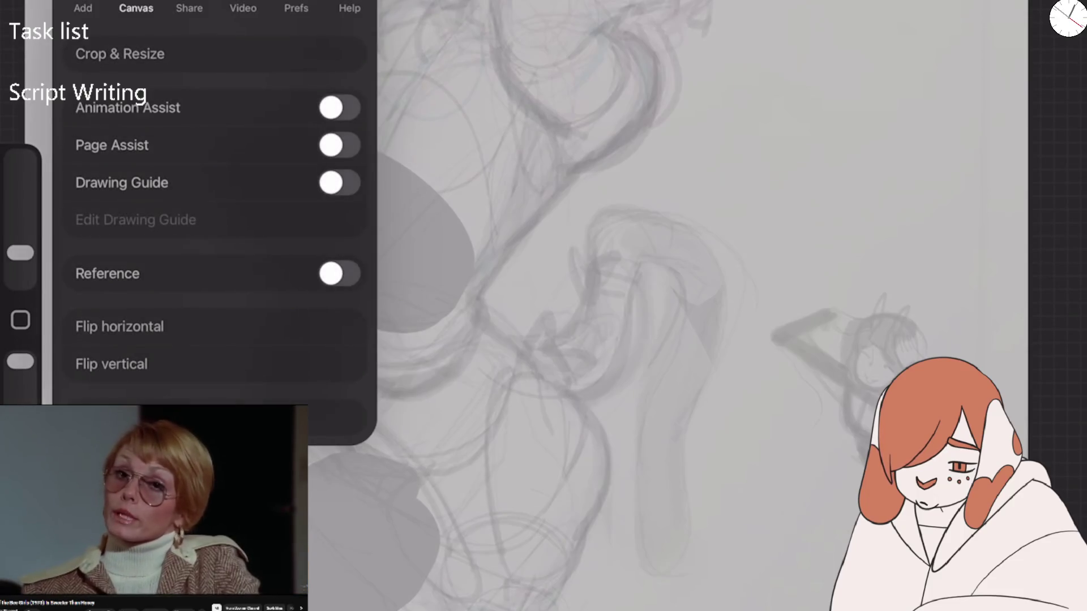
{"action": "left_click", "coordinate": [116, 323]}
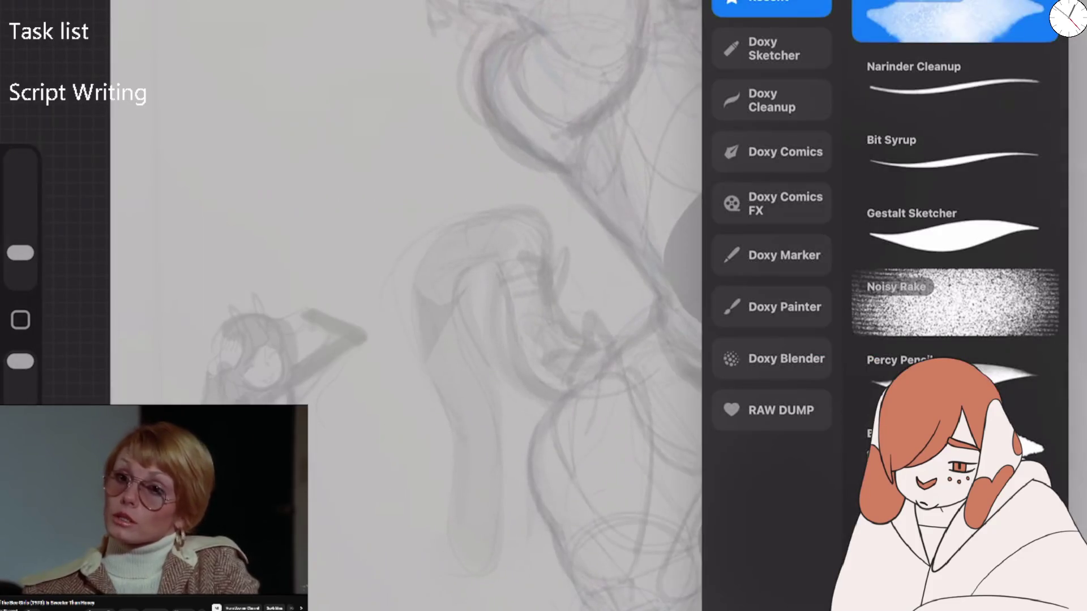
Pick the Grainy Inker brush from Doxy Comics and draw a test stroke
{"action": "left_click", "coordinate": [955, 85]}
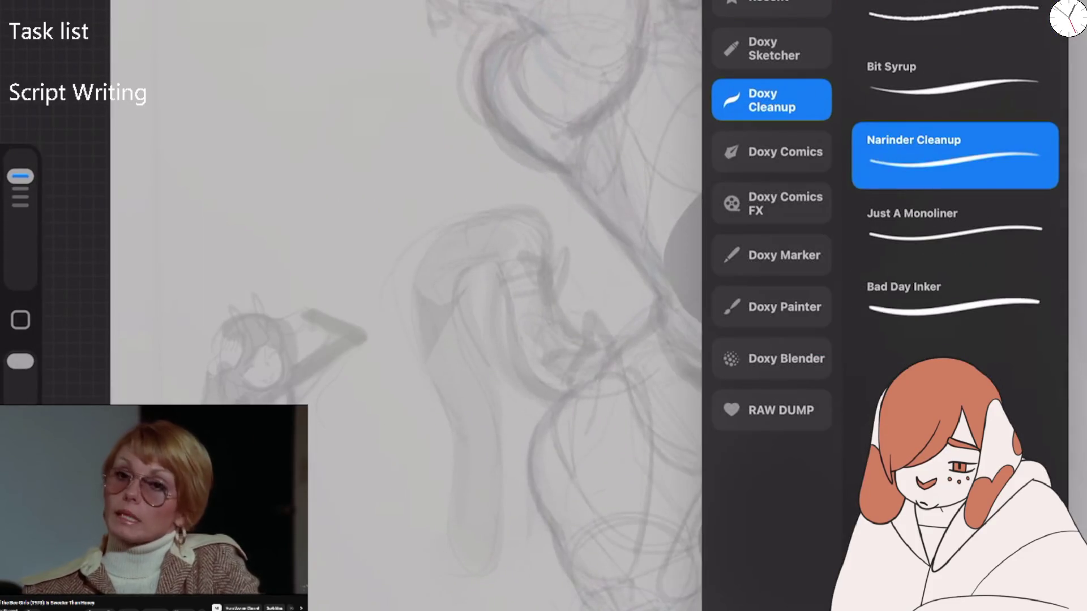
{"action": "left_click", "coordinate": [954, 226]}
{"action": "left_click", "coordinate": [771, 151]}
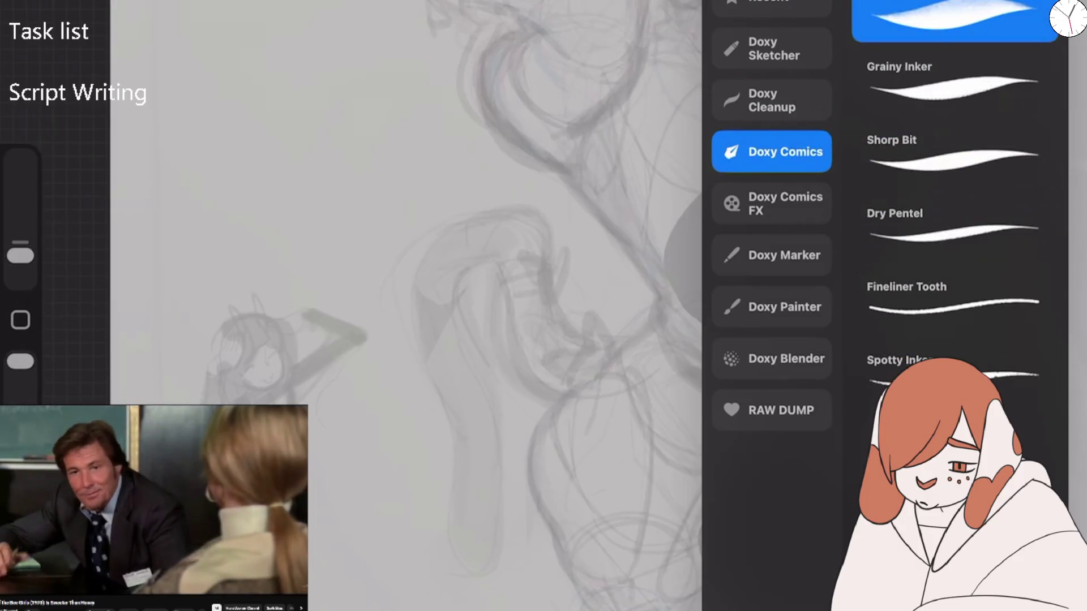
{"action": "left_click", "coordinate": [955, 82]}
{"action": "left_click_drag", "start_coordinate": [507, 340], "coordinate": [728, 292]}
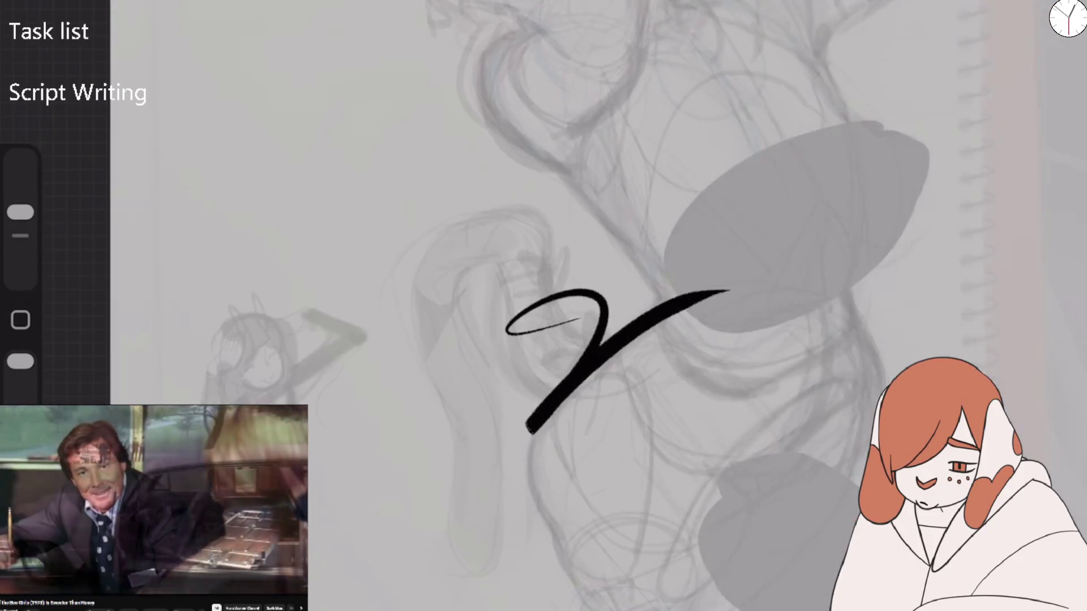
Undo the test strokes and set the brush size to 26%
{"action": "scroll", "coordinate": [544, 305], "scroll_direction": "up", "scroll_amount": 5}
{"action": "key", "text": "ctrl+z"}
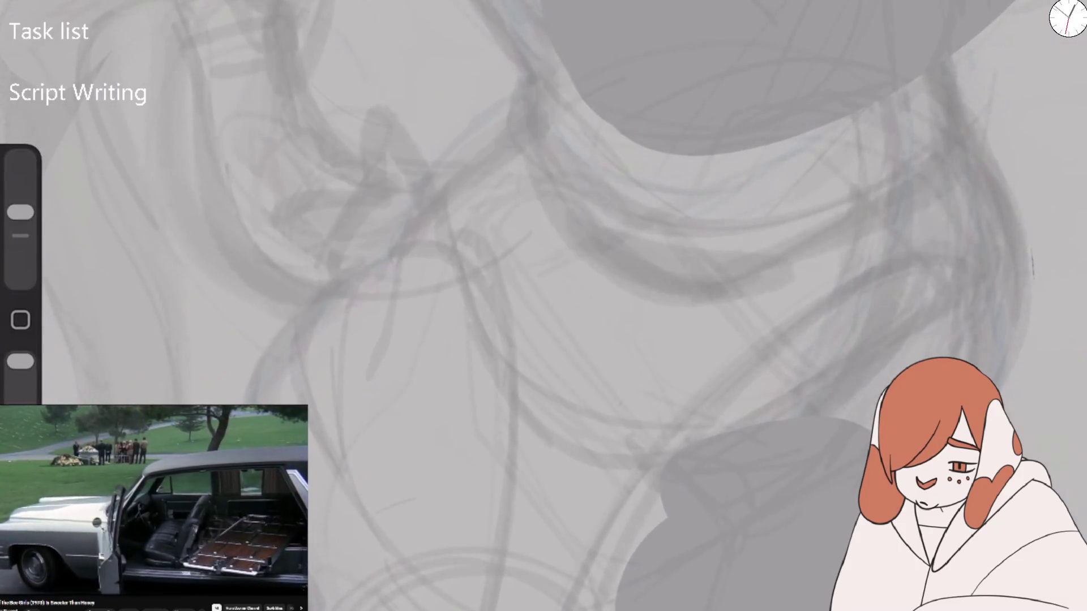
{"action": "left_click_drag", "start_coordinate": [20, 211], "coordinate": [21, 235]}
{"action": "mouse_move", "coordinate": [266, 453]}
{"action": "left_mouse_down"}
{"action": "mouse_move", "coordinate": [413, 236]}
{"action": "mouse_move", "coordinate": [538, 101]}
{"action": "left_mouse_up"}
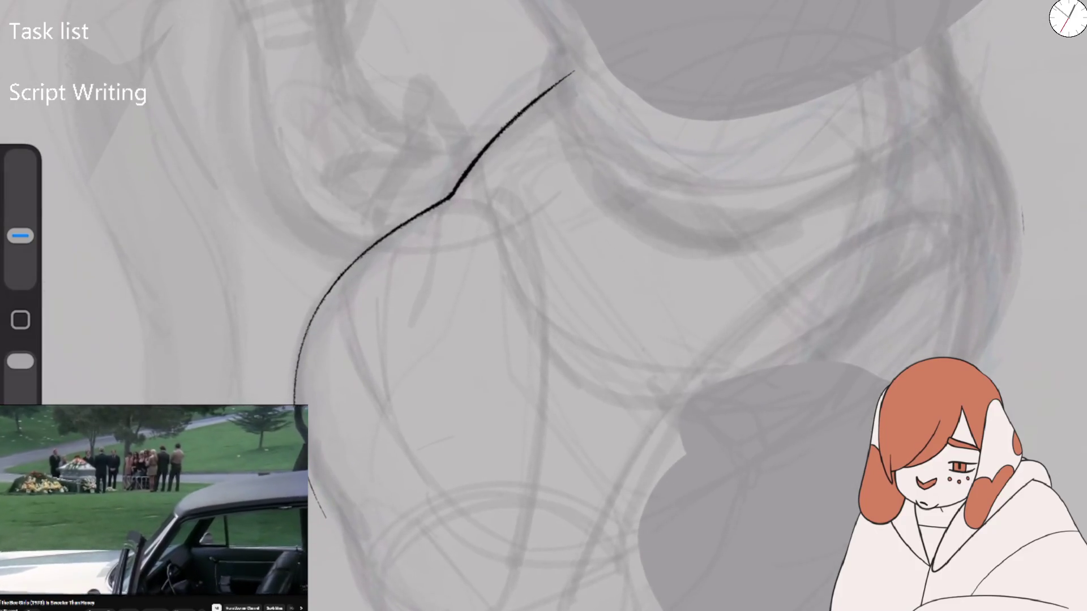
{"action": "key", "text": "ctrl+z"}
{"action": "left_click_drag", "start_coordinate": [21, 235], "coordinate": [20, 216]}
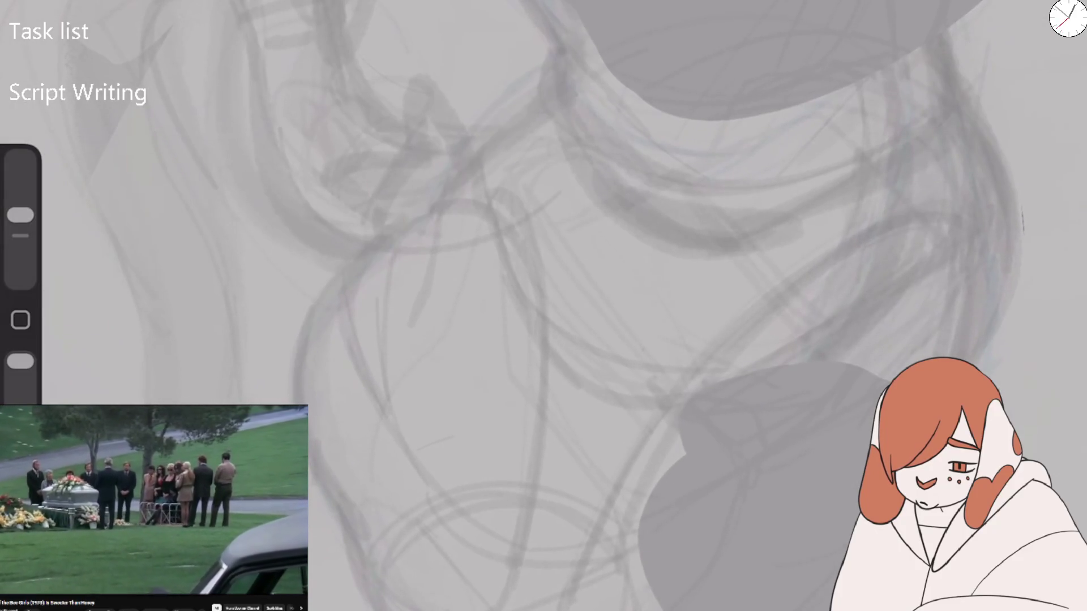
Ink the lower body's long left contour, right-side contours and bottom-edge curve
{"action": "mouse_move", "coordinate": [348, 506]}
{"action": "left_mouse_down"}
{"action": "mouse_move", "coordinate": [360, 253]}
{"action": "mouse_move", "coordinate": [437, 209]}
{"action": "mouse_move", "coordinate": [552, 107]}
{"action": "mouse_move", "coordinate": [586, 14]}
{"action": "left_mouse_up"}
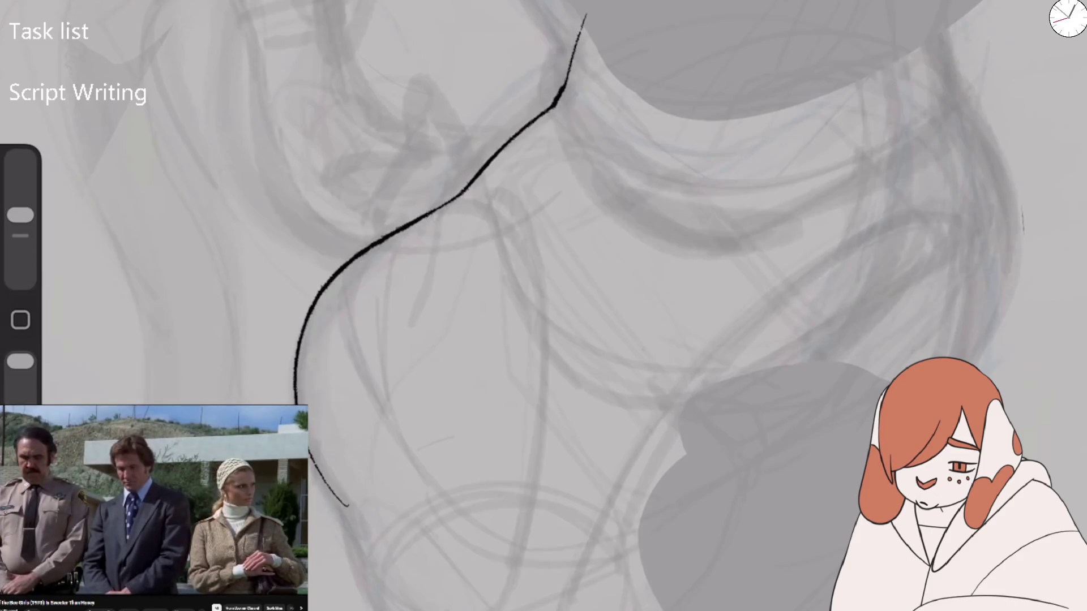
{"action": "scroll", "coordinate": [368, 368], "scroll_direction": "down", "scroll_amount": 5}
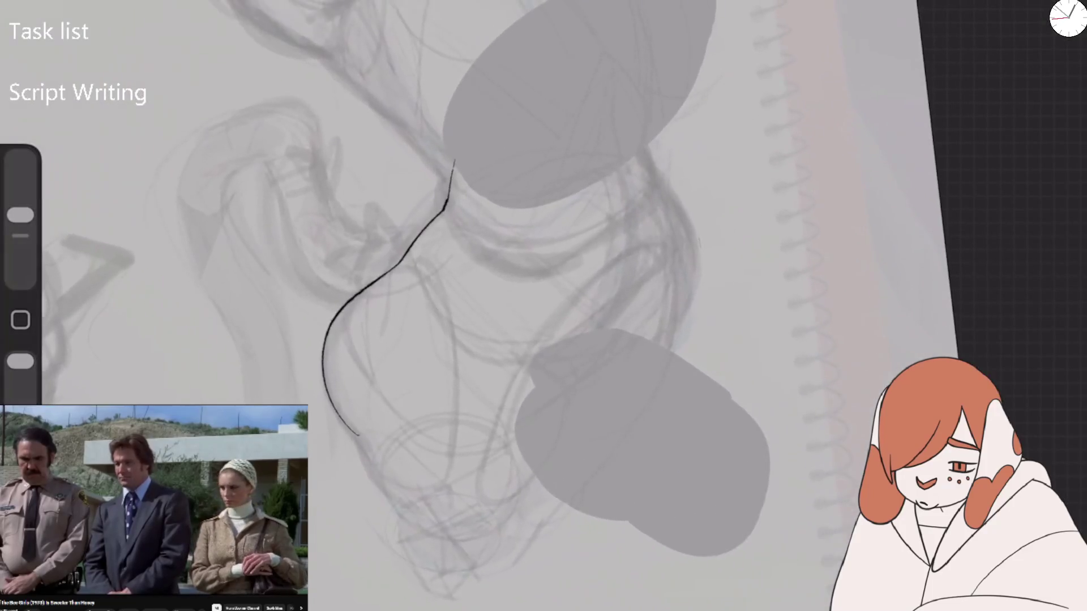
{"action": "mouse_move", "coordinate": [655, 185]}
{"action": "left_mouse_down"}
{"action": "mouse_move", "coordinate": [636, 284]}
{"action": "mouse_move", "coordinate": [583, 348]}
{"action": "left_mouse_up"}
{"action": "mouse_move", "coordinate": [654, 176]}
{"action": "left_mouse_down"}
{"action": "mouse_move", "coordinate": [678, 249]}
{"action": "mouse_move", "coordinate": [636, 418]}
{"action": "mouse_move", "coordinate": [620, 442]}
{"action": "left_mouse_up"}
{"action": "mouse_move", "coordinate": [352, 429]}
{"action": "left_mouse_down"}
{"action": "mouse_move", "coordinate": [419, 512]}
{"action": "mouse_move", "coordinate": [479, 515]}
{"action": "mouse_move", "coordinate": [535, 456]}
{"action": "mouse_move", "coordinate": [561, 391]}
{"action": "mouse_move", "coordinate": [478, 342]}
{"action": "left_mouse_up"}
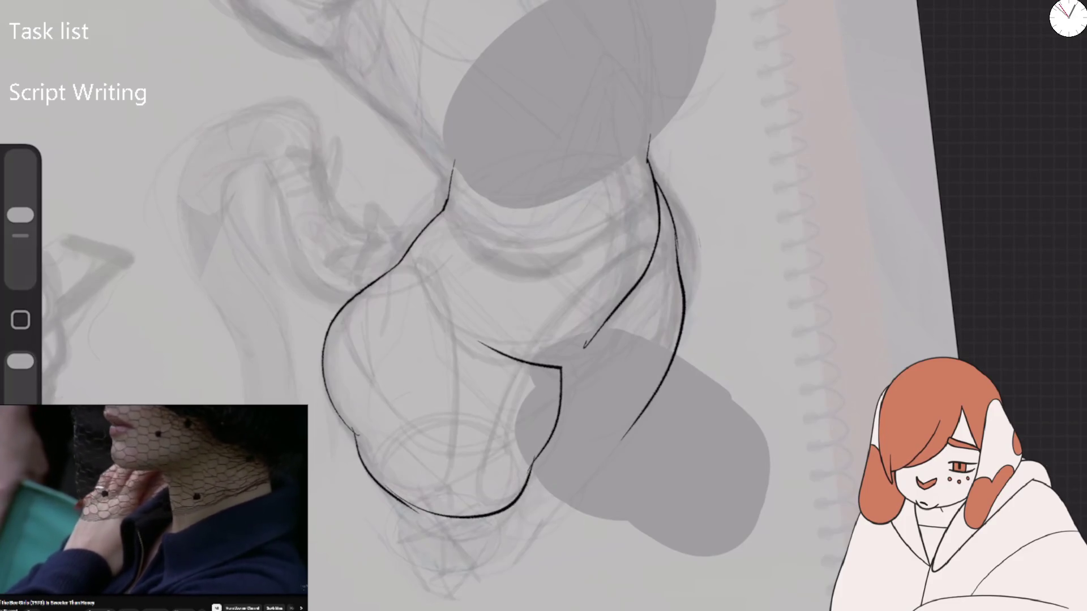
{"action": "left_click_drag", "start_coordinate": [589, 368], "coordinate": [656, 237]}
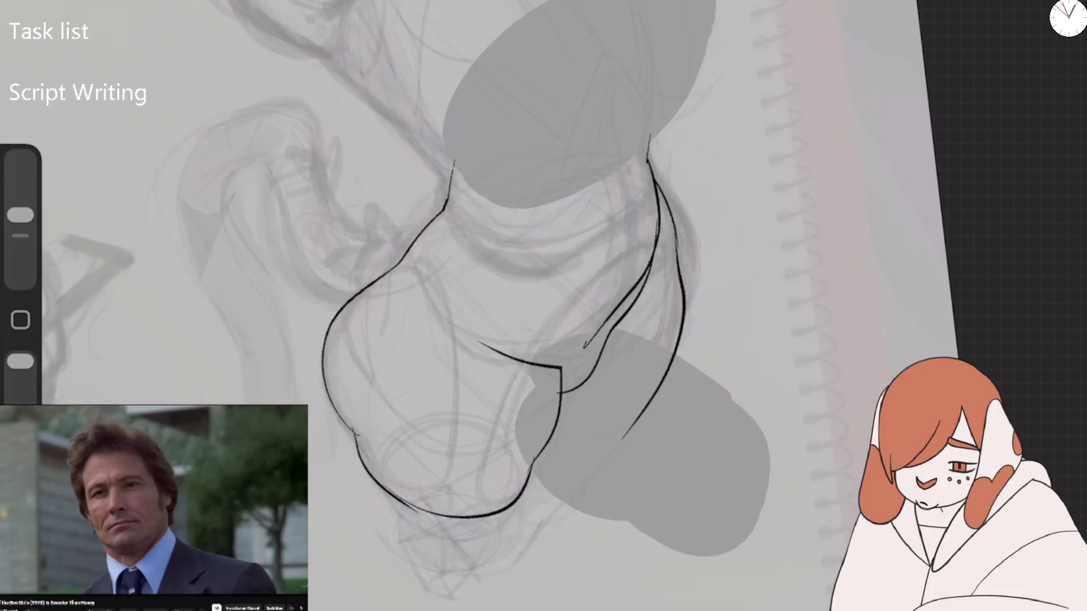
{"action": "mouse_move", "coordinate": [542, 457]}
{"action": "left_mouse_down"}
{"action": "mouse_move", "coordinate": [584, 463]}
{"action": "mouse_move", "coordinate": [686, 344]}
{"action": "left_mouse_up"}
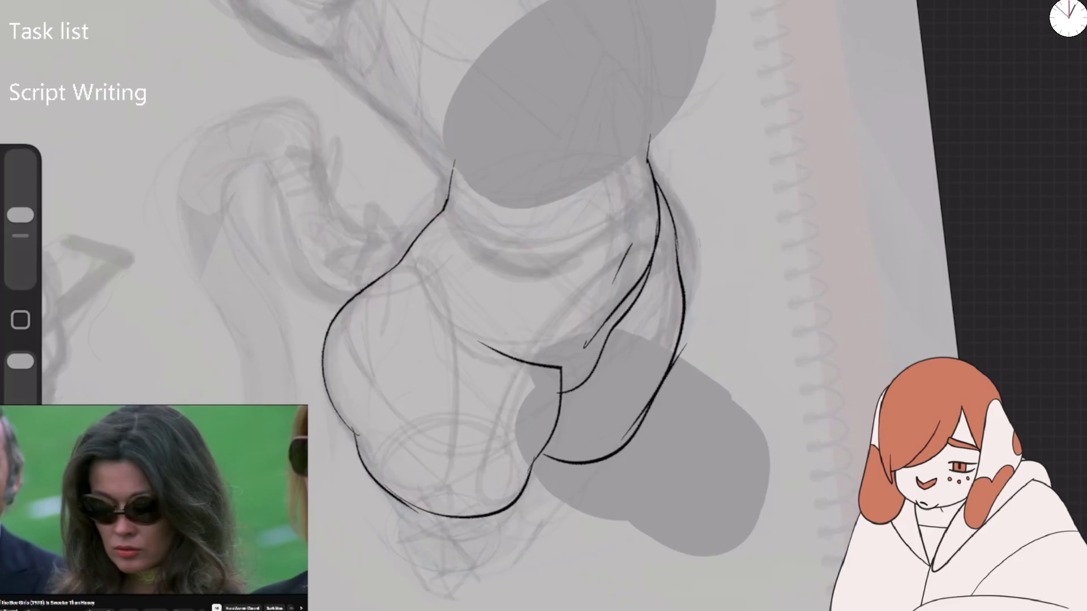
Ink short curves and details at the bottom of the figure
{"action": "left_click_drag", "start_coordinate": [374, 481], "coordinate": [390, 532]}
{"action": "mouse_move", "coordinate": [398, 564]}
{"action": "left_mouse_down"}
{"action": "mouse_move", "coordinate": [447, 590]}
{"action": "mouse_move", "coordinate": [486, 547]}
{"action": "left_mouse_up"}
{"action": "left_click_drag", "start_coordinate": [494, 534], "coordinate": [440, 560]}
{"action": "left_click_drag", "start_coordinate": [505, 511], "coordinate": [488, 543]}
{"action": "left_click_drag", "start_coordinate": [608, 462], "coordinate": [552, 519]}
{"action": "left_click_drag", "start_coordinate": [586, 485], "coordinate": [517, 545]}
{"action": "scroll", "coordinate": [510, 294], "scroll_direction": "down", "scroll_amount": 3}
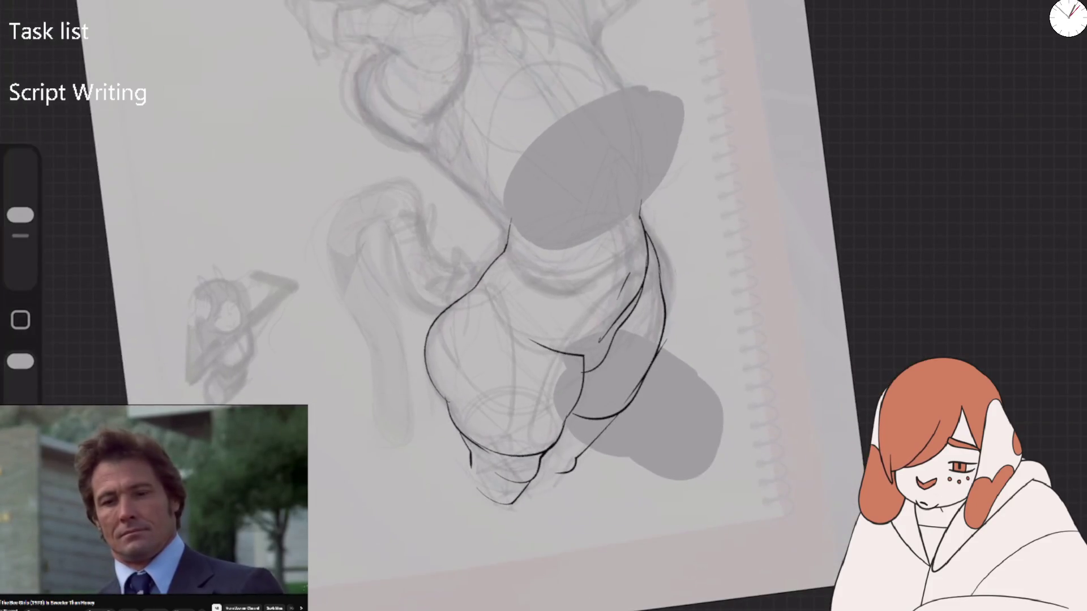
{"action": "scroll", "coordinate": [544, 305], "scroll_direction": "up", "scroll_amount": 3}
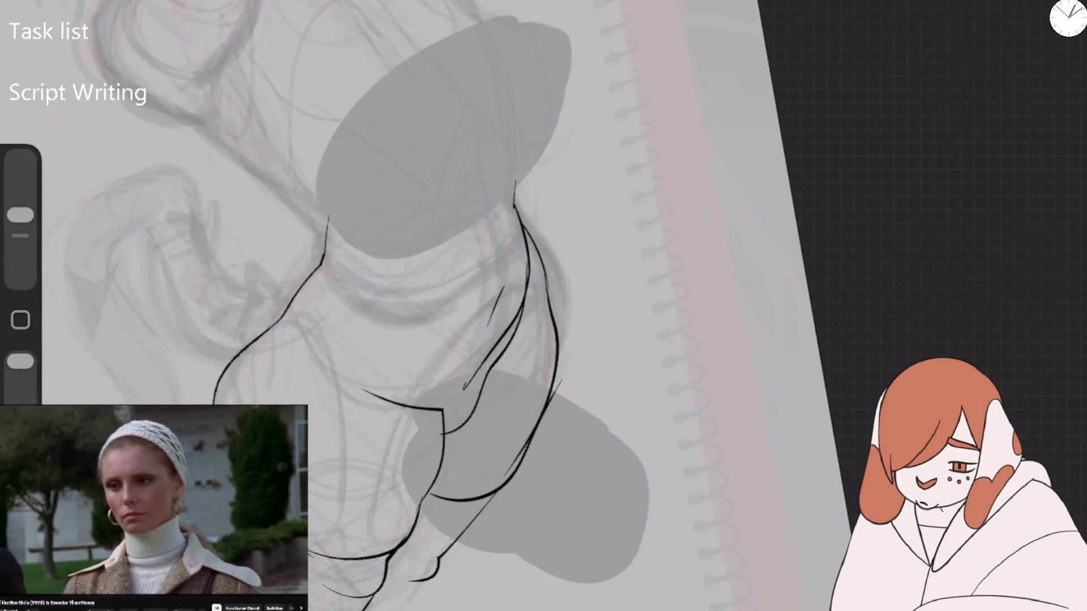
Erase unwanted ink strokes on the right with a larger eraser
{"action": "left_click_drag", "start_coordinate": [20, 215], "coordinate": [20, 180]}
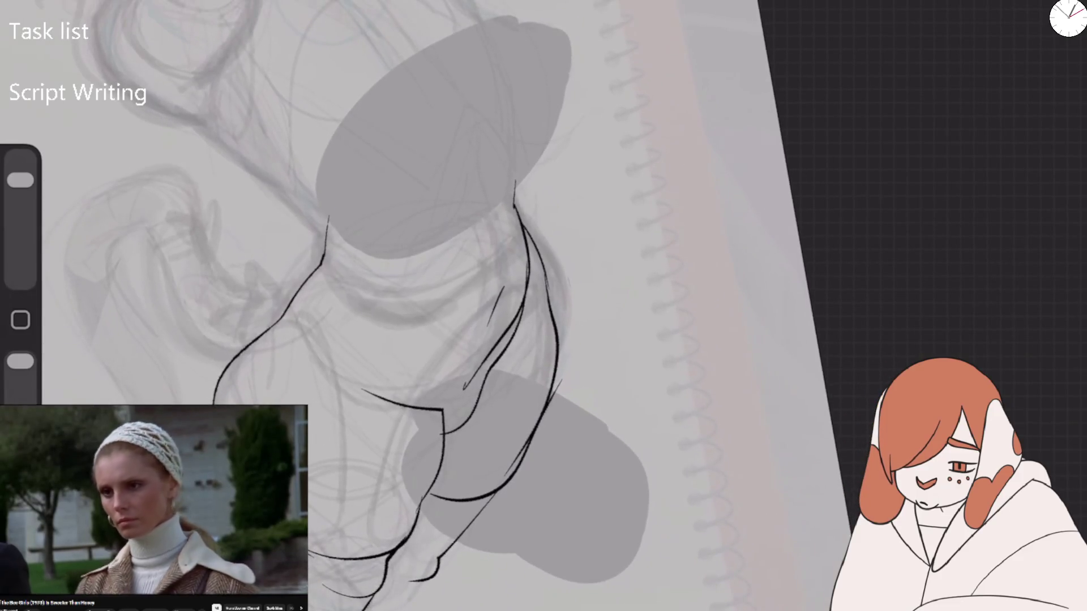
{"action": "left_click_drag", "start_coordinate": [529, 266], "coordinate": [476, 376]}
{"action": "left_click_drag", "start_coordinate": [478, 378], "coordinate": [470, 413]}
{"action": "key", "text": "ctrl+z"}
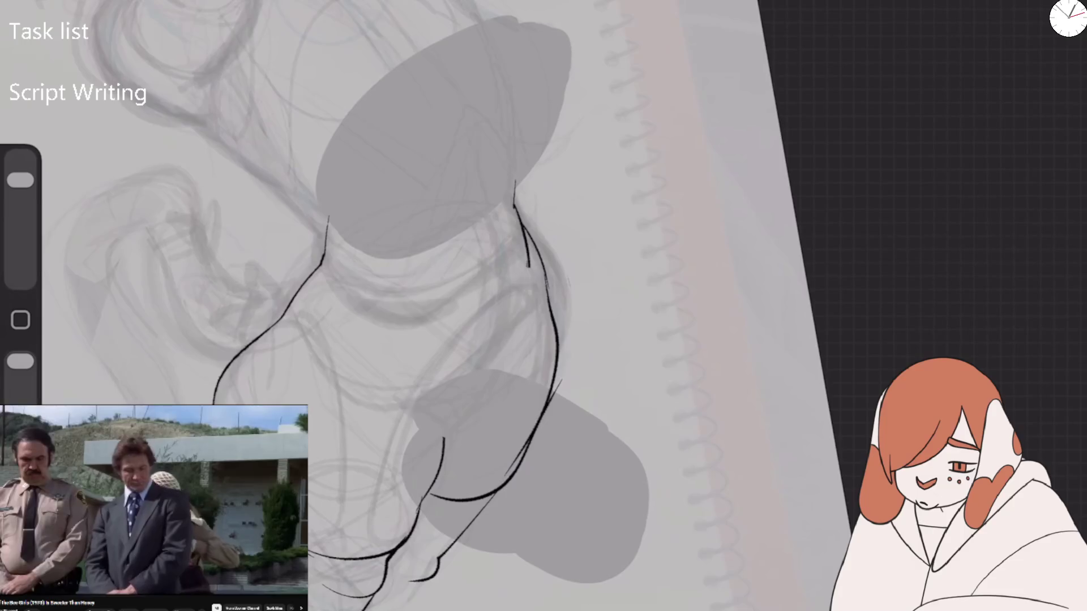
Ink the leg contours where the legs meet, then mirror the canvas
{"action": "left_click_drag", "start_coordinate": [21, 180], "coordinate": [21, 214]}
{"action": "mouse_move", "coordinate": [445, 438]}
{"action": "left_mouse_down"}
{"action": "mouse_move", "coordinate": [355, 390]}
{"action": "mouse_move", "coordinate": [476, 418]}
{"action": "mouse_move", "coordinate": [518, 337]}
{"action": "left_mouse_up"}
{"action": "left_click_drag", "start_coordinate": [529, 251], "coordinate": [507, 349]}
{"action": "mouse_move", "coordinate": [498, 253]}
{"action": "left_mouse_down"}
{"action": "mouse_move", "coordinate": [488, 341]}
{"action": "mouse_move", "coordinate": [503, 267]}
{"action": "left_mouse_up"}
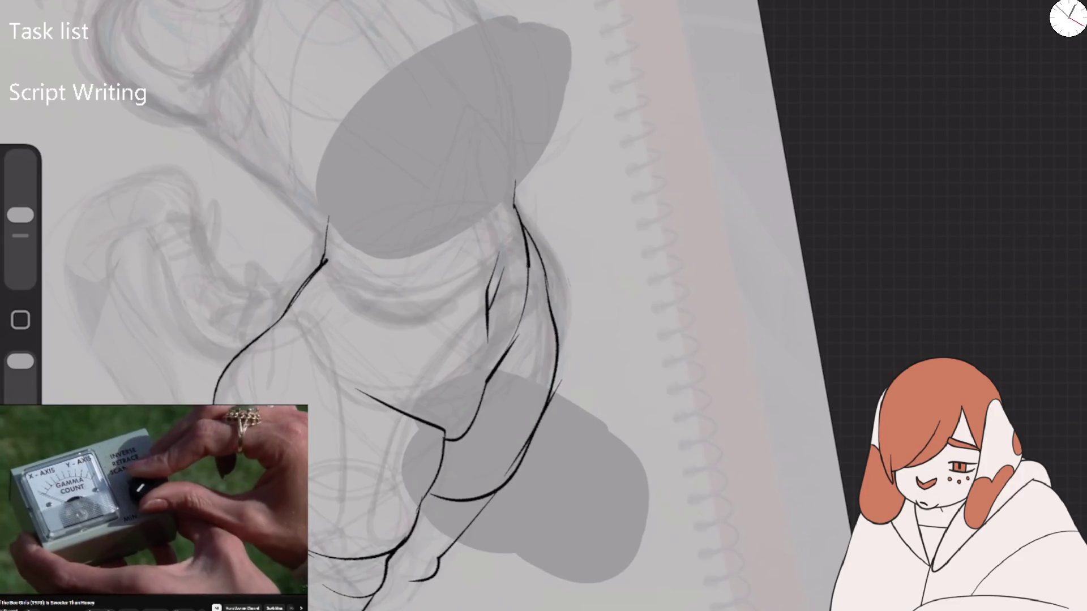
{"action": "scroll", "coordinate": [481, 283], "scroll_direction": "down", "scroll_amount": 5}
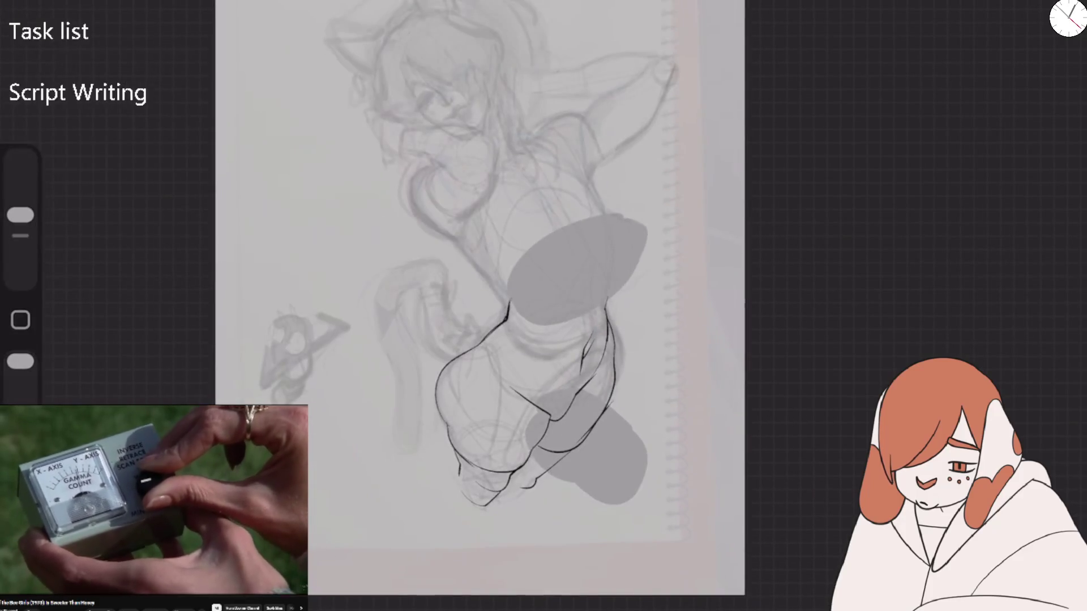
{"action": "scroll", "coordinate": [481, 283], "scroll_direction": "up", "scroll_amount": 3}
{"action": "left_click", "coordinate": [120, 326]}
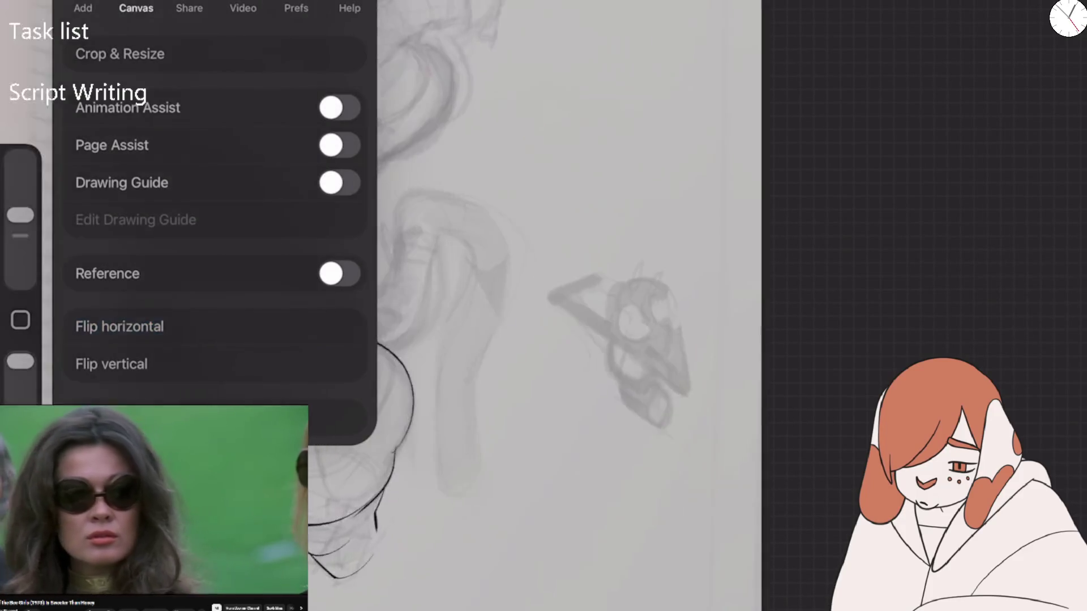
Ink the long contour up the left of the body, redrawing its upper part
{"action": "key", "text": "Escape"}
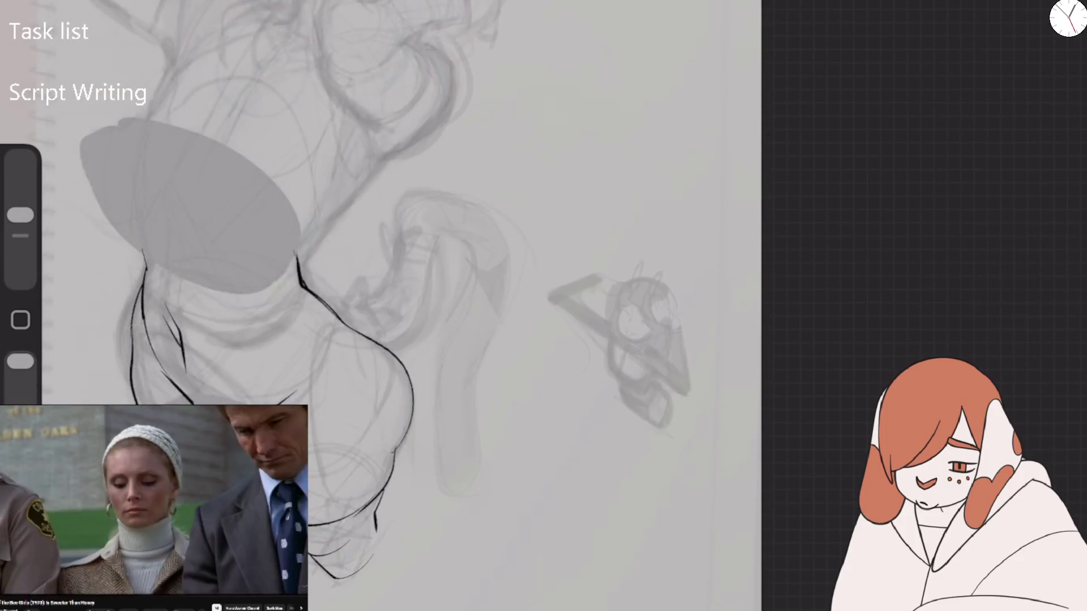
{"action": "scroll", "coordinate": [396, 283], "scroll_direction": "up", "scroll_amount": 2}
{"action": "mouse_move", "coordinate": [243, 325]}
{"action": "left_mouse_down"}
{"action": "mouse_move", "coordinate": [249, 132]}
{"action": "mouse_move", "coordinate": [300, 0]}
{"action": "mouse_move", "coordinate": [259, 90]}
{"action": "left_mouse_up"}
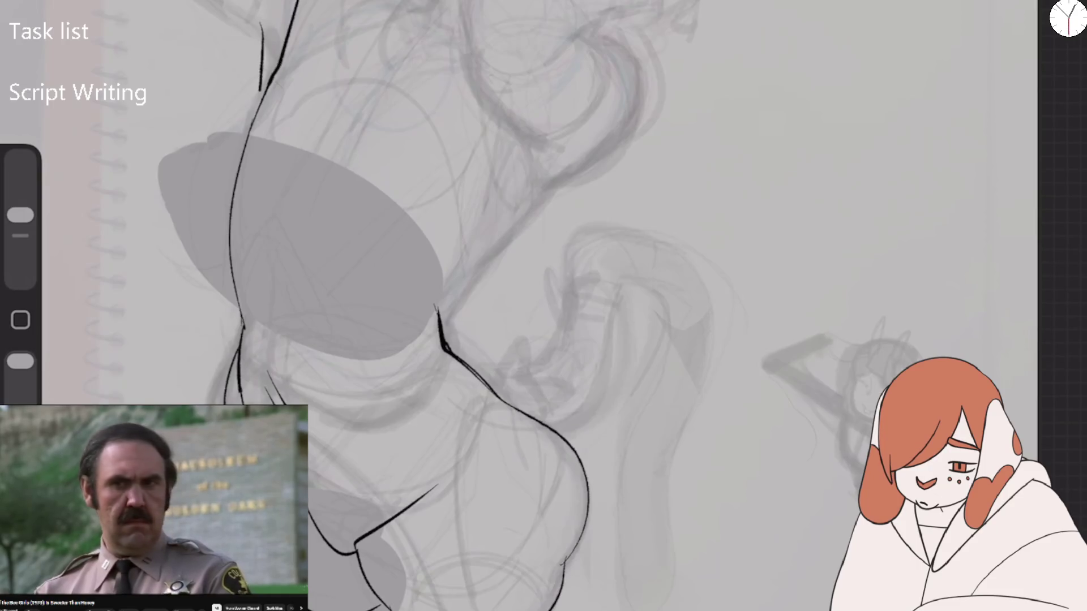
{"action": "key", "text": "ctrl+z"}
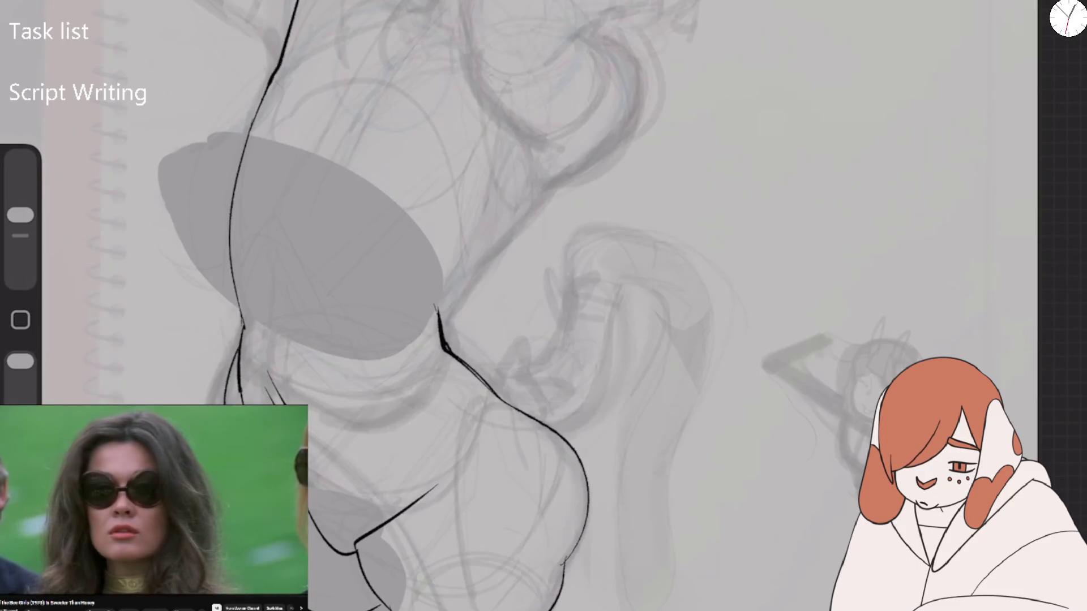
{"action": "left_click_drag", "start_coordinate": [255, 0], "coordinate": [255, 111]}
Ink the long outer contour over the top of the figure
{"action": "left_click_drag", "start_coordinate": [439, 313], "coordinate": [543, 190]}
{"action": "mouse_move", "coordinate": [595, 152]}
{"action": "left_mouse_down"}
{"action": "mouse_move", "coordinate": [623, 45]}
{"action": "mouse_move", "coordinate": [501, 7]}
{"action": "left_mouse_up"}
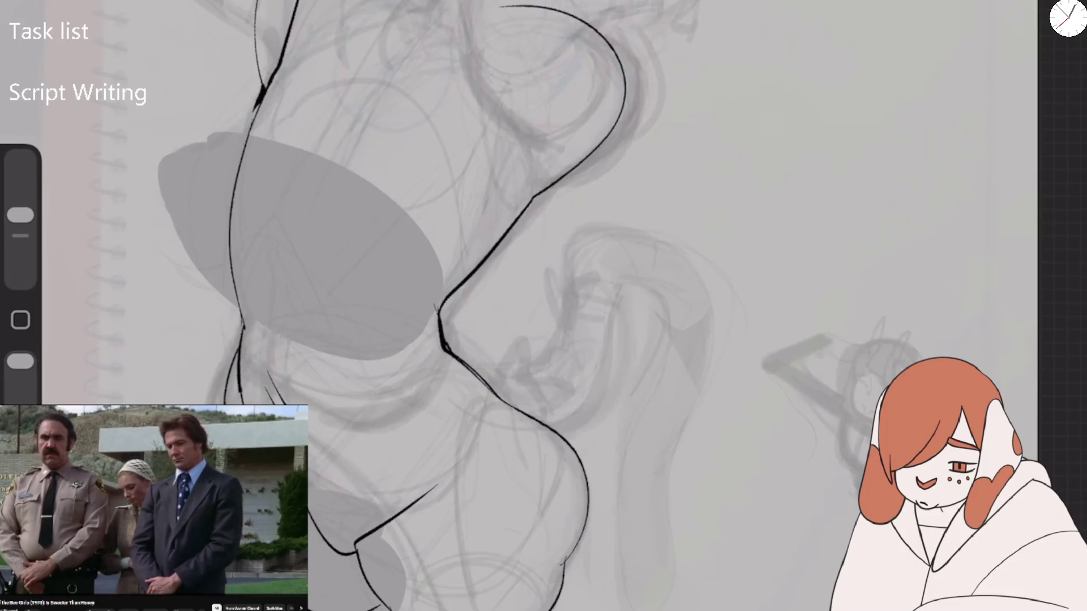
{"action": "left_click_drag", "start_coordinate": [443, 353], "coordinate": [351, 542]}
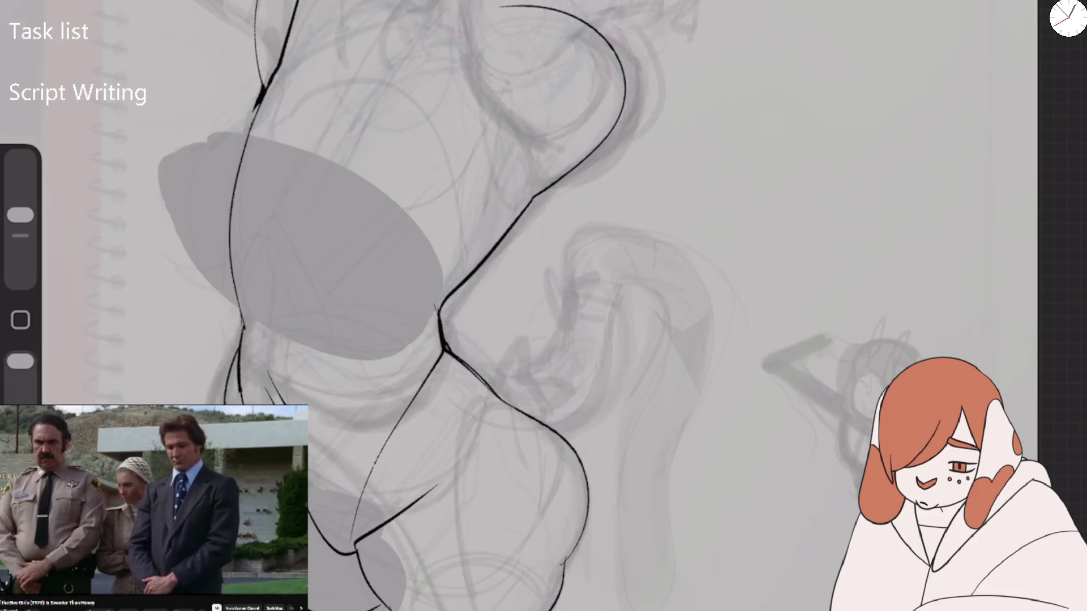
{"action": "key", "text": "ctrl+z"}
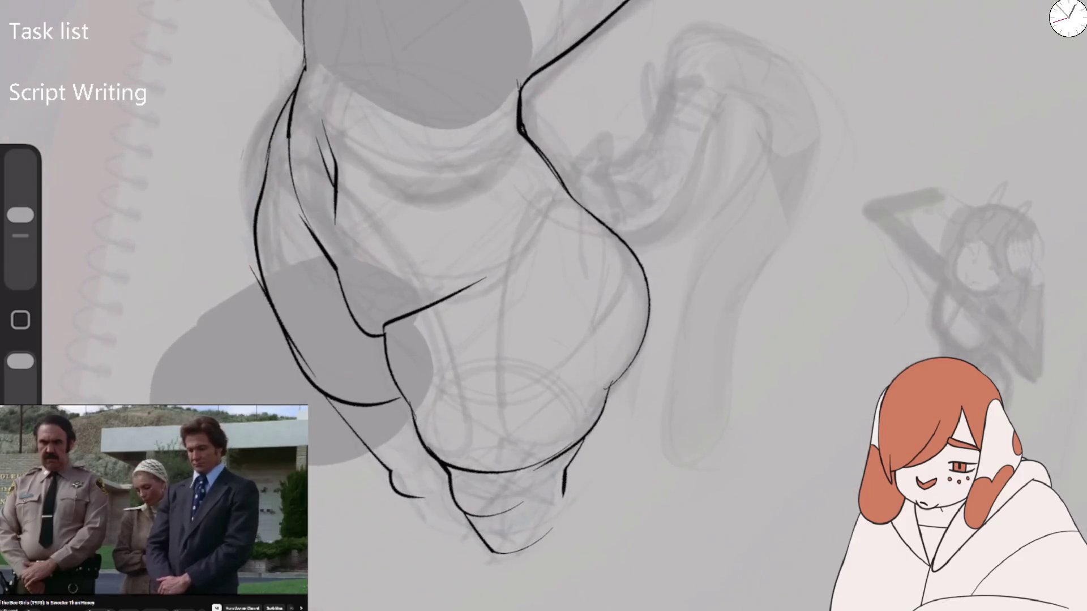
Erase and redraw the left outer contour and the inner contour line
{"action": "left_click_drag", "start_coordinate": [20, 215], "coordinate": [20, 180]}
{"action": "mouse_move", "coordinate": [263, 198]}
{"action": "left_mouse_down"}
{"action": "mouse_move", "coordinate": [283, 339]}
{"action": "mouse_move", "coordinate": [368, 455]}
{"action": "mouse_move", "coordinate": [289, 91]}
{"action": "left_mouse_up"}
{"action": "left_click_drag", "start_coordinate": [21, 180], "coordinate": [21, 215]}
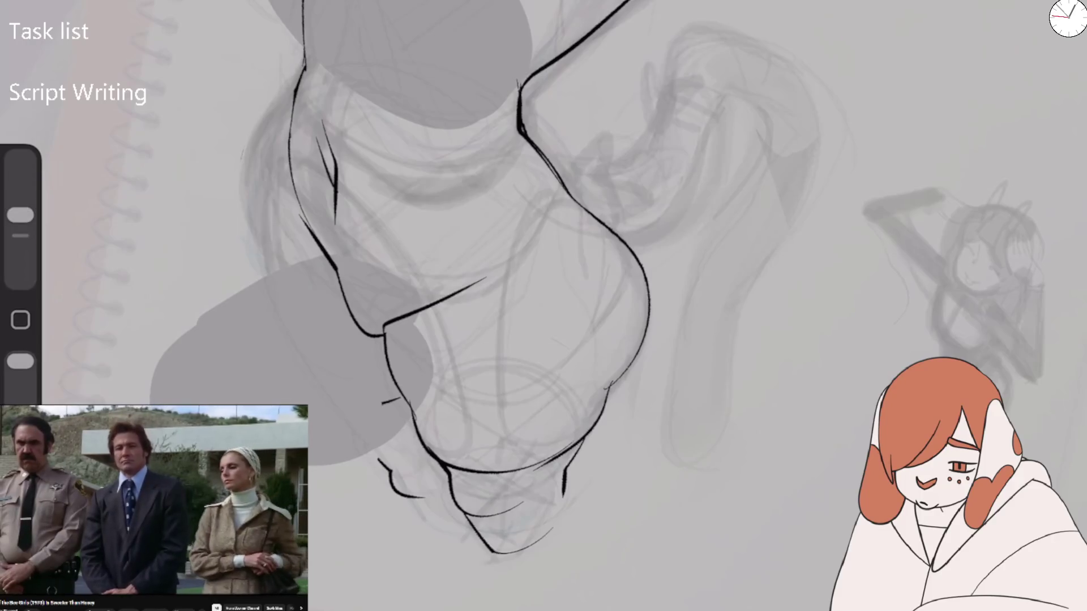
{"action": "mouse_move", "coordinate": [297, 85]}
{"action": "left_mouse_down"}
{"action": "mouse_move", "coordinate": [270, 237]}
{"action": "mouse_move", "coordinate": [378, 425]}
{"action": "mouse_move", "coordinate": [422, 445]}
{"action": "left_mouse_up"}
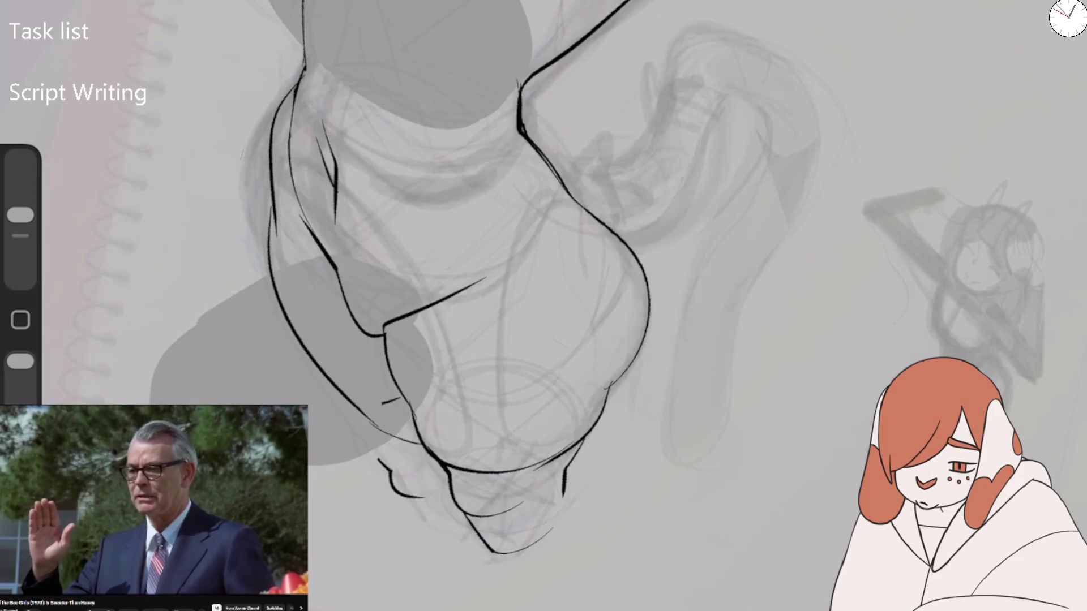
{"action": "left_click_drag", "start_coordinate": [20, 216], "coordinate": [20, 180]}
{"action": "left_click_drag", "start_coordinate": [300, 209], "coordinate": [377, 337]}
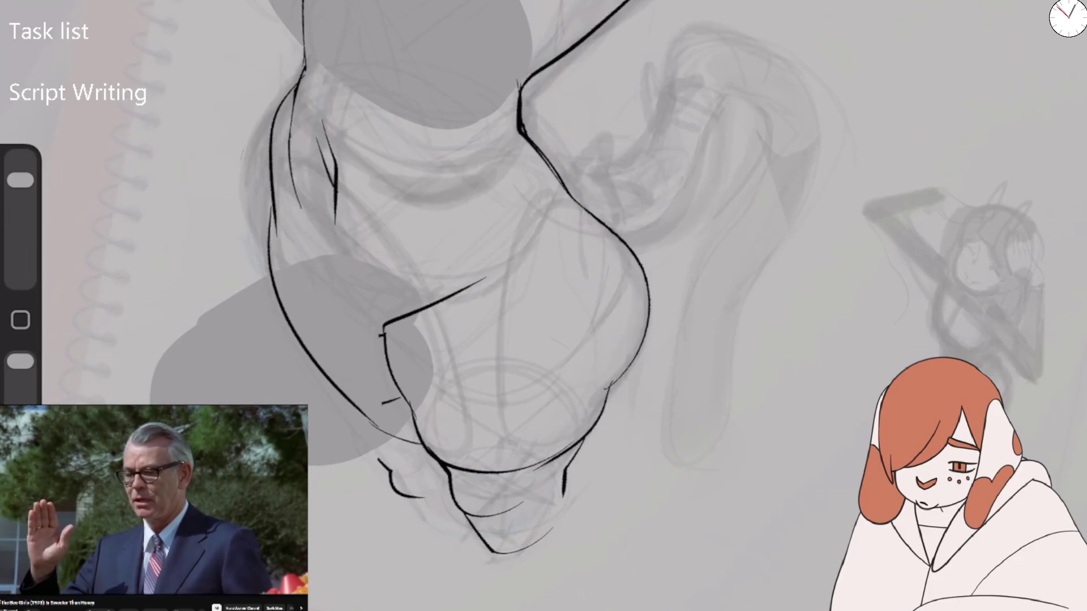
{"action": "left_click_drag", "start_coordinate": [21, 180], "coordinate": [20, 215]}
{"action": "left_click_drag", "start_coordinate": [297, 221], "coordinate": [384, 334]}
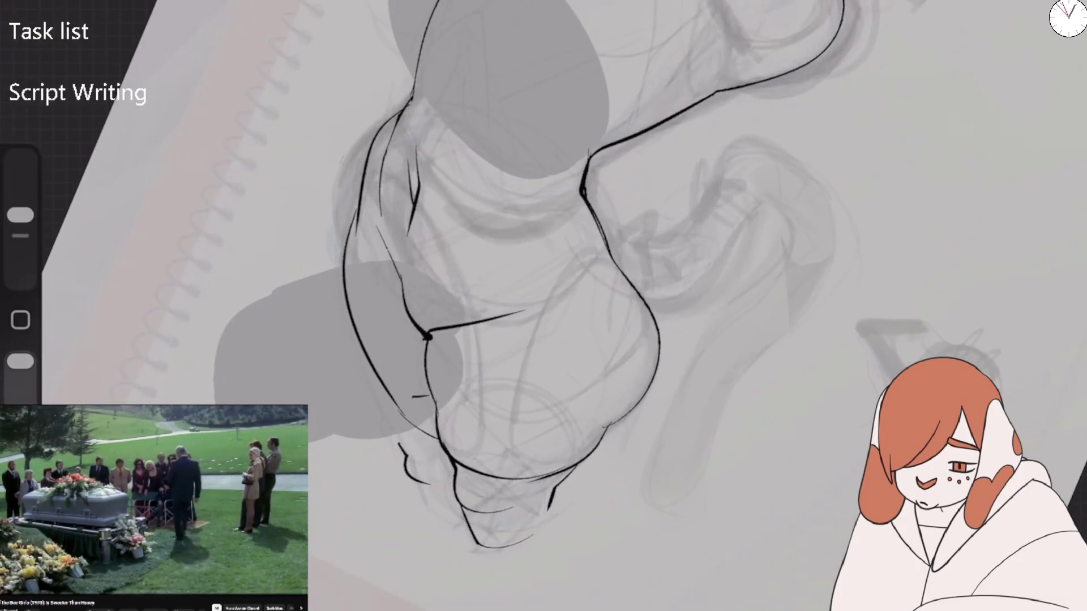
Erase a stray stroke and add crossing and upper-body strokes
{"action": "left_click_drag", "start_coordinate": [21, 215], "coordinate": [20, 180]}
{"action": "left_click_drag", "start_coordinate": [417, 152], "coordinate": [408, 231]}
{"action": "left_click_drag", "start_coordinate": [20, 180], "coordinate": [20, 215]}
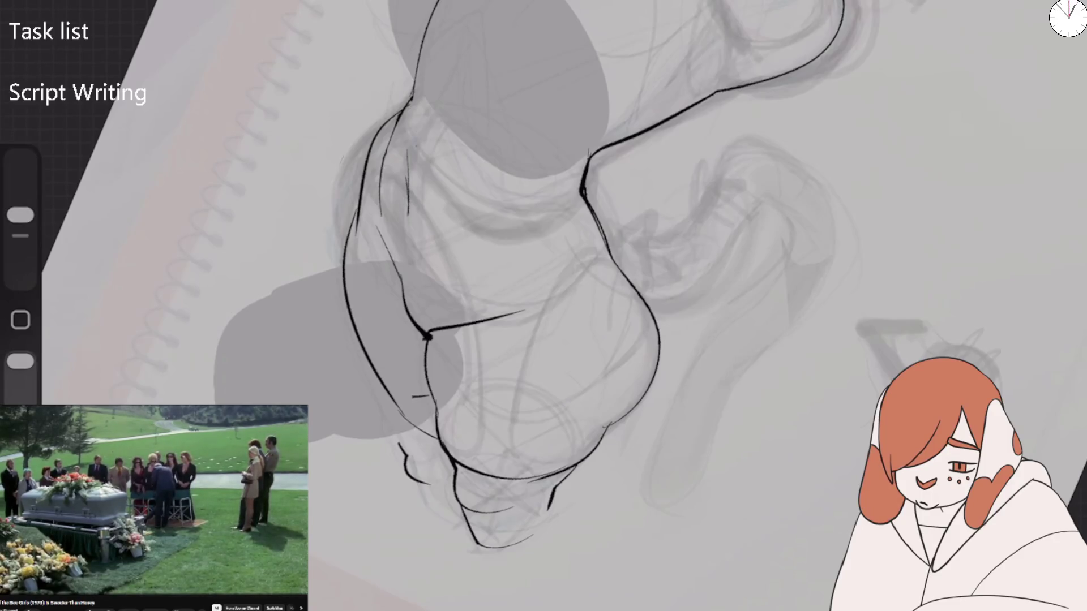
{"action": "left_click_drag", "start_coordinate": [489, 315], "coordinate": [562, 328]}
{"action": "mouse_move", "coordinate": [405, 252]}
{"action": "left_mouse_down"}
{"action": "mouse_move", "coordinate": [455, 56]}
{"action": "mouse_move", "coordinate": [477, 18]}
{"action": "left_mouse_up"}
{"action": "mouse_move", "coordinate": [424, 45]}
{"action": "left_mouse_down"}
{"action": "mouse_move", "coordinate": [469, 2]}
{"action": "mouse_move", "coordinate": [515, 129]}
{"action": "mouse_move", "coordinate": [591, 153]}
{"action": "left_mouse_up"}
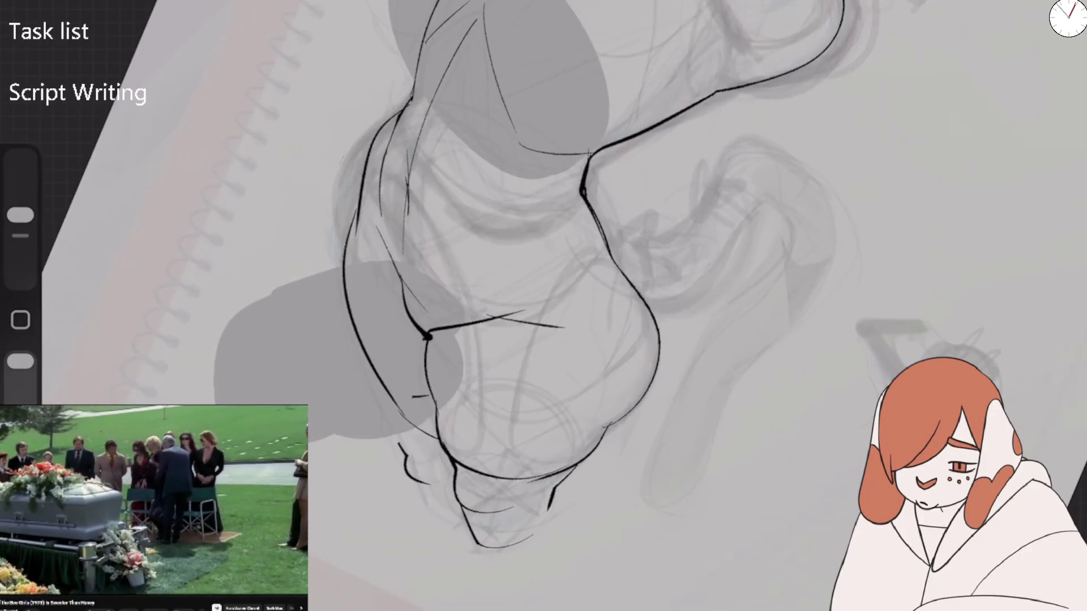
Ink the torso's left and lower-left contours and the waist-to-chest lines
{"action": "scroll", "coordinate": [544, 306], "scroll_direction": "down", "scroll_amount": 3}
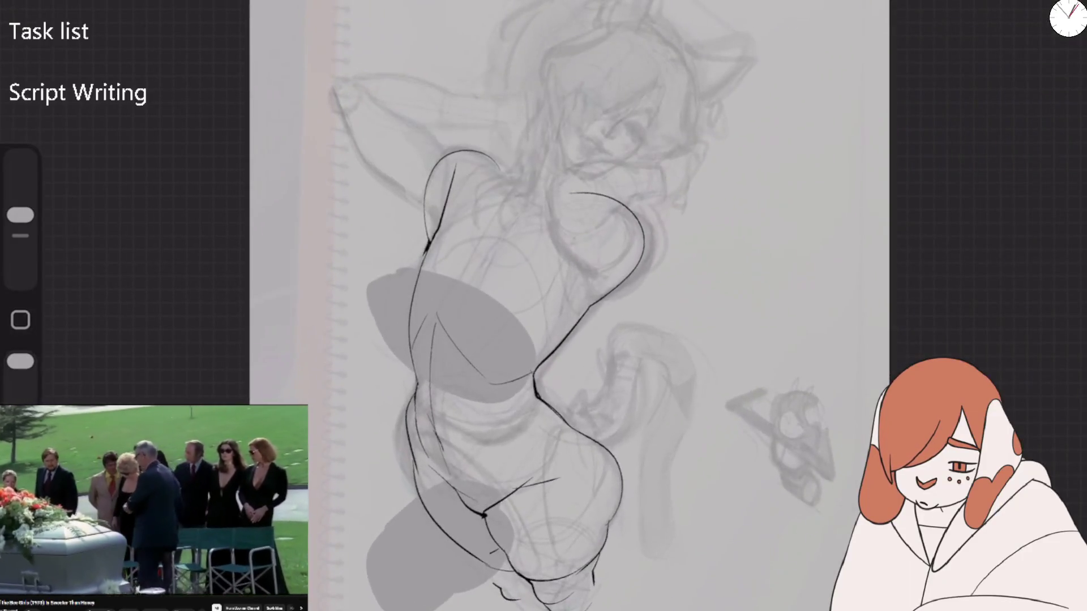
{"action": "scroll", "coordinate": [535, 447], "scroll_direction": "up", "scroll_amount": 3}
{"action": "left_click_drag", "start_coordinate": [348, 201], "coordinate": [343, 280]}
{"action": "left_click_drag", "start_coordinate": [361, 238], "coordinate": [347, 270]}
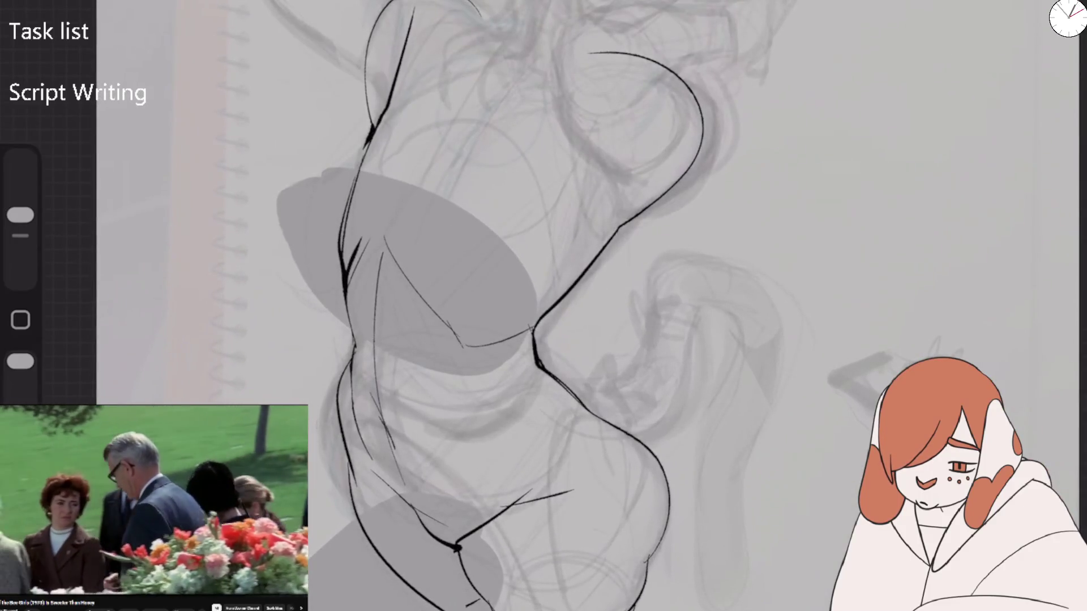
{"action": "mouse_move", "coordinate": [352, 363]}
{"action": "left_mouse_down"}
{"action": "mouse_move", "coordinate": [360, 442]}
{"action": "mouse_move", "coordinate": [419, 508]}
{"action": "left_mouse_up"}
{"action": "left_click_drag", "start_coordinate": [375, 396], "coordinate": [411, 481]}
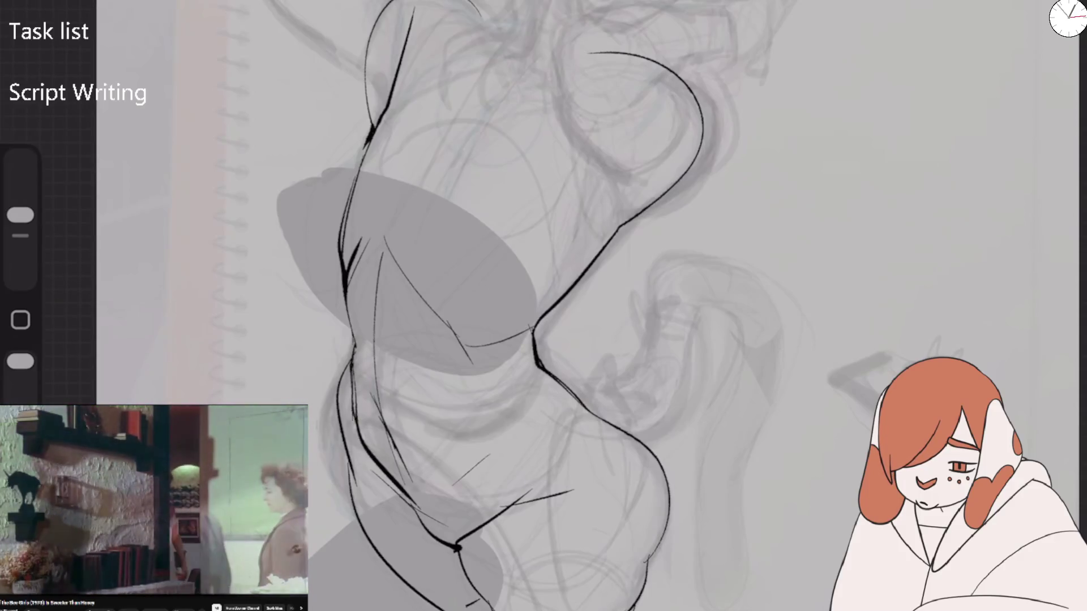
{"action": "left_click_drag", "start_coordinate": [357, 419], "coordinate": [422, 510]}
{"action": "left_click_drag", "start_coordinate": [537, 367], "coordinate": [505, 419]}
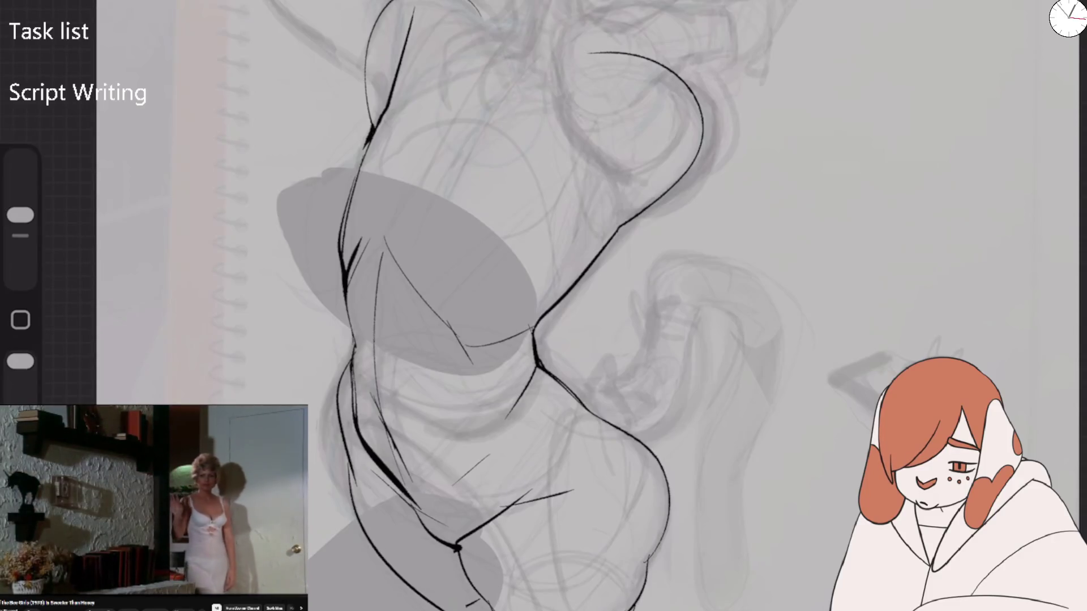
{"action": "left_click_drag", "start_coordinate": [537, 369], "coordinate": [663, 478]}
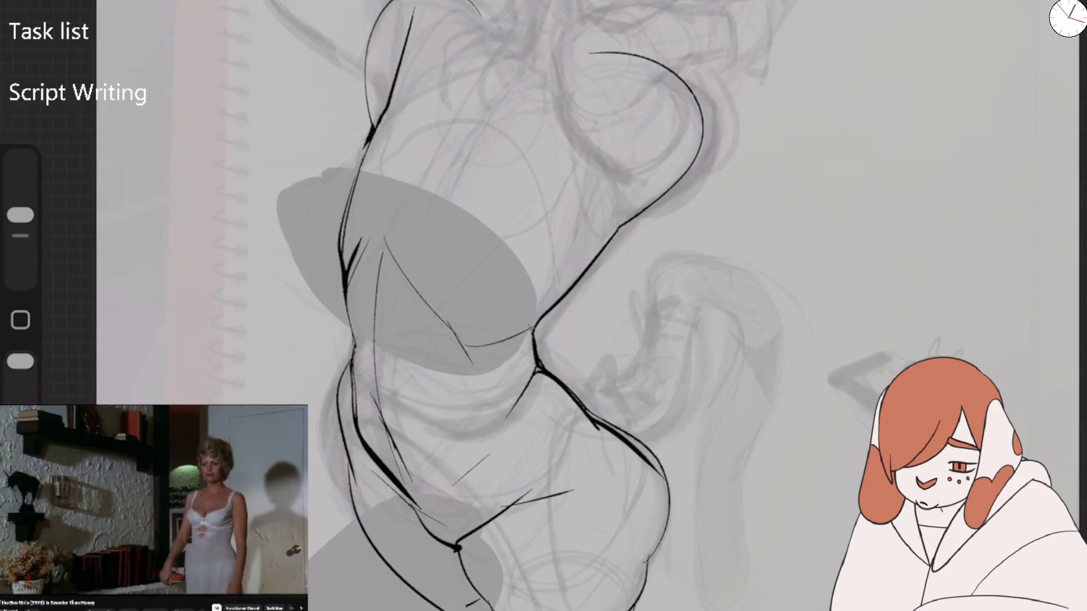
{"action": "left_click_drag", "start_coordinate": [538, 327], "coordinate": [616, 223]}
Erase a dark stroke near the waist and flip the canvas back to normal
{"action": "scroll", "coordinate": [544, 306], "scroll_direction": "down", "scroll_amount": 5}
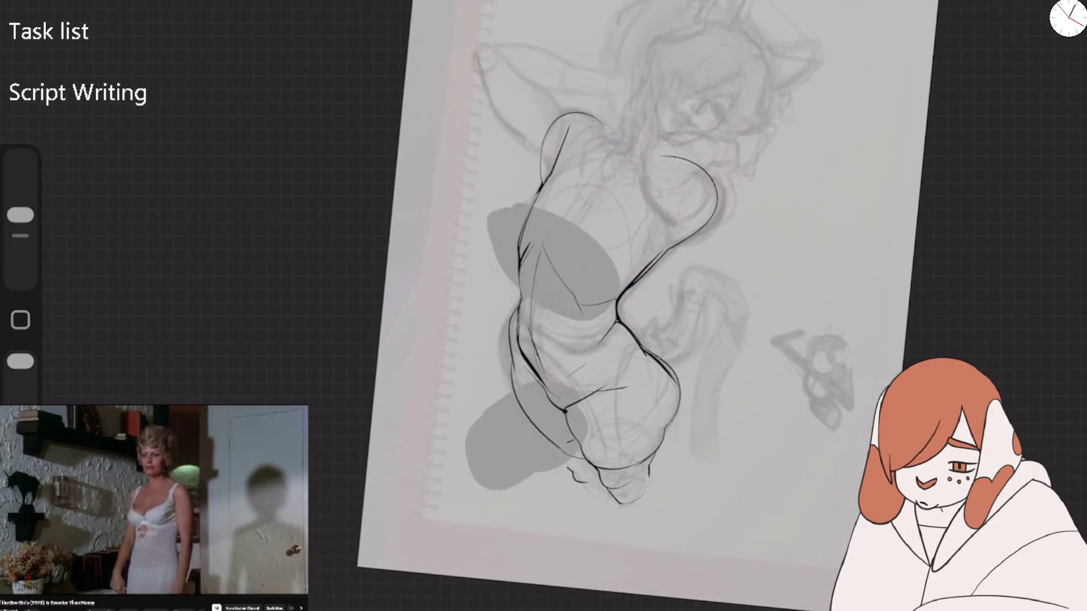
{"action": "scroll", "coordinate": [544, 306], "scroll_direction": "up", "scroll_amount": 5}
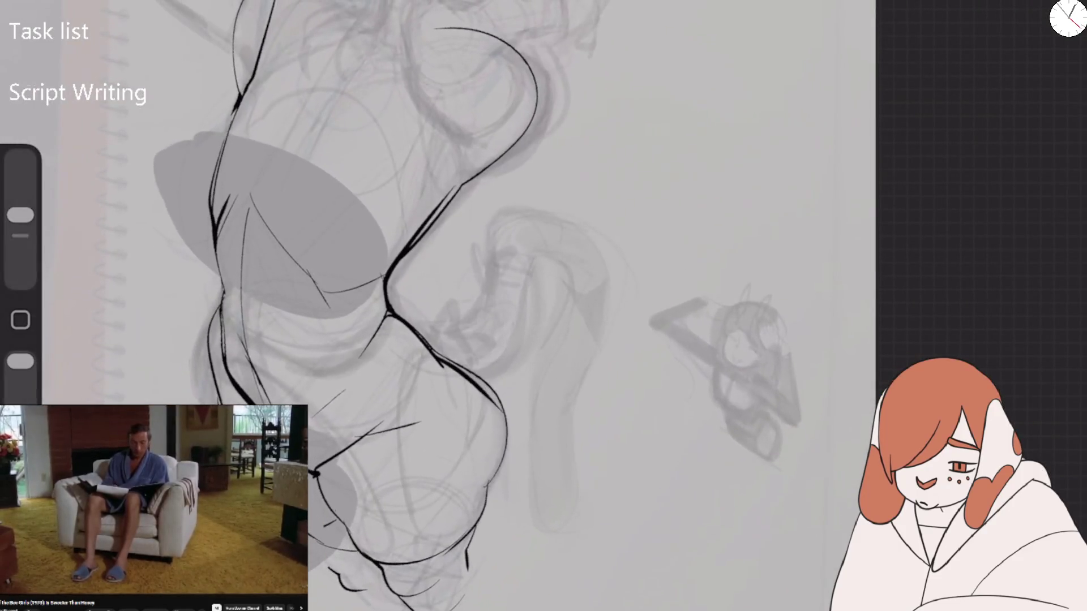
{"action": "left_click_drag", "start_coordinate": [20, 215], "coordinate": [20, 180]}
{"action": "left_click_drag", "start_coordinate": [385, 306], "coordinate": [453, 366]}
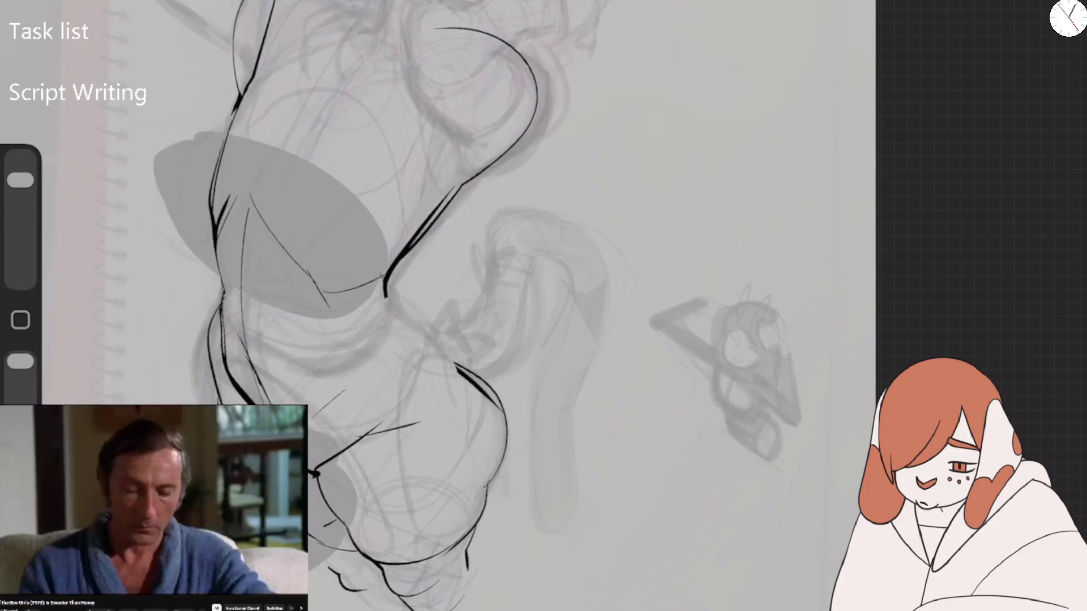
{"action": "left_click", "coordinate": [109, 320]}
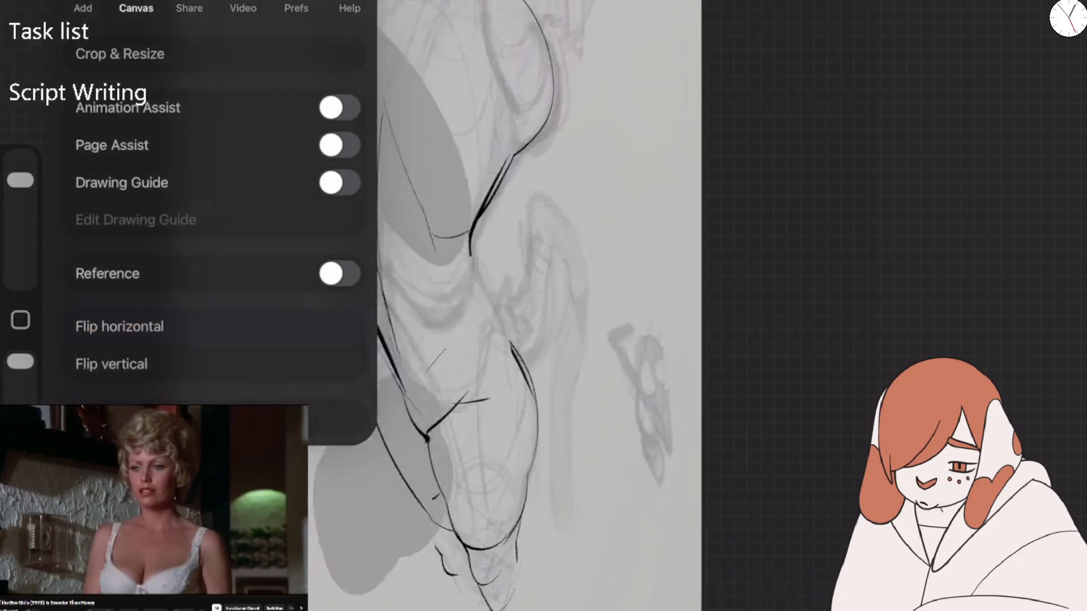
Redraw the side contour stroke from the hip up to the waist
{"action": "left_click_drag", "start_coordinate": [21, 180], "coordinate": [20, 215]}
{"action": "mouse_move", "coordinate": [753, 292]}
{"action": "left_mouse_down"}
{"action": "mouse_move", "coordinate": [650, 393]}
{"action": "mouse_move", "coordinate": [635, 438]}
{"action": "mouse_move", "coordinate": [752, 291]}
{"action": "left_mouse_up"}
{"action": "key", "text": "e"}
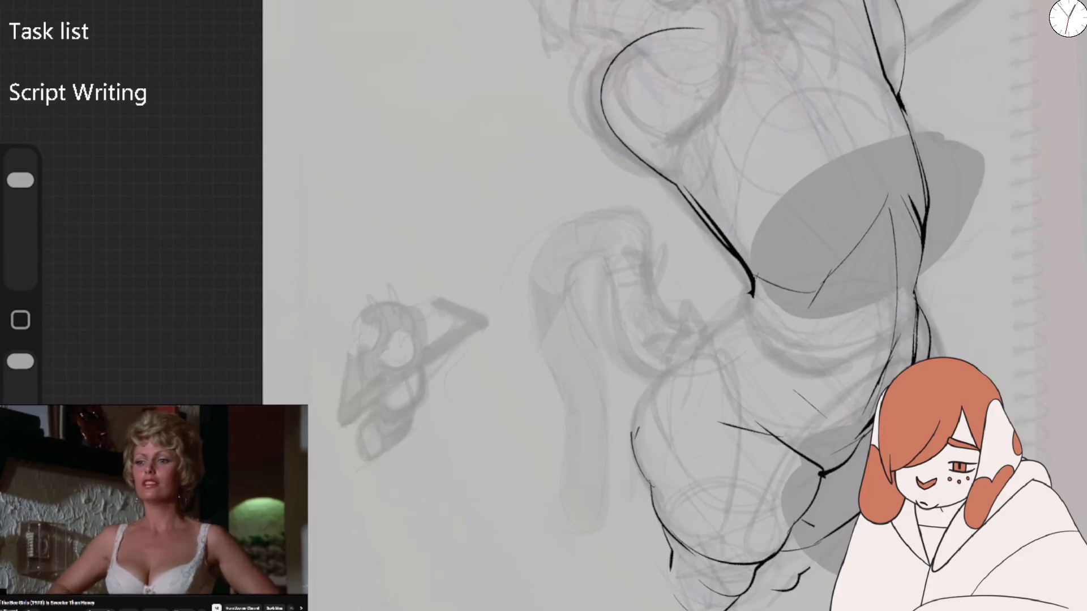
{"action": "key", "text": "b"}
{"action": "mouse_move", "coordinate": [633, 450]}
{"action": "left_mouse_down"}
{"action": "mouse_move", "coordinate": [663, 376]}
{"action": "mouse_move", "coordinate": [710, 343]}
{"action": "left_mouse_up"}
{"action": "left_click_drag", "start_coordinate": [634, 444], "coordinate": [753, 295]}
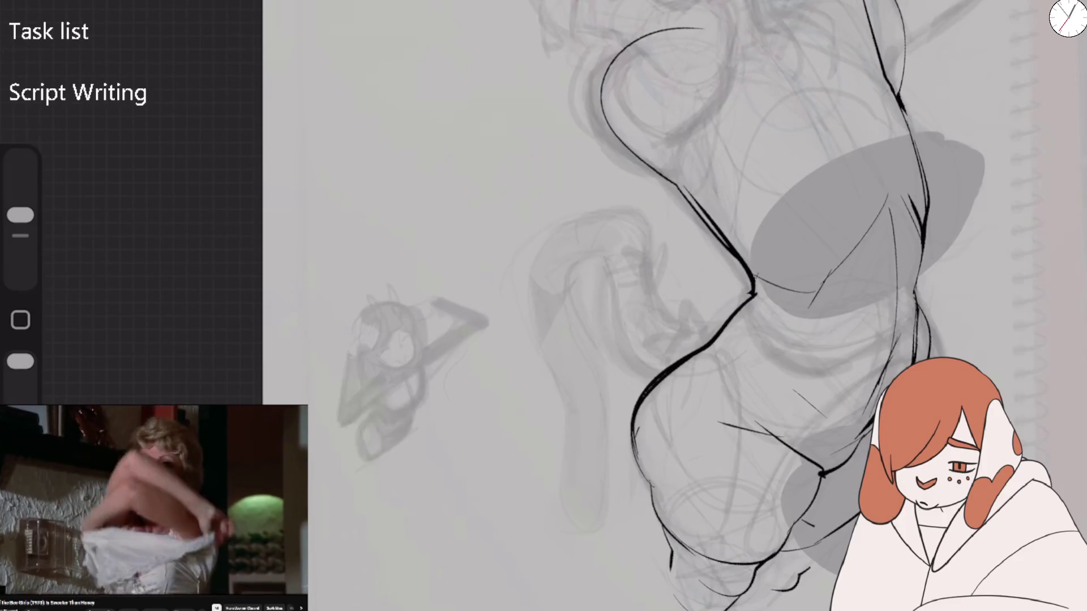
{"action": "scroll", "coordinate": [651, 306], "scroll_direction": "right", "scroll_amount": 5}
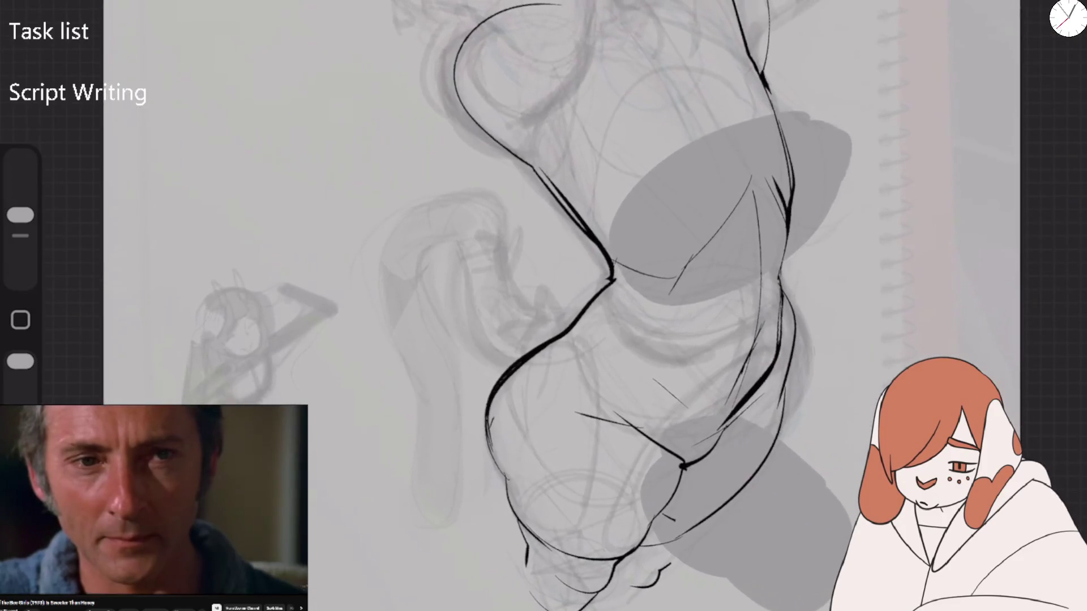
{"action": "scroll", "coordinate": [589, 306], "scroll_direction": "down", "scroll_amount": 3}
Choose the SFX Block brush from the Doxy Comics FX set and adjust the brush size
{"action": "key", "text": "b"}
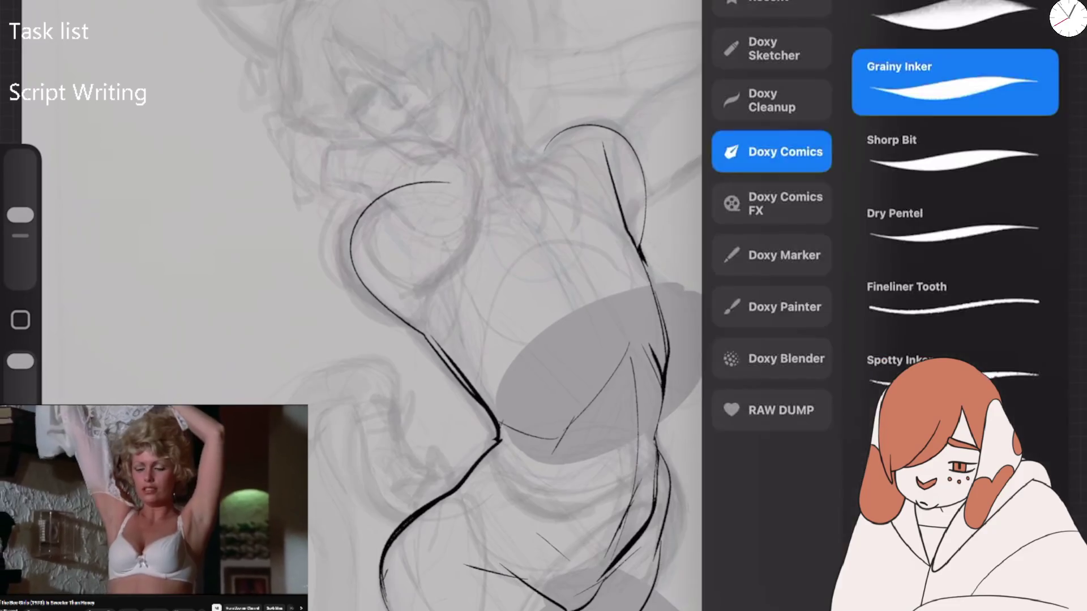
{"action": "left_click", "coordinate": [771, 203]}
{"action": "left_click", "coordinate": [955, 229]}
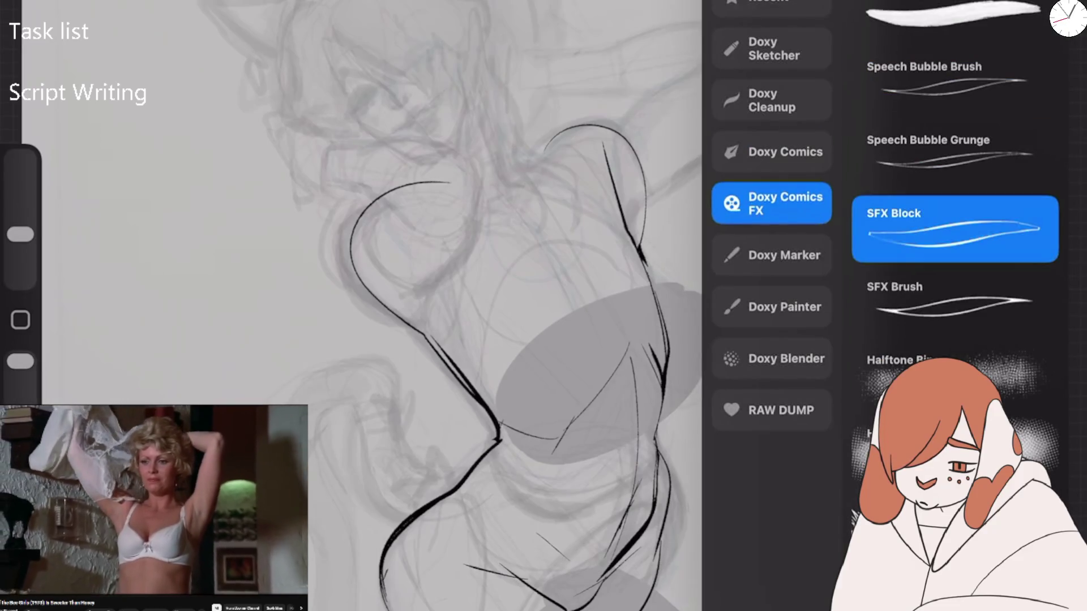
{"action": "left_click", "coordinate": [928, 152]}
{"action": "left_click_drag", "start_coordinate": [20, 234], "coordinate": [20, 193]}
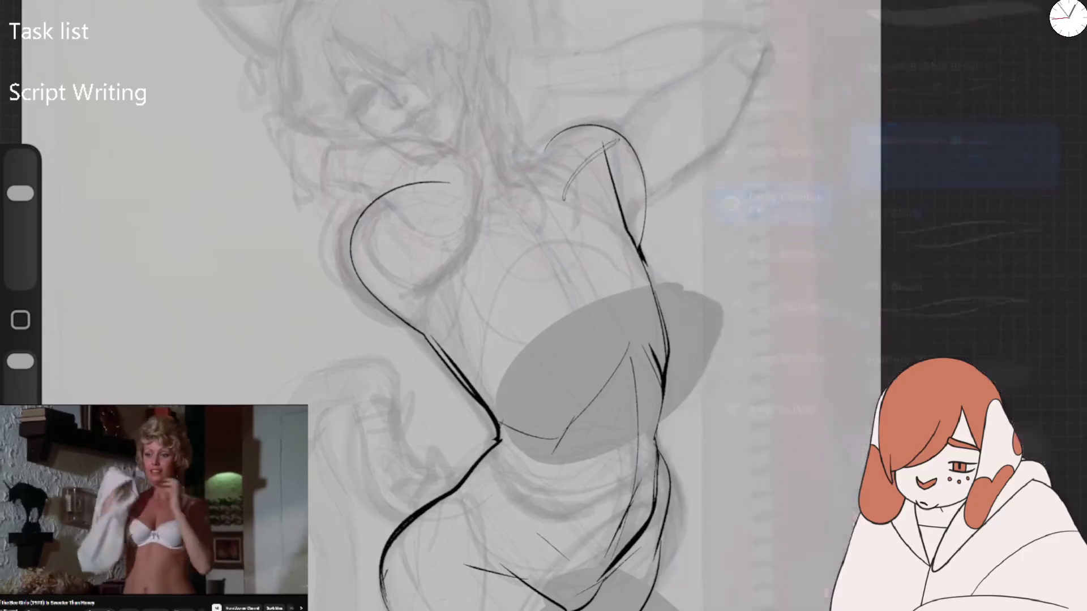
Undo the curled shoulder stroke and outline the raised arm from the shoulder
{"action": "left_click_drag", "start_coordinate": [605, 215], "coordinate": [640, 244]}
{"action": "scroll", "coordinate": [509, 283], "scroll_direction": "up", "scroll_amount": 3}
{"action": "key", "text": "ctrl+z"}
{"action": "left_click_drag", "start_coordinate": [340, 210], "coordinate": [498, 272]}
{"action": "mouse_move", "coordinate": [442, 208]}
{"action": "left_mouse_down"}
{"action": "mouse_move", "coordinate": [470, 163]}
{"action": "mouse_move", "coordinate": [537, 103]}
{"action": "mouse_move", "coordinate": [623, 44]}
{"action": "mouse_move", "coordinate": [676, 40]}
{"action": "mouse_move", "coordinate": [666, 88]}
{"action": "mouse_move", "coordinate": [566, 232]}
{"action": "mouse_move", "coordinate": [498, 276]}
{"action": "mouse_move", "coordinate": [480, 328]}
{"action": "left_mouse_up"}
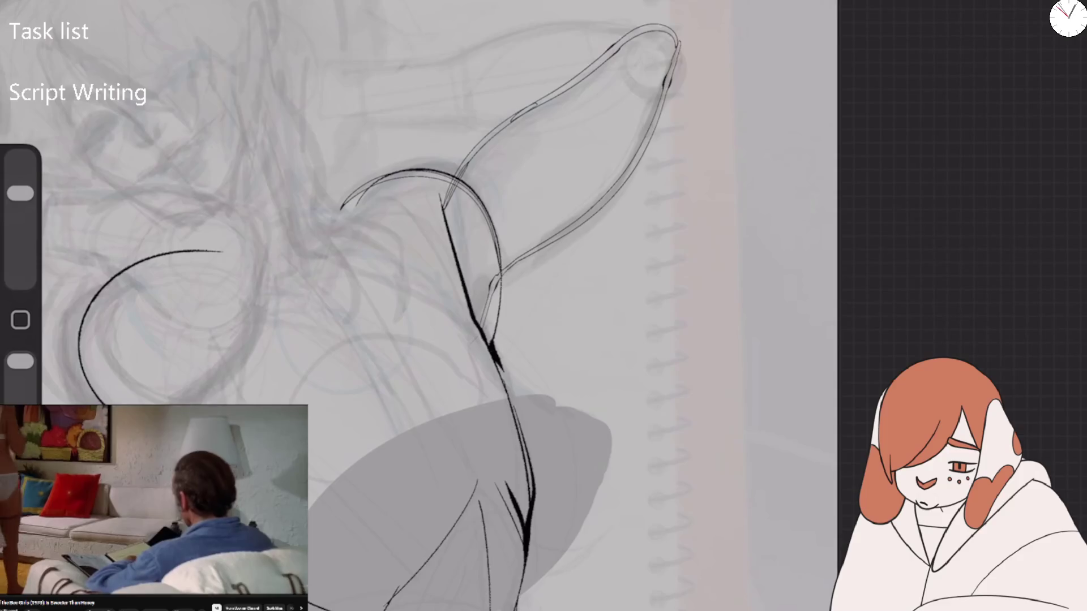
{"action": "mouse_move", "coordinate": [422, 179]}
{"action": "left_mouse_down"}
{"action": "mouse_move", "coordinate": [456, 173]}
{"action": "mouse_move", "coordinate": [651, 26]}
{"action": "mouse_move", "coordinate": [571, 232]}
{"action": "mouse_move", "coordinate": [480, 327]}
{"action": "left_mouse_up"}
{"action": "mouse_move", "coordinate": [447, 243]}
{"action": "left_mouse_down"}
{"action": "mouse_move", "coordinate": [359, 195]}
{"action": "mouse_move", "coordinate": [300, 215]}
{"action": "left_mouse_up"}
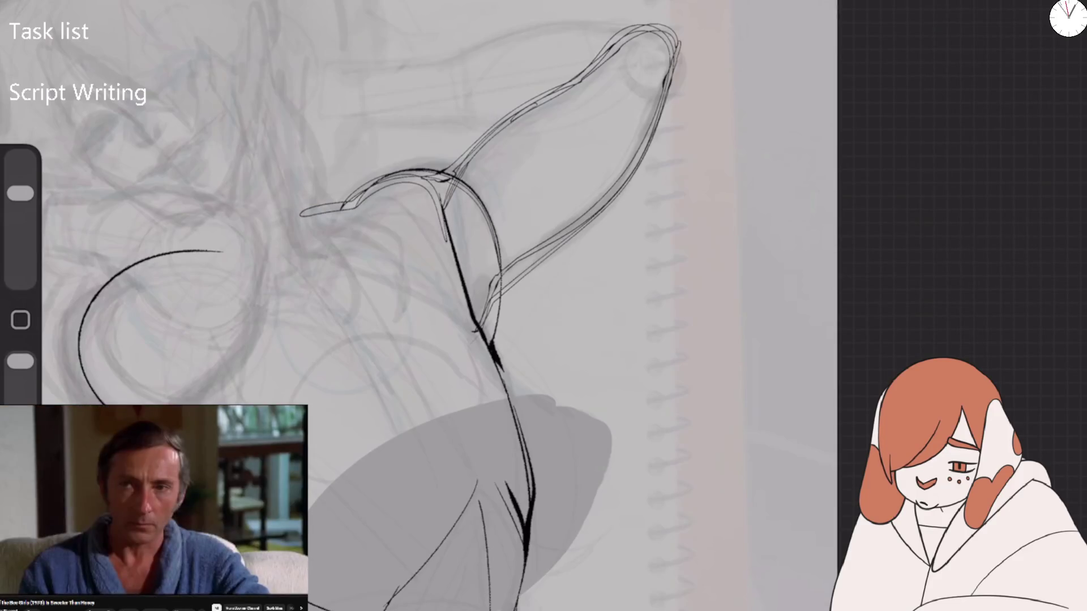
Refine the arm's back and outer contours and add lines along the top of the head
{"action": "mouse_move", "coordinate": [331, 210]}
{"action": "left_mouse_down"}
{"action": "mouse_move", "coordinate": [464, 177]}
{"action": "mouse_move", "coordinate": [490, 334]}
{"action": "left_mouse_up"}
{"action": "left_click_drag", "start_coordinate": [510, 115], "coordinate": [563, 84]}
{"action": "mouse_move", "coordinate": [447, 180]}
{"action": "left_mouse_down"}
{"action": "mouse_move", "coordinate": [615, 36]}
{"action": "mouse_move", "coordinate": [667, 80]}
{"action": "mouse_move", "coordinate": [480, 339]}
{"action": "left_mouse_up"}
{"action": "left_click_drag", "start_coordinate": [399, 205], "coordinate": [462, 286]}
{"action": "left_click_drag", "start_coordinate": [373, 191], "coordinate": [408, 213]}
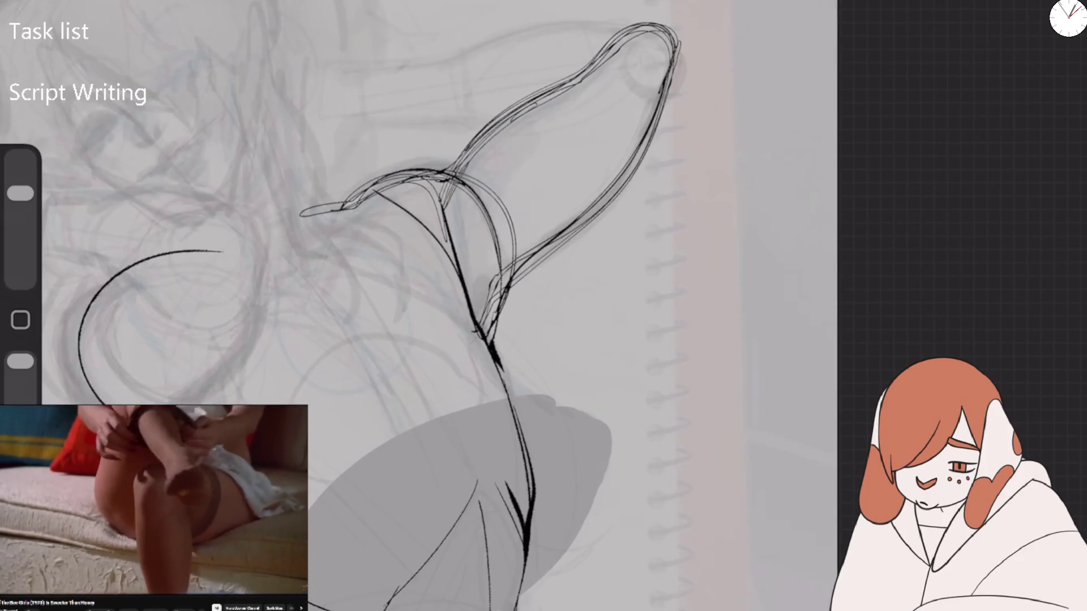
Mirror the canvas and add thin sketch strokes beside the arm and at its tip
{"action": "left_click", "coordinate": [119, 326]}
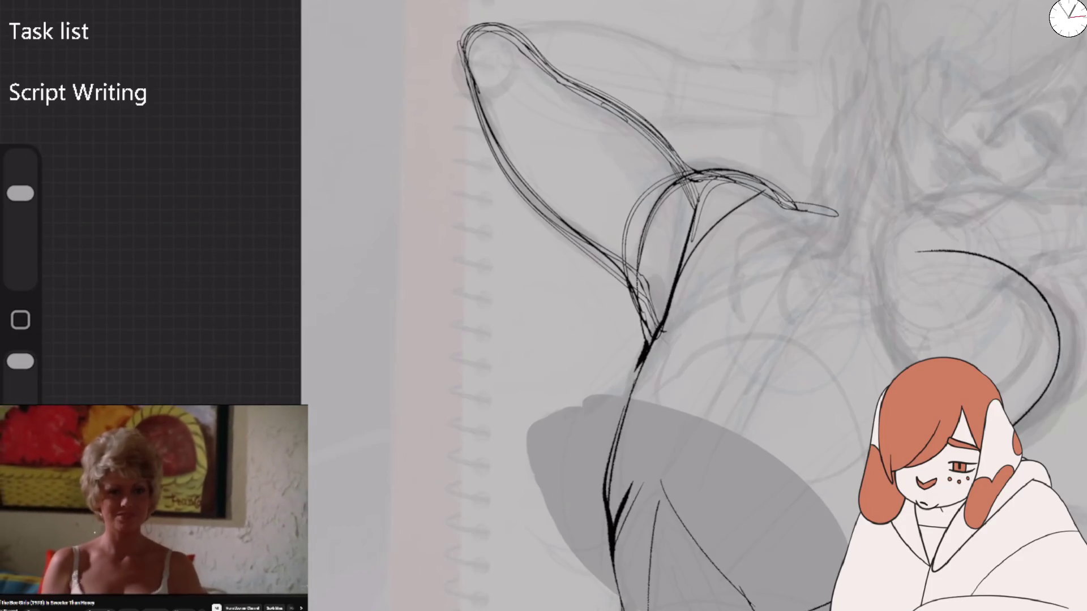
{"action": "left_click_drag", "start_coordinate": [637, 265], "coordinate": [670, 299]}
{"action": "left_click_drag", "start_coordinate": [679, 261], "coordinate": [671, 205]}
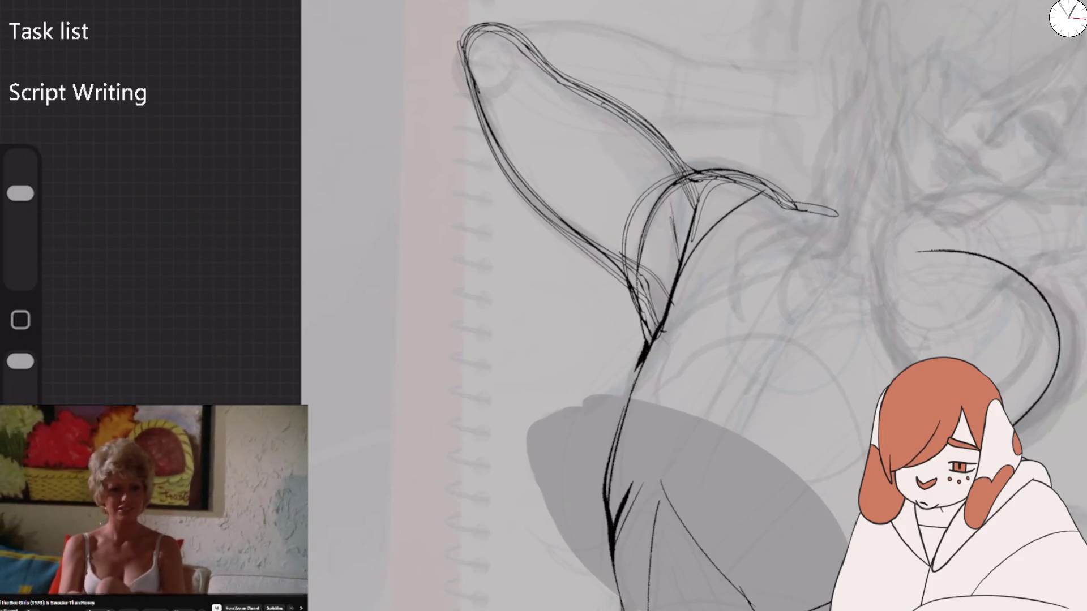
{"action": "mouse_move", "coordinate": [475, 113]}
{"action": "left_mouse_down"}
{"action": "mouse_move", "coordinate": [461, 34]}
{"action": "mouse_move", "coordinate": [472, 25]}
{"action": "left_mouse_up"}
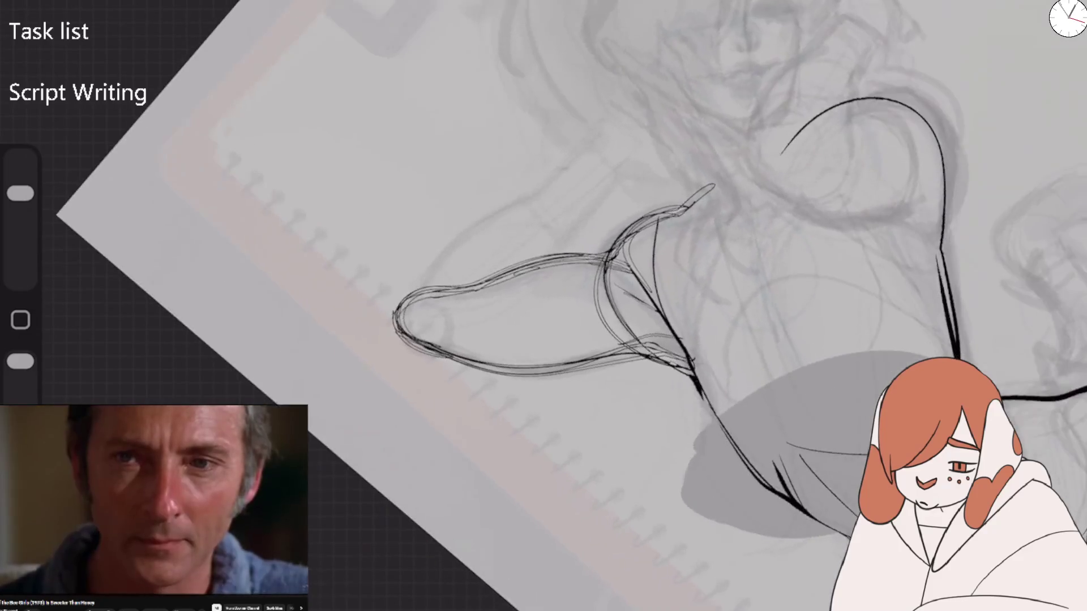
Sketch the second raised arm's curve and a zigzag hand above the head, with the view rotated
{"action": "mouse_move", "coordinate": [396, 323]}
{"action": "left_mouse_down"}
{"action": "mouse_move", "coordinate": [572, 150]}
{"action": "mouse_move", "coordinate": [623, 152]}
{"action": "mouse_move", "coordinate": [568, 243]}
{"action": "mouse_move", "coordinate": [409, 323]}
{"action": "mouse_move", "coordinate": [506, 199]}
{"action": "mouse_move", "coordinate": [399, 326]}
{"action": "mouse_move", "coordinate": [459, 235]}
{"action": "mouse_move", "coordinate": [586, 130]}
{"action": "left_mouse_up"}
{"action": "mouse_move", "coordinate": [793, 453]}
{"action": "left_mouse_down"}
{"action": "mouse_move", "coordinate": [631, 317]}
{"action": "mouse_move", "coordinate": [487, 413]}
{"action": "mouse_move", "coordinate": [317, 453]}
{"action": "left_mouse_up"}
{"action": "mouse_move", "coordinate": [480, 184]}
{"action": "left_mouse_down"}
{"action": "mouse_move", "coordinate": [529, 121]}
{"action": "mouse_move", "coordinate": [496, 221]}
{"action": "mouse_move", "coordinate": [465, 205]}
{"action": "mouse_move", "coordinate": [481, 221]}
{"action": "mouse_move", "coordinate": [455, 233]}
{"action": "mouse_move", "coordinate": [436, 170]}
{"action": "left_mouse_up"}
{"action": "left_click_drag", "start_coordinate": [506, 241], "coordinate": [552, 245]}
{"action": "mouse_move", "coordinate": [435, 177]}
{"action": "left_mouse_down"}
{"action": "mouse_move", "coordinate": [421, 213]}
{"action": "mouse_move", "coordinate": [363, 235]}
{"action": "mouse_move", "coordinate": [260, 323]}
{"action": "mouse_move", "coordinate": [336, 254]}
{"action": "left_mouse_up"}
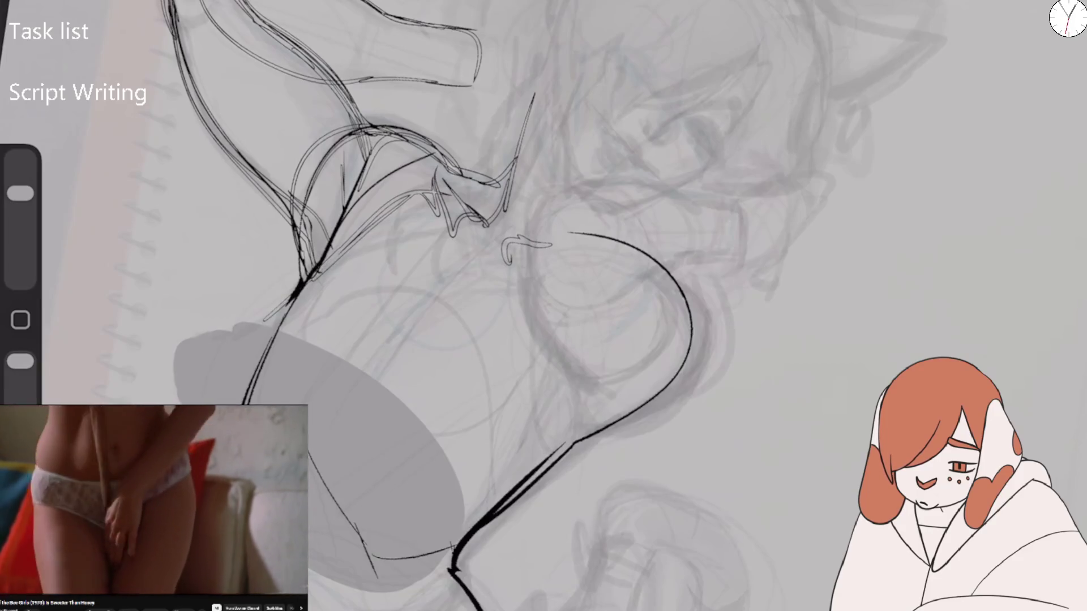
Sketch the other forearm's arcs, downward edge and the bent arm's lower contour
{"action": "mouse_move", "coordinate": [555, 196]}
{"action": "left_mouse_down"}
{"action": "mouse_move", "coordinate": [627, 193]}
{"action": "mouse_move", "coordinate": [535, 244]}
{"action": "mouse_move", "coordinate": [550, 291]}
{"action": "left_mouse_up"}
{"action": "mouse_move", "coordinate": [532, 237]}
{"action": "left_mouse_down"}
{"action": "mouse_move", "coordinate": [617, 190]}
{"action": "mouse_move", "coordinate": [651, 252]}
{"action": "left_mouse_up"}
{"action": "mouse_move", "coordinate": [529, 230]}
{"action": "left_mouse_down"}
{"action": "mouse_move", "coordinate": [546, 356]}
{"action": "mouse_move", "coordinate": [583, 425]}
{"action": "left_mouse_up"}
{"action": "left_click_drag", "start_coordinate": [566, 377], "coordinate": [530, 476]}
{"action": "mouse_move", "coordinate": [589, 436]}
{"action": "left_mouse_down"}
{"action": "mouse_move", "coordinate": [631, 407]}
{"action": "mouse_move", "coordinate": [645, 258]}
{"action": "mouse_move", "coordinate": [645, 283]}
{"action": "left_mouse_up"}
{"action": "left_click_drag", "start_coordinate": [547, 205], "coordinate": [612, 187]}
{"action": "mouse_move", "coordinate": [597, 184]}
{"action": "left_mouse_down"}
{"action": "mouse_move", "coordinate": [668, 243]}
{"action": "mouse_move", "coordinate": [708, 216]}
{"action": "mouse_move", "coordinate": [662, 277]}
{"action": "left_mouse_up"}
Sketch the wrist, the right hand with its fingers, and the hooked hand above the head
{"action": "mouse_move", "coordinate": [668, 267]}
{"action": "left_mouse_down"}
{"action": "mouse_move", "coordinate": [637, 288]}
{"action": "mouse_move", "coordinate": [743, 262]}
{"action": "left_mouse_up"}
{"action": "left_click_drag", "start_coordinate": [746, 223], "coordinate": [744, 263]}
{"action": "mouse_move", "coordinate": [686, 204]}
{"action": "left_mouse_down"}
{"action": "mouse_move", "coordinate": [736, 214]}
{"action": "mouse_move", "coordinate": [765, 197]}
{"action": "mouse_move", "coordinate": [792, 210]}
{"action": "left_mouse_up"}
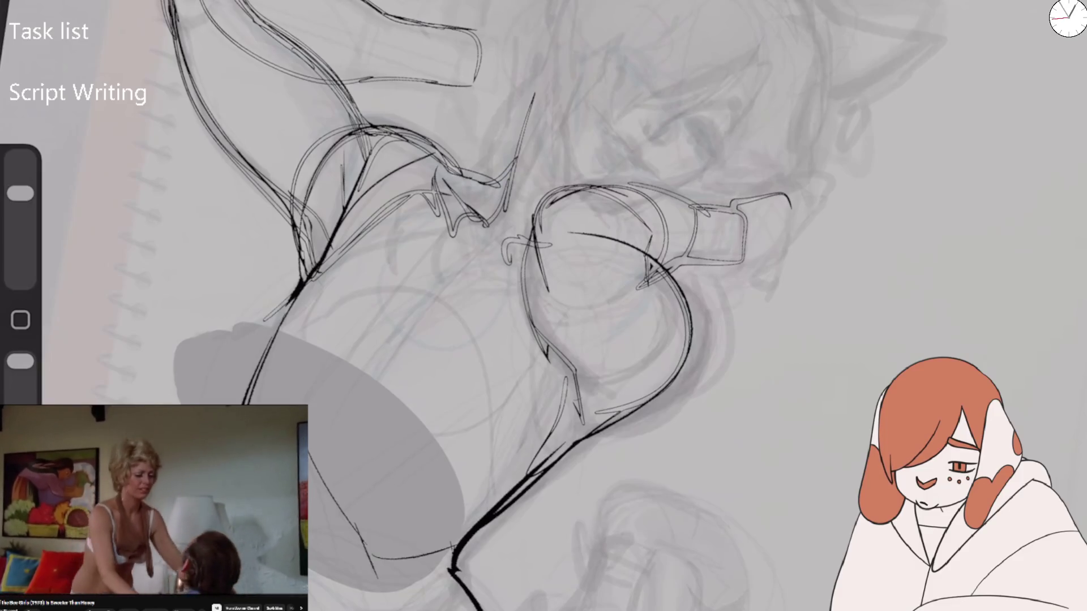
{"action": "mouse_move", "coordinate": [714, 266]}
{"action": "left_mouse_down"}
{"action": "mouse_move", "coordinate": [733, 297]}
{"action": "mouse_move", "coordinate": [762, 278]}
{"action": "mouse_move", "coordinate": [764, 290]}
{"action": "left_mouse_up"}
{"action": "mouse_move", "coordinate": [767, 275]}
{"action": "left_mouse_down"}
{"action": "mouse_move", "coordinate": [788, 259]}
{"action": "mouse_move", "coordinate": [793, 158]}
{"action": "mouse_move", "coordinate": [781, 189]}
{"action": "mouse_move", "coordinate": [804, 170]}
{"action": "mouse_move", "coordinate": [781, 221]}
{"action": "mouse_move", "coordinate": [793, 234]}
{"action": "left_mouse_up"}
{"action": "mouse_move", "coordinate": [795, 192]}
{"action": "left_mouse_down"}
{"action": "mouse_move", "coordinate": [810, 251]}
{"action": "mouse_move", "coordinate": [764, 293]}
{"action": "mouse_move", "coordinate": [736, 288]}
{"action": "mouse_move", "coordinate": [765, 212]}
{"action": "left_mouse_up"}
{"action": "mouse_move", "coordinate": [798, 240]}
{"action": "left_mouse_down"}
{"action": "mouse_move", "coordinate": [765, 243]}
{"action": "mouse_move", "coordinate": [786, 274]}
{"action": "left_mouse_up"}
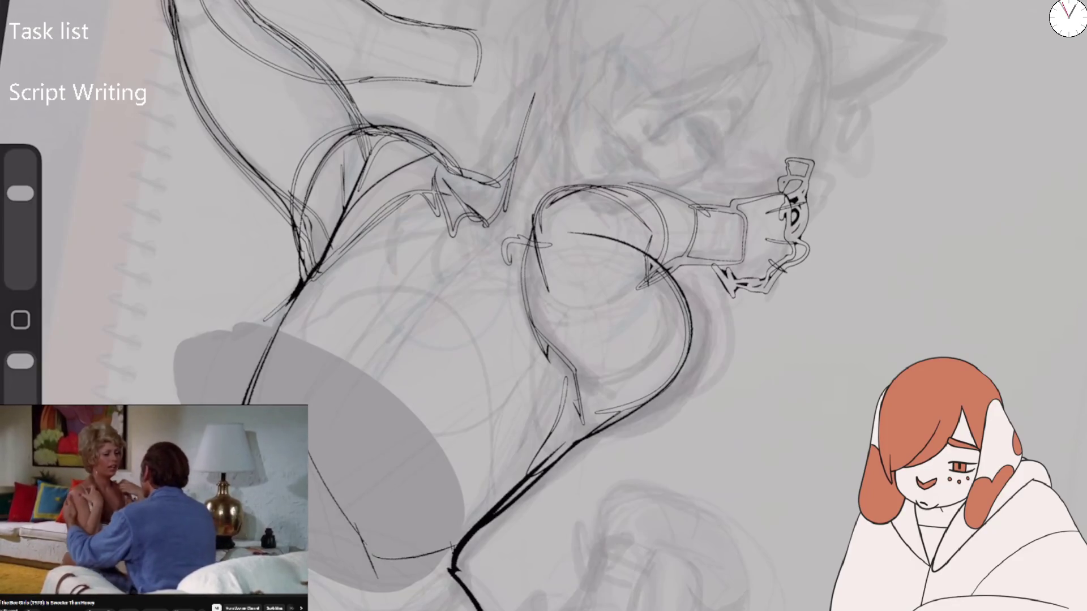
{"action": "mouse_move", "coordinate": [440, 80]}
{"action": "left_mouse_down"}
{"action": "mouse_move", "coordinate": [453, 135]}
{"action": "mouse_move", "coordinate": [478, 139]}
{"action": "left_mouse_up"}
{"action": "left_click_drag", "start_coordinate": [440, 83], "coordinate": [475, 134]}
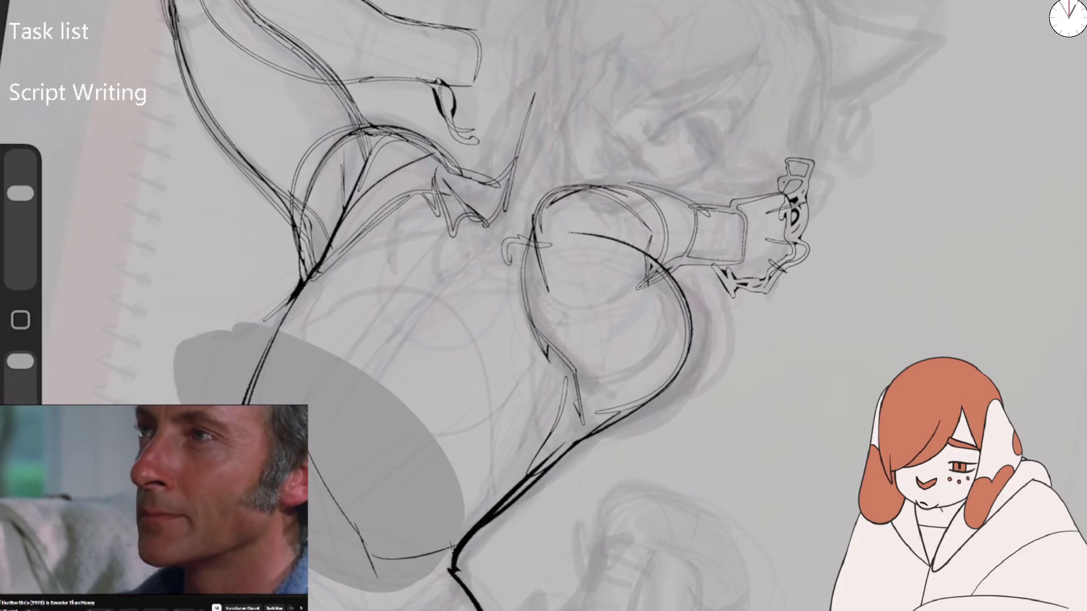
Ink the right hand and wrist cuff edges, adding curved folds and the cuff's lower edge
{"action": "left_click_drag", "start_coordinate": [803, 190], "coordinate": [758, 289]}
{"action": "mouse_move", "coordinate": [739, 212]}
{"action": "left_mouse_down"}
{"action": "mouse_move", "coordinate": [735, 262]}
{"action": "mouse_move", "coordinate": [732, 252]}
{"action": "left_mouse_up"}
{"action": "left_click_drag", "start_coordinate": [699, 209], "coordinate": [671, 258]}
{"action": "left_click_drag", "start_coordinate": [640, 186], "coordinate": [677, 272]}
{"action": "mouse_move", "coordinate": [727, 208]}
{"action": "left_mouse_down"}
{"action": "mouse_move", "coordinate": [696, 249]}
{"action": "mouse_move", "coordinate": [717, 261]}
{"action": "mouse_move", "coordinate": [712, 221]}
{"action": "left_mouse_up"}
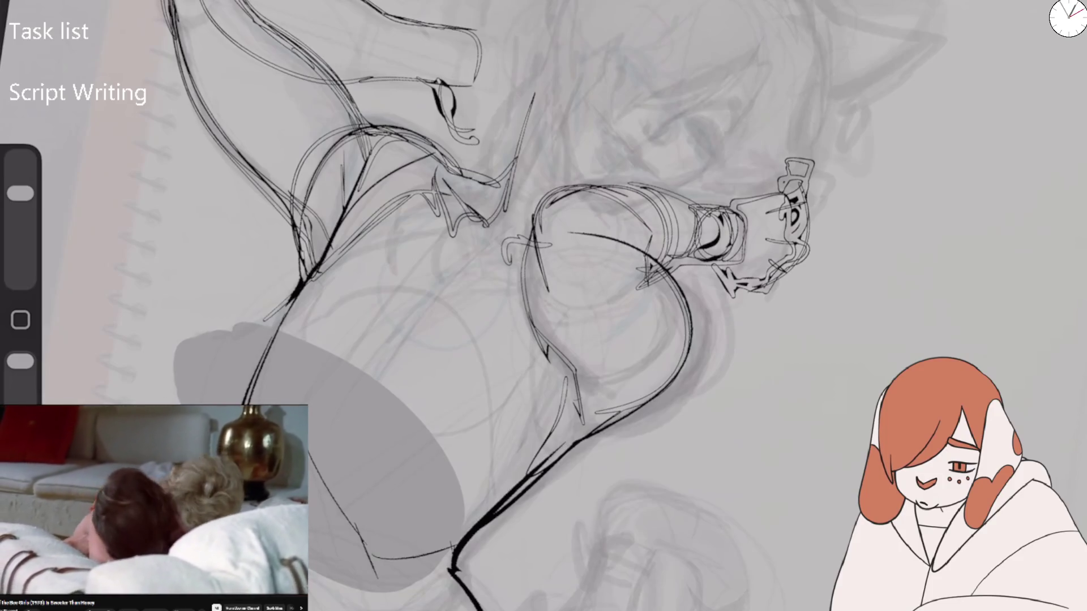
{"action": "mouse_move", "coordinate": [713, 270]}
{"action": "left_mouse_down"}
{"action": "mouse_move", "coordinate": [727, 309]}
{"action": "mouse_move", "coordinate": [755, 294]}
{"action": "left_mouse_up"}
{"action": "left_click_drag", "start_coordinate": [433, 76], "coordinate": [424, 112]}
Add a cuff edge and a hooked finger to the upper hand
{"action": "mouse_move", "coordinate": [448, 32]}
{"action": "left_mouse_down"}
{"action": "mouse_move", "coordinate": [439, 80]}
{"action": "mouse_move", "coordinate": [450, 54]}
{"action": "left_mouse_up"}
{"action": "left_click_drag", "start_coordinate": [413, 52], "coordinate": [456, 48]}
{"action": "left_click_drag", "start_coordinate": [463, 47], "coordinate": [486, 111]}
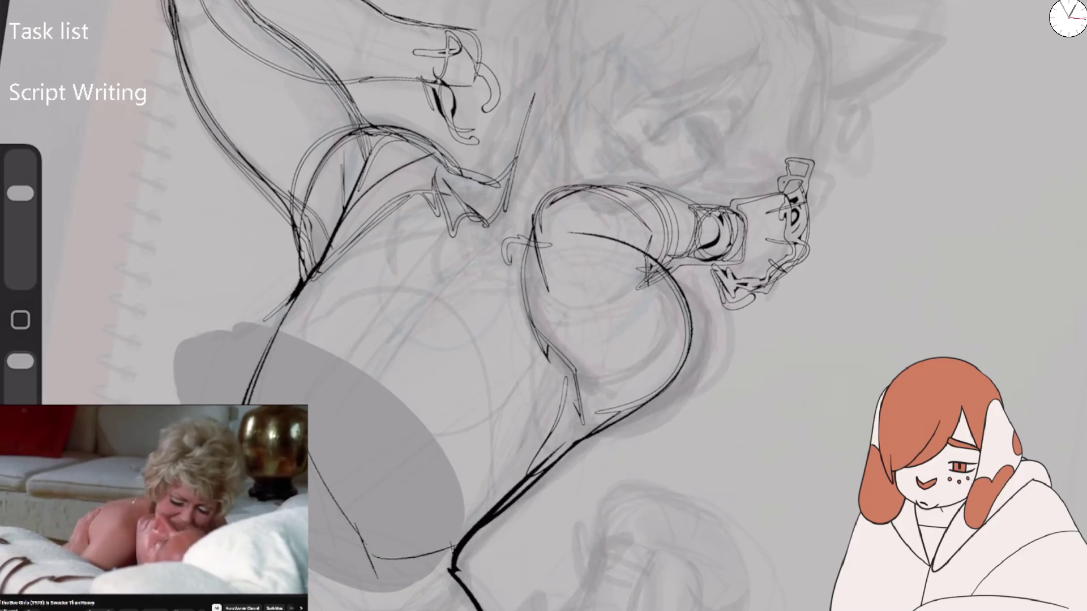
{"action": "scroll", "coordinate": [543, 306], "scroll_direction": "down", "scroll_amount": 3}
Darken the torso's left contour and sketch the lower torso, leg and left body edge
{"action": "scroll", "coordinate": [544, 306], "scroll_direction": "up", "scroll_amount": 3}
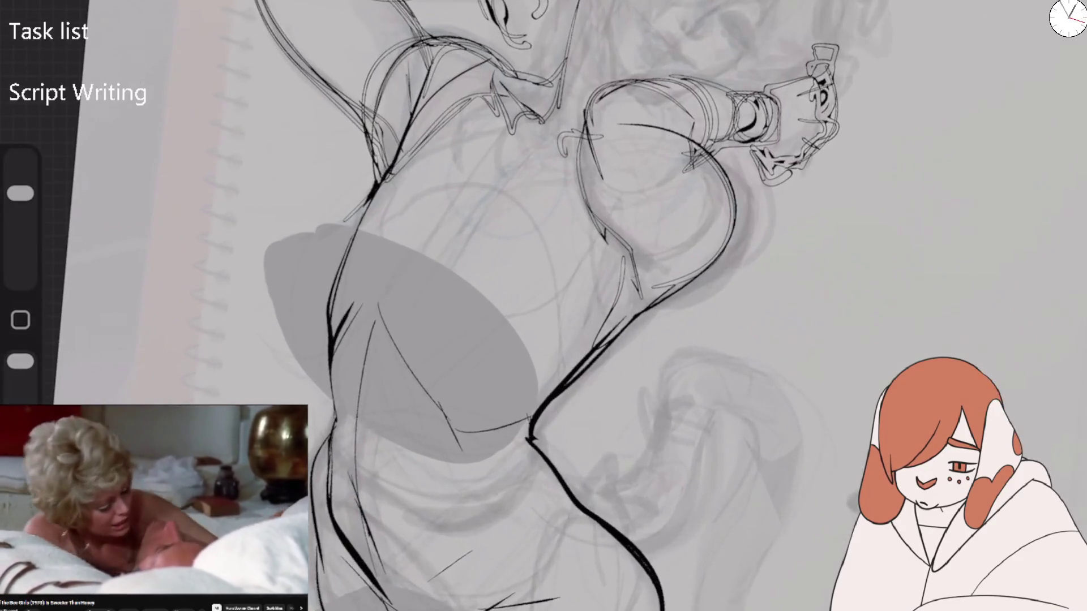
{"action": "mouse_move", "coordinate": [372, 199]}
{"action": "left_mouse_down"}
{"action": "mouse_move", "coordinate": [327, 302]}
{"action": "mouse_move", "coordinate": [332, 285]}
{"action": "left_mouse_up"}
{"action": "left_click_drag", "start_coordinate": [395, 177], "coordinate": [292, 240]}
{"action": "mouse_move", "coordinate": [263, 330]}
{"action": "left_mouse_down"}
{"action": "mouse_move", "coordinate": [313, 371]}
{"action": "mouse_move", "coordinate": [474, 457]}
{"action": "left_mouse_up"}
{"action": "left_click_drag", "start_coordinate": [385, 337], "coordinate": [396, 405]}
{"action": "left_click_drag", "start_coordinate": [379, 308], "coordinate": [385, 391]}
{"action": "left_click_drag", "start_coordinate": [374, 351], "coordinate": [487, 430]}
{"action": "mouse_move", "coordinate": [397, 419]}
{"action": "left_mouse_down"}
{"action": "mouse_move", "coordinate": [521, 411]}
{"action": "mouse_move", "coordinate": [546, 362]}
{"action": "left_mouse_up"}
{"action": "left_click_drag", "start_coordinate": [566, 297], "coordinate": [535, 380]}
{"action": "left_click_drag", "start_coordinate": [591, 255], "coordinate": [560, 318]}
{"action": "mouse_move", "coordinate": [254, 256]}
{"action": "left_mouse_down"}
{"action": "mouse_move", "coordinate": [249, 315]}
{"action": "mouse_move", "coordinate": [278, 358]}
{"action": "mouse_move", "coordinate": [315, 372]}
{"action": "left_mouse_up"}
{"action": "left_click_drag", "start_coordinate": [256, 267], "coordinate": [291, 364]}
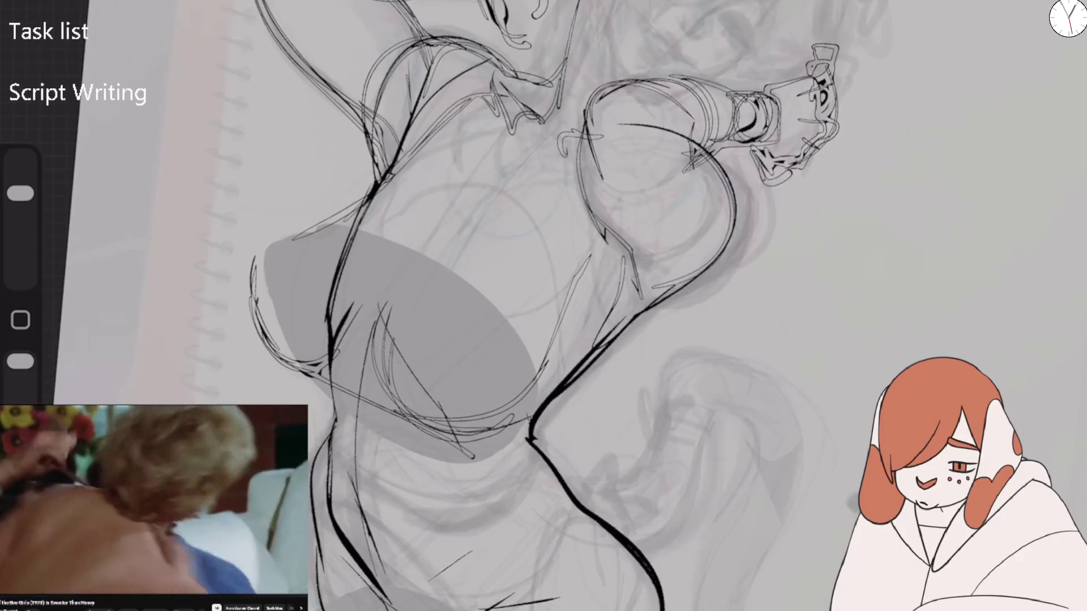
Add strokes on the lower torso and darken the figure's bottom and left contours
{"action": "scroll", "coordinate": [544, 305], "scroll_direction": "down", "scroll_amount": 5}
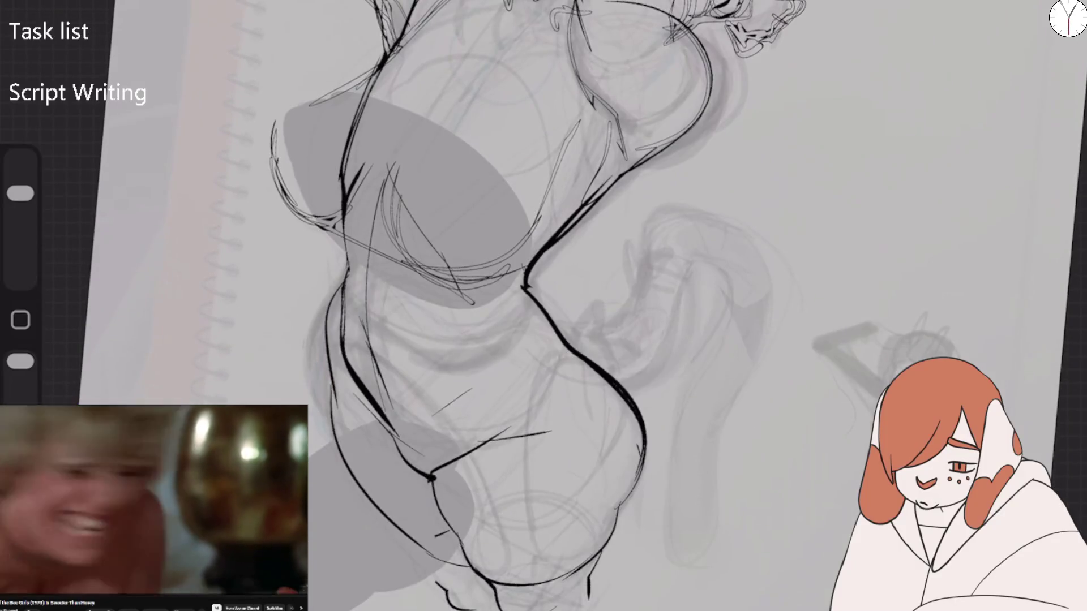
{"action": "left_click_drag", "start_coordinate": [328, 320], "coordinate": [501, 430]}
{"action": "left_click_drag", "start_coordinate": [401, 367], "coordinate": [474, 413]}
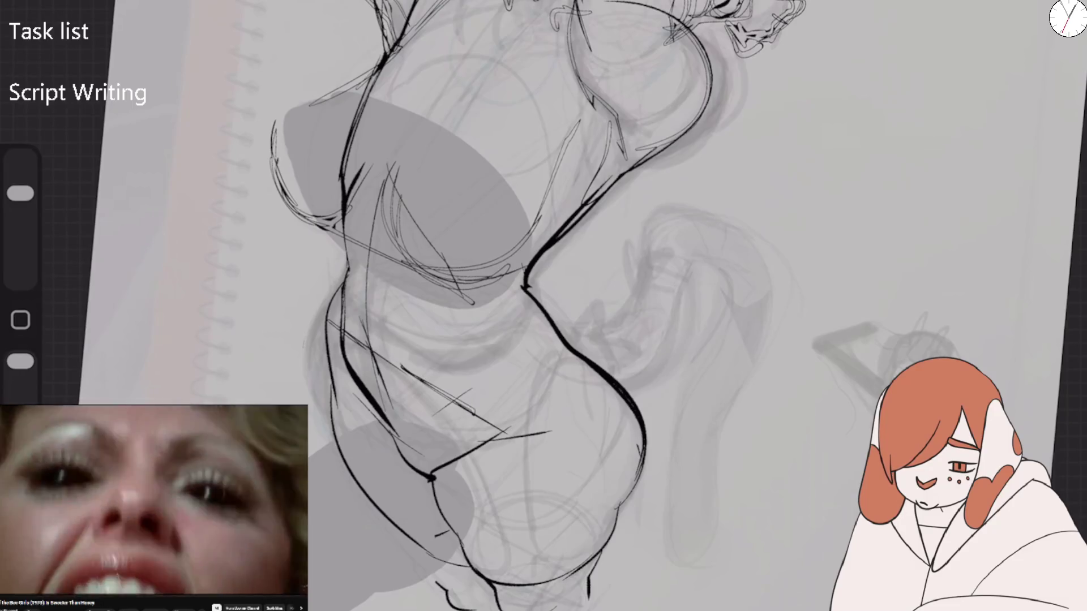
{"action": "mouse_move", "coordinate": [462, 544]}
{"action": "left_mouse_down"}
{"action": "mouse_move", "coordinate": [498, 582]}
{"action": "mouse_move", "coordinate": [542, 605]}
{"action": "mouse_move", "coordinate": [587, 596]}
{"action": "left_mouse_up"}
{"action": "left_click_drag", "start_coordinate": [599, 572], "coordinate": [613, 558]}
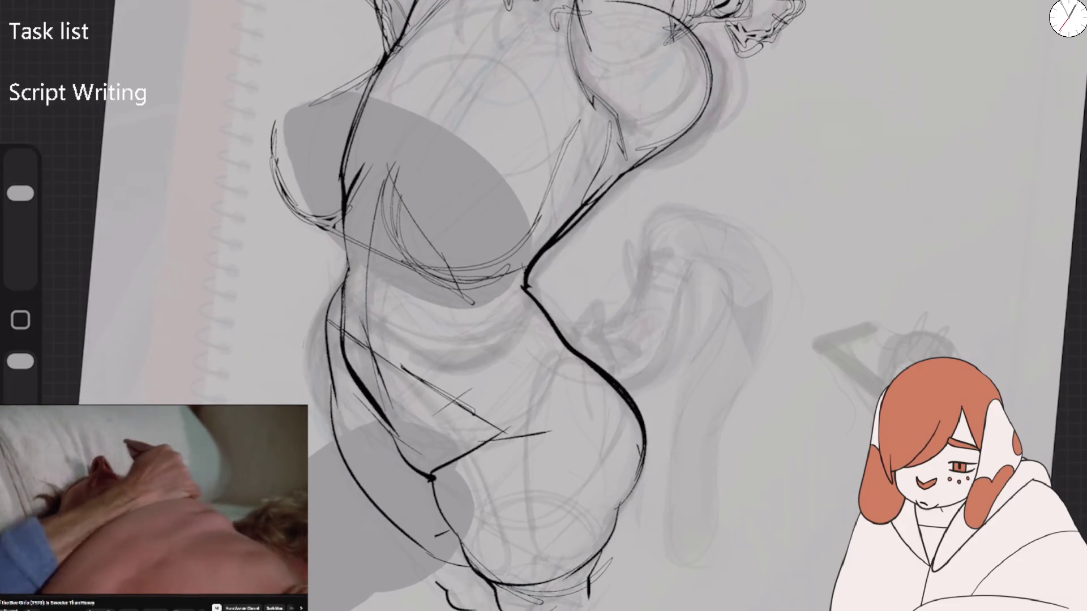
{"action": "left_click_drag", "start_coordinate": [507, 446], "coordinate": [492, 583]}
{"action": "mouse_move", "coordinate": [327, 323]}
{"action": "left_mouse_down"}
{"action": "mouse_move", "coordinate": [339, 439]}
{"action": "mouse_move", "coordinate": [393, 521]}
{"action": "mouse_move", "coordinate": [459, 540]}
{"action": "mouse_move", "coordinate": [550, 319]}
{"action": "left_mouse_up"}
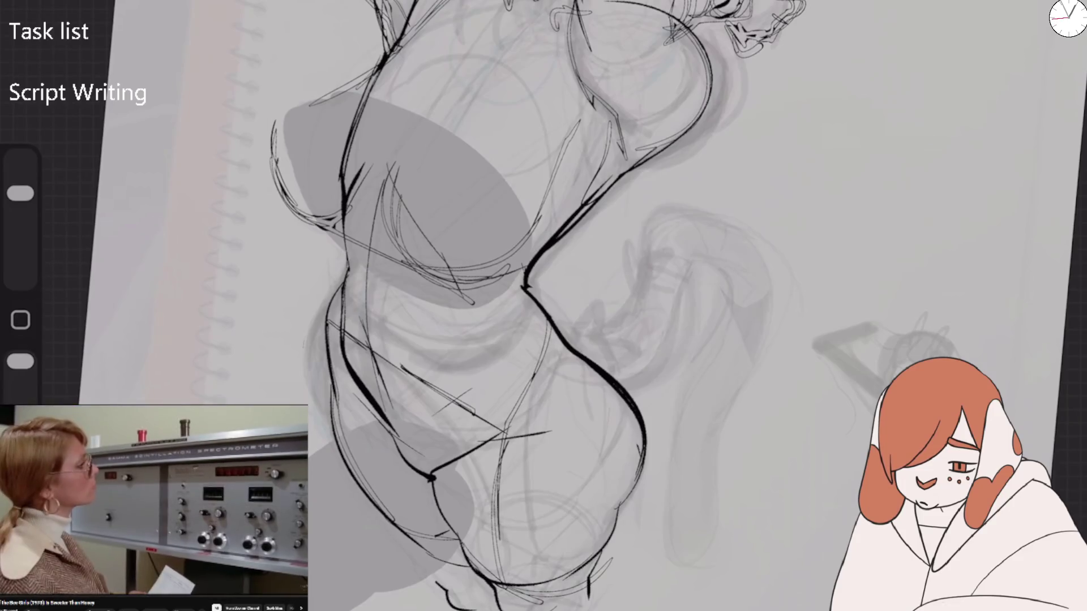
{"action": "mouse_move", "coordinate": [351, 249]}
{"action": "left_mouse_down"}
{"action": "mouse_move", "coordinate": [340, 325]}
{"action": "mouse_move", "coordinate": [390, 431]}
{"action": "left_mouse_up"}
{"action": "left_click_drag", "start_coordinate": [441, 461], "coordinate": [505, 428]}
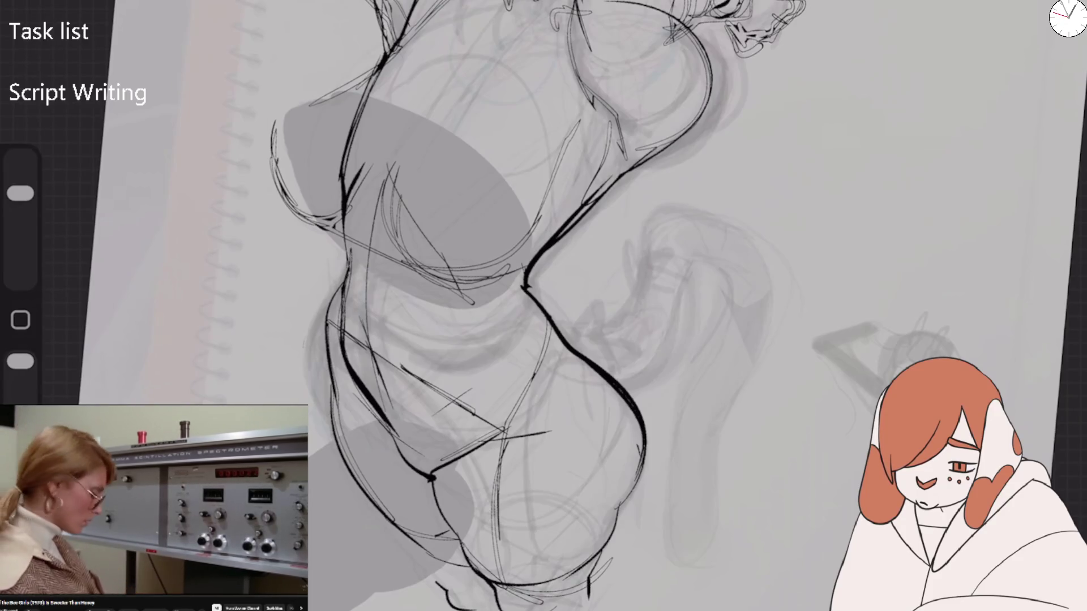
{"action": "mouse_move", "coordinate": [373, 252]}
{"action": "left_mouse_down"}
{"action": "mouse_move", "coordinate": [439, 347]}
{"action": "mouse_move", "coordinate": [502, 354]}
{"action": "mouse_move", "coordinate": [517, 306]}
{"action": "left_mouse_up"}
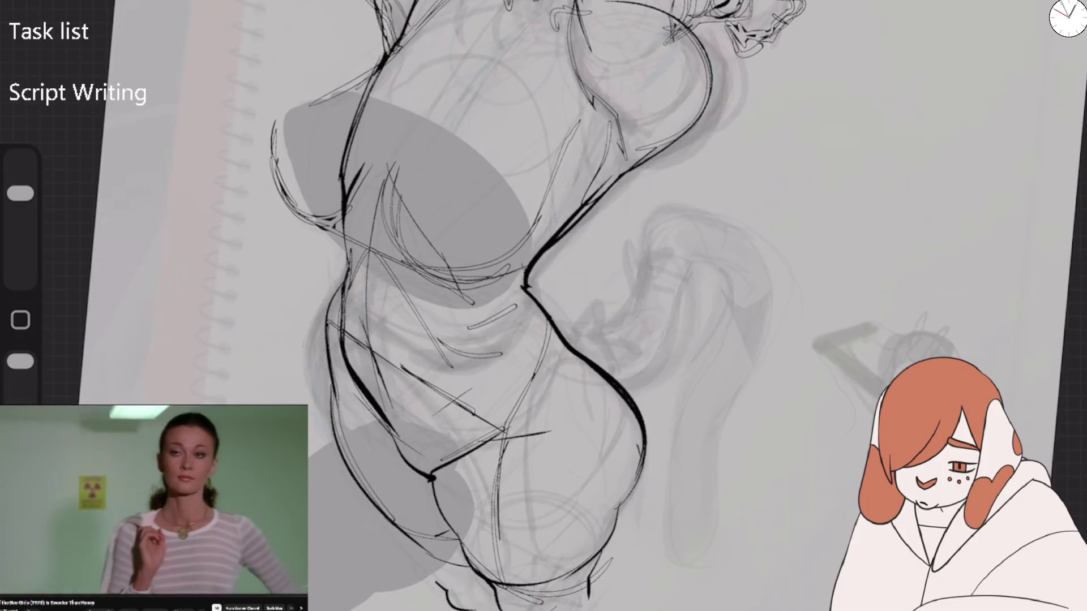
Rework the lines across the midsection, undoing and redrawing unsatisfactory strokes
{"action": "key", "text": "ctrl+z"}
{"action": "key", "text": "ctrl+z"}
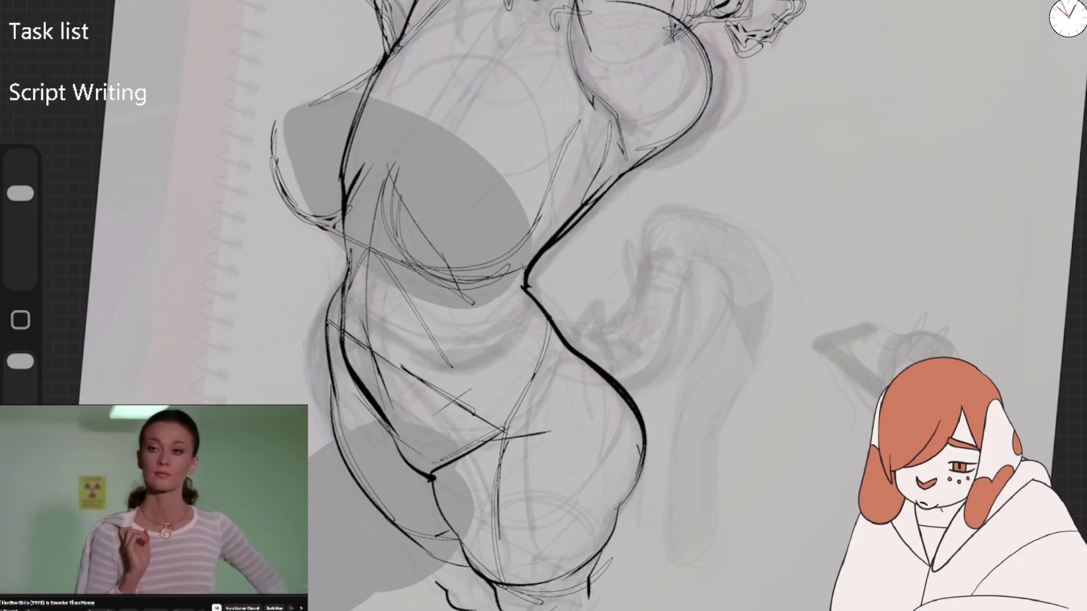
{"action": "left_click_drag", "start_coordinate": [436, 460], "coordinate": [502, 392]}
{"action": "left_click_drag", "start_coordinate": [463, 433], "coordinate": [504, 415]}
{"action": "mouse_move", "coordinate": [450, 453]}
{"action": "left_mouse_down"}
{"action": "mouse_move", "coordinate": [525, 404]}
{"action": "mouse_move", "coordinate": [573, 330]}
{"action": "left_mouse_up"}
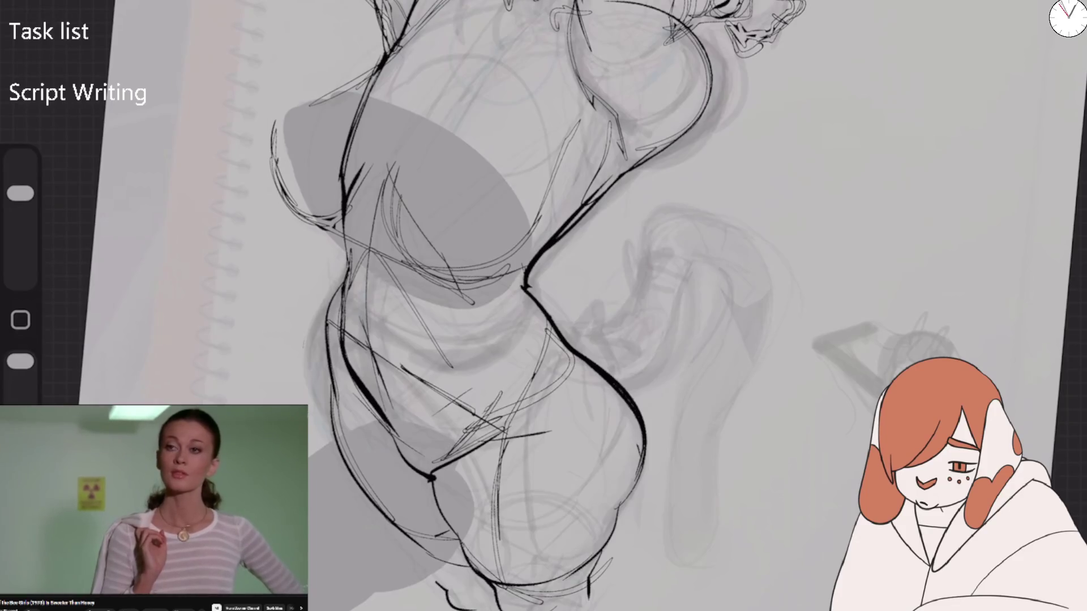
{"action": "key", "text": "ctrl+z"}
{"action": "left_click_drag", "start_coordinate": [464, 313], "coordinate": [383, 373]}
{"action": "left_click_drag", "start_coordinate": [386, 276], "coordinate": [347, 314]}
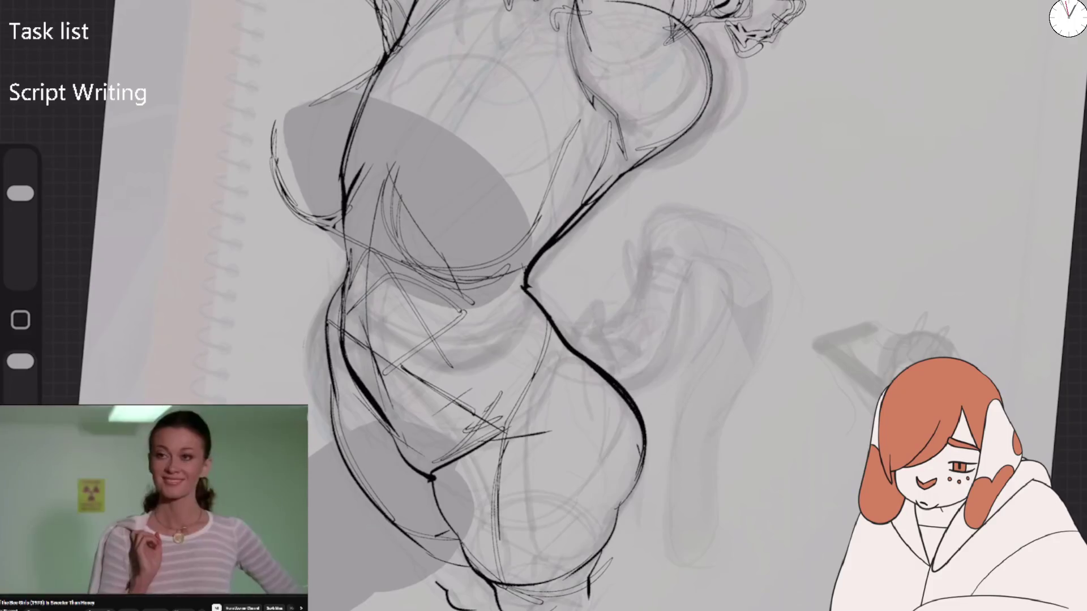
{"action": "mouse_move", "coordinate": [400, 278]}
{"action": "left_mouse_down"}
{"action": "mouse_move", "coordinate": [437, 318]}
{"action": "mouse_move", "coordinate": [507, 330]}
{"action": "left_mouse_up"}
{"action": "key", "text": "ctrl+z"}
{"action": "key", "text": "ctrl+z"}
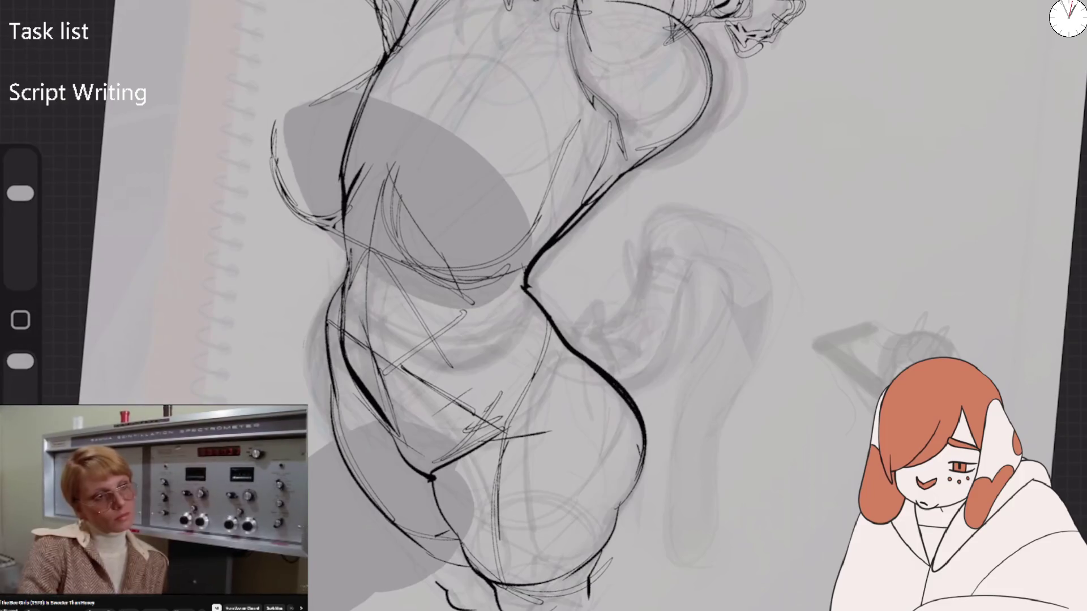
{"action": "left_click_drag", "start_coordinate": [351, 338], "coordinate": [454, 399]}
{"action": "mouse_move", "coordinate": [398, 288]}
{"action": "left_mouse_down"}
{"action": "mouse_move", "coordinate": [342, 329]}
{"action": "mouse_move", "coordinate": [523, 336]}
{"action": "left_mouse_up"}
{"action": "left_click_drag", "start_coordinate": [506, 326], "coordinate": [567, 350]}
Try hatching across the midsection, then undo most of it
{"action": "left_click_drag", "start_coordinate": [418, 287], "coordinate": [520, 359]}
{"action": "left_click_drag", "start_coordinate": [496, 334], "coordinate": [530, 360]}
{"action": "left_click_drag", "start_coordinate": [406, 280], "coordinate": [488, 337]}
{"action": "left_click_drag", "start_coordinate": [480, 329], "coordinate": [559, 374]}
{"action": "left_click_drag", "start_coordinate": [487, 355], "coordinate": [555, 422]}
{"action": "left_click_drag", "start_coordinate": [426, 301], "coordinate": [548, 377]}
{"action": "left_click_drag", "start_coordinate": [374, 353], "coordinate": [489, 419]}
{"action": "left_click_drag", "start_coordinate": [479, 363], "coordinate": [566, 440]}
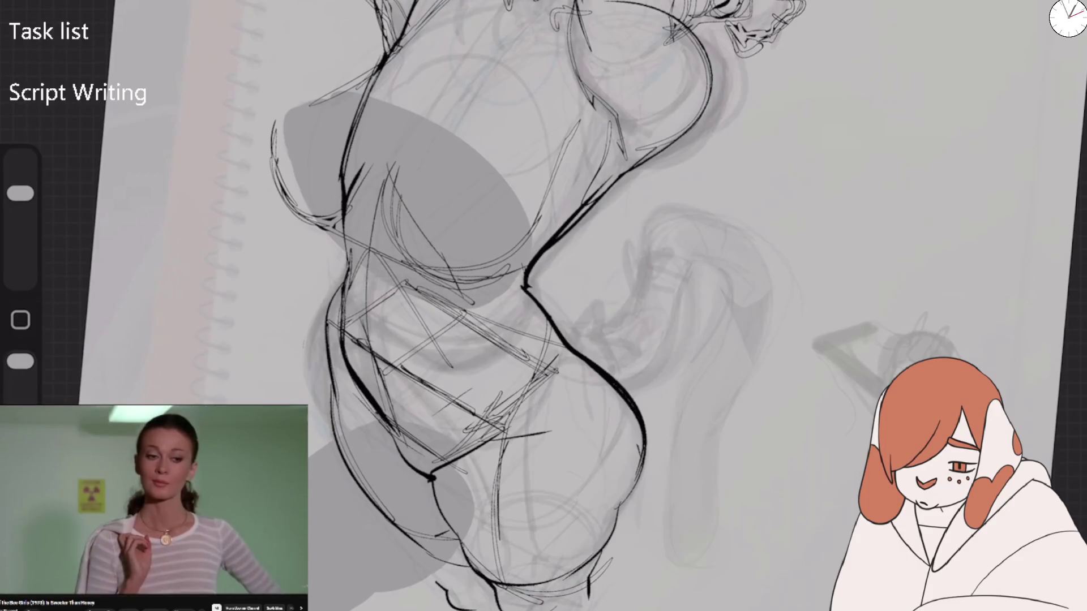
{"action": "key", "text": "ctrl+z"}
{"action": "key", "text": "ctrl+z"}
{"action": "key", "text": "ctrl+z"}
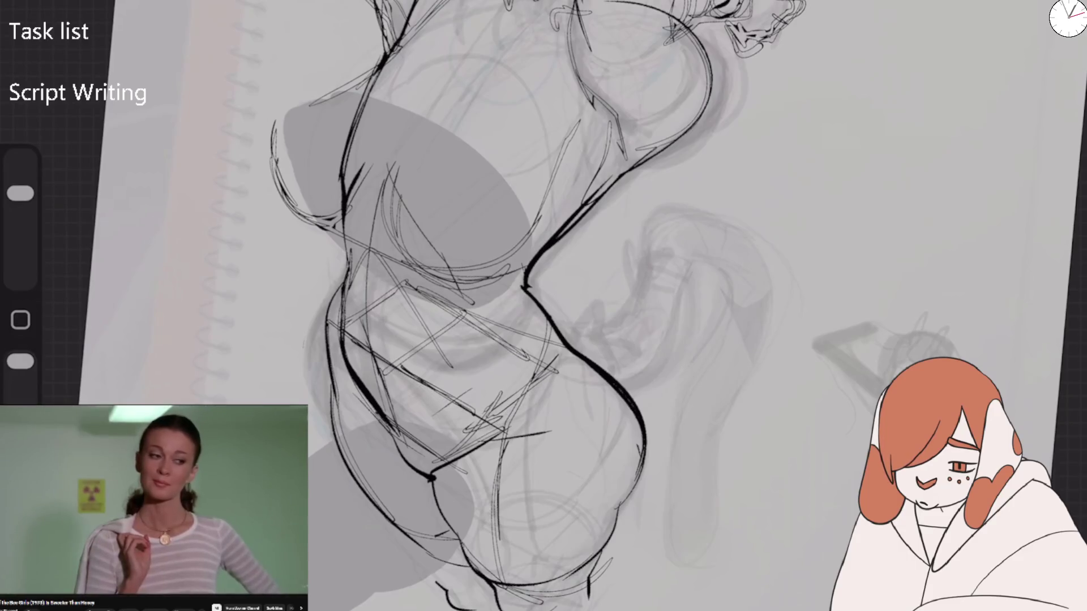
{"action": "key", "text": "ctrl+z"}
{"action": "key", "text": "ctrl+z"}
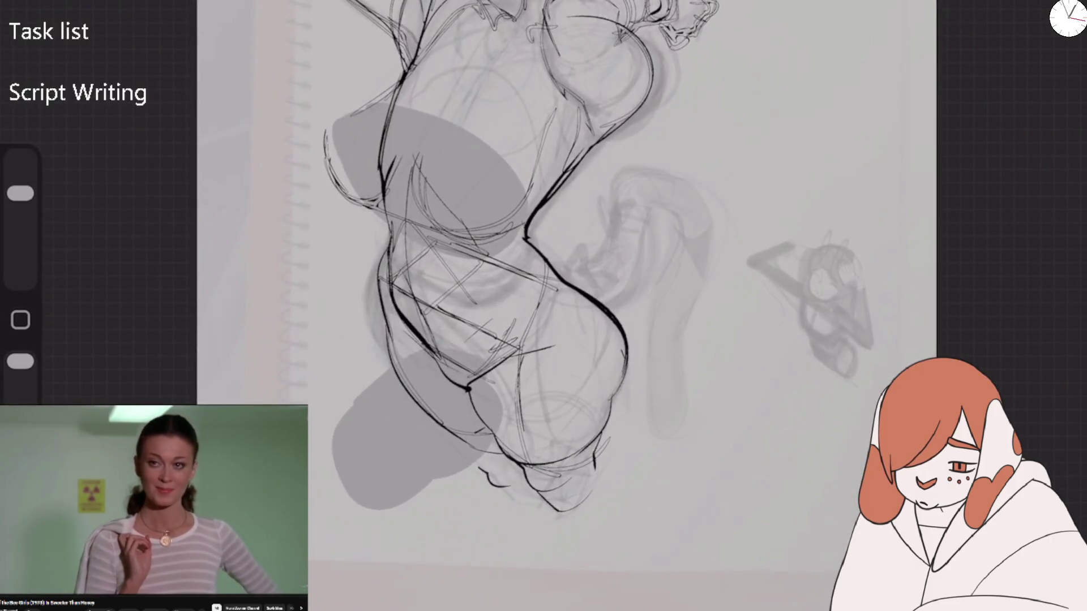
Hatch down the midsection and right hip, and add dark strokes to the lower torso
{"action": "left_click_drag", "start_coordinate": [427, 242], "coordinate": [382, 283]}
{"action": "left_click_drag", "start_coordinate": [563, 302], "coordinate": [527, 339]}
{"action": "mouse_move", "coordinate": [412, 280]}
{"action": "left_mouse_down"}
{"action": "mouse_move", "coordinate": [397, 327]}
{"action": "mouse_move", "coordinate": [429, 355]}
{"action": "left_mouse_up"}
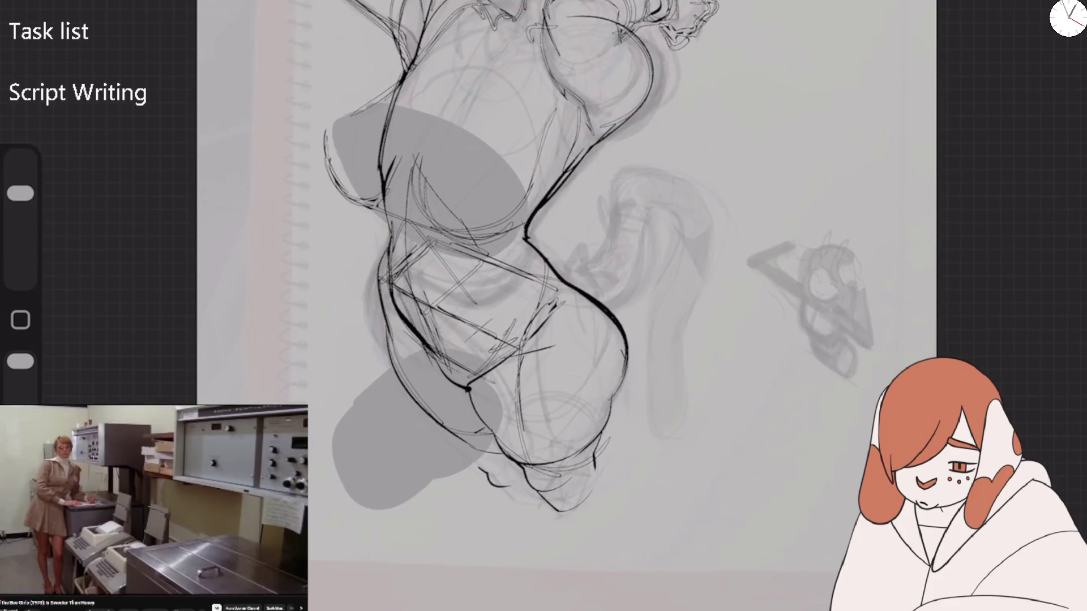
{"action": "left_click_drag", "start_coordinate": [427, 190], "coordinate": [403, 321]}
{"action": "left_click_drag", "start_coordinate": [433, 223], "coordinate": [410, 314]}
{"action": "mouse_move", "coordinate": [557, 292]}
{"action": "left_mouse_down"}
{"action": "mouse_move", "coordinate": [510, 344]}
{"action": "mouse_move", "coordinate": [490, 432]}
{"action": "left_mouse_up"}
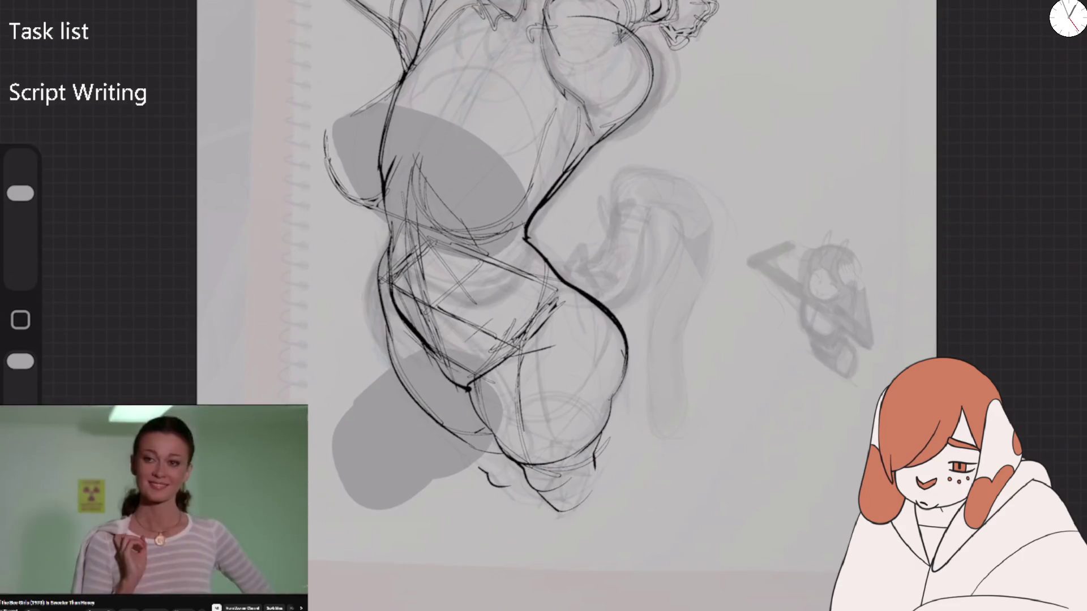
{"action": "left_click_drag", "start_coordinate": [427, 334], "coordinate": [390, 410]}
{"action": "mouse_move", "coordinate": [484, 402]}
{"action": "left_mouse_down"}
{"action": "mouse_move", "coordinate": [421, 428]}
{"action": "mouse_move", "coordinate": [553, 457]}
{"action": "mouse_move", "coordinate": [598, 483]}
{"action": "left_mouse_up"}
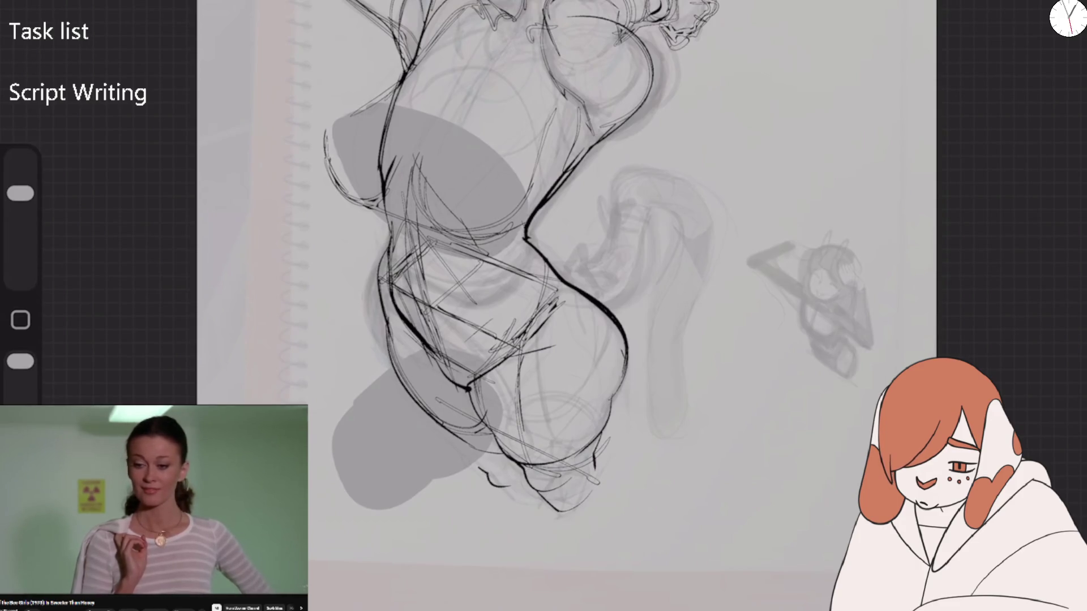
Sketch curves on the right hip with an ellipse and loop on the lower hip
{"action": "left_click_drag", "start_coordinate": [407, 278], "coordinate": [515, 329]}
{"action": "mouse_move", "coordinate": [534, 336]}
{"action": "left_mouse_down"}
{"action": "mouse_move", "coordinate": [595, 366]}
{"action": "mouse_move", "coordinate": [581, 409]}
{"action": "left_mouse_up"}
{"action": "mouse_move", "coordinate": [624, 329]}
{"action": "left_mouse_down"}
{"action": "mouse_move", "coordinate": [602, 406]}
{"action": "mouse_move", "coordinate": [607, 429]}
{"action": "mouse_move", "coordinate": [571, 481]}
{"action": "mouse_move", "coordinate": [583, 460]}
{"action": "left_mouse_up"}
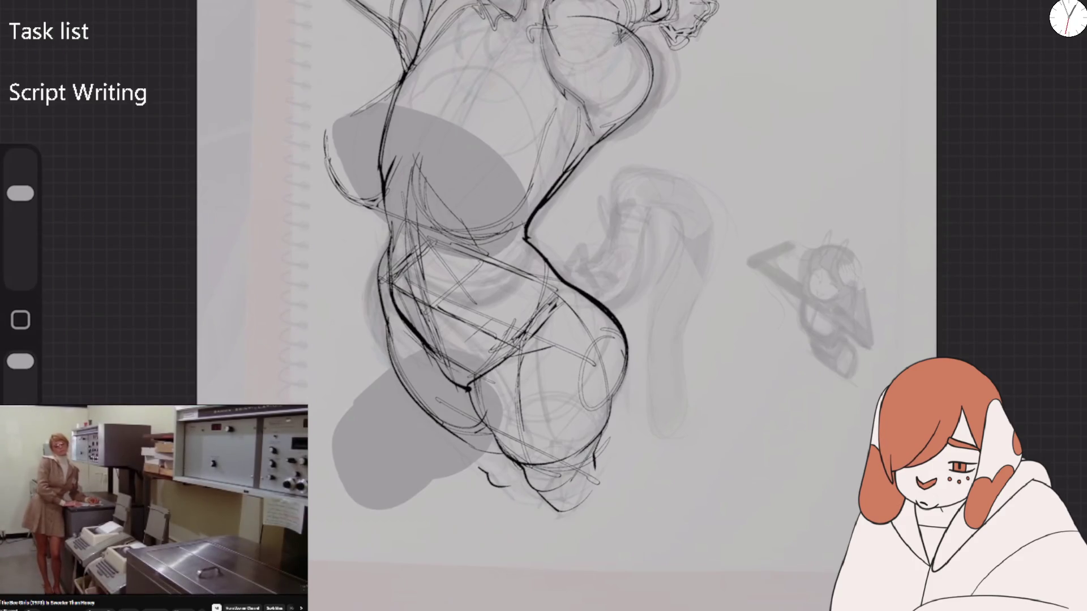
{"action": "mouse_move", "coordinate": [540, 422]}
{"action": "left_mouse_down"}
{"action": "mouse_move", "coordinate": [587, 402]}
{"action": "mouse_move", "coordinate": [513, 475]}
{"action": "mouse_move", "coordinate": [583, 483]}
{"action": "left_mouse_up"}
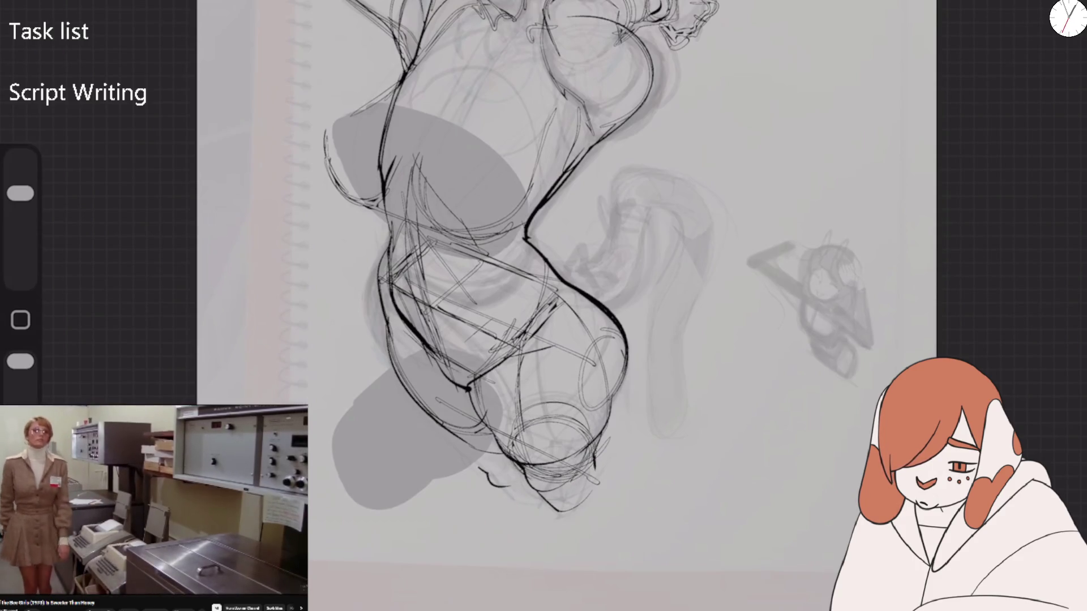
{"action": "left_click_drag", "start_coordinate": [496, 420], "coordinate": [440, 442]}
{"action": "left_click_drag", "start_coordinate": [493, 391], "coordinate": [426, 422]}
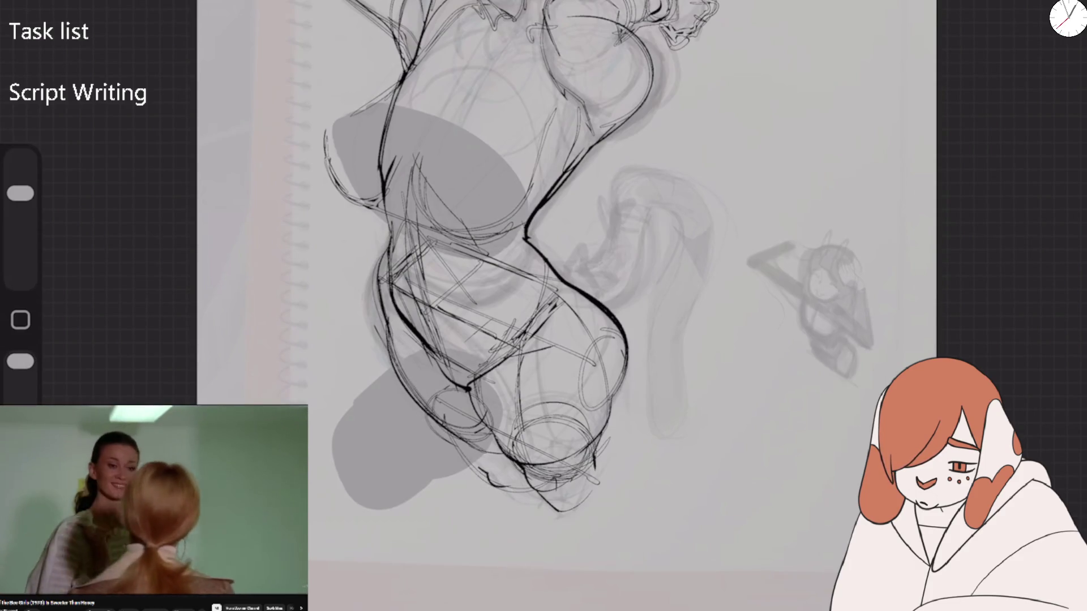
Ink the lines along the hip and darken the figure's bottom curve
{"action": "left_click_drag", "start_coordinate": [376, 292], "coordinate": [509, 358]}
{"action": "left_click_drag", "start_coordinate": [517, 399], "coordinate": [512, 435]}
{"action": "left_click_drag", "start_coordinate": [509, 371], "coordinate": [512, 457]}
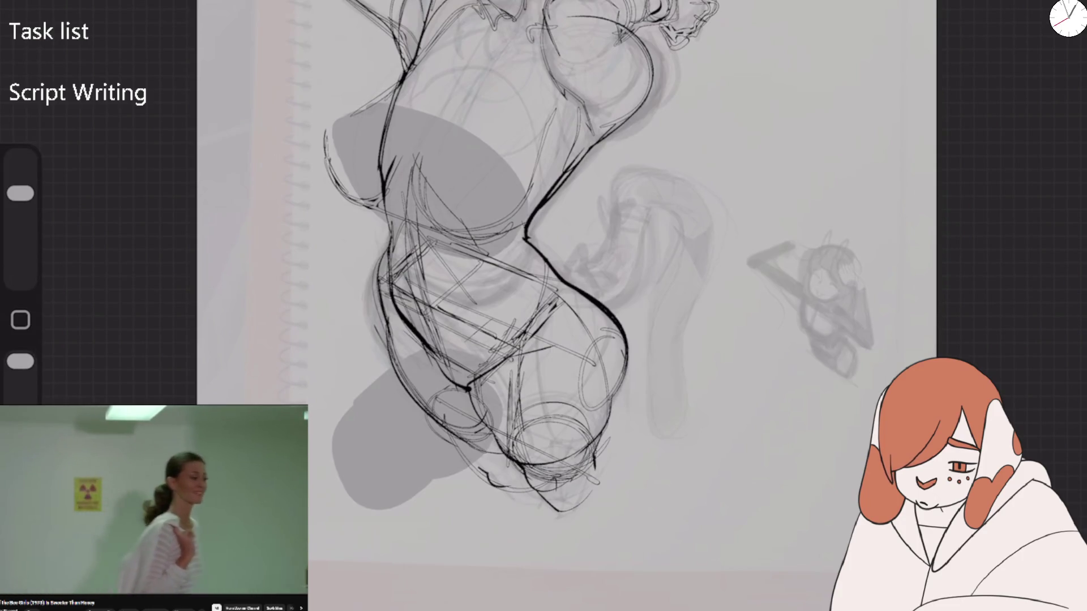
{"action": "left_click_drag", "start_coordinate": [498, 392], "coordinate": [511, 448]}
{"action": "left_click_drag", "start_coordinate": [528, 486], "coordinate": [597, 476]}
{"action": "left_click_drag", "start_coordinate": [587, 429], "coordinate": [572, 478]}
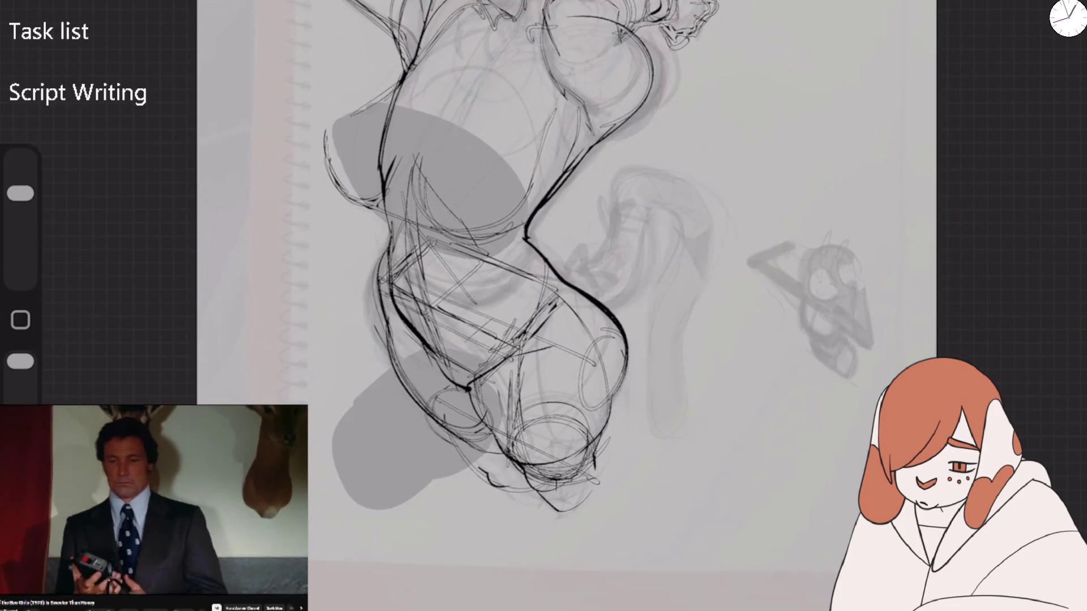
{"action": "scroll", "coordinate": [566, 283], "scroll_direction": "down", "scroll_amount": 3}
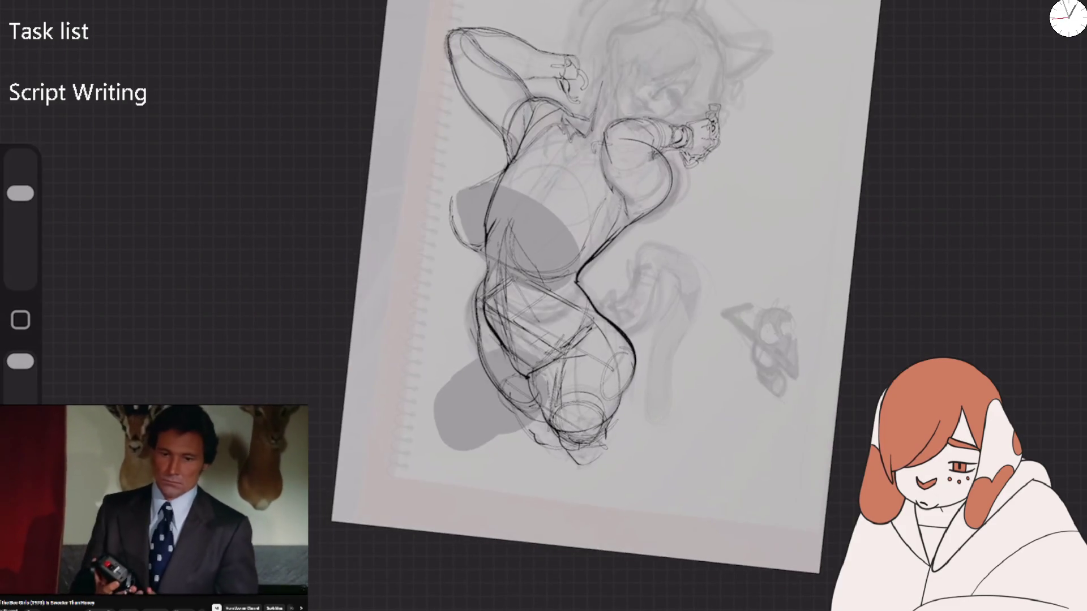
Loop a dark line across the torso and softly shade around the bottom with a larger brush
{"action": "scroll", "coordinate": [567, 284], "scroll_direction": "up", "scroll_amount": 3}
{"action": "mouse_move", "coordinate": [439, 289]}
{"action": "left_mouse_down"}
{"action": "mouse_move", "coordinate": [509, 212]}
{"action": "mouse_move", "coordinate": [592, 320]}
{"action": "left_mouse_up"}
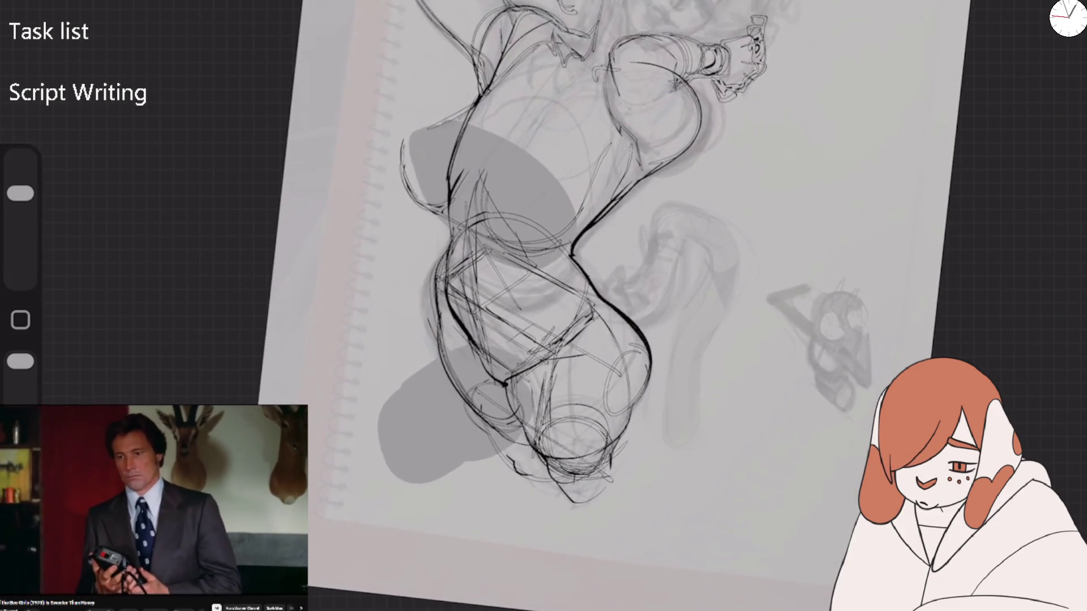
{"action": "left_click_drag", "start_coordinate": [20, 193], "coordinate": [21, 176]}
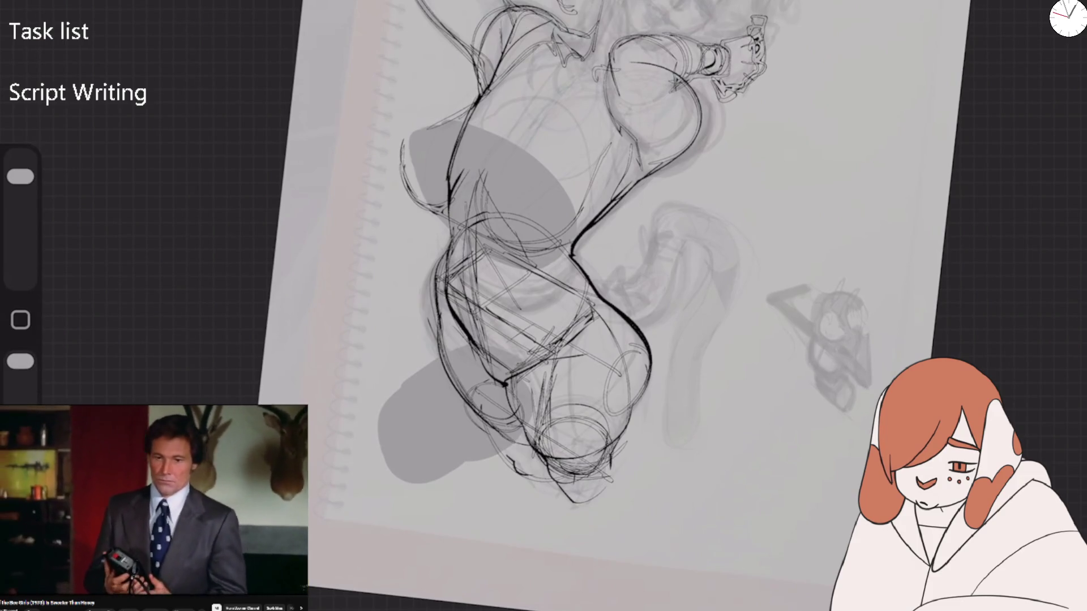
{"action": "left_click_drag", "start_coordinate": [589, 390], "coordinate": [515, 498]}
{"action": "left_click_drag", "start_coordinate": [549, 405], "coordinate": [507, 478]}
{"action": "left_click_drag", "start_coordinate": [606, 469], "coordinate": [552, 507]}
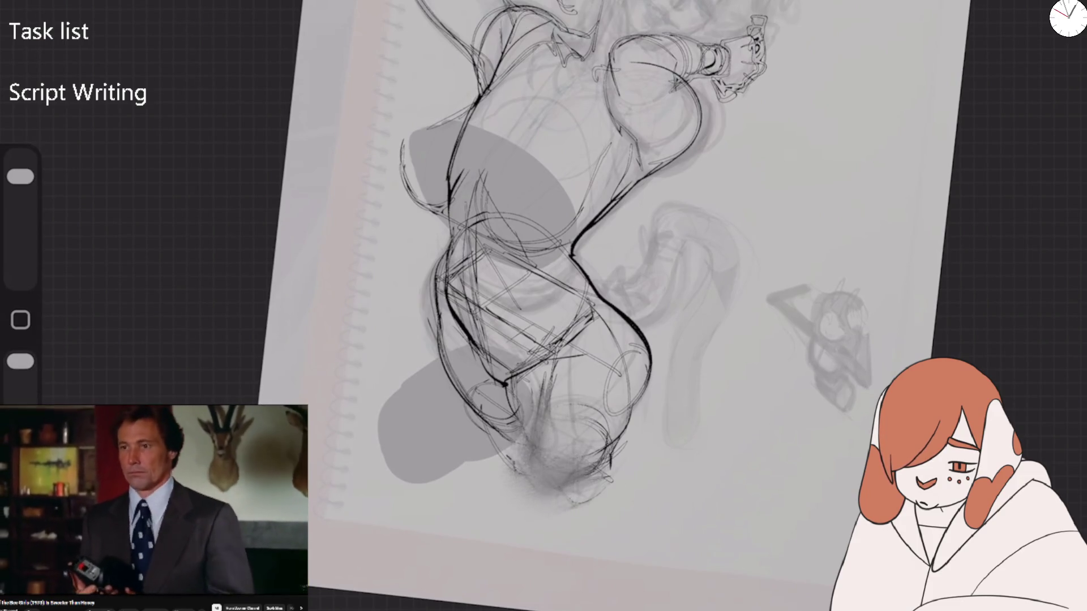
{"action": "left_click_drag", "start_coordinate": [21, 176], "coordinate": [20, 193]}
Darken the lines around the figure's bottom with firm and circular strokes
{"action": "left_click_drag", "start_coordinate": [550, 363], "coordinate": [548, 456]}
{"action": "left_click_drag", "start_coordinate": [508, 380], "coordinate": [512, 413]}
{"action": "left_click_drag", "start_coordinate": [518, 420], "coordinate": [529, 472]}
{"action": "left_click_drag", "start_coordinate": [520, 445], "coordinate": [589, 470]}
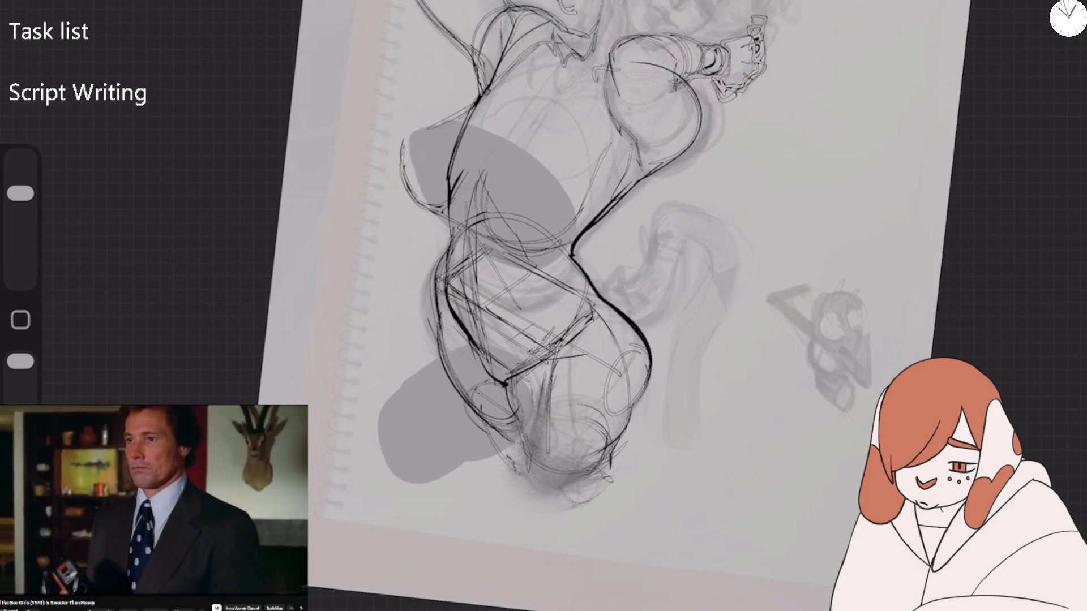
{"action": "left_click_drag", "start_coordinate": [614, 422], "coordinate": [532, 481]}
{"action": "mouse_move", "coordinate": [509, 396]}
{"action": "left_mouse_down"}
{"action": "mouse_move", "coordinate": [611, 442]}
{"action": "mouse_move", "coordinate": [566, 493]}
{"action": "mouse_move", "coordinate": [595, 498]}
{"action": "left_mouse_up"}
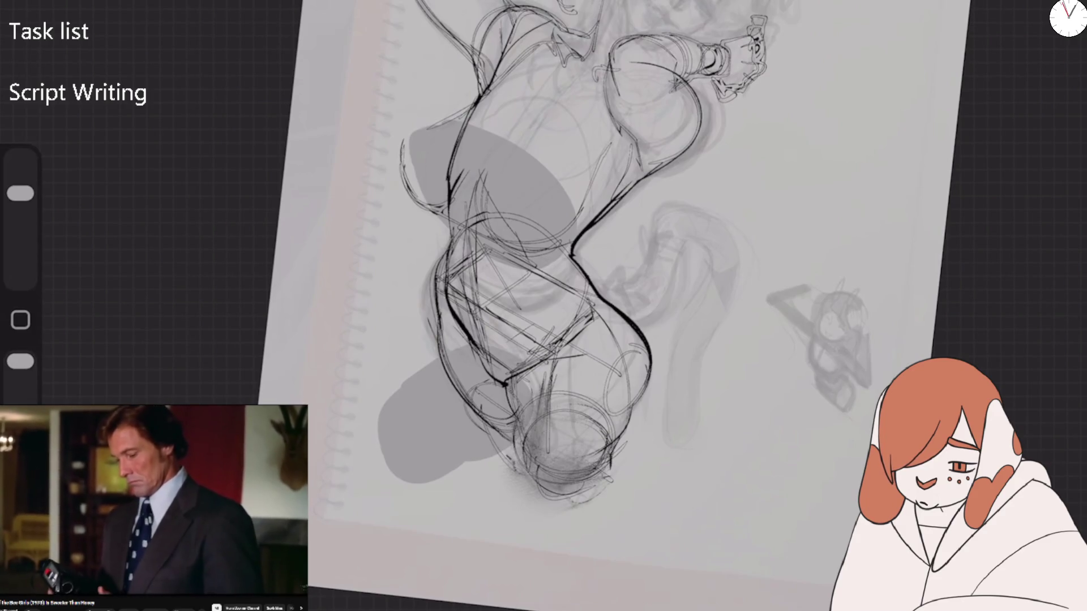
Zoom in on the upper body and redraw the torso and waist lines
{"action": "scroll", "coordinate": [544, 306], "scroll_direction": "up", "scroll_amount": 3}
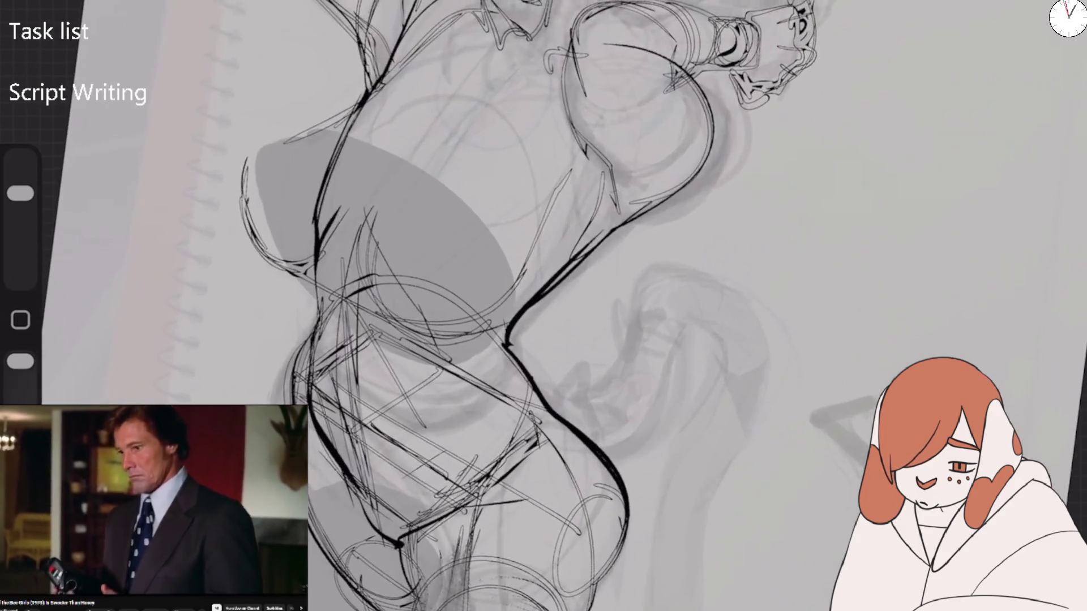
{"action": "left_click_drag", "start_coordinate": [507, 51], "coordinate": [368, 235]}
{"action": "left_click_drag", "start_coordinate": [625, 51], "coordinate": [504, 221]}
{"action": "left_click_drag", "start_coordinate": [567, 164], "coordinate": [556, 248]}
{"action": "left_click_drag", "start_coordinate": [559, 195], "coordinate": [535, 262]}
{"action": "left_click_drag", "start_coordinate": [549, 226], "coordinate": [368, 323]}
{"action": "left_click_drag", "start_coordinate": [384, 198], "coordinate": [425, 325]}
{"action": "left_click_drag", "start_coordinate": [388, 176], "coordinate": [418, 323]}
{"action": "left_click_drag", "start_coordinate": [490, 71], "coordinate": [377, 193]}
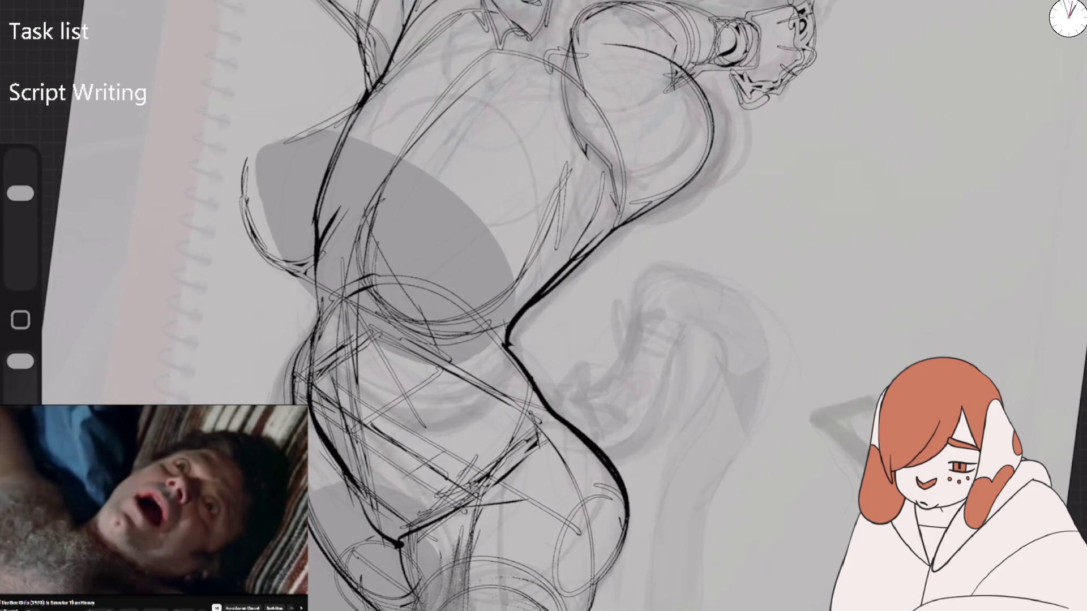
Sketch the lower legs, undoing two faint strokes and adding a dark leg line
{"action": "mouse_move", "coordinate": [545, 580]}
{"action": "left_mouse_down"}
{"action": "mouse_move", "coordinate": [498, 610]}
{"action": "mouse_move", "coordinate": [430, 610]}
{"action": "left_mouse_up"}
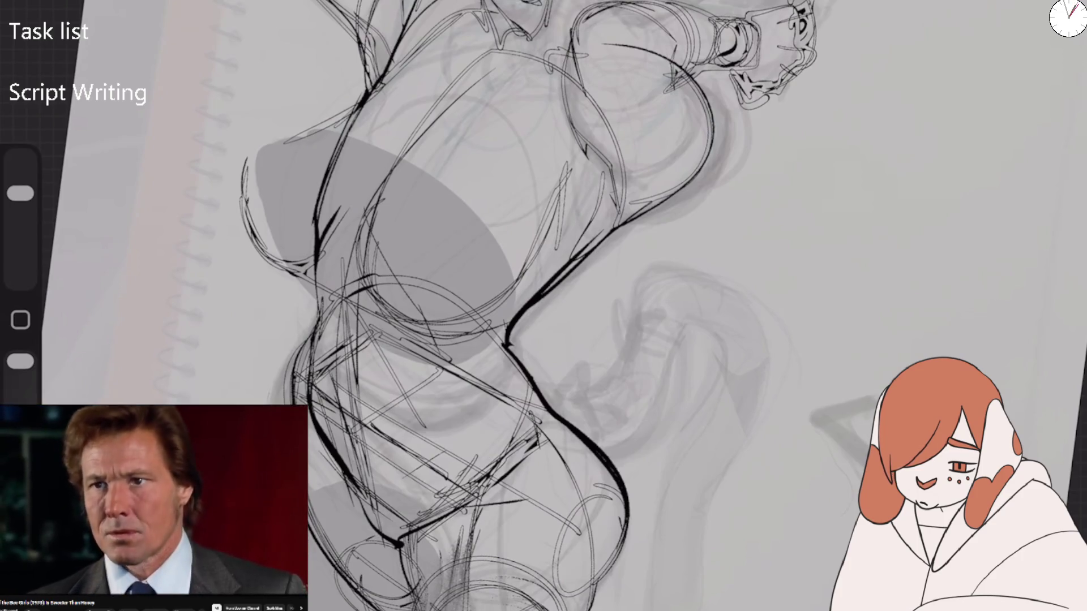
{"action": "left_click_drag", "start_coordinate": [464, 521], "coordinate": [403, 568]}
{"action": "left_click_drag", "start_coordinate": [371, 517], "coordinate": [357, 574]}
{"action": "key", "text": "ctrl+z"}
{"action": "key", "text": "ctrl+z"}
{"action": "left_click_drag", "start_coordinate": [362, 428], "coordinate": [436, 586]}
{"action": "left_click_drag", "start_coordinate": [478, 524], "coordinate": [406, 586]}
{"action": "left_click_drag", "start_coordinate": [453, 502], "coordinate": [368, 566]}
{"action": "left_click_drag", "start_coordinate": [492, 509], "coordinate": [365, 603]}
{"action": "left_click_drag", "start_coordinate": [475, 535], "coordinate": [365, 597]}
{"action": "left_click_drag", "start_coordinate": [428, 577], "coordinate": [379, 600]}
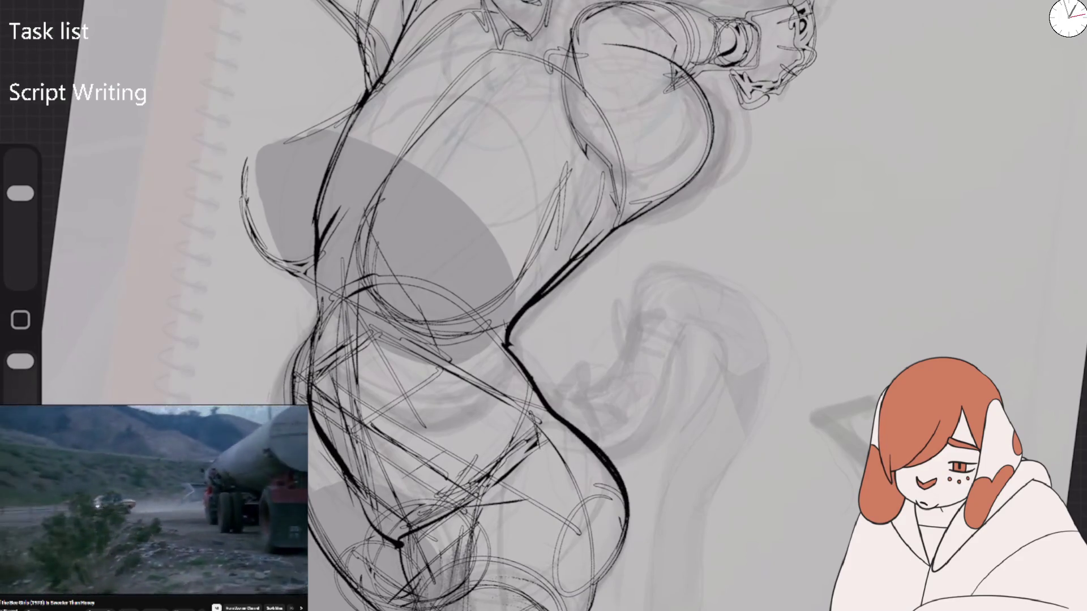
{"action": "left_click_drag", "start_coordinate": [487, 512], "coordinate": [470, 542]}
{"action": "left_click_drag", "start_coordinate": [492, 529], "coordinate": [480, 573]}
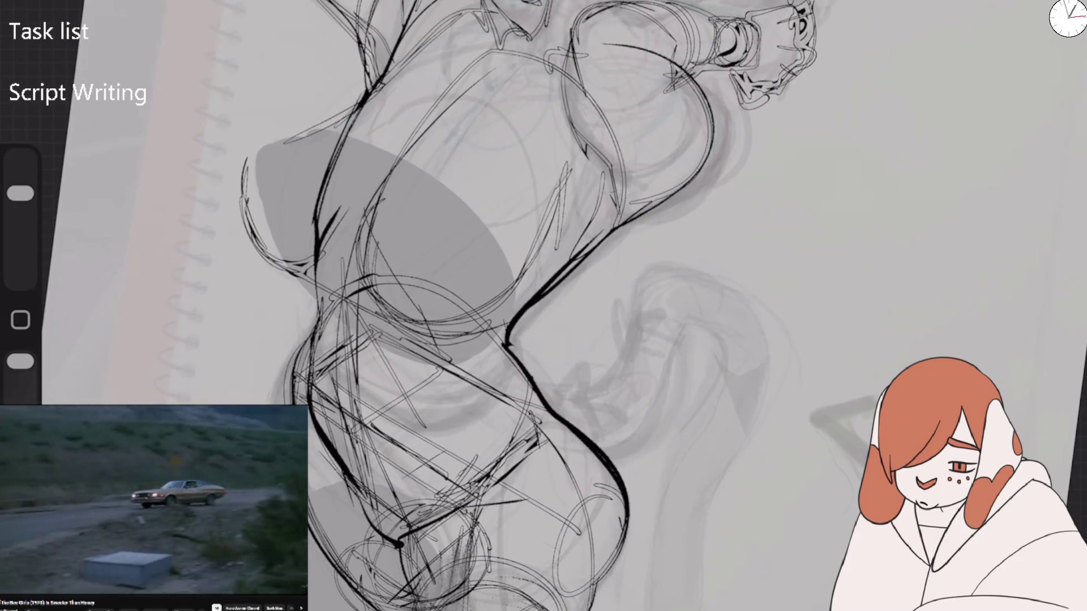
Darken the lines running along the figure's legs
{"action": "mouse_move", "coordinate": [390, 373]}
{"action": "left_mouse_down"}
{"action": "mouse_move", "coordinate": [487, 419]}
{"action": "mouse_move", "coordinate": [467, 501]}
{"action": "left_mouse_up"}
{"action": "left_click_drag", "start_coordinate": [456, 472], "coordinate": [453, 509]}
{"action": "left_click_drag", "start_coordinate": [552, 414], "coordinate": [452, 501]}
{"action": "left_click_drag", "start_coordinate": [562, 418], "coordinate": [630, 544]}
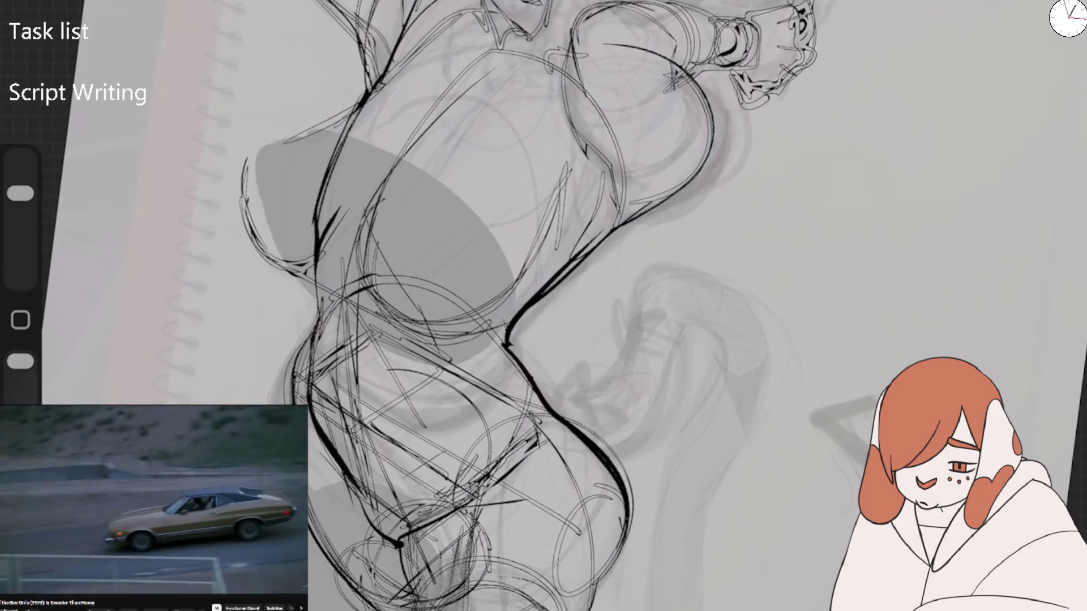
Begin the tail shape with strokes reaching right from beside the leg
{"action": "left_click_drag", "start_coordinate": [509, 409], "coordinate": [559, 402]}
{"action": "mouse_move", "coordinate": [515, 389]}
{"action": "left_mouse_down"}
{"action": "mouse_move", "coordinate": [567, 392]}
{"action": "mouse_move", "coordinate": [626, 371]}
{"action": "left_mouse_up"}
{"action": "mouse_move", "coordinate": [508, 387]}
{"action": "left_mouse_down"}
{"action": "mouse_move", "coordinate": [572, 387]}
{"action": "mouse_move", "coordinate": [634, 339]}
{"action": "left_mouse_up"}
{"action": "mouse_move", "coordinate": [582, 434]}
{"action": "left_mouse_down"}
{"action": "mouse_move", "coordinate": [654, 406]}
{"action": "mouse_move", "coordinate": [677, 347]}
{"action": "mouse_move", "coordinate": [673, 375]}
{"action": "mouse_move", "coordinate": [651, 262]}
{"action": "mouse_move", "coordinate": [690, 270]}
{"action": "left_mouse_up"}
{"action": "mouse_move", "coordinate": [619, 332]}
{"action": "left_mouse_down"}
{"action": "mouse_move", "coordinate": [672, 326]}
{"action": "mouse_move", "coordinate": [603, 348]}
{"action": "mouse_move", "coordinate": [653, 317]}
{"action": "mouse_move", "coordinate": [688, 277]}
{"action": "mouse_move", "coordinate": [640, 295]}
{"action": "mouse_move", "coordinate": [739, 309]}
{"action": "left_mouse_up"}
Arc the tail out to the right and extend its long sides to the page bottom
{"action": "left_click_drag", "start_coordinate": [682, 272], "coordinate": [767, 357]}
{"action": "mouse_move", "coordinate": [678, 320]}
{"action": "left_mouse_down"}
{"action": "mouse_move", "coordinate": [717, 365]}
{"action": "mouse_move", "coordinate": [660, 521]}
{"action": "mouse_move", "coordinate": [655, 608]}
{"action": "left_mouse_up"}
{"action": "left_click_drag", "start_coordinate": [737, 305], "coordinate": [730, 468]}
{"action": "mouse_move", "coordinate": [759, 371]}
{"action": "left_mouse_down"}
{"action": "mouse_move", "coordinate": [701, 546]}
{"action": "mouse_move", "coordinate": [702, 610]}
{"action": "left_mouse_up"}
{"action": "mouse_move", "coordinate": [648, 574]}
{"action": "left_mouse_down"}
{"action": "mouse_move", "coordinate": [646, 610]}
{"action": "mouse_move", "coordinate": [710, 374]}
{"action": "mouse_move", "coordinate": [702, 325]}
{"action": "left_mouse_up"}
{"action": "mouse_move", "coordinate": [591, 419]}
{"action": "left_mouse_down"}
{"action": "mouse_move", "coordinate": [623, 380]}
{"action": "mouse_move", "coordinate": [594, 390]}
{"action": "mouse_move", "coordinate": [572, 368]}
{"action": "mouse_move", "coordinate": [592, 394]}
{"action": "left_mouse_up"}
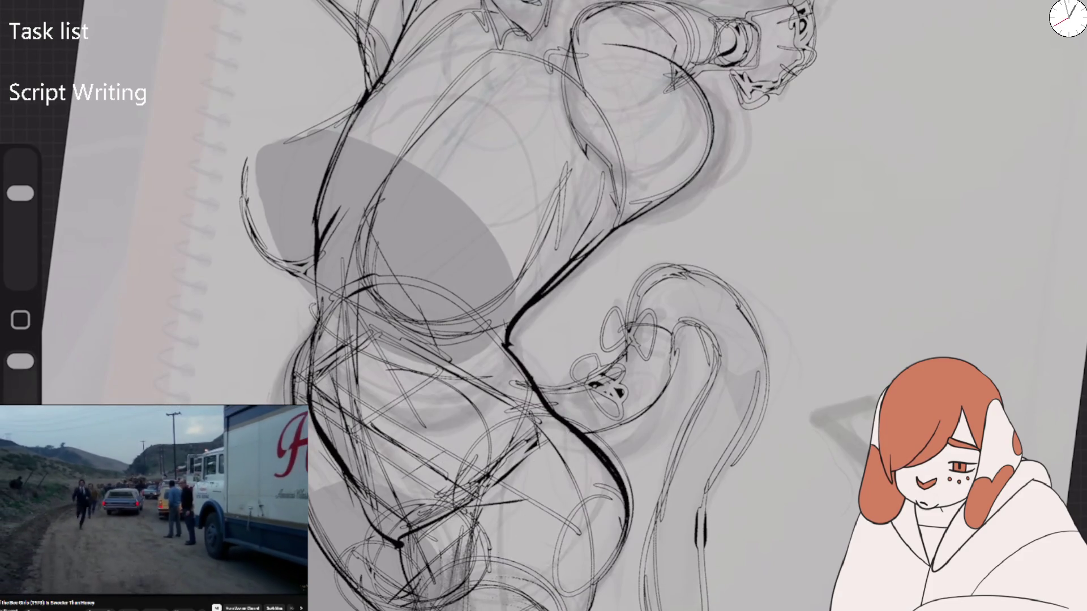
Add faint thigh marks, then loops, rings and darker lower lines along the tail
{"action": "left_click_drag", "start_coordinate": [441, 382], "coordinate": [360, 479]}
{"action": "left_click_drag", "start_coordinate": [448, 470], "coordinate": [433, 535]}
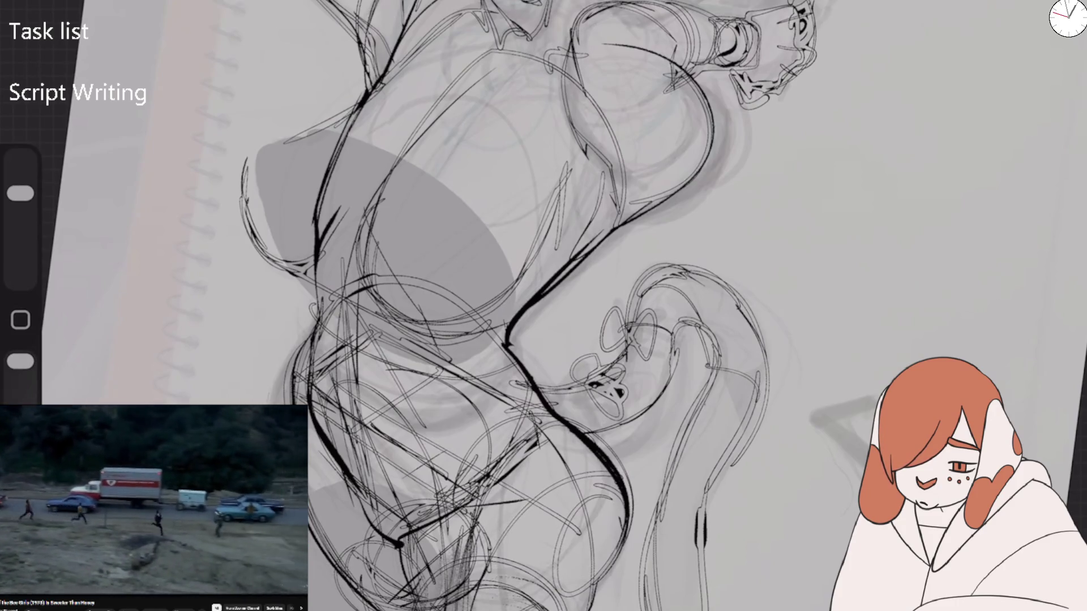
{"action": "mouse_move", "coordinate": [731, 418]}
{"action": "left_mouse_down"}
{"action": "mouse_move", "coordinate": [722, 362]}
{"action": "mouse_move", "coordinate": [753, 391]}
{"action": "left_mouse_up"}
{"action": "mouse_move", "coordinate": [719, 334]}
{"action": "left_mouse_down"}
{"action": "mouse_move", "coordinate": [696, 286]}
{"action": "mouse_move", "coordinate": [727, 283]}
{"action": "left_mouse_up"}
{"action": "left_click_drag", "start_coordinate": [683, 315], "coordinate": [711, 278]}
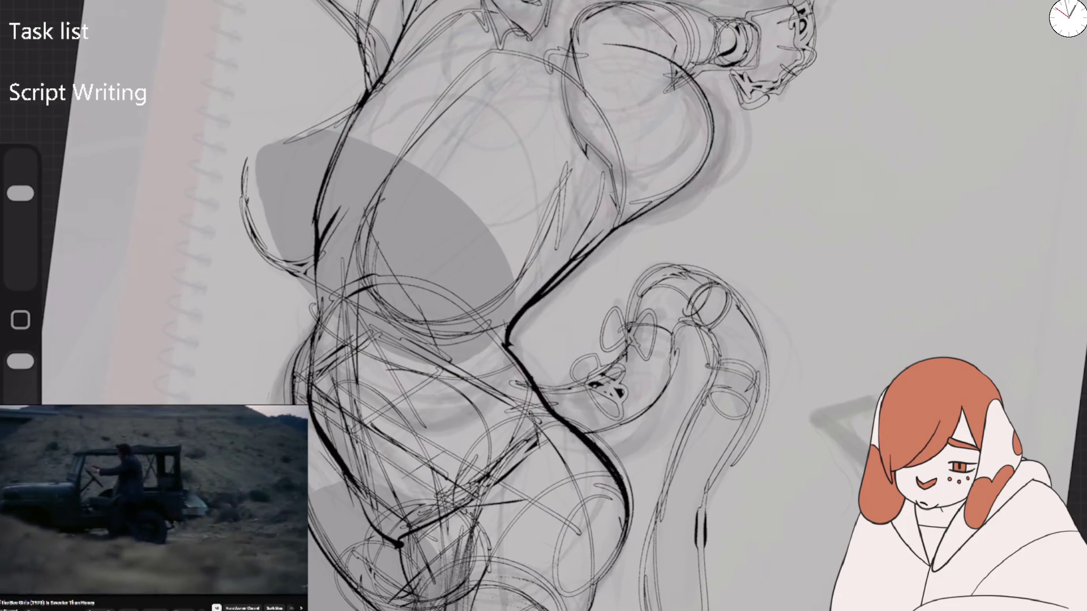
{"action": "mouse_move", "coordinate": [679, 456]}
{"action": "left_mouse_down"}
{"action": "mouse_move", "coordinate": [722, 481]}
{"action": "mouse_move", "coordinate": [671, 495]}
{"action": "mouse_move", "coordinate": [708, 503]}
{"action": "mouse_move", "coordinate": [640, 558]}
{"action": "mouse_move", "coordinate": [651, 591]}
{"action": "left_mouse_up"}
{"action": "left_click_drag", "start_coordinate": [691, 255], "coordinate": [736, 283]}
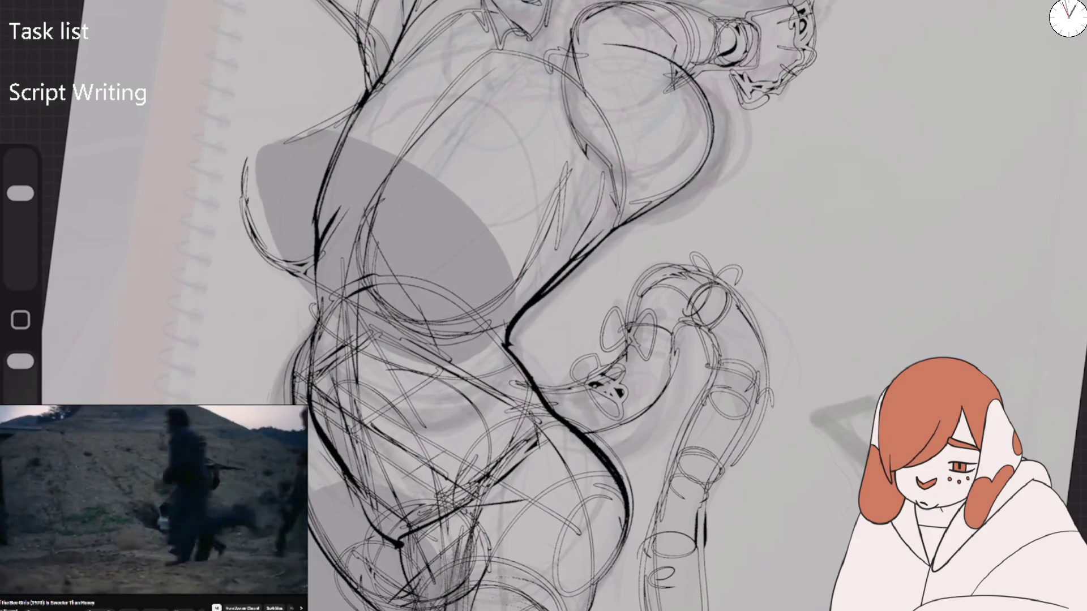
{"action": "mouse_move", "coordinate": [736, 488]}
{"action": "left_mouse_down"}
{"action": "mouse_move", "coordinate": [708, 506]}
{"action": "mouse_move", "coordinate": [713, 574]}
{"action": "left_mouse_up"}
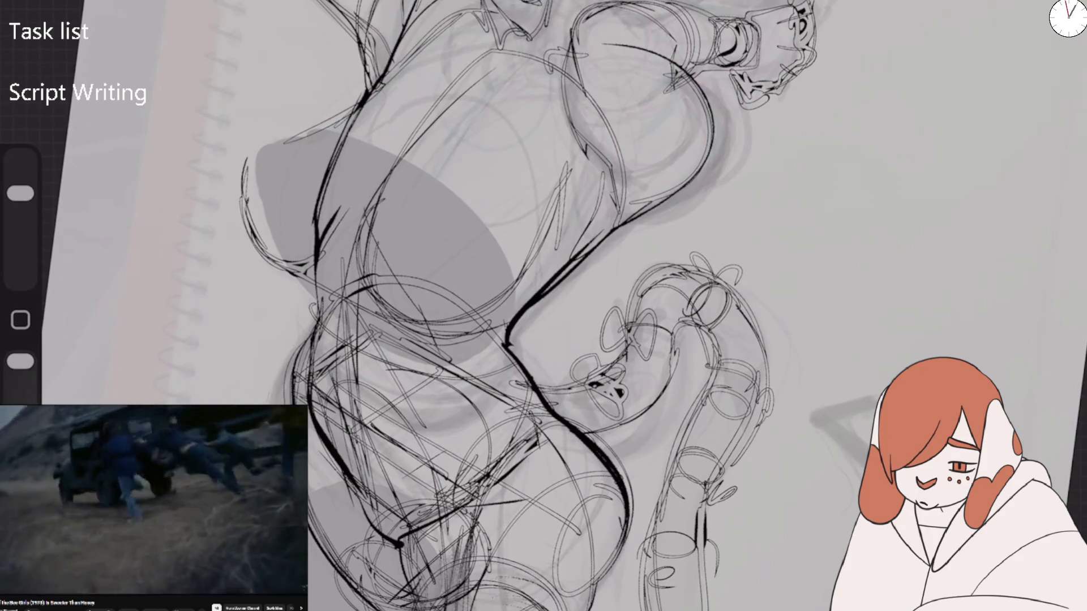
{"action": "left_click_drag", "start_coordinate": [577, 380], "coordinate": [546, 422]}
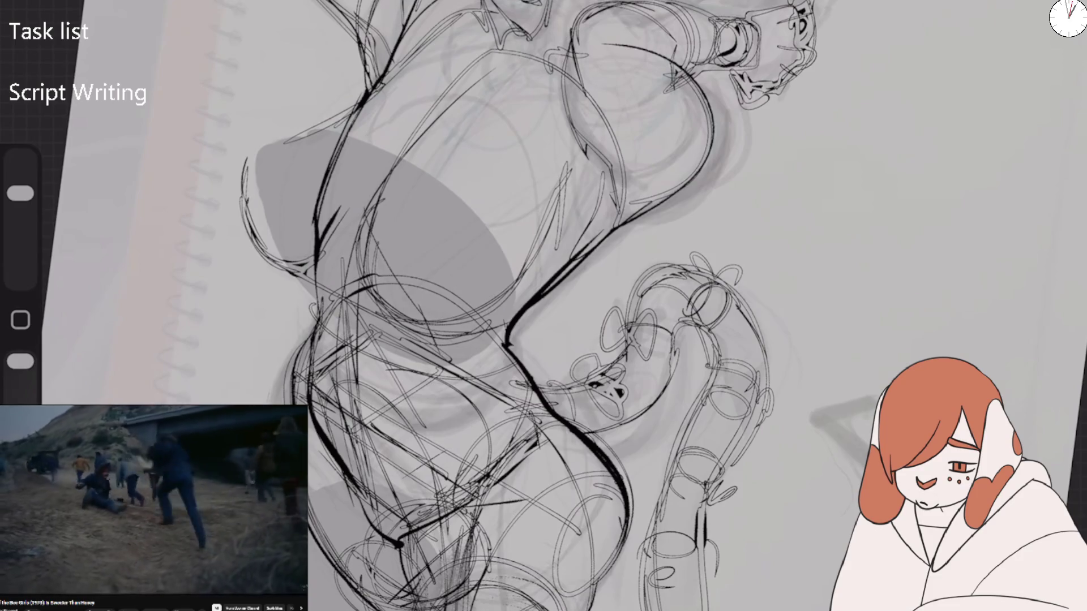
Redraw the left hip and waist lines and add dark strokes on the torso and hip
{"action": "scroll", "coordinate": [544, 306], "scroll_direction": "down", "scroll_amount": 3}
{"action": "left_click_drag", "start_coordinate": [400, 367], "coordinate": [469, 444]}
{"action": "left_click_drag", "start_coordinate": [441, 325], "coordinate": [399, 409]}
{"action": "mouse_move", "coordinate": [506, 285]}
{"action": "left_mouse_down"}
{"action": "mouse_move", "coordinate": [436, 328]}
{"action": "mouse_move", "coordinate": [448, 329]}
{"action": "left_mouse_up"}
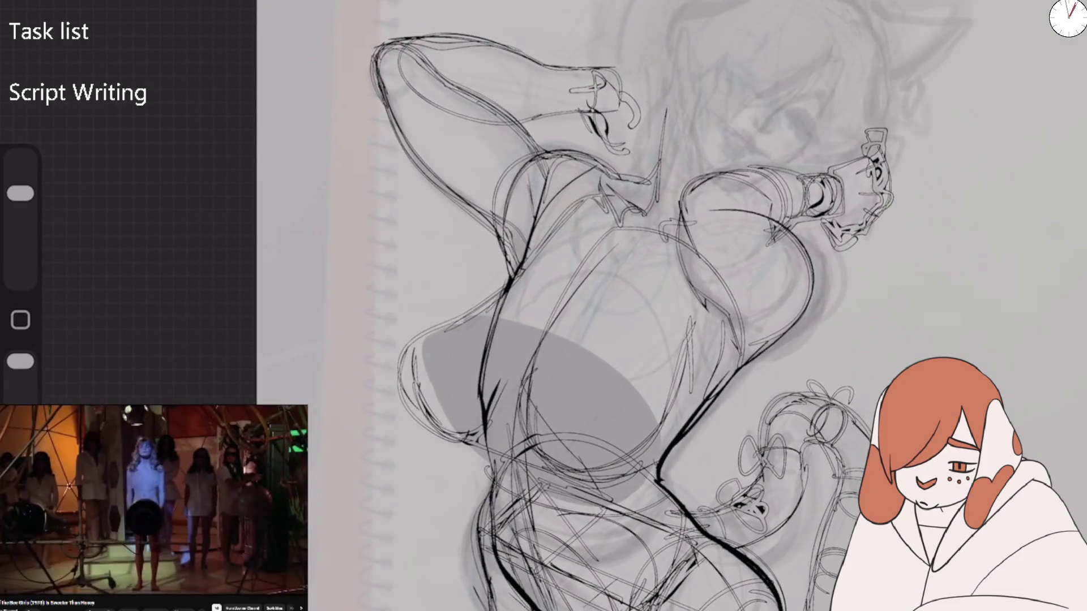
{"action": "left_click_drag", "start_coordinate": [559, 231], "coordinate": [520, 270]}
{"action": "left_click_drag", "start_coordinate": [535, 395], "coordinate": [521, 445]}
{"action": "mouse_move", "coordinate": [544, 459]}
{"action": "left_mouse_down"}
{"action": "mouse_move", "coordinate": [643, 481]}
{"action": "mouse_move", "coordinate": [549, 476]}
{"action": "left_mouse_up"}
{"action": "left_click_drag", "start_coordinate": [568, 341], "coordinate": [520, 424]}
{"action": "mouse_move", "coordinate": [595, 250]}
{"action": "left_mouse_down"}
{"action": "mouse_move", "coordinate": [558, 363]}
{"action": "mouse_move", "coordinate": [513, 421]}
{"action": "left_mouse_up"}
Scribble soft shading on the lower body with a larger brush, then add darker touches
{"action": "scroll", "coordinate": [668, 306], "scroll_direction": "down", "scroll_amount": 3}
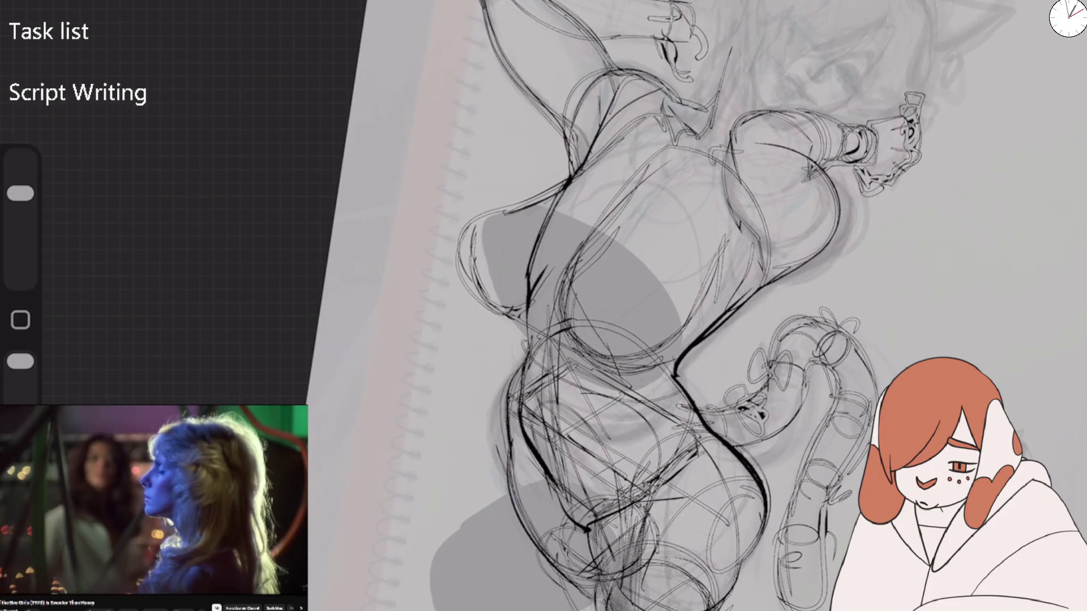
{"action": "left_click_drag", "start_coordinate": [20, 193], "coordinate": [21, 176]}
{"action": "mouse_move", "coordinate": [668, 453]}
{"action": "left_mouse_down"}
{"action": "mouse_move", "coordinate": [617, 532]}
{"action": "mouse_move", "coordinate": [617, 481]}
{"action": "mouse_move", "coordinate": [657, 520]}
{"action": "mouse_move", "coordinate": [690, 481]}
{"action": "left_mouse_up"}
{"action": "left_click_drag", "start_coordinate": [614, 469], "coordinate": [595, 521]}
{"action": "left_click_drag", "start_coordinate": [680, 453], "coordinate": [646, 470]}
{"action": "left_click_drag", "start_coordinate": [21, 176], "coordinate": [20, 193]}
{"action": "mouse_move", "coordinate": [608, 521]}
{"action": "left_mouse_down"}
{"action": "mouse_move", "coordinate": [607, 558]}
{"action": "mouse_move", "coordinate": [642, 498]}
{"action": "left_mouse_up"}
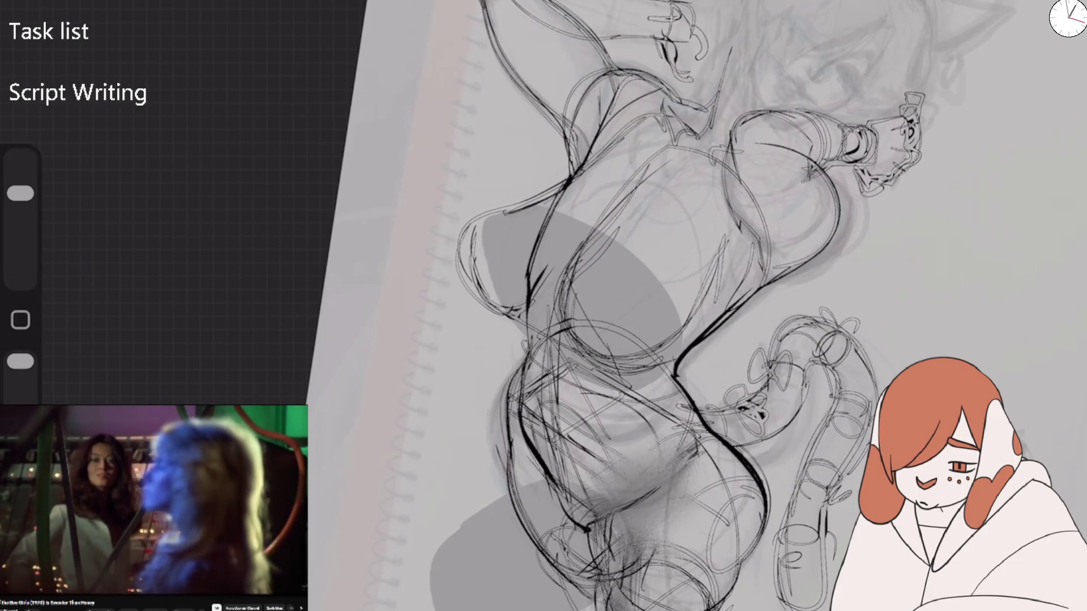
{"action": "mouse_move", "coordinate": [566, 442]}
{"action": "left_mouse_down"}
{"action": "mouse_move", "coordinate": [589, 493]}
{"action": "mouse_move", "coordinate": [634, 496]}
{"action": "left_mouse_up"}
{"action": "mouse_move", "coordinate": [610, 539]}
{"action": "left_mouse_down"}
{"action": "mouse_move", "coordinate": [606, 588]}
{"action": "mouse_move", "coordinate": [639, 610]}
{"action": "left_mouse_up"}
Erase the dark lower-body shading back to a lighter tone
{"action": "mouse_move", "coordinate": [662, 542]}
{"action": "left_mouse_down"}
{"action": "mouse_move", "coordinate": [670, 553]}
{"action": "mouse_move", "coordinate": [646, 518]}
{"action": "left_mouse_up"}
{"action": "left_click_drag", "start_coordinate": [617, 575], "coordinate": [691, 419]}
{"action": "left_click_drag", "start_coordinate": [651, 456], "coordinate": [600, 493]}
{"action": "mouse_move", "coordinate": [645, 408]}
{"action": "left_mouse_down"}
{"action": "mouse_move", "coordinate": [708, 509]}
{"action": "mouse_move", "coordinate": [668, 586]}
{"action": "left_mouse_up"}
{"action": "left_click_drag", "start_coordinate": [679, 544], "coordinate": [660, 587]}
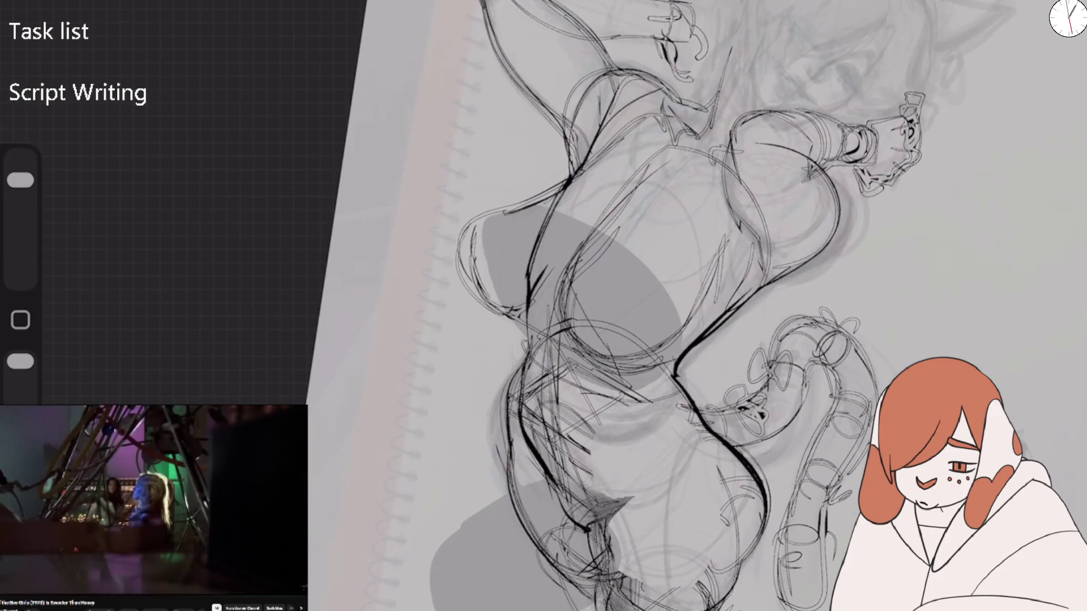
{"action": "left_click_drag", "start_coordinate": [21, 180], "coordinate": [20, 194]}
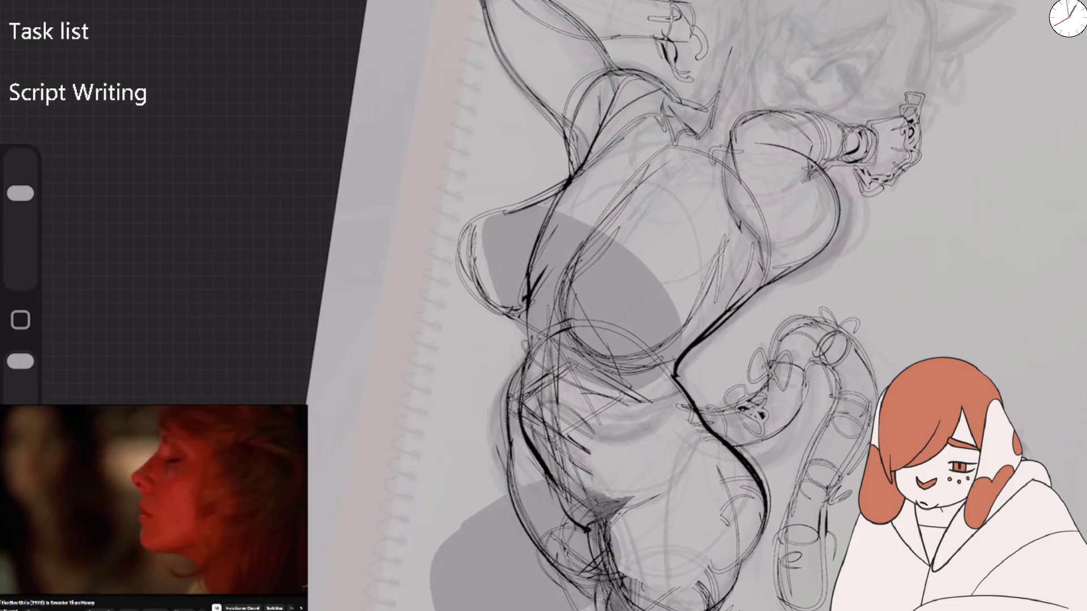
Add dark lines to the torso and hatch strokes near the raised arm
{"action": "scroll", "coordinate": [679, 306], "scroll_direction": "down", "scroll_amount": 5}
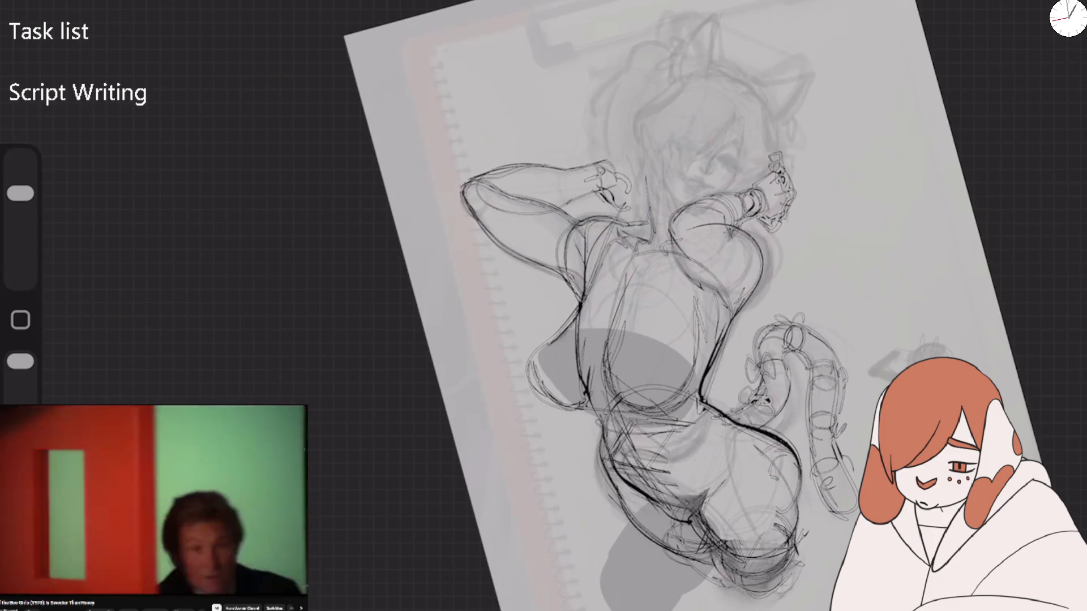
{"action": "mouse_move", "coordinate": [607, 447]}
{"action": "left_mouse_down"}
{"action": "mouse_move", "coordinate": [615, 403]}
{"action": "mouse_move", "coordinate": [589, 387]}
{"action": "mouse_move", "coordinate": [578, 289]}
{"action": "left_mouse_up"}
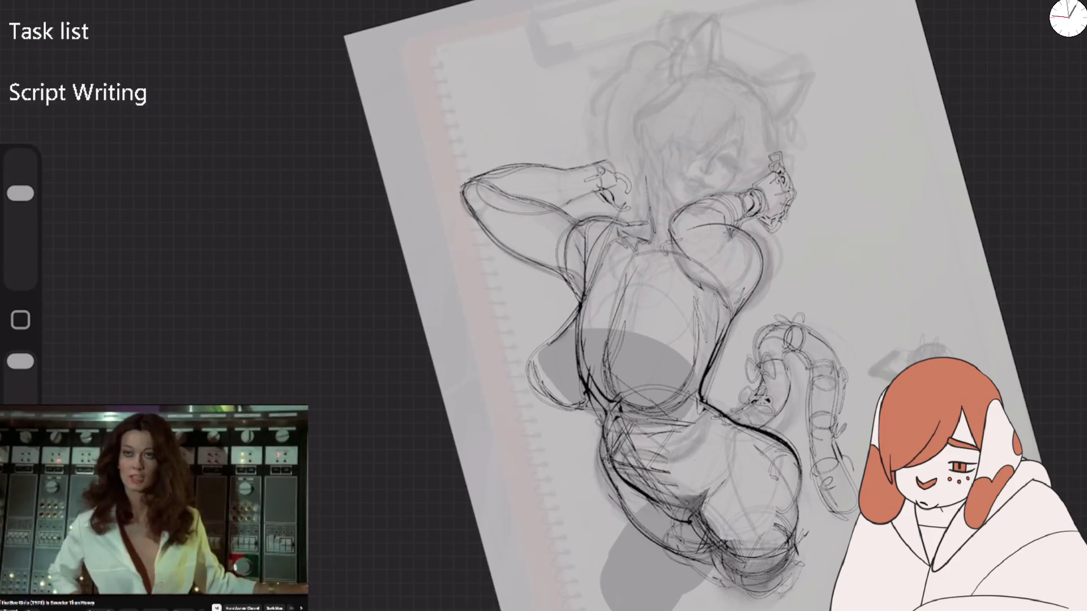
{"action": "scroll", "coordinate": [680, 283], "scroll_direction": "up", "scroll_amount": 5}
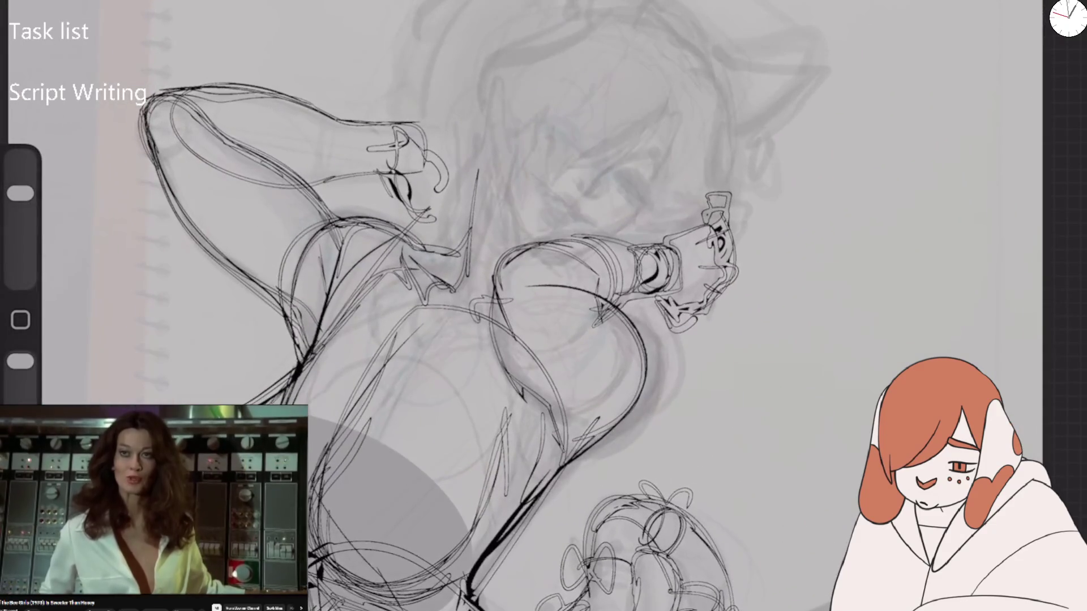
{"action": "scroll", "coordinate": [424, 340], "scroll_direction": "up", "scroll_amount": 3}
{"action": "left_click_drag", "start_coordinate": [447, 314], "coordinate": [466, 222]}
{"action": "left_click_drag", "start_coordinate": [457, 249], "coordinate": [465, 203]}
{"action": "left_click_drag", "start_coordinate": [444, 298], "coordinate": [460, 221]}
Flip the canvas horizontally from Actions > Canvas
{"action": "left_click", "coordinate": [57, 2]}
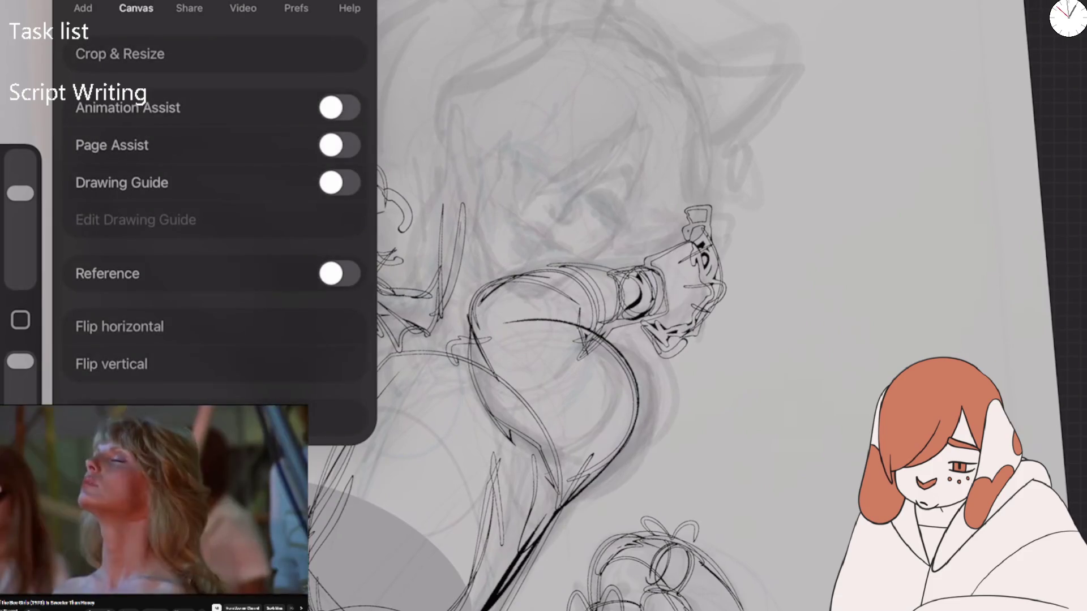
{"action": "left_click", "coordinate": [120, 327]}
{"action": "left_click", "coordinate": [56, 3]}
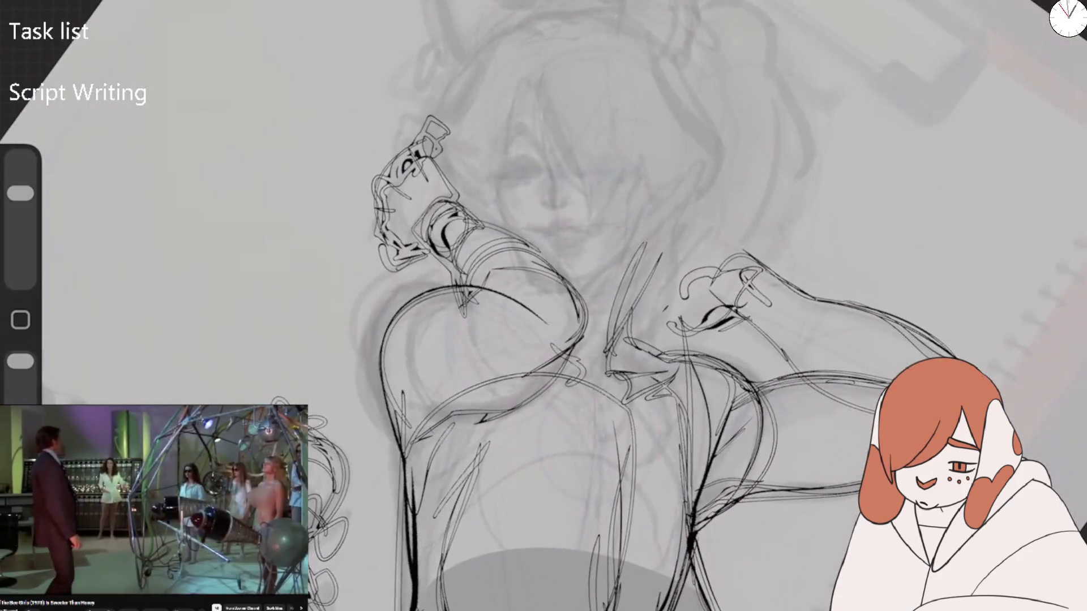
Ink lines below the face, the eye with a brow arc, and the mouth
{"action": "left_click_drag", "start_coordinate": [607, 365], "coordinate": [647, 242]}
{"action": "left_click_drag", "start_coordinate": [608, 369], "coordinate": [635, 266]}
{"action": "left_click_drag", "start_coordinate": [543, 201], "coordinate": [533, 132]}
{"action": "left_click_drag", "start_coordinate": [495, 176], "coordinate": [539, 165]}
{"action": "left_click_drag", "start_coordinate": [495, 136], "coordinate": [541, 159]}
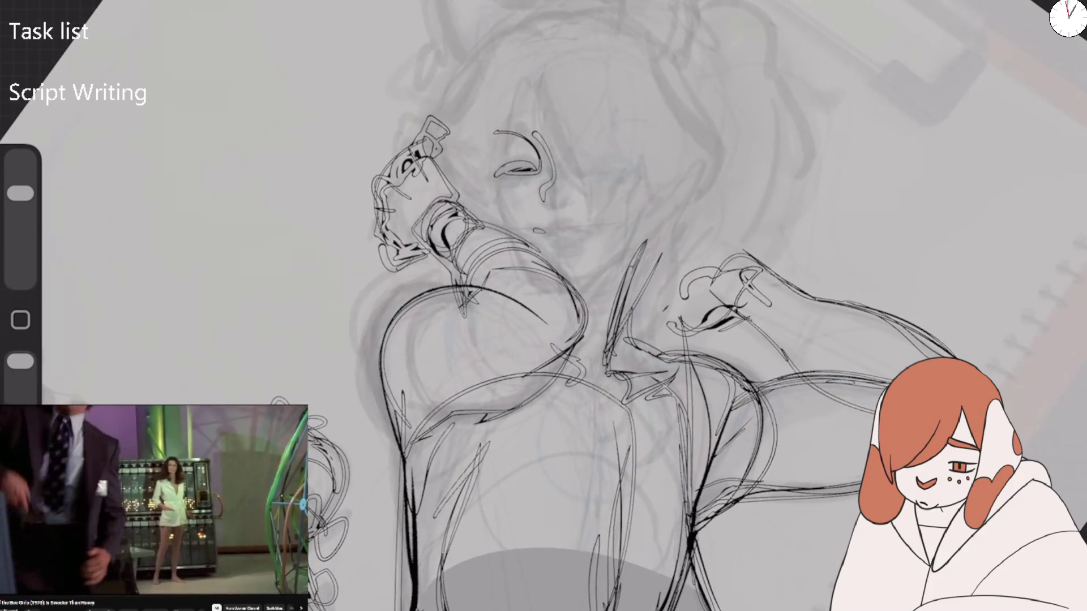
{"action": "left_click_drag", "start_coordinate": [569, 227], "coordinate": [567, 241]}
{"action": "left_click_drag", "start_coordinate": [554, 230], "coordinate": [587, 223]}
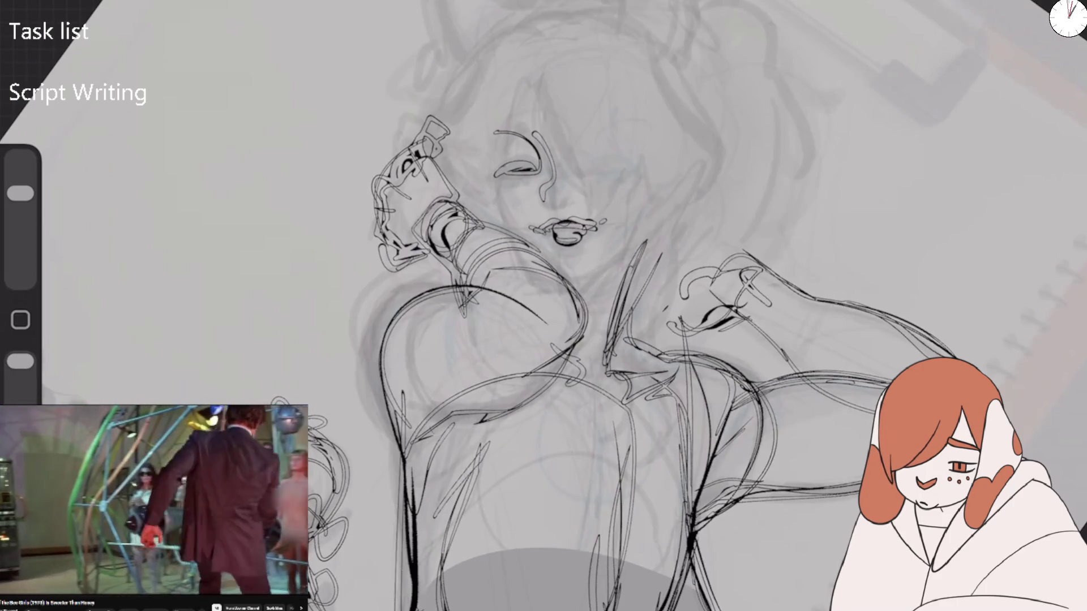
Ink around the upper eye, along the hair and face, and the hair's left outline
{"action": "left_click_drag", "start_coordinate": [527, 125], "coordinate": [547, 190]}
{"action": "left_click_drag", "start_coordinate": [492, 144], "coordinate": [526, 128]}
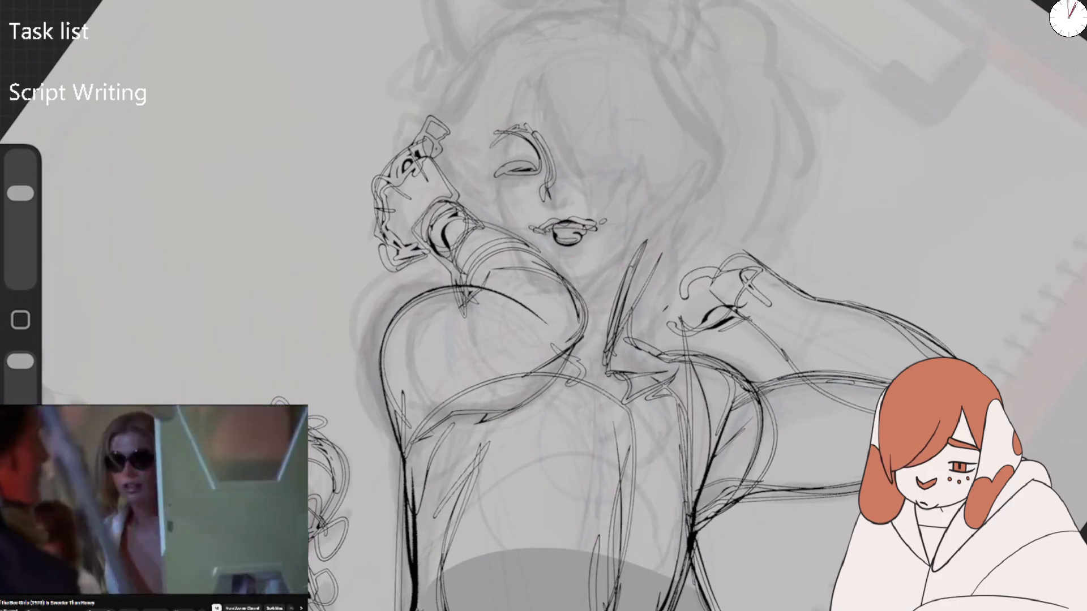
{"action": "mouse_move", "coordinate": [538, 63]}
{"action": "left_mouse_down"}
{"action": "mouse_move", "coordinate": [598, 235]}
{"action": "mouse_move", "coordinate": [490, 148]}
{"action": "mouse_move", "coordinate": [481, 170]}
{"action": "left_mouse_up"}
{"action": "mouse_move", "coordinate": [492, 28]}
{"action": "left_mouse_down"}
{"action": "mouse_move", "coordinate": [518, 17]}
{"action": "mouse_move", "coordinate": [420, 128]}
{"action": "left_mouse_up"}
{"action": "mouse_move", "coordinate": [392, 129]}
{"action": "left_mouse_down"}
{"action": "mouse_move", "coordinate": [424, 116]}
{"action": "mouse_move", "coordinate": [421, 125]}
{"action": "left_mouse_up"}
{"action": "left_click_drag", "start_coordinate": [408, 135], "coordinate": [446, 113]}
Outline the ear and loop atop the hair, extending it right, plus head-top lines
{"action": "left_click_drag", "start_coordinate": [566, 255], "coordinate": [515, 255]}
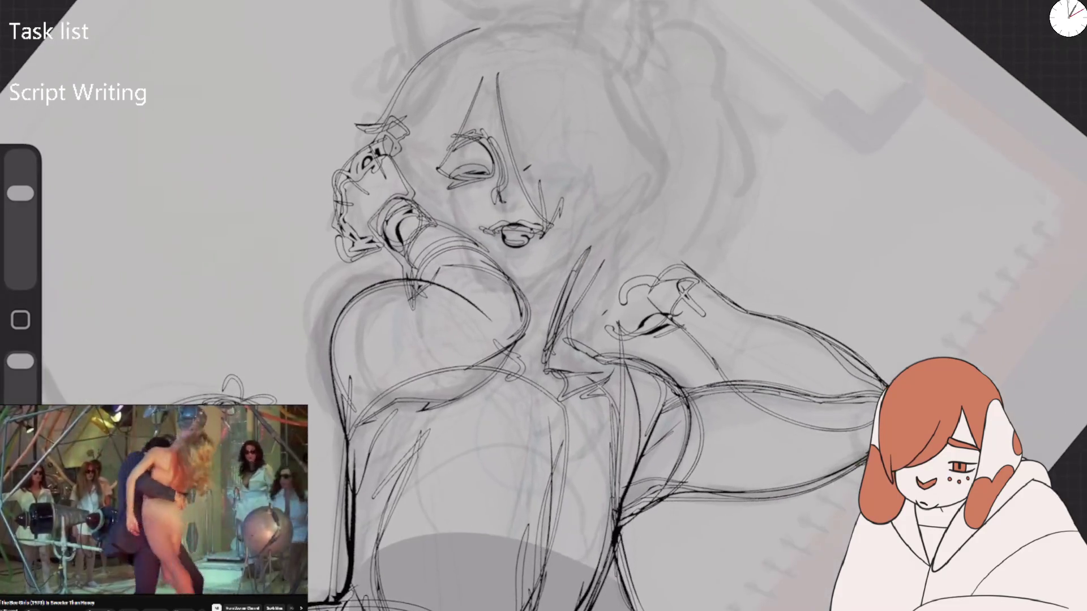
{"action": "left_click_drag", "start_coordinate": [388, 3], "coordinate": [416, 63]}
{"action": "mouse_move", "coordinate": [472, 31]}
{"action": "left_mouse_down"}
{"action": "mouse_move", "coordinate": [399, 11]}
{"action": "mouse_move", "coordinate": [399, 35]}
{"action": "mouse_move", "coordinate": [368, 85]}
{"action": "mouse_move", "coordinate": [396, 56]}
{"action": "left_mouse_up"}
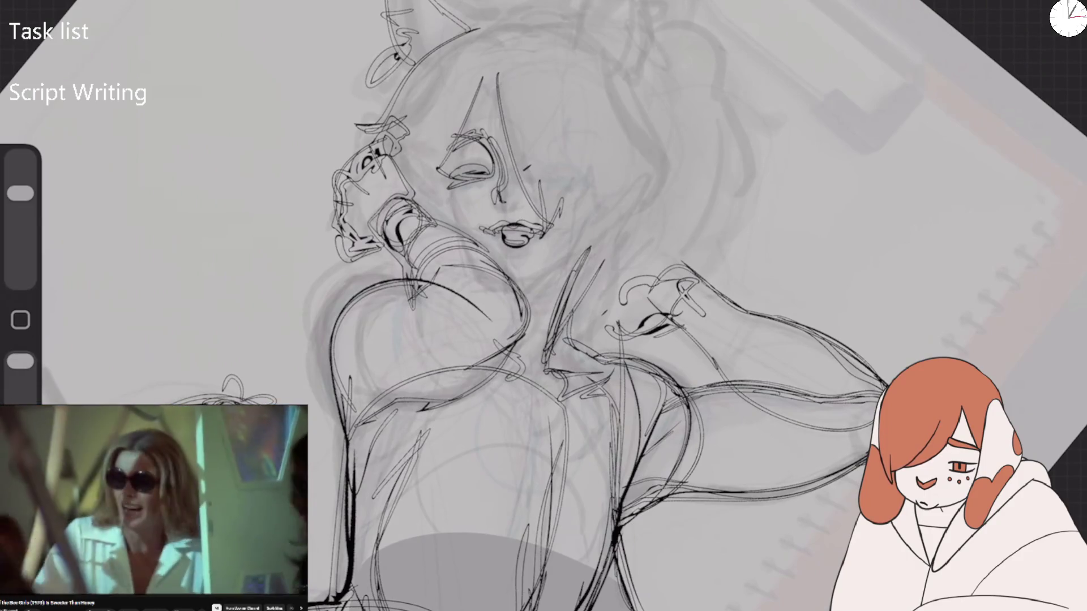
{"action": "mouse_move", "coordinate": [424, 8]}
{"action": "left_mouse_down"}
{"action": "mouse_move", "coordinate": [551, 17]}
{"action": "mouse_move", "coordinate": [566, 1]}
{"action": "left_mouse_up"}
{"action": "left_click_drag", "start_coordinate": [644, 0], "coordinate": [638, 48]}
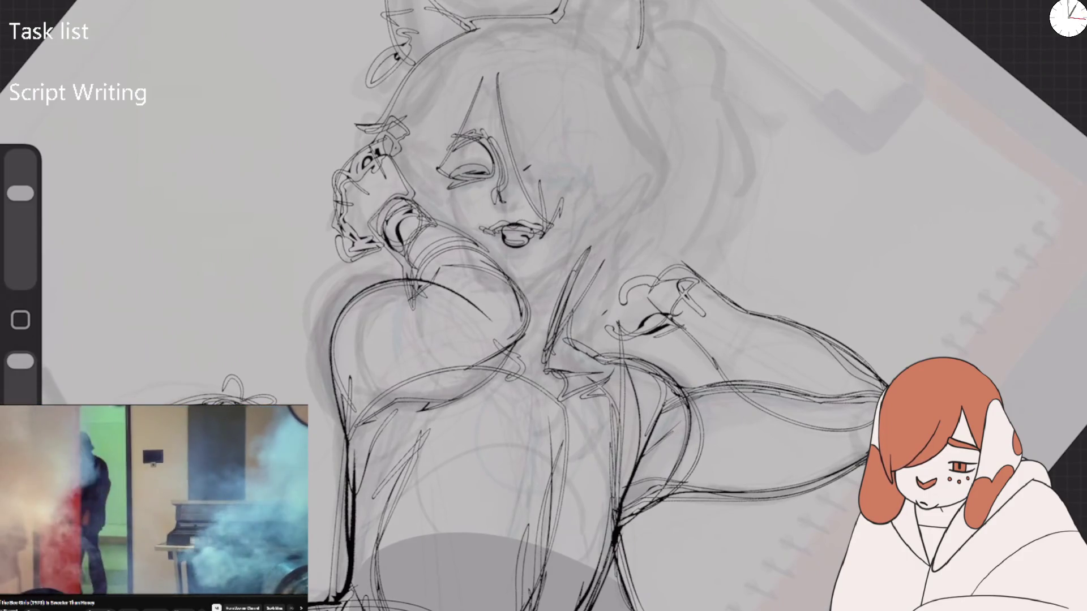
{"action": "left_click_drag", "start_coordinate": [509, 19], "coordinate": [487, 71]}
{"action": "mouse_move", "coordinate": [453, 36]}
{"action": "left_mouse_down"}
{"action": "mouse_move", "coordinate": [552, 27]}
{"action": "mouse_move", "coordinate": [562, 13]}
{"action": "left_mouse_up"}
Mirror the canvas, then trace both ears, redrawing the left ear with a base loop
{"action": "left_click", "coordinate": [73, 318]}
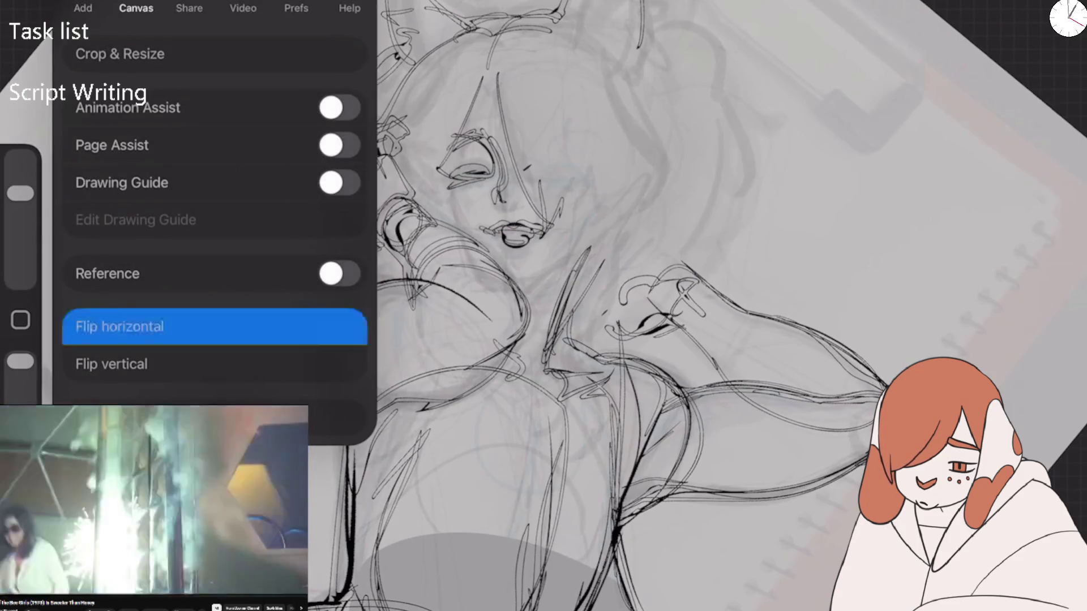
{"action": "left_click_drag", "start_coordinate": [679, 170], "coordinate": [566, 397]}
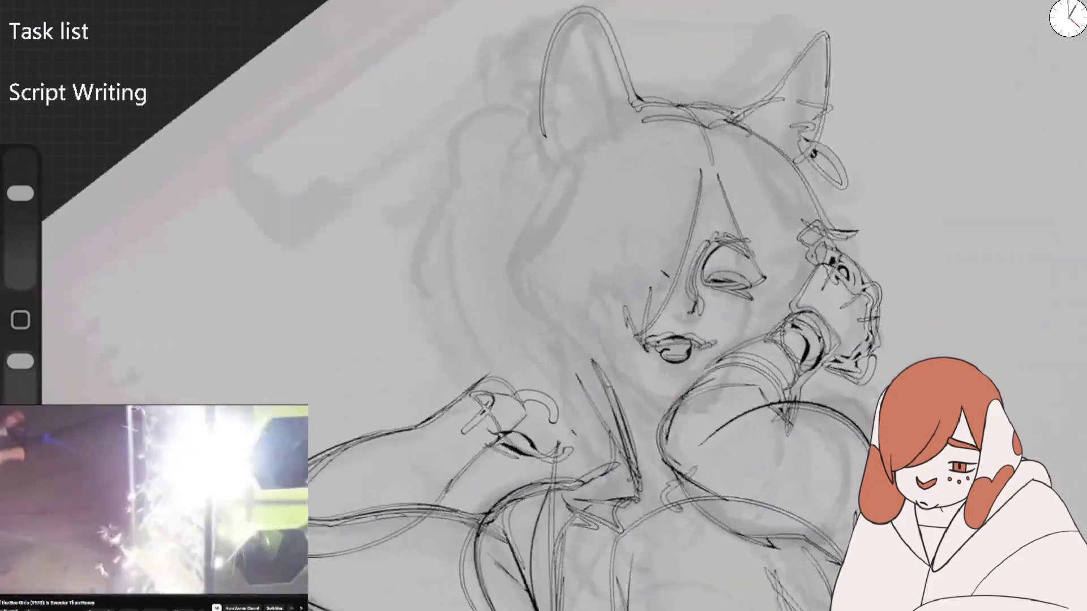
{"action": "mouse_move", "coordinate": [543, 37]}
{"action": "left_mouse_down"}
{"action": "mouse_move", "coordinate": [527, 173]}
{"action": "mouse_move", "coordinate": [526, 105]}
{"action": "mouse_move", "coordinate": [554, 184]}
{"action": "mouse_move", "coordinate": [531, 99]}
{"action": "mouse_move", "coordinate": [568, 106]}
{"action": "left_mouse_up"}
{"action": "mouse_move", "coordinate": [736, 121]}
{"action": "left_mouse_down"}
{"action": "mouse_move", "coordinate": [791, 46]}
{"action": "mouse_move", "coordinate": [702, 107]}
{"action": "left_mouse_up"}
{"action": "mouse_move", "coordinate": [627, 107]}
{"action": "left_mouse_down"}
{"action": "mouse_move", "coordinate": [548, 40]}
{"action": "mouse_move", "coordinate": [552, 189]}
{"action": "left_mouse_up"}
{"action": "mouse_move", "coordinate": [531, 105]}
{"action": "left_mouse_down"}
{"action": "mouse_move", "coordinate": [459, 125]}
{"action": "mouse_move", "coordinate": [422, 277]}
{"action": "mouse_move", "coordinate": [470, 326]}
{"action": "left_mouse_up"}
Draw the head's top-left and hair strands down the left of the face, undoing a stray stroke
{"action": "left_click_drag", "start_coordinate": [707, 331], "coordinate": [561, 339]}
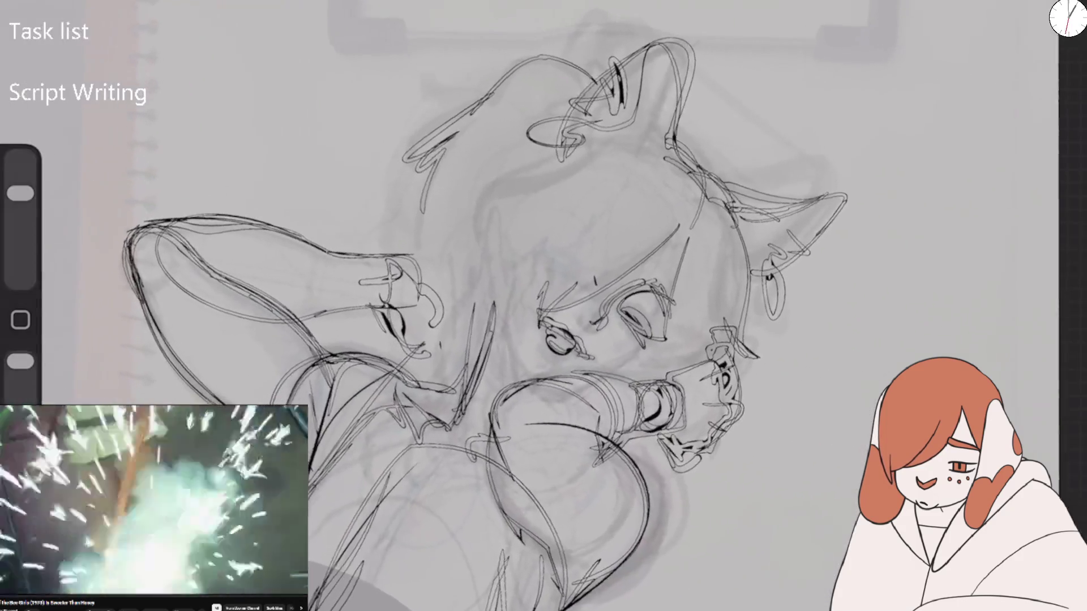
{"action": "mouse_move", "coordinate": [640, 56]}
{"action": "left_mouse_down"}
{"action": "mouse_move", "coordinate": [460, 120]}
{"action": "mouse_move", "coordinate": [470, 129]}
{"action": "left_mouse_up"}
{"action": "left_click_drag", "start_coordinate": [488, 120], "coordinate": [437, 246]}
{"action": "mouse_move", "coordinate": [557, 141]}
{"action": "left_mouse_down"}
{"action": "mouse_move", "coordinate": [490, 170]}
{"action": "mouse_move", "coordinate": [470, 206]}
{"action": "mouse_move", "coordinate": [481, 270]}
{"action": "left_mouse_up"}
{"action": "key", "text": "ctrl+z"}
{"action": "key", "text": "ctrl+z"}
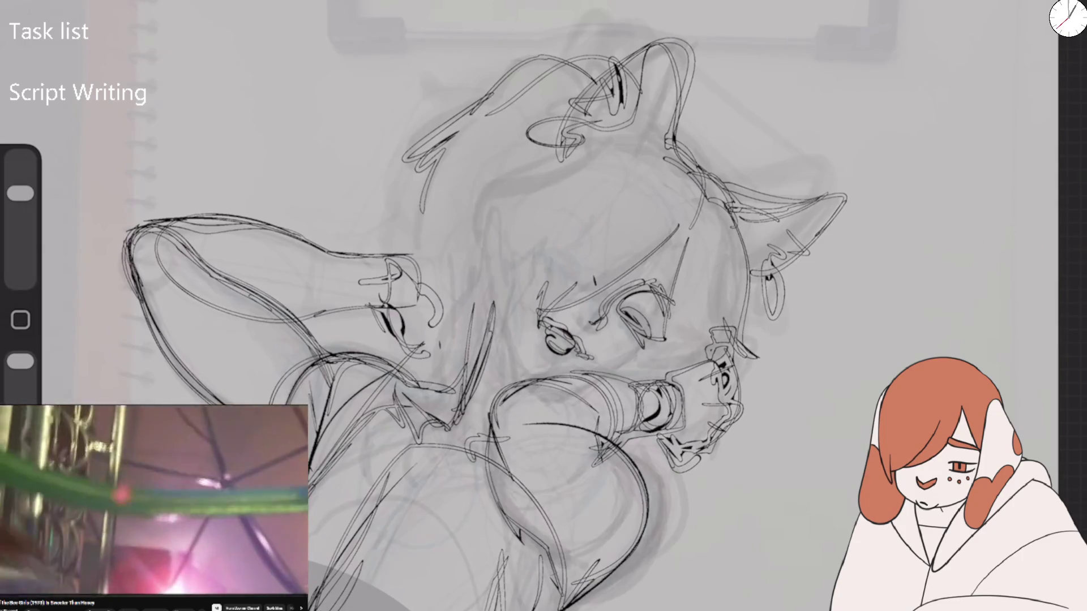
{"action": "left_click_drag", "start_coordinate": [575, 122], "coordinate": [470, 170]}
{"action": "mouse_move", "coordinate": [538, 169]}
{"action": "left_mouse_down"}
{"action": "mouse_move", "coordinate": [484, 190]}
{"action": "mouse_move", "coordinate": [476, 247]}
{"action": "left_mouse_up"}
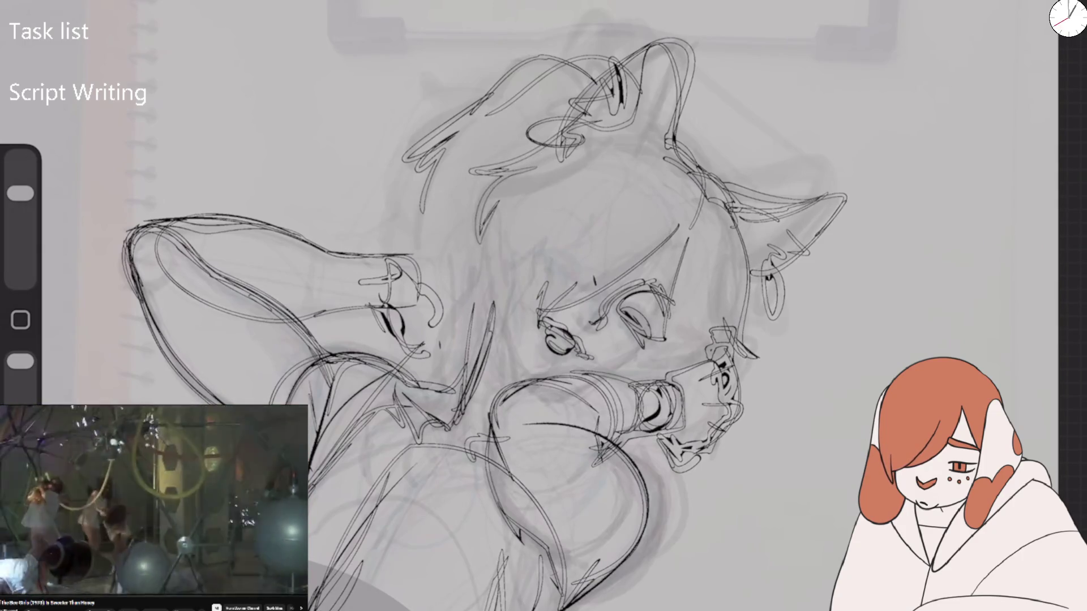
{"action": "left_click_drag", "start_coordinate": [483, 208], "coordinate": [503, 286]}
Sketch the bangs, the right side of the face, and hair strokes beside it
{"action": "left_click_drag", "start_coordinate": [606, 235], "coordinate": [539, 337]}
{"action": "left_click_drag", "start_coordinate": [557, 255], "coordinate": [537, 316]}
{"action": "mouse_move", "coordinate": [691, 187]}
{"action": "left_mouse_down"}
{"action": "mouse_move", "coordinate": [648, 256]}
{"action": "mouse_move", "coordinate": [679, 277]}
{"action": "left_mouse_up"}
{"action": "left_click_drag", "start_coordinate": [695, 252], "coordinate": [684, 354]}
{"action": "left_click_drag", "start_coordinate": [520, 233], "coordinate": [473, 292]}
{"action": "left_click_drag", "start_coordinate": [497, 257], "coordinate": [477, 285]}
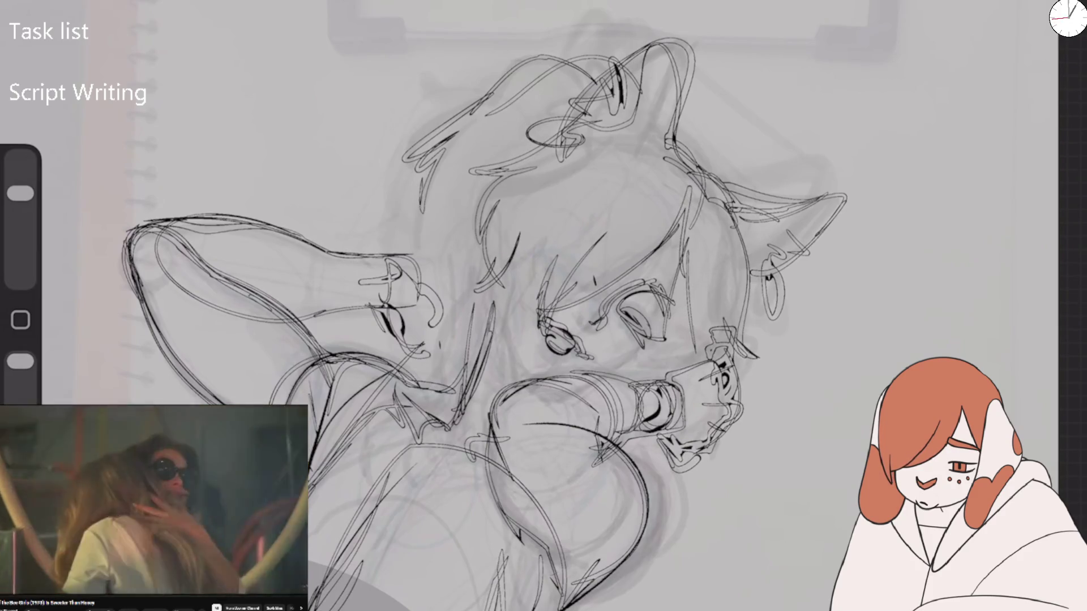
Add a long hair line with ear curve and outline the face's and head's right side
{"action": "left_click_drag", "start_coordinate": [422, 184], "coordinate": [433, 295]}
{"action": "left_click_drag", "start_coordinate": [403, 258], "coordinate": [431, 252]}
{"action": "left_click_drag", "start_coordinate": [674, 280], "coordinate": [667, 380]}
{"action": "left_click_drag", "start_coordinate": [667, 371], "coordinate": [645, 383]}
{"action": "left_click_drag", "start_coordinate": [677, 151], "coordinate": [760, 424]}
{"action": "mouse_move", "coordinate": [509, 249]}
{"action": "left_mouse_down"}
{"action": "mouse_move", "coordinate": [524, 325]}
{"action": "mouse_move", "coordinate": [503, 359]}
{"action": "left_mouse_up"}
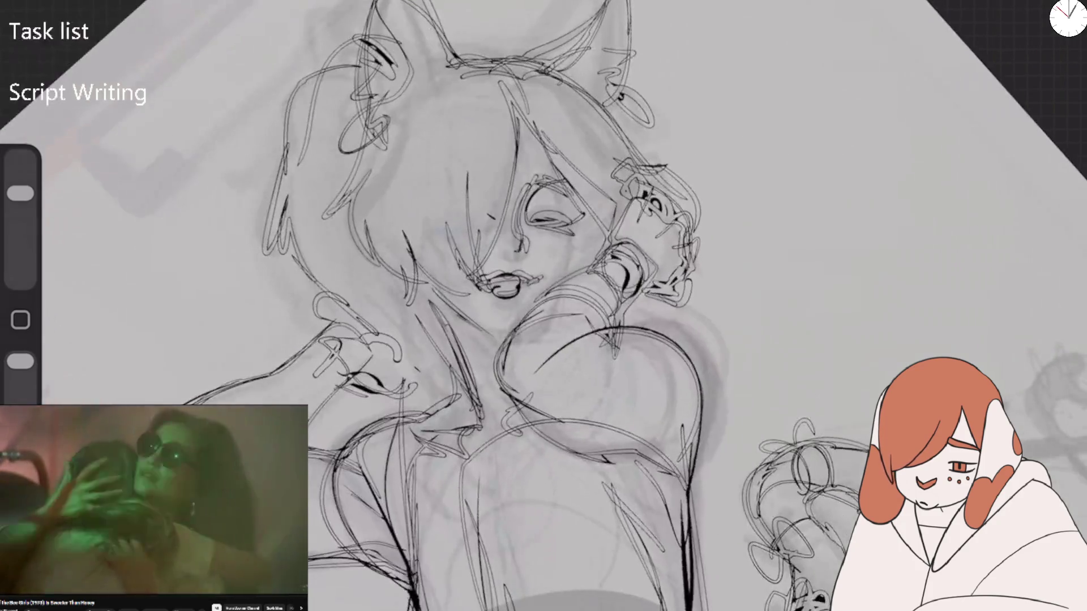
Draw eye guide lines and curve the face's left side down to the neck
{"action": "left_click_drag", "start_coordinate": [432, 221], "coordinate": [575, 207]}
{"action": "left_click_drag", "start_coordinate": [515, 115], "coordinate": [510, 272]}
{"action": "mouse_move", "coordinate": [581, 178]}
{"action": "left_mouse_down"}
{"action": "mouse_move", "coordinate": [560, 294]}
{"action": "mouse_move", "coordinate": [582, 233]}
{"action": "mouse_move", "coordinate": [459, 82]}
{"action": "mouse_move", "coordinate": [431, 288]}
{"action": "left_mouse_up"}
{"action": "mouse_move", "coordinate": [436, 222]}
{"action": "left_mouse_down"}
{"action": "mouse_move", "coordinate": [424, 283]}
{"action": "mouse_move", "coordinate": [501, 346]}
{"action": "left_mouse_up"}
Add a hair stroke over the face and ink the torso's right and left contours
{"action": "scroll", "coordinate": [543, 306], "scroll_direction": "down", "scroll_amount": 5}
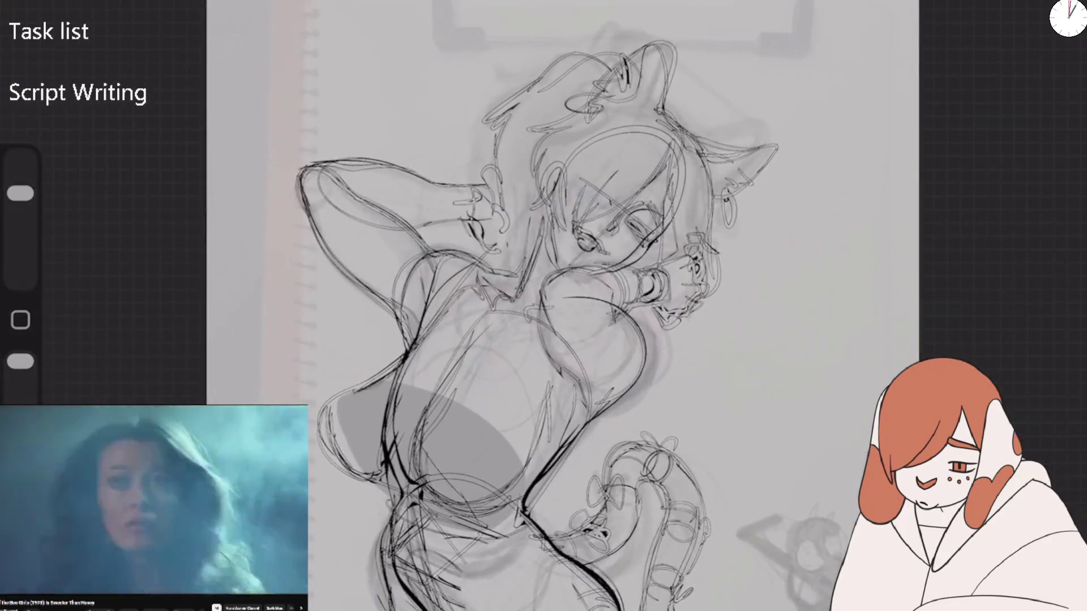
{"action": "mouse_move", "coordinate": [529, 192]}
{"action": "left_mouse_down"}
{"action": "mouse_move", "coordinate": [517, 299]}
{"action": "mouse_move", "coordinate": [590, 299]}
{"action": "left_mouse_up"}
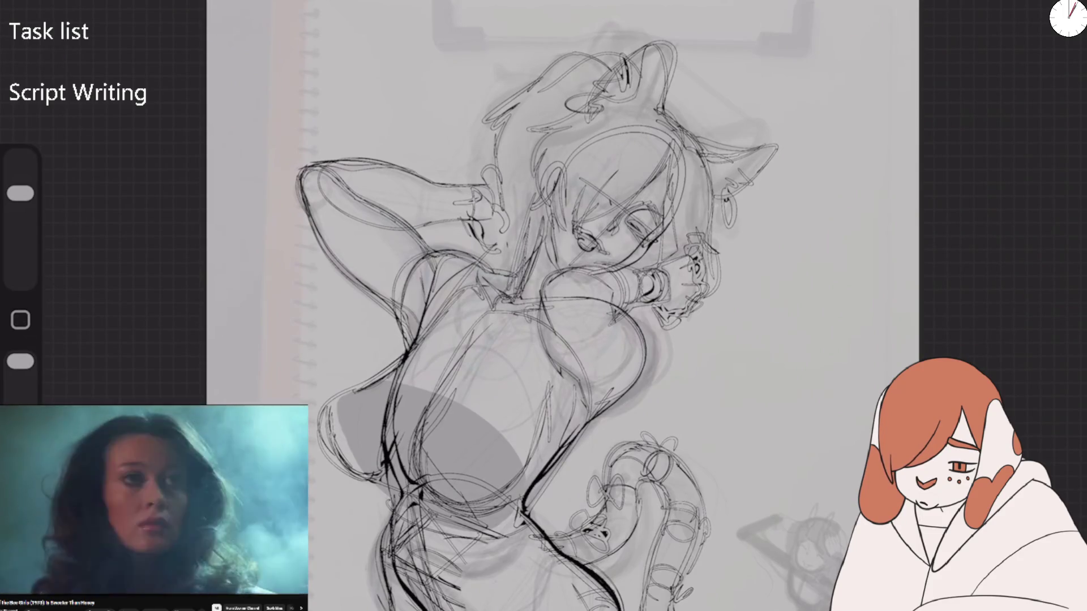
{"action": "mouse_move", "coordinate": [588, 374]}
{"action": "left_mouse_down"}
{"action": "mouse_move", "coordinate": [569, 438]}
{"action": "mouse_move", "coordinate": [552, 430]}
{"action": "left_mouse_up"}
{"action": "left_click_drag", "start_coordinate": [547, 385], "coordinate": [535, 453]}
{"action": "left_click_drag", "start_coordinate": [535, 447], "coordinate": [448, 498]}
{"action": "left_click_drag", "start_coordinate": [442, 390], "coordinate": [413, 444]}
{"action": "left_click_drag", "start_coordinate": [456, 492], "coordinate": [424, 509]}
Add light strokes on the lower torso and darken the hip lines
{"action": "left_click_drag", "start_coordinate": [515, 487], "coordinate": [444, 502]}
{"action": "left_click_drag", "start_coordinate": [492, 510], "coordinate": [450, 515]}
{"action": "left_click_drag", "start_coordinate": [425, 395], "coordinate": [420, 417]}
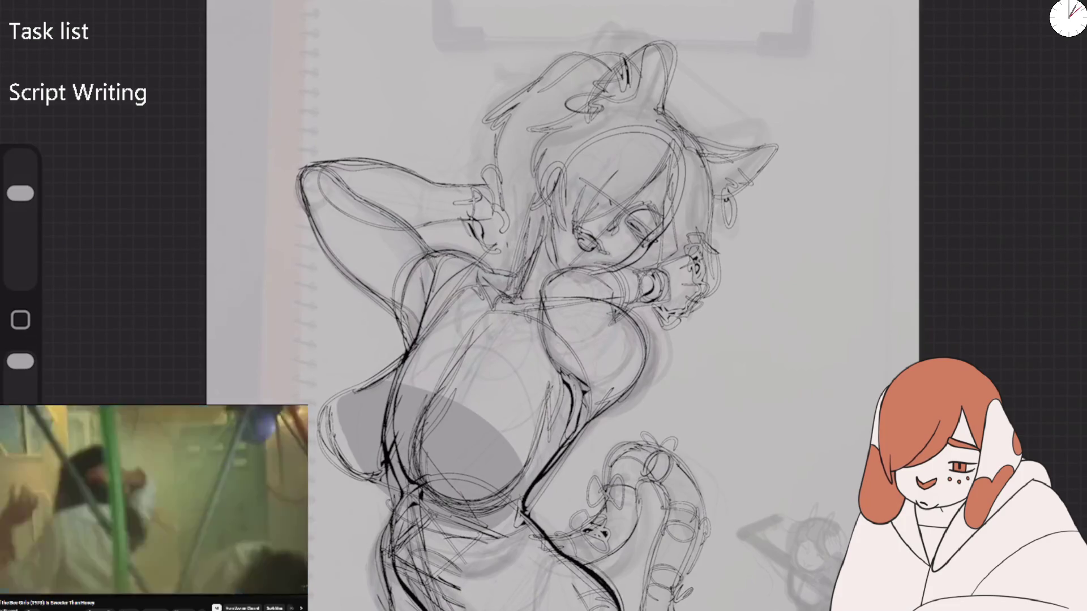
{"action": "mouse_move", "coordinate": [381, 463]}
{"action": "left_mouse_down"}
{"action": "mouse_move", "coordinate": [356, 471]}
{"action": "mouse_move", "coordinate": [399, 496]}
{"action": "left_mouse_up"}
{"action": "left_click_drag", "start_coordinate": [422, 498], "coordinate": [497, 528]}
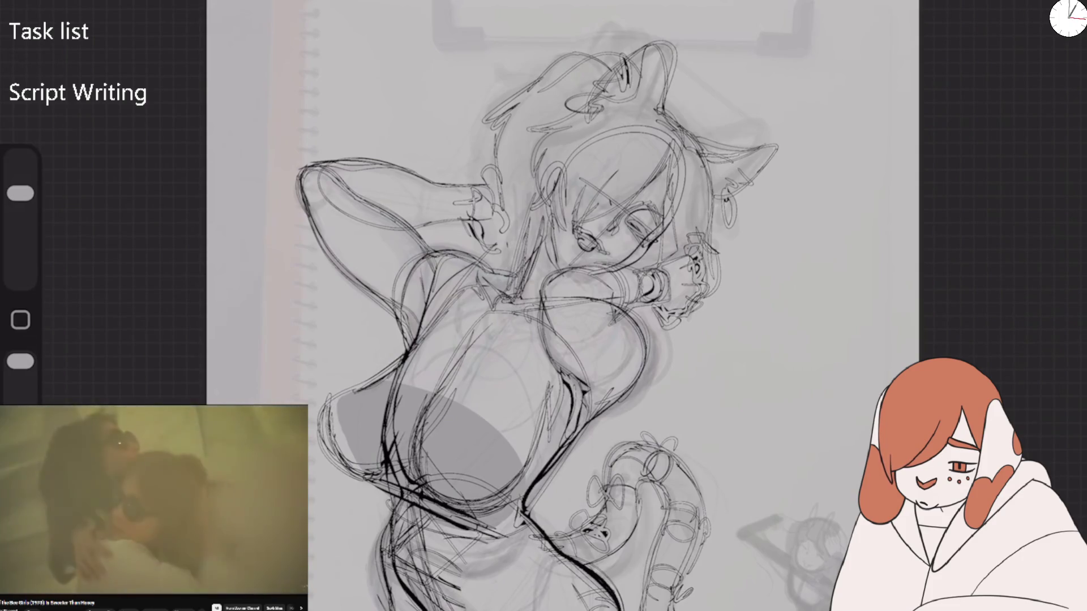
Ink the ringed tail's upper loops and the curled shapes at its top
{"action": "scroll", "coordinate": [509, 339], "scroll_direction": "up", "scroll_amount": 5}
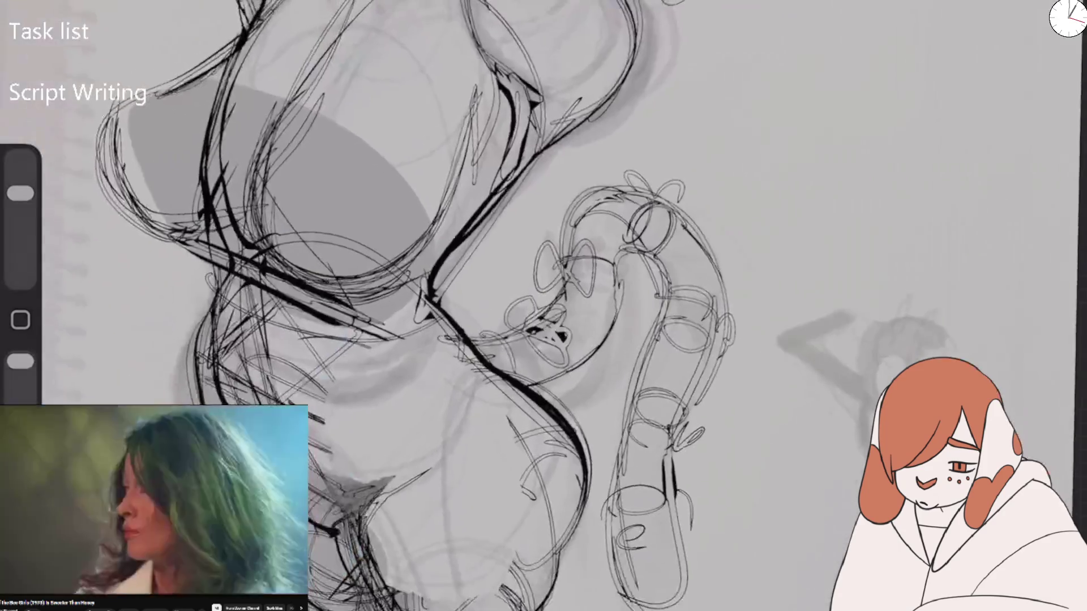
{"action": "left_click_drag", "start_coordinate": [558, 343], "coordinate": [572, 379]}
{"action": "mouse_move", "coordinate": [508, 326]}
{"action": "left_mouse_down"}
{"action": "mouse_move", "coordinate": [544, 303]}
{"action": "mouse_move", "coordinate": [578, 339]}
{"action": "mouse_move", "coordinate": [560, 347]}
{"action": "left_mouse_up"}
{"action": "left_click_drag", "start_coordinate": [552, 226], "coordinate": [547, 277]}
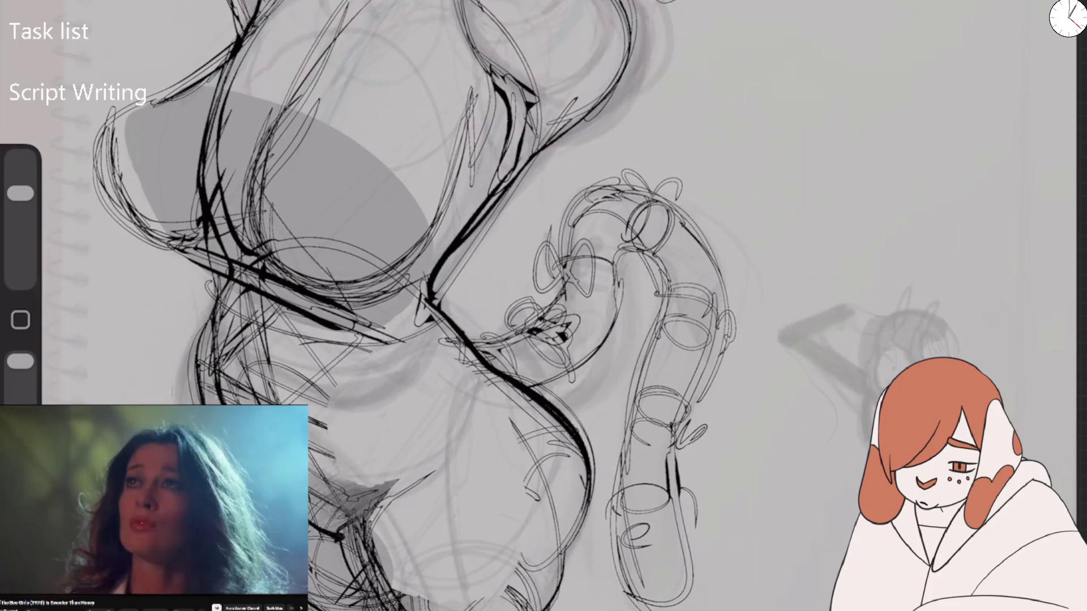
{"action": "left_click_drag", "start_coordinate": [640, 181], "coordinate": [600, 167]}
{"action": "left_click_drag", "start_coordinate": [634, 181], "coordinate": [691, 209]}
{"action": "mouse_move", "coordinate": [722, 294]}
{"action": "left_mouse_down"}
{"action": "mouse_move", "coordinate": [727, 272]}
{"action": "mouse_move", "coordinate": [741, 306]}
{"action": "left_mouse_up"}
{"action": "mouse_move", "coordinate": [663, 292]}
{"action": "left_mouse_down"}
{"action": "mouse_move", "coordinate": [707, 272]}
{"action": "mouse_move", "coordinate": [733, 283]}
{"action": "mouse_move", "coordinate": [669, 320]}
{"action": "left_mouse_up"}
Ink the body and lower end of the ringed tail
{"action": "mouse_move", "coordinate": [659, 354]}
{"action": "left_mouse_down"}
{"action": "mouse_move", "coordinate": [643, 362]}
{"action": "mouse_move", "coordinate": [645, 390]}
{"action": "left_mouse_up"}
{"action": "mouse_move", "coordinate": [640, 371]}
{"action": "left_mouse_down"}
{"action": "mouse_move", "coordinate": [685, 391]}
{"action": "mouse_move", "coordinate": [628, 442]}
{"action": "left_mouse_up"}
{"action": "mouse_move", "coordinate": [629, 469]}
{"action": "left_mouse_down"}
{"action": "mouse_move", "coordinate": [611, 483]}
{"action": "mouse_move", "coordinate": [617, 552]}
{"action": "left_mouse_up"}
{"action": "left_click_drag", "start_coordinate": [620, 526], "coordinate": [612, 594]}
{"action": "left_click_drag", "start_coordinate": [662, 488], "coordinate": [679, 531]}
{"action": "left_click_drag", "start_coordinate": [617, 512], "coordinate": [648, 482]}
Darken the lower leg lines, then undo the latest leg stroke
{"action": "scroll", "coordinate": [544, 305], "scroll_direction": "down", "scroll_amount": 5}
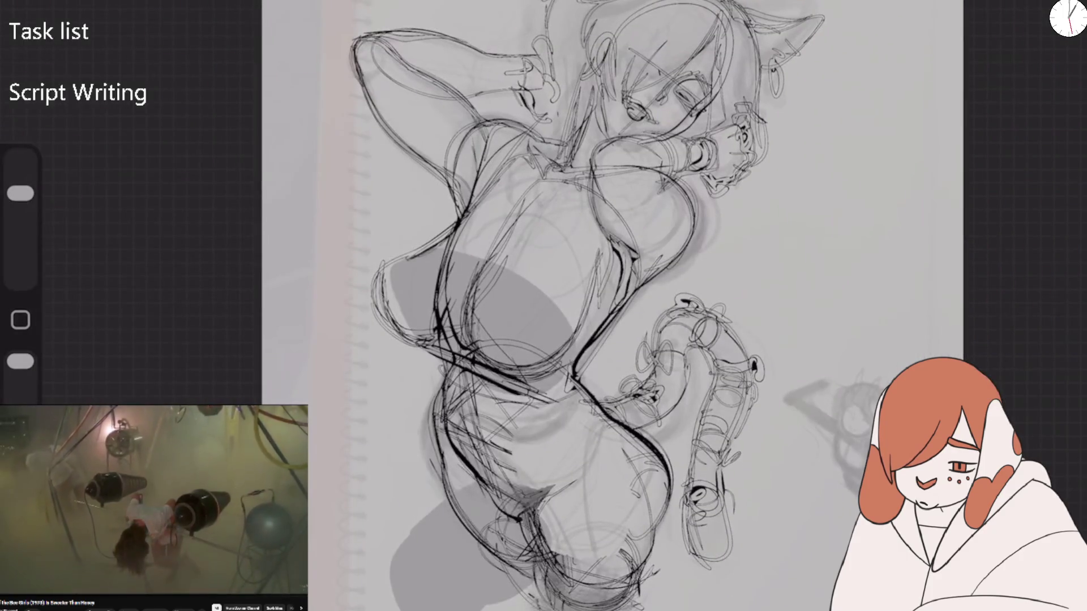
{"action": "left_click_drag", "start_coordinate": [450, 480], "coordinate": [501, 537]}
{"action": "mouse_move", "coordinate": [495, 527]}
{"action": "left_mouse_down"}
{"action": "mouse_move", "coordinate": [582, 608]}
{"action": "mouse_move", "coordinate": [557, 599]}
{"action": "left_mouse_up"}
{"action": "left_click_drag", "start_coordinate": [504, 526], "coordinate": [583, 609]}
{"action": "key", "text": "ctrl+z"}
Flip the canvas horizontally from Actions > Canvas
{"action": "left_click", "coordinate": [60, 12]}
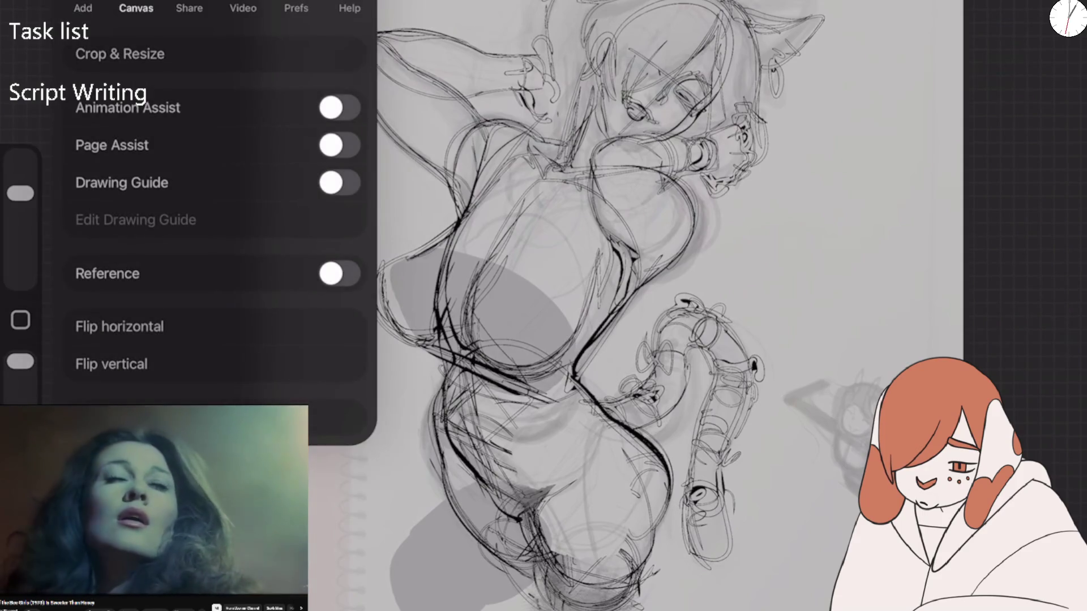
{"action": "left_click", "coordinate": [121, 317]}
{"action": "left_click", "coordinate": [623, 283]}
Hatch shading on the lower hip, resize the brush, and erase stray hip strokes
{"action": "left_click_drag", "start_coordinate": [786, 481], "coordinate": [641, 597]}
{"action": "left_click_drag", "start_coordinate": [761, 514], "coordinate": [647, 597]}
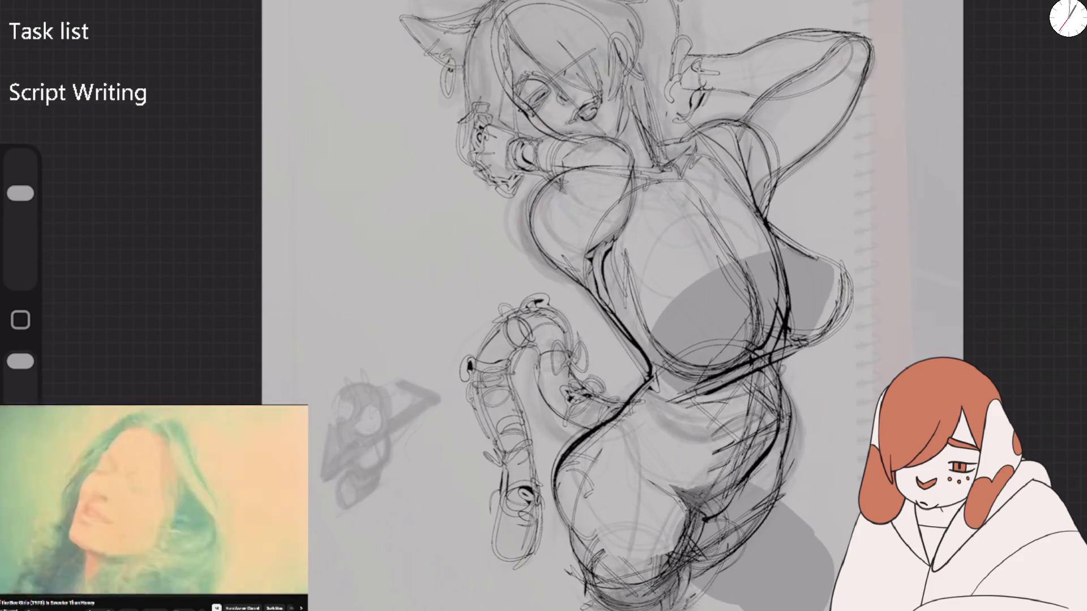
{"action": "left_click_drag", "start_coordinate": [20, 193], "coordinate": [20, 180]}
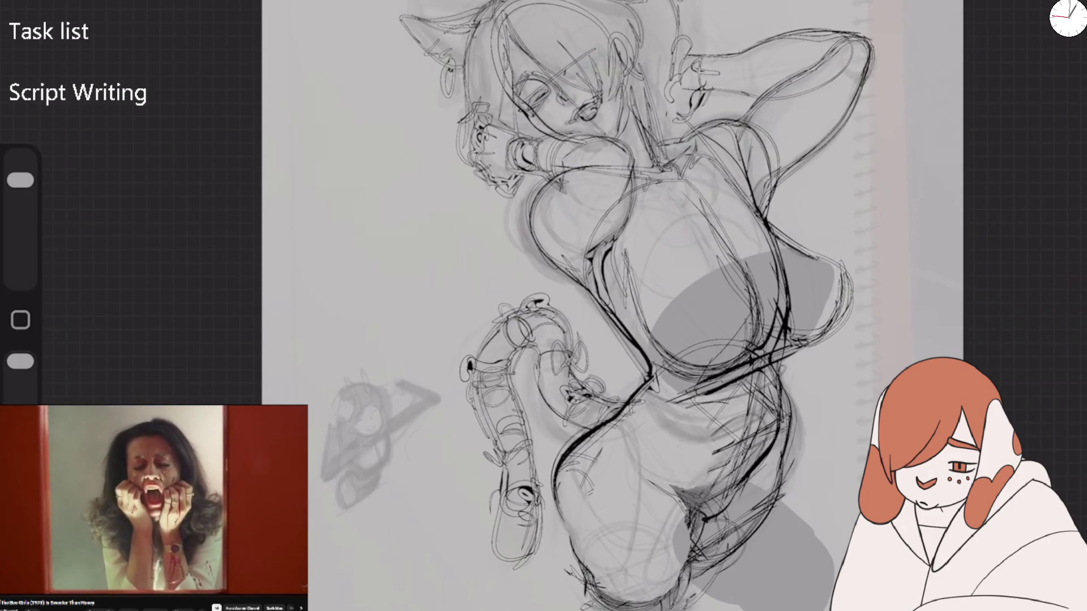
{"action": "left_click_drag", "start_coordinate": [21, 180], "coordinate": [21, 193]}
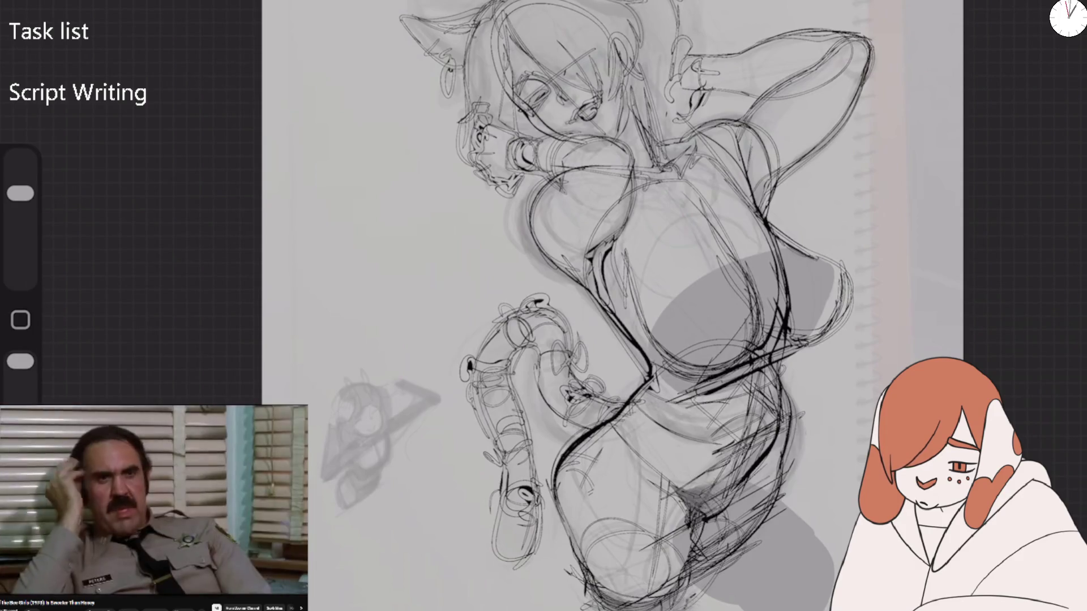
{"action": "left_click_drag", "start_coordinate": [20, 193], "coordinate": [20, 180]}
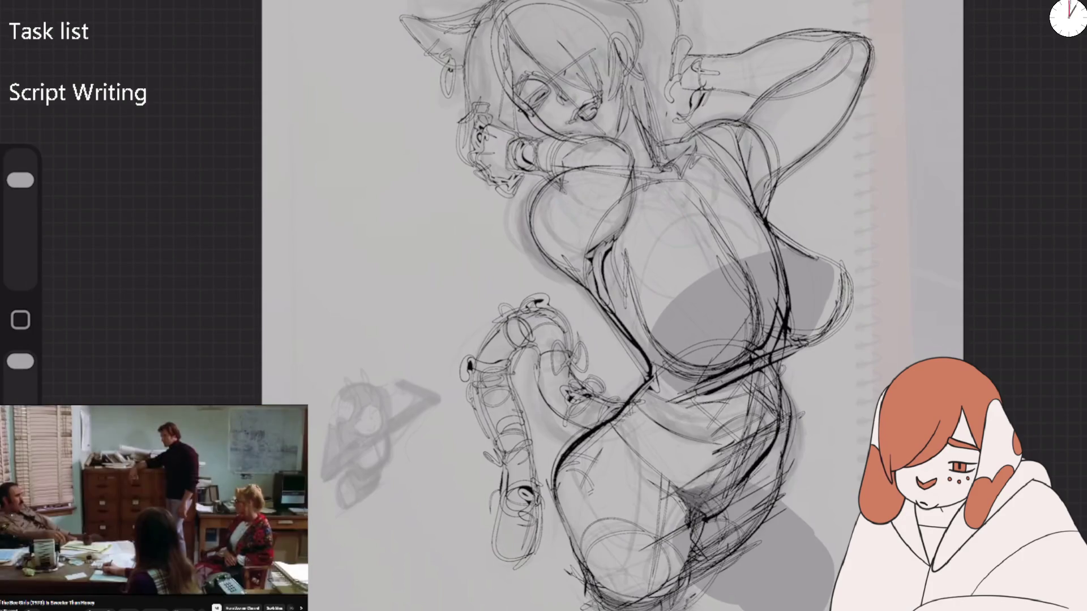
{"action": "mouse_move", "coordinate": [577, 453]}
{"action": "left_mouse_down"}
{"action": "mouse_move", "coordinate": [623, 418]}
{"action": "mouse_move", "coordinate": [620, 403]}
{"action": "mouse_move", "coordinate": [591, 470]}
{"action": "left_mouse_up"}
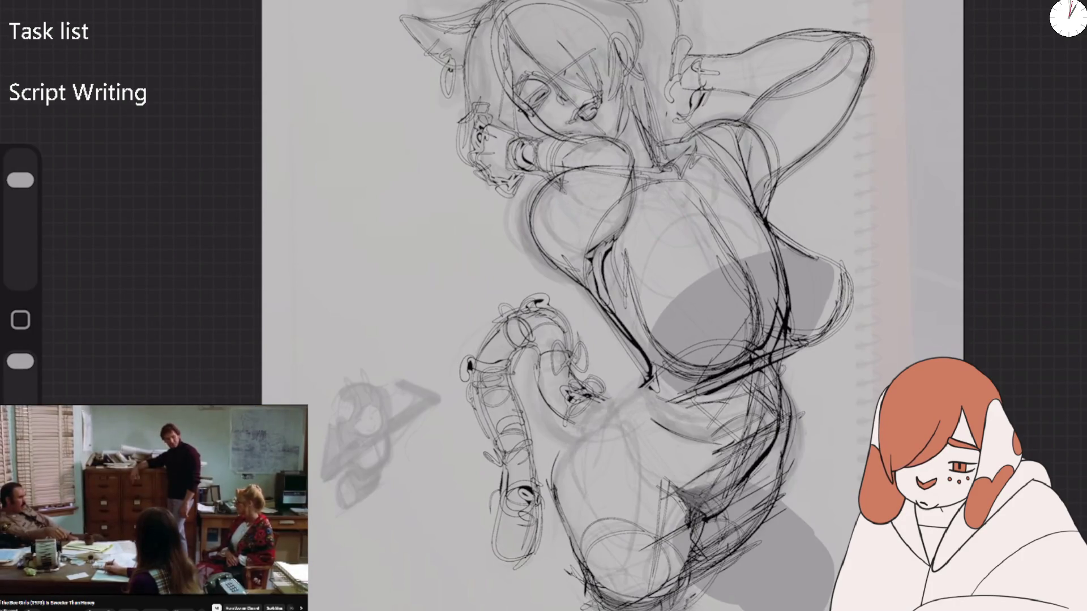
{"action": "left_click_drag", "start_coordinate": [21, 180], "coordinate": [20, 193]}
Add dark and light hatching across the hip
{"action": "mouse_move", "coordinate": [609, 424]}
{"action": "left_mouse_down"}
{"action": "mouse_move", "coordinate": [558, 493]}
{"action": "mouse_move", "coordinate": [554, 476]}
{"action": "left_mouse_up"}
{"action": "left_click_drag", "start_coordinate": [642, 384], "coordinate": [620, 403]}
{"action": "left_click_drag", "start_coordinate": [580, 436], "coordinate": [555, 482]}
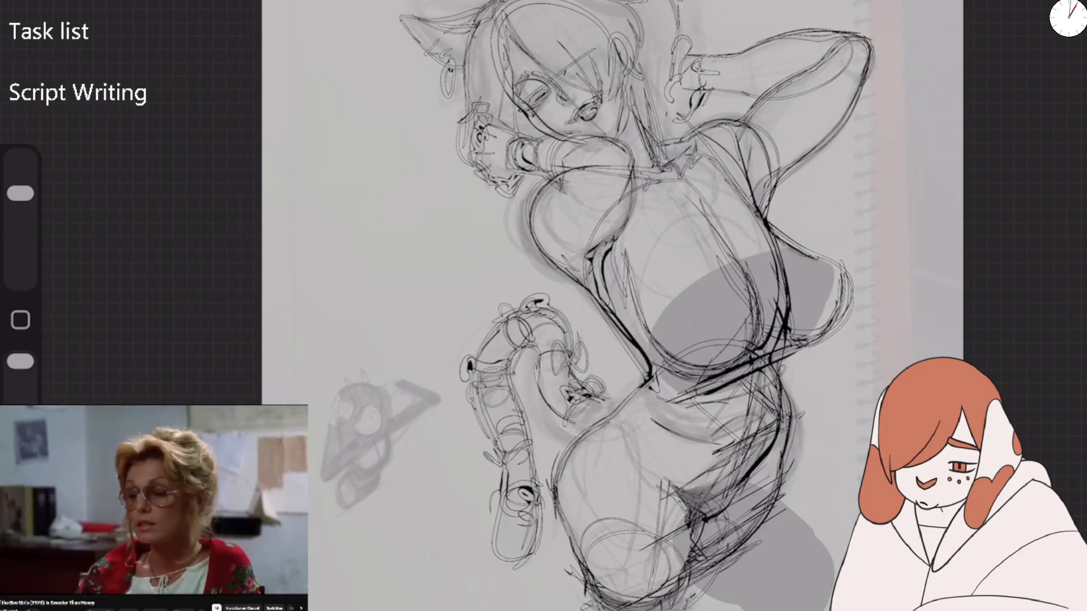
{"action": "left_click_drag", "start_coordinate": [643, 381], "coordinate": [605, 418]}
{"action": "left_click_drag", "start_coordinate": [702, 388], "coordinate": [642, 456]}
{"action": "left_click_drag", "start_coordinate": [719, 404], "coordinate": [657, 452]}
Hatch the shading on the figure's side with small accent strokes
{"action": "left_click_drag", "start_coordinate": [732, 485], "coordinate": [658, 496]}
{"action": "mouse_move", "coordinate": [776, 422]}
{"action": "left_mouse_down"}
{"action": "mouse_move", "coordinate": [728, 480]}
{"action": "mouse_move", "coordinate": [740, 490]}
{"action": "left_mouse_up"}
{"action": "left_click_drag", "start_coordinate": [797, 400], "coordinate": [746, 488]}
{"action": "left_click_drag", "start_coordinate": [784, 453], "coordinate": [758, 490]}
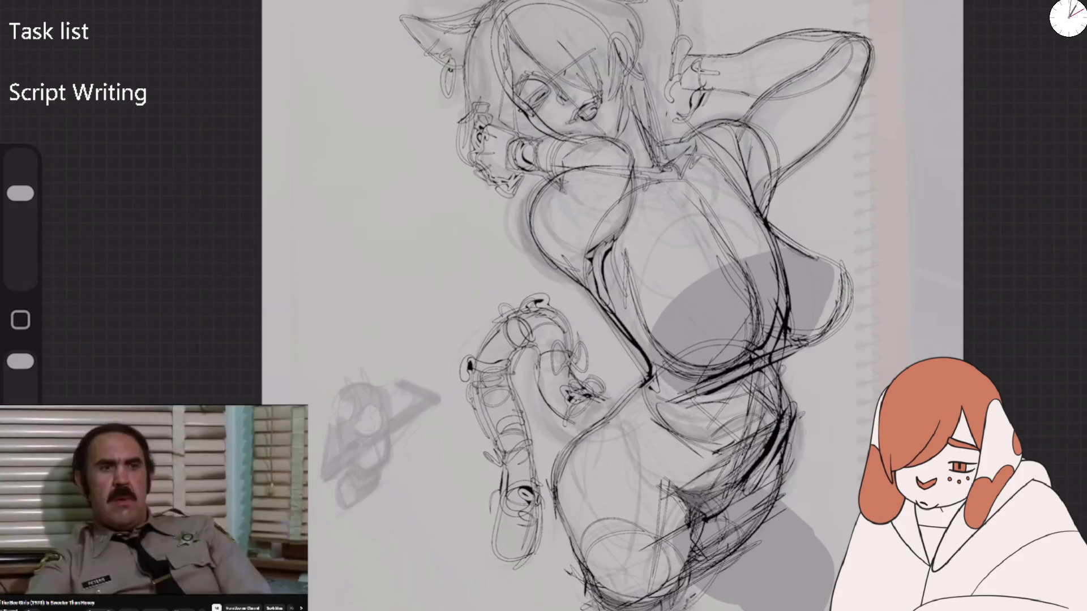
{"action": "left_click_drag", "start_coordinate": [749, 538], "coordinate": [695, 582]}
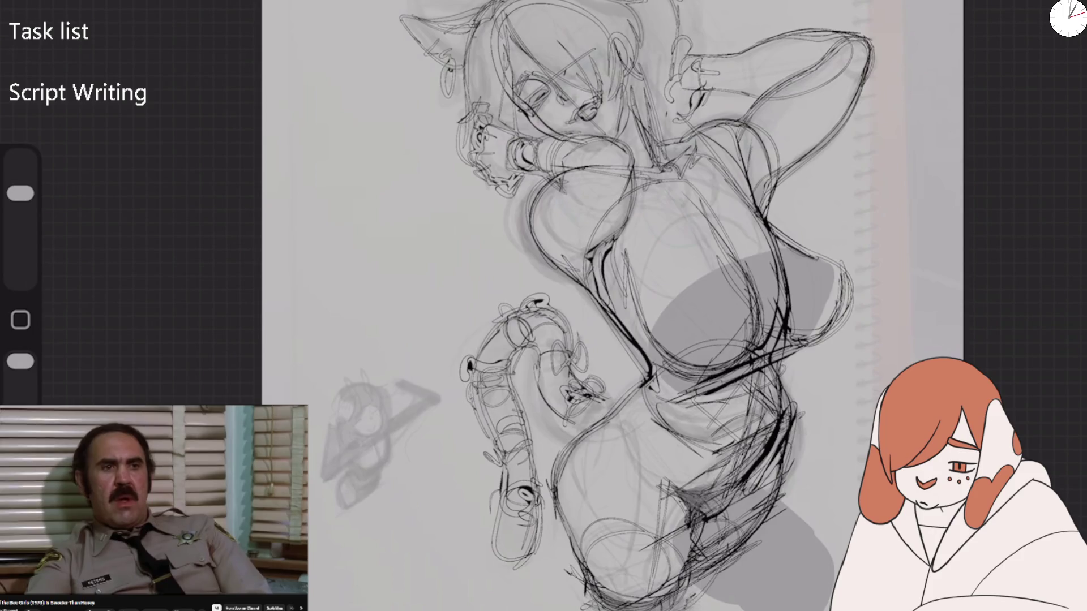
Darken the left torso contour, chest lines and other torso lines
{"action": "left_click_drag", "start_coordinate": [545, 186], "coordinate": [536, 265]}
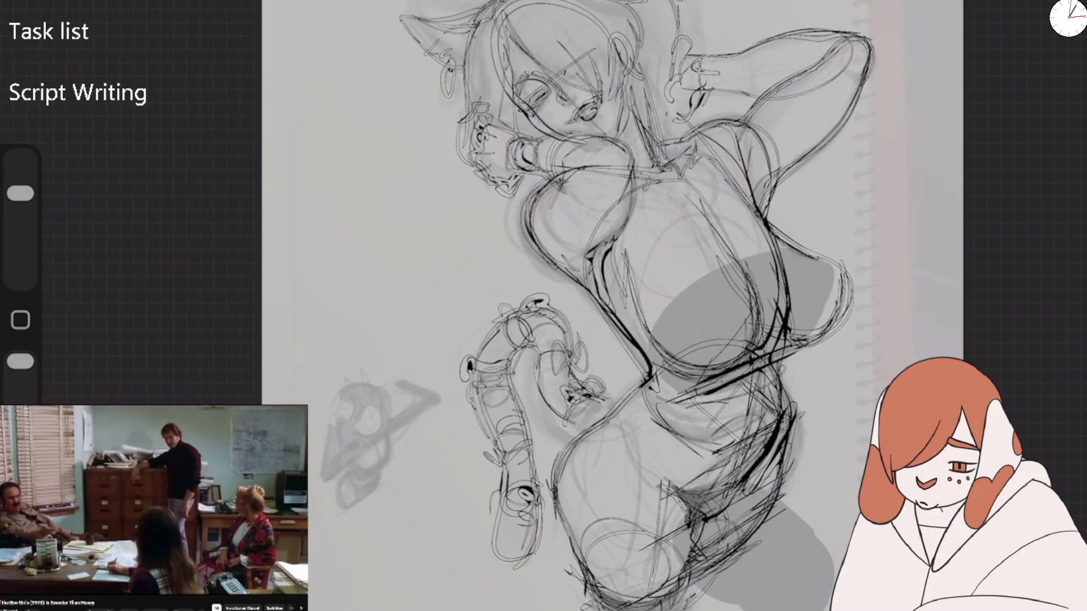
{"action": "left_click_drag", "start_coordinate": [583, 199], "coordinate": [548, 248]}
{"action": "left_click_drag", "start_coordinate": [625, 202], "coordinate": [557, 288]}
{"action": "left_click_drag", "start_coordinate": [582, 252], "coordinate": [549, 289]}
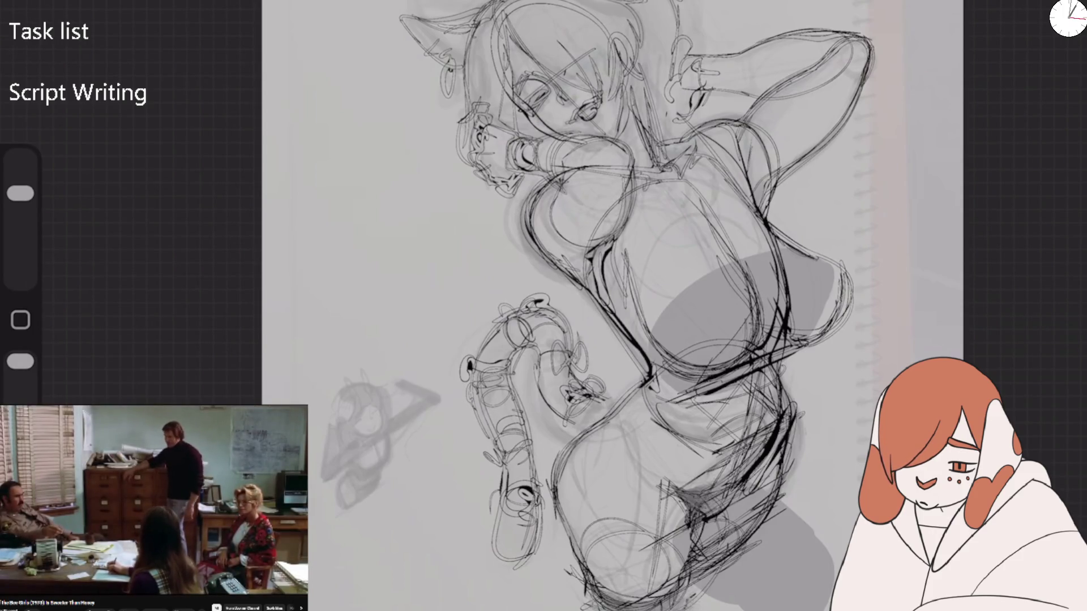
{"action": "left_click_drag", "start_coordinate": [584, 243], "coordinate": [540, 271]}
{"action": "left_click_drag", "start_coordinate": [596, 268], "coordinate": [578, 293]}
{"action": "left_click_drag", "start_coordinate": [592, 232], "coordinate": [538, 289]}
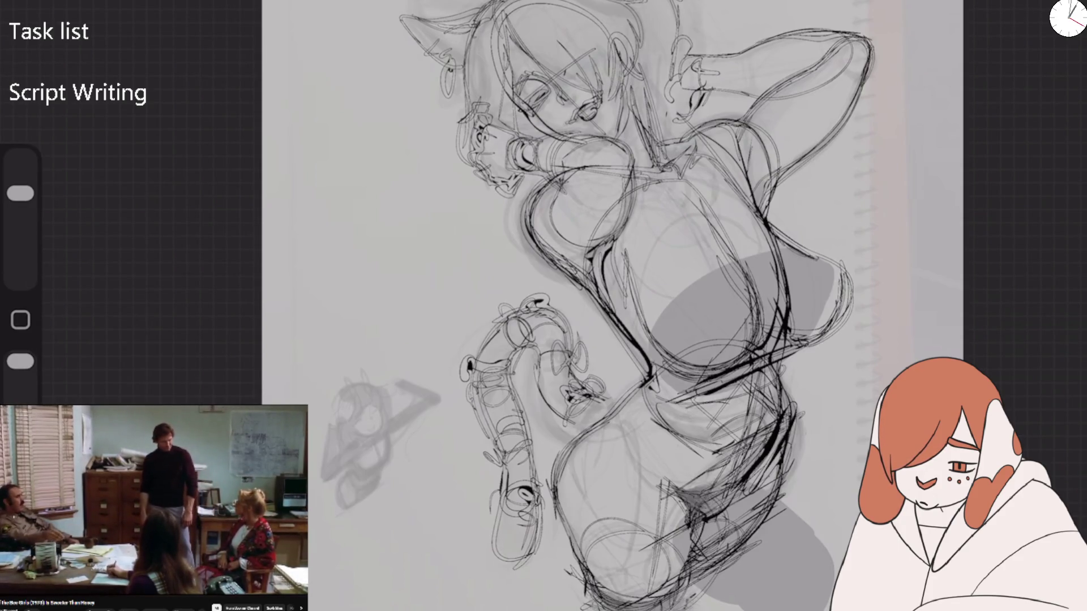
Enlarge the brush, shade along the torso edge, and mirror the canvas back
{"action": "left_click_drag", "start_coordinate": [20, 193], "coordinate": [20, 180]}
{"action": "left_click_drag", "start_coordinate": [518, 245], "coordinate": [585, 296]}
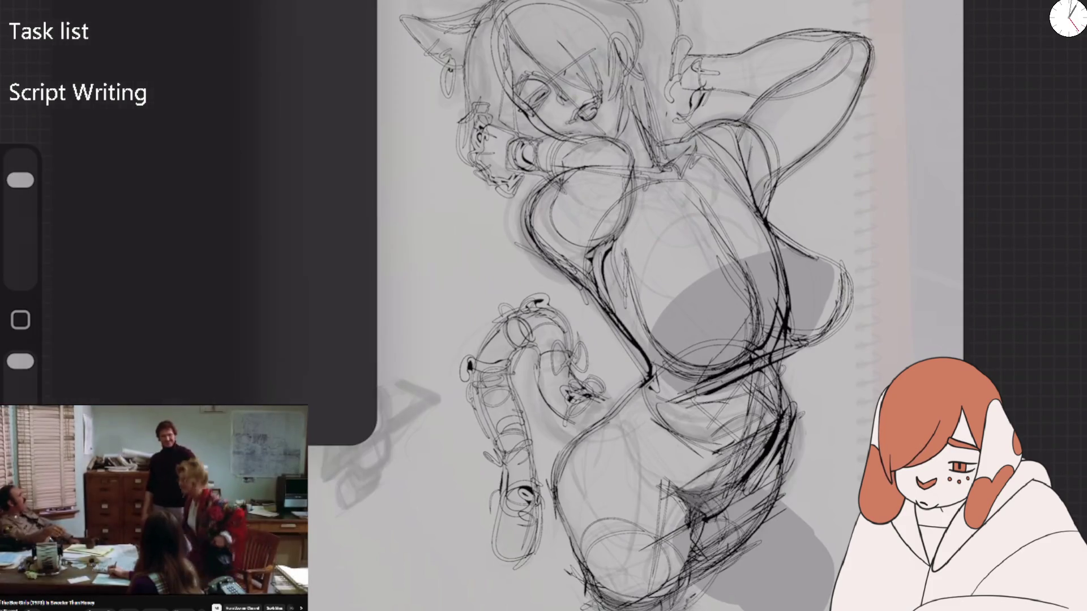
{"action": "left_click", "coordinate": [120, 327]}
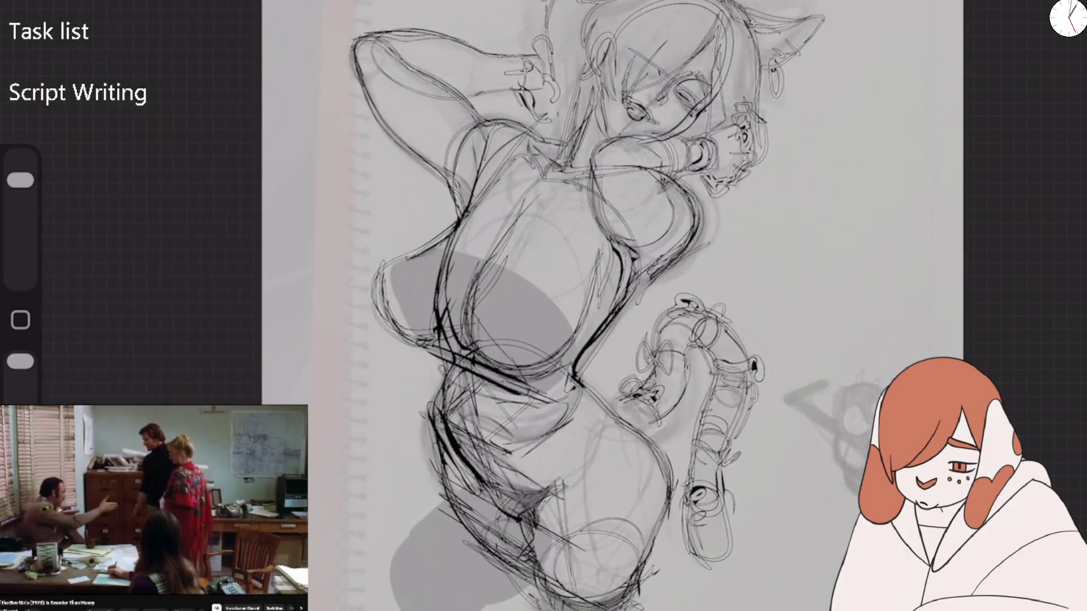
Lighten the torso edge, then softly shade the torso and raised arm with a new brush
{"action": "mouse_move", "coordinate": [623, 263]}
{"action": "left_mouse_down"}
{"action": "mouse_move", "coordinate": [600, 306]}
{"action": "mouse_move", "coordinate": [628, 249]}
{"action": "left_mouse_up"}
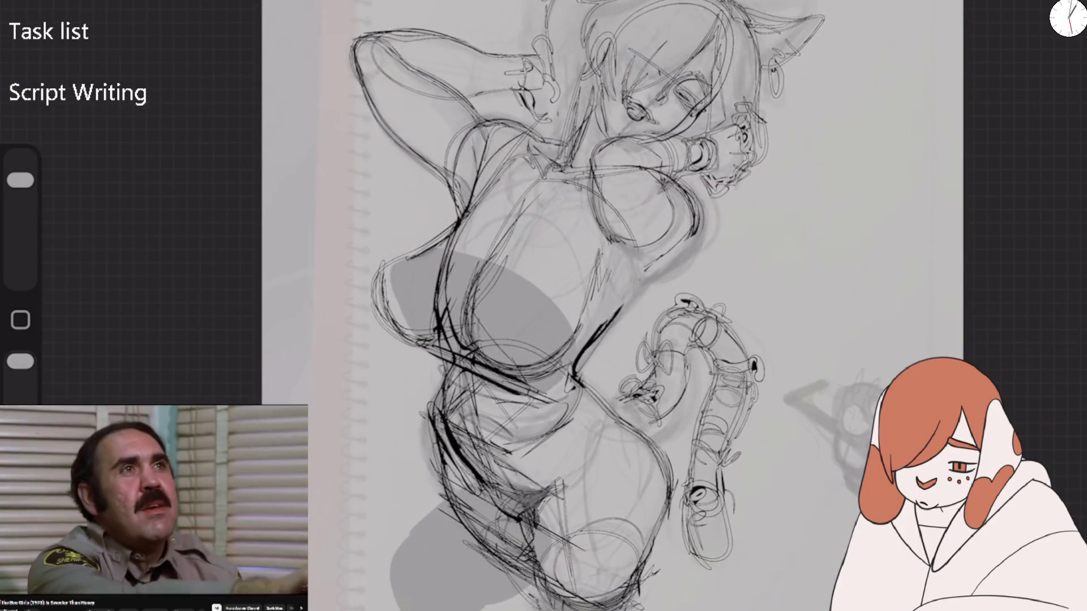
{"action": "left_click", "coordinate": [947, 170]}
{"action": "left_click", "coordinate": [713, 190]}
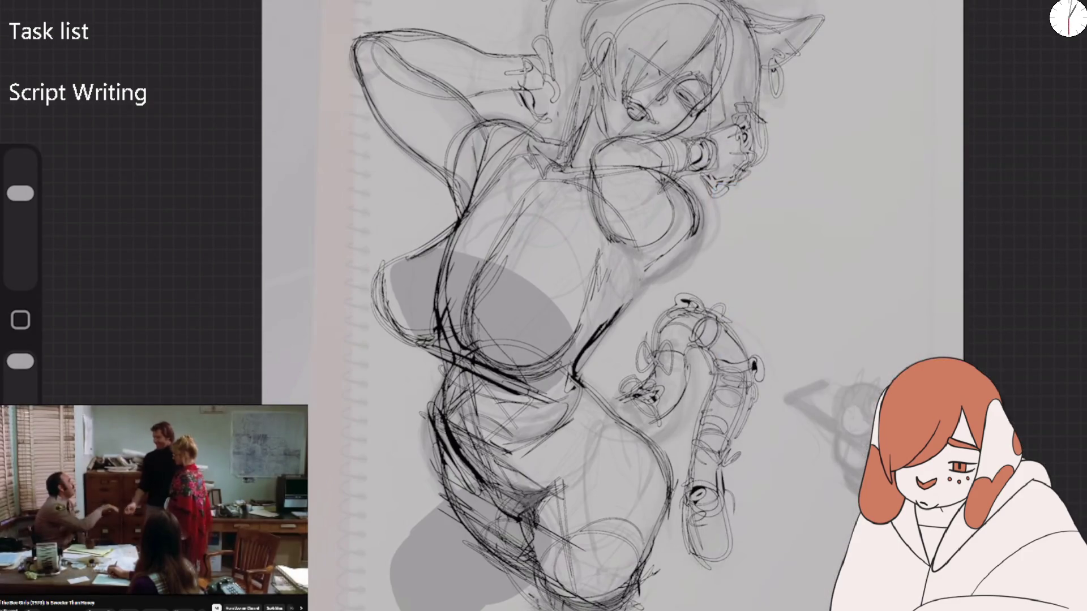
{"action": "mouse_move", "coordinate": [657, 266]}
{"action": "left_mouse_down"}
{"action": "mouse_move", "coordinate": [680, 249]}
{"action": "mouse_move", "coordinate": [671, 258]}
{"action": "mouse_move", "coordinate": [614, 246]}
{"action": "mouse_move", "coordinate": [620, 277]}
{"action": "mouse_move", "coordinate": [688, 241]}
{"action": "mouse_move", "coordinate": [656, 286]}
{"action": "left_mouse_up"}
{"action": "left_click_drag", "start_coordinate": [367, 48], "coordinate": [501, 153]}
Erase and lighten the rough thigh lines and stray marks near the arm
{"action": "left_click_drag", "start_coordinate": [623, 396], "coordinate": [736, 255]}
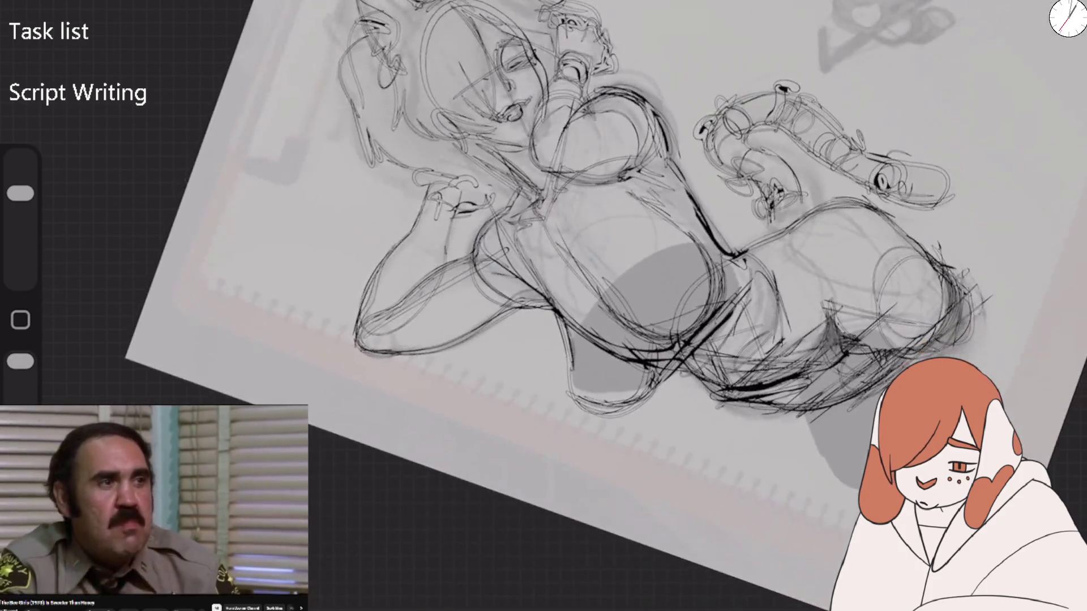
{"action": "left_click_drag", "start_coordinate": [20, 194], "coordinate": [21, 180]}
{"action": "mouse_move", "coordinate": [397, 306]}
{"action": "left_mouse_down"}
{"action": "mouse_move", "coordinate": [481, 252]}
{"action": "mouse_move", "coordinate": [532, 252]}
{"action": "left_mouse_up"}
{"action": "left_click_drag", "start_coordinate": [430, 351], "coordinate": [533, 294]}
{"action": "left_click_drag", "start_coordinate": [498, 249], "coordinate": [501, 230]}
{"action": "left_click_drag", "start_coordinate": [504, 239], "coordinate": [515, 252]}
{"action": "left_click_drag", "start_coordinate": [20, 181], "coordinate": [21, 193]}
Redraw the raised arm, upper arm and forearm outline with darker sketch strokes
{"action": "left_click_drag", "start_coordinate": [397, 308], "coordinate": [430, 272]}
{"action": "left_click_drag", "start_coordinate": [422, 280], "coordinate": [504, 225]}
{"action": "left_click_drag", "start_coordinate": [472, 278], "coordinate": [535, 255]}
{"action": "left_click_drag", "start_coordinate": [418, 346], "coordinate": [512, 294]}
{"action": "left_click_drag", "start_coordinate": [507, 296], "coordinate": [534, 285]}
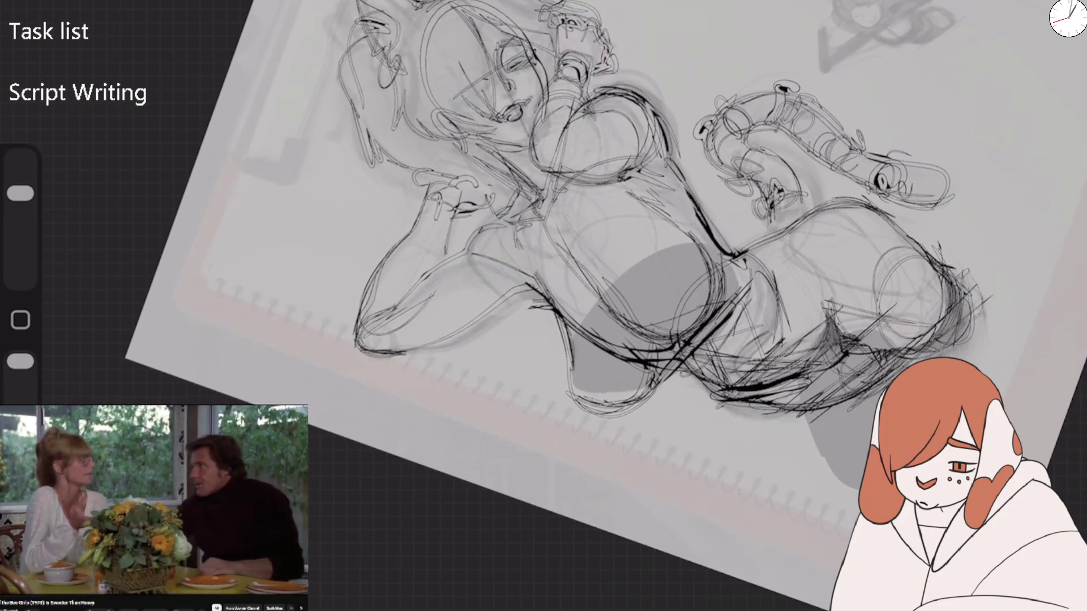
{"action": "left_click_drag", "start_coordinate": [470, 236], "coordinate": [501, 201]}
{"action": "left_click_drag", "start_coordinate": [469, 278], "coordinate": [542, 274]}
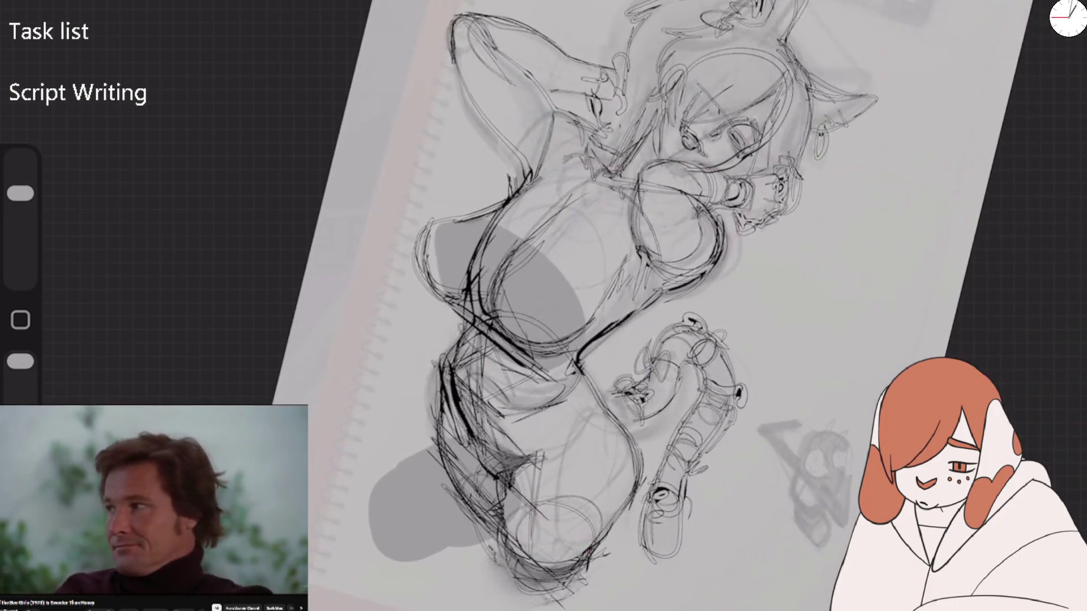
{"action": "mouse_move", "coordinate": [566, 124]}
{"action": "left_mouse_down"}
{"action": "mouse_move", "coordinate": [530, 184]}
{"action": "mouse_move", "coordinate": [597, 141]}
{"action": "mouse_move", "coordinate": [428, 244]}
{"action": "mouse_move", "coordinate": [512, 203]}
{"action": "left_mouse_up"}
Erase the dark arm strokes and lighten the lines around the chest and hip
{"action": "left_click_drag", "start_coordinate": [456, 223], "coordinate": [586, 149]}
{"action": "left_click_drag", "start_coordinate": [467, 286], "coordinate": [560, 210]}
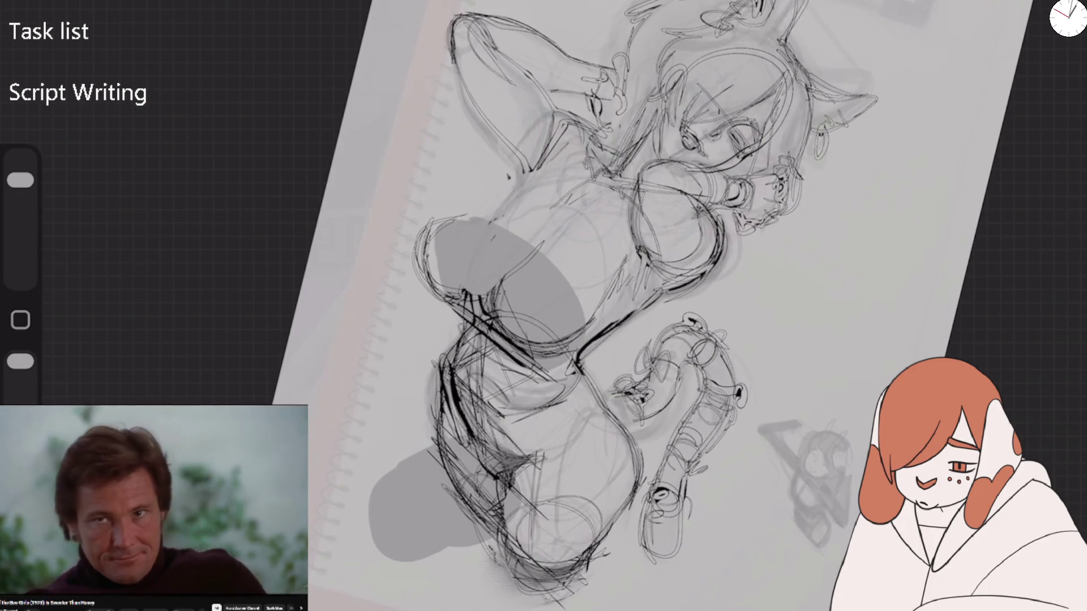
{"action": "left_click_drag", "start_coordinate": [505, 303], "coordinate": [544, 241]}
{"action": "left_click_drag", "start_coordinate": [501, 300], "coordinate": [577, 348]}
{"action": "left_click_drag", "start_coordinate": [540, 277], "coordinate": [490, 348]}
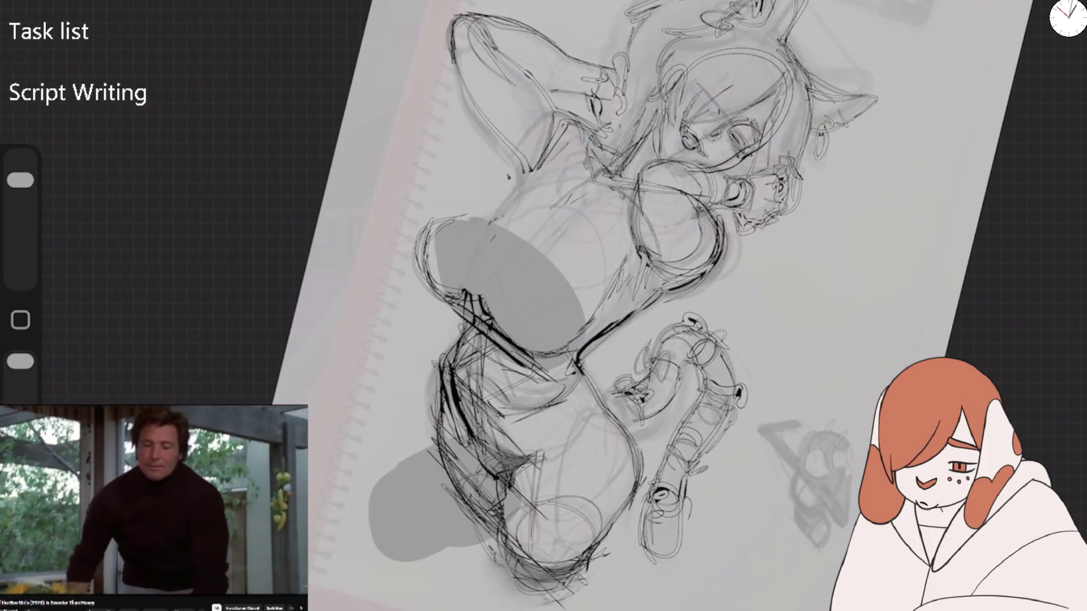
{"action": "mouse_move", "coordinate": [600, 297]}
{"action": "left_mouse_down"}
{"action": "mouse_move", "coordinate": [526, 359]}
{"action": "mouse_move", "coordinate": [484, 297]}
{"action": "left_mouse_up"}
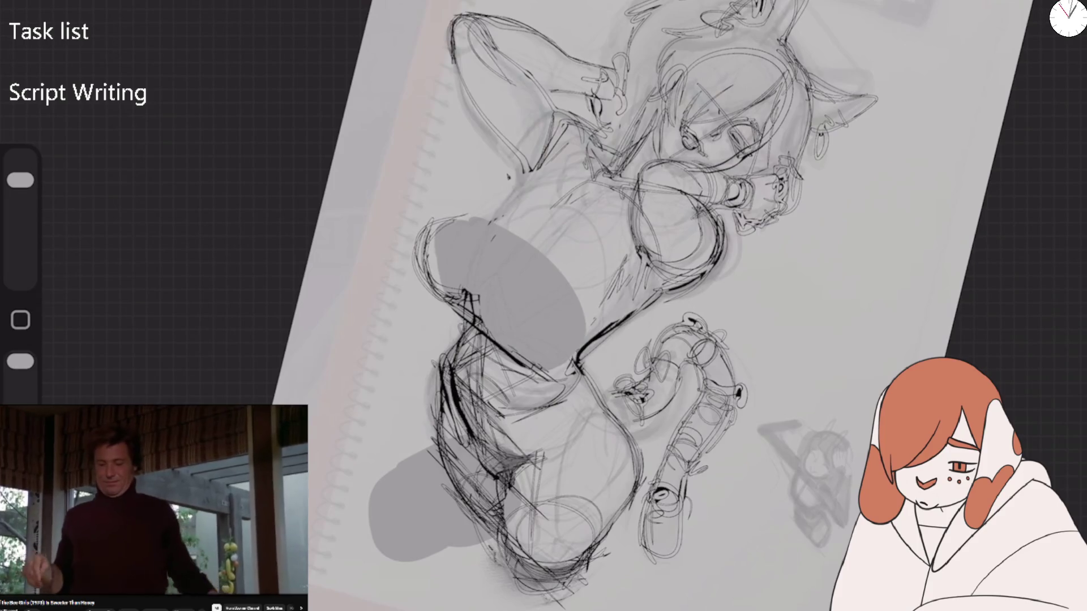
With a smaller brush, redraw the chest and torso outline and the waist curve
{"action": "left_click_drag", "start_coordinate": [20, 180], "coordinate": [20, 193]}
{"action": "left_click_drag", "start_coordinate": [487, 218], "coordinate": [529, 176]}
{"action": "left_click_drag", "start_coordinate": [496, 214], "coordinate": [569, 157]}
{"action": "left_click_drag", "start_coordinate": [551, 231], "coordinate": [625, 156]}
{"action": "left_click_drag", "start_coordinate": [629, 238], "coordinate": [627, 300]}
{"action": "left_click_drag", "start_coordinate": [541, 241], "coordinate": [598, 179]}
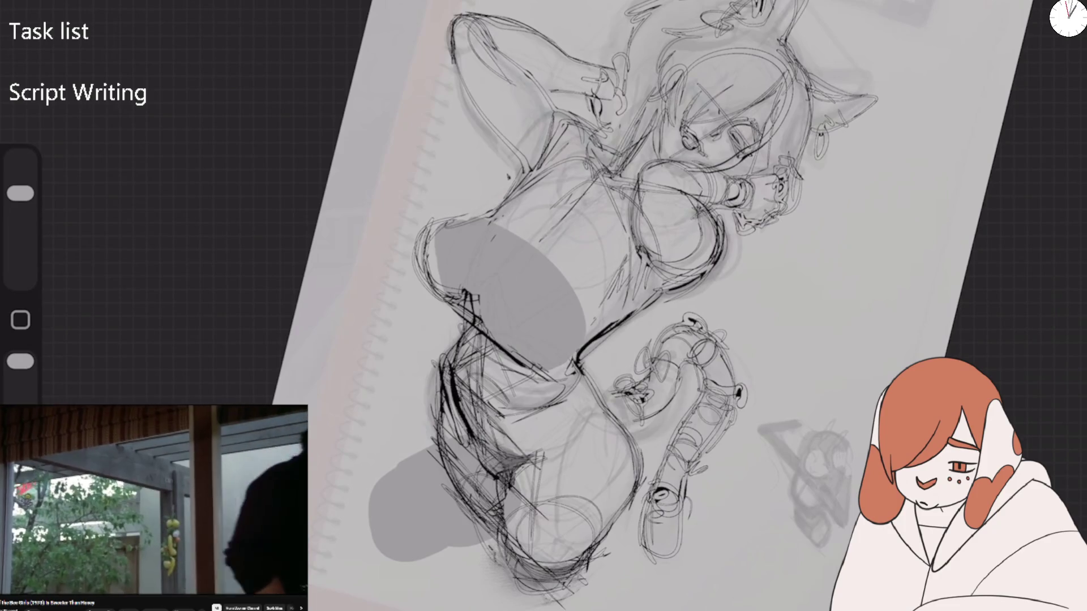
{"action": "mouse_move", "coordinate": [498, 323]}
{"action": "left_mouse_down"}
{"action": "mouse_move", "coordinate": [566, 356]}
{"action": "mouse_move", "coordinate": [600, 348]}
{"action": "mouse_move", "coordinate": [591, 354]}
{"action": "left_mouse_up"}
{"action": "left_click_drag", "start_coordinate": [490, 273], "coordinate": [491, 311]}
Undo the waist curve strokes and redraw the curve beside the grey shape
{"action": "key", "text": "ctrl+z"}
{"action": "key", "text": "ctrl+z"}
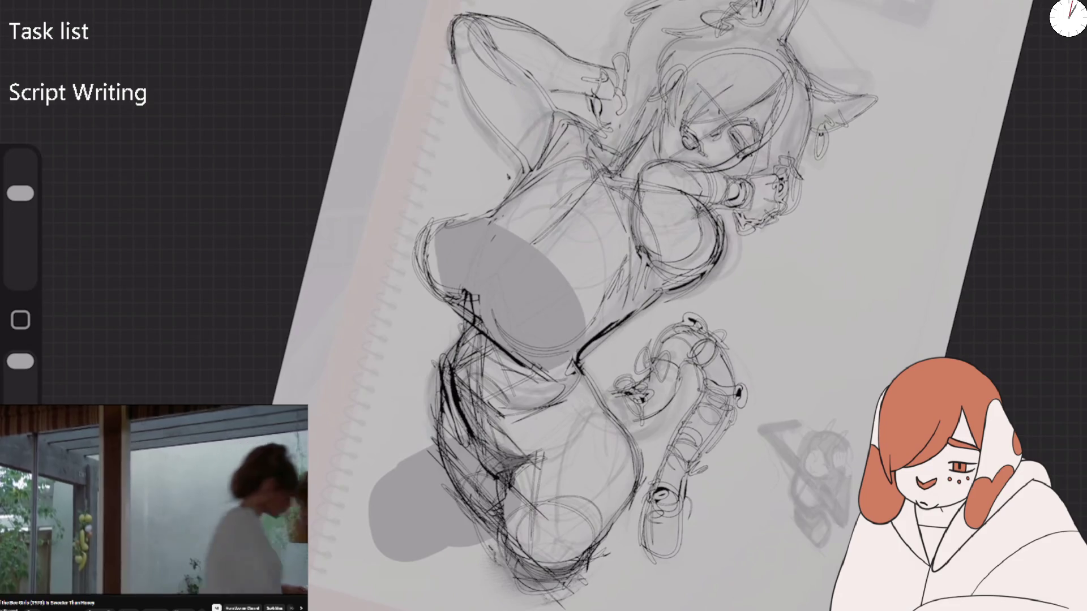
{"action": "left_click_drag", "start_coordinate": [20, 193], "coordinate": [21, 180]}
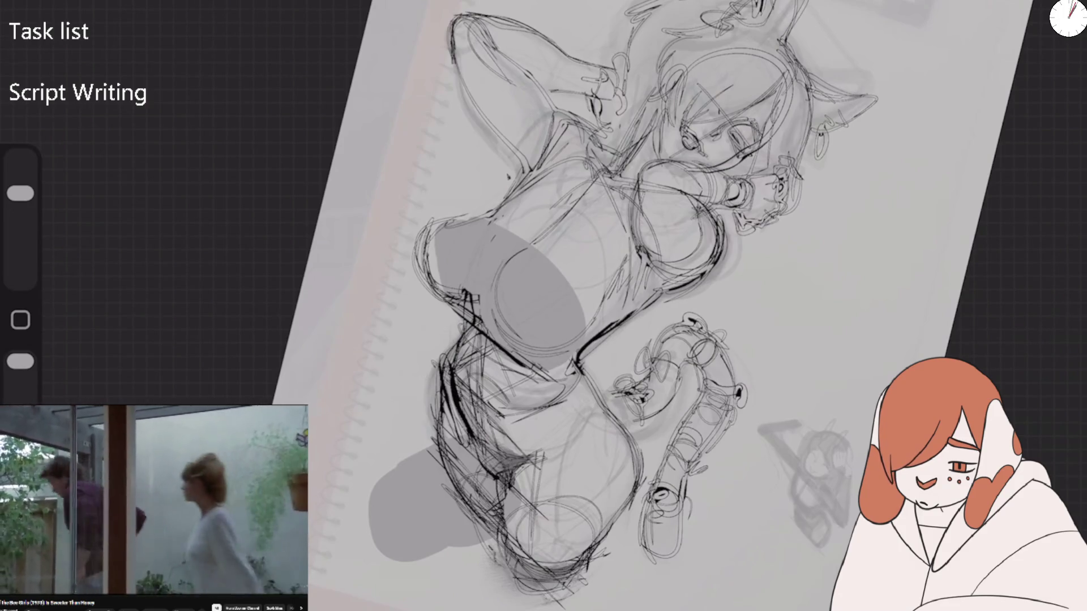
{"action": "key", "text": "ctrl+z"}
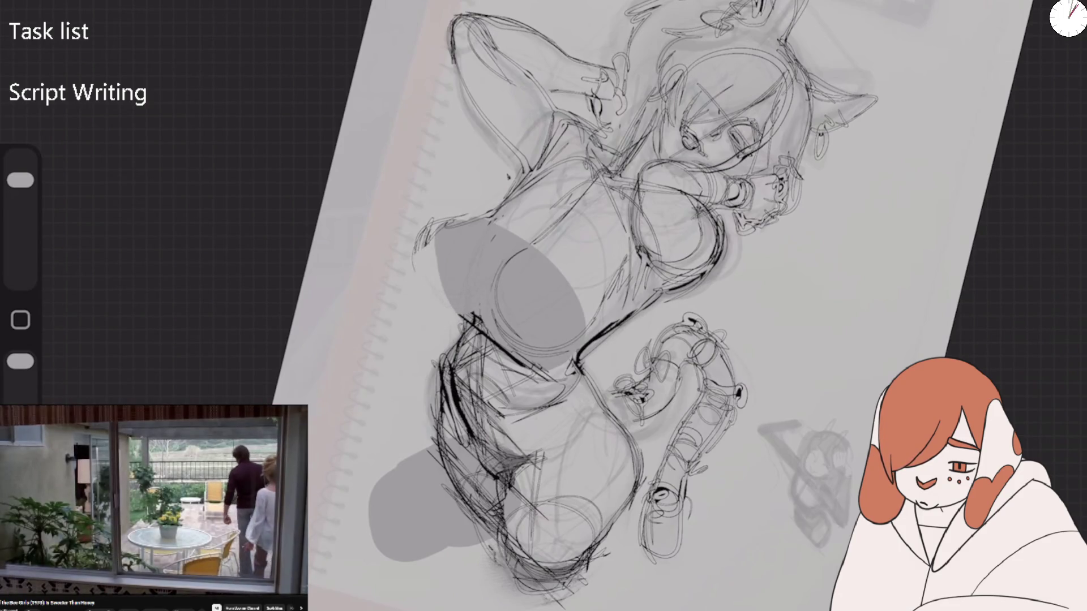
{"action": "key", "text": "ctrl+z"}
{"action": "key", "text": "ctrl+z"}
{"action": "left_click_drag", "start_coordinate": [21, 180], "coordinate": [20, 193]}
{"action": "mouse_move", "coordinate": [418, 264]}
{"action": "left_mouse_down"}
{"action": "mouse_move", "coordinate": [468, 297]}
{"action": "mouse_move", "coordinate": [471, 318]}
{"action": "left_mouse_up"}
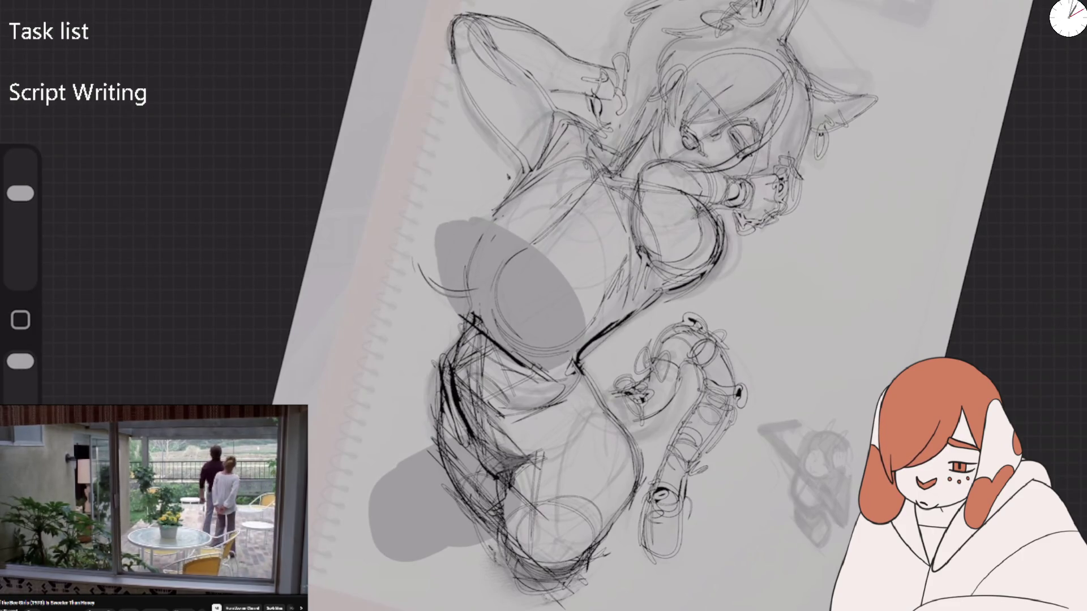
Sketch lines left of, inside and along the lower edge of the grey shape
{"action": "left_click_drag", "start_coordinate": [427, 281], "coordinate": [473, 294]}
{"action": "left_click_drag", "start_coordinate": [424, 239], "coordinate": [442, 291]}
{"action": "left_click_drag", "start_coordinate": [513, 238], "coordinate": [493, 332]}
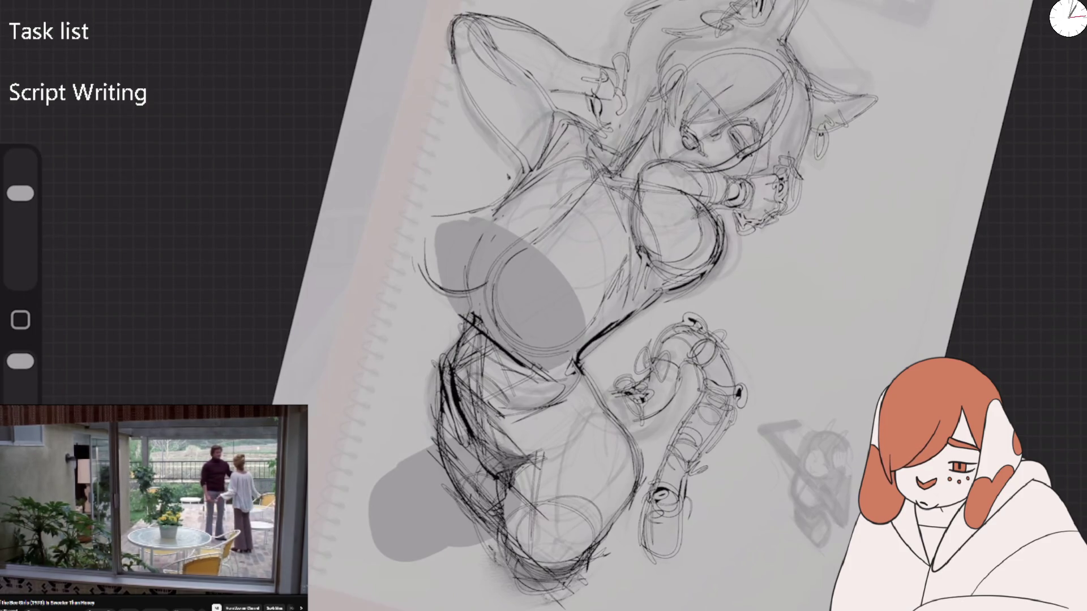
{"action": "mouse_move", "coordinate": [493, 291]}
{"action": "left_mouse_down"}
{"action": "mouse_move", "coordinate": [542, 338]}
{"action": "mouse_move", "coordinate": [589, 327]}
{"action": "left_mouse_up"}
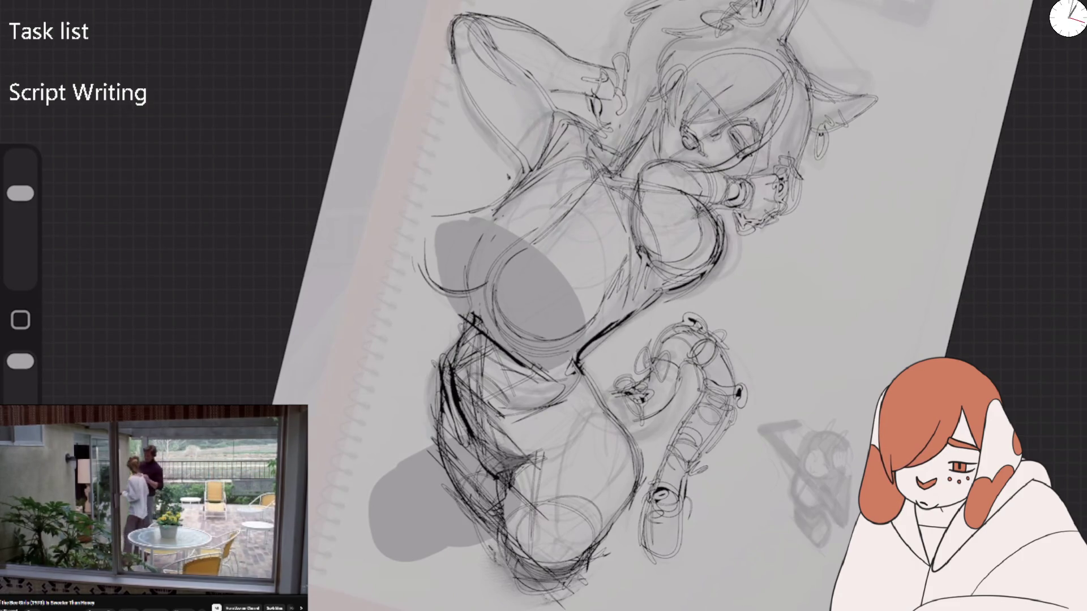
{"action": "mouse_move", "coordinate": [611, 287]}
{"action": "left_mouse_down"}
{"action": "mouse_move", "coordinate": [561, 345]}
{"action": "mouse_move", "coordinate": [585, 327]}
{"action": "left_mouse_up"}
{"action": "mouse_move", "coordinate": [400, 222]}
{"action": "left_mouse_down"}
{"action": "mouse_move", "coordinate": [394, 271]}
{"action": "mouse_move", "coordinate": [445, 291]}
{"action": "left_mouse_up"}
{"action": "mouse_move", "coordinate": [557, 282]}
{"action": "left_mouse_down"}
{"action": "mouse_move", "coordinate": [484, 360]}
{"action": "mouse_move", "coordinate": [418, 388]}
{"action": "left_mouse_up"}
Sketch the hip and lower leg lines of the figure
{"action": "left_click_drag", "start_coordinate": [484, 331], "coordinate": [430, 358]}
{"action": "left_click_drag", "start_coordinate": [530, 402], "coordinate": [442, 472]}
{"action": "left_click_drag", "start_coordinate": [610, 415], "coordinate": [516, 464]}
{"action": "mouse_move", "coordinate": [628, 440]}
{"action": "left_mouse_down"}
{"action": "mouse_move", "coordinate": [529, 526]}
{"action": "mouse_move", "coordinate": [509, 589]}
{"action": "left_mouse_up"}
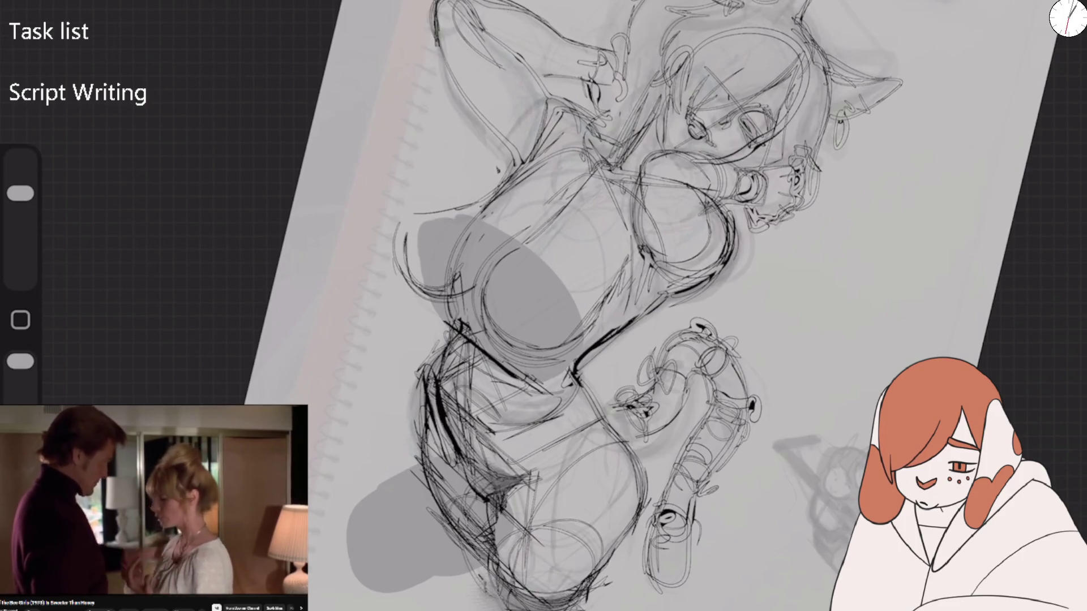
Pan and zoom the canvas over to the second figure's grey sketch
{"action": "mouse_move", "coordinate": [679, 340]}
{"action": "left_mouse_down"}
{"action": "mouse_move", "coordinate": [385, 187]}
{"action": "mouse_move", "coordinate": [181, 57]}
{"action": "left_mouse_up"}
{"action": "mouse_move", "coordinate": [436, 243]}
{"action": "left_mouse_down"}
{"action": "mouse_move", "coordinate": [764, 219]}
{"action": "mouse_move", "coordinate": [708, 283]}
{"action": "left_mouse_up"}
{"action": "left_click_drag", "start_coordinate": [719, 238], "coordinate": [619, 218]}
{"action": "scroll", "coordinate": [510, 255], "scroll_direction": "up", "scroll_amount": 5}
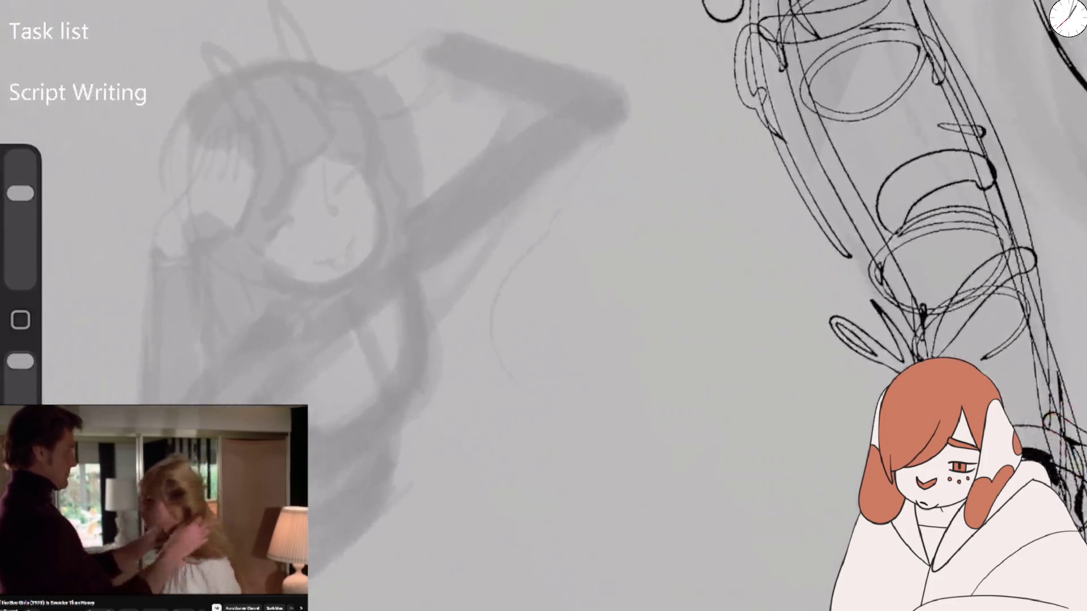
Ink the raised left hand with its fingers, wrist cuff and forearm
{"action": "left_click_drag", "start_coordinate": [292, 267], "coordinate": [323, 255]}
{"action": "left_click_drag", "start_coordinate": [177, 204], "coordinate": [217, 142]}
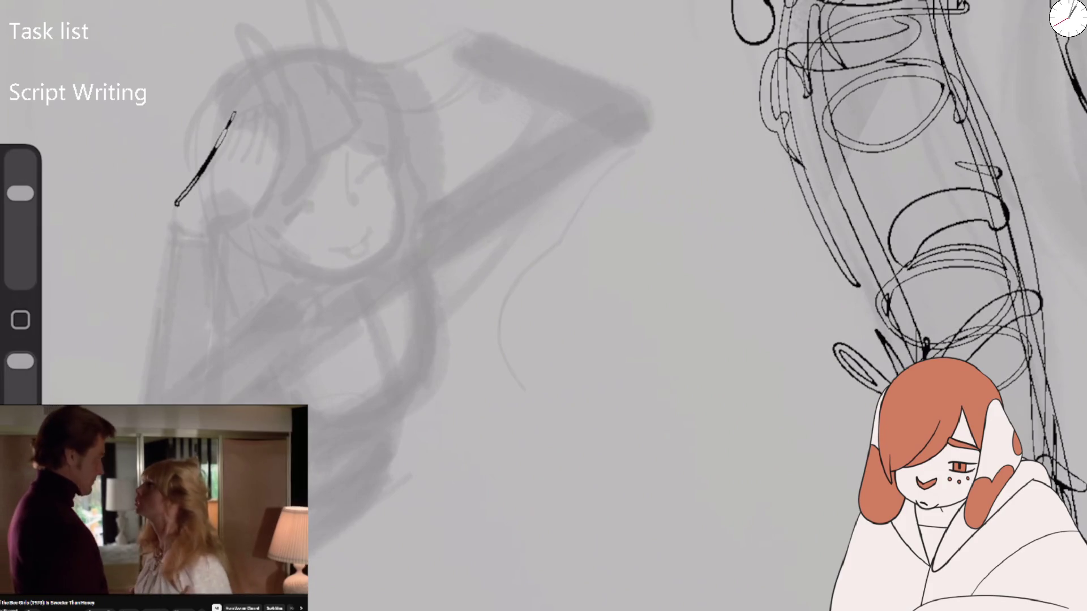
{"action": "left_click_drag", "start_coordinate": [274, 112], "coordinate": [274, 160]}
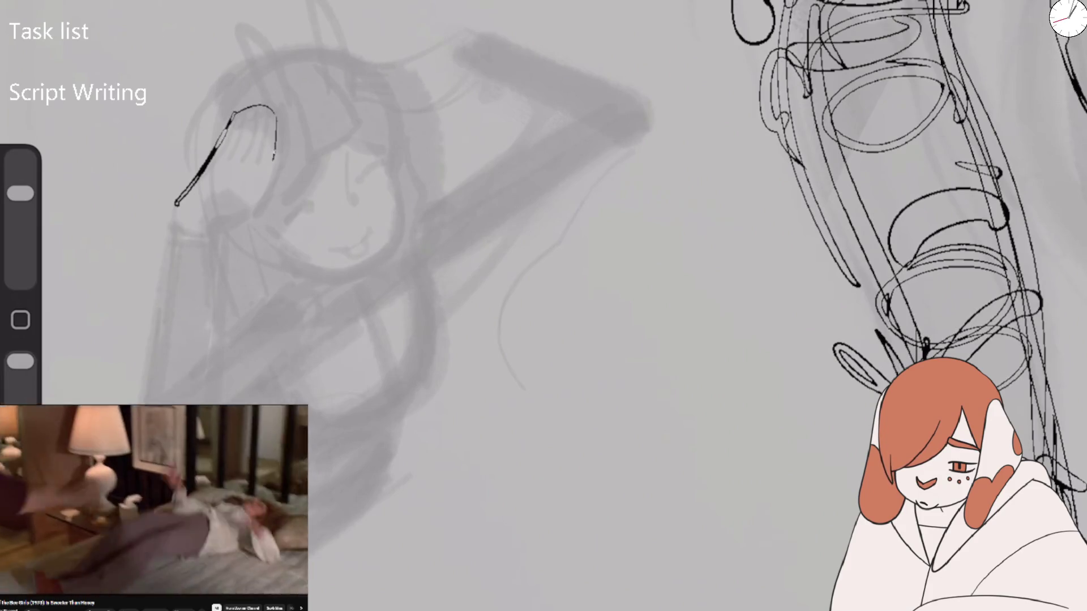
{"action": "mouse_move", "coordinate": [177, 203]}
{"action": "left_mouse_down"}
{"action": "mouse_move", "coordinate": [173, 225]}
{"action": "mouse_move", "coordinate": [284, 165]}
{"action": "left_mouse_up"}
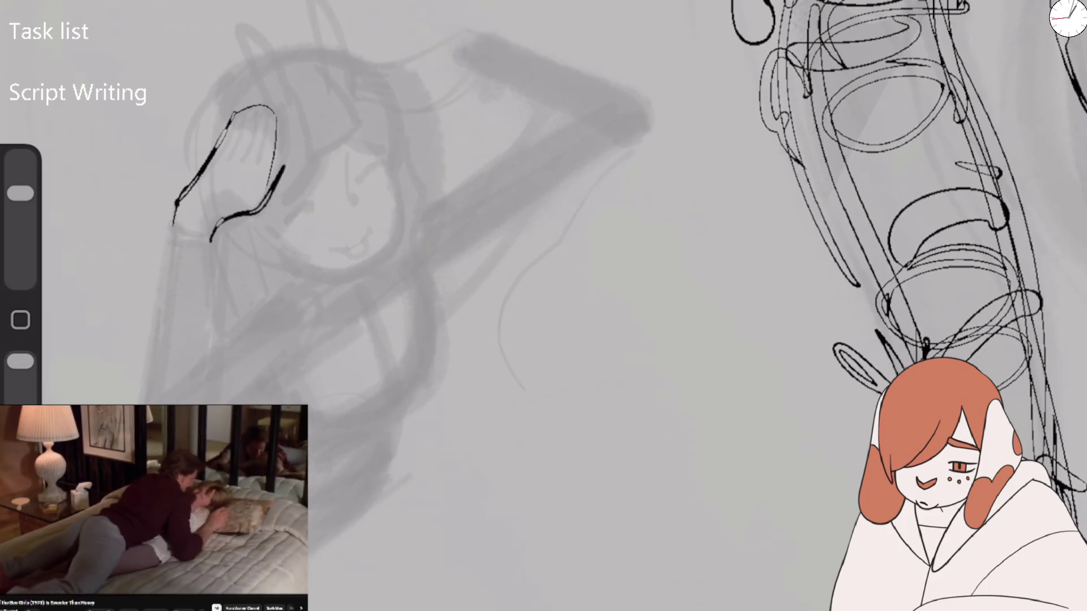
{"action": "left_click_drag", "start_coordinate": [233, 108], "coordinate": [225, 156]}
{"action": "mouse_move", "coordinate": [242, 106]}
{"action": "left_mouse_down"}
{"action": "mouse_move", "coordinate": [235, 158]}
{"action": "mouse_move", "coordinate": [252, 159]}
{"action": "left_mouse_up"}
{"action": "mouse_move", "coordinate": [174, 229]}
{"action": "left_mouse_down"}
{"action": "mouse_move", "coordinate": [215, 232]}
{"action": "mouse_move", "coordinate": [162, 283]}
{"action": "mouse_move", "coordinate": [139, 402]}
{"action": "left_mouse_up"}
{"action": "left_click_drag", "start_coordinate": [214, 234], "coordinate": [199, 367]}
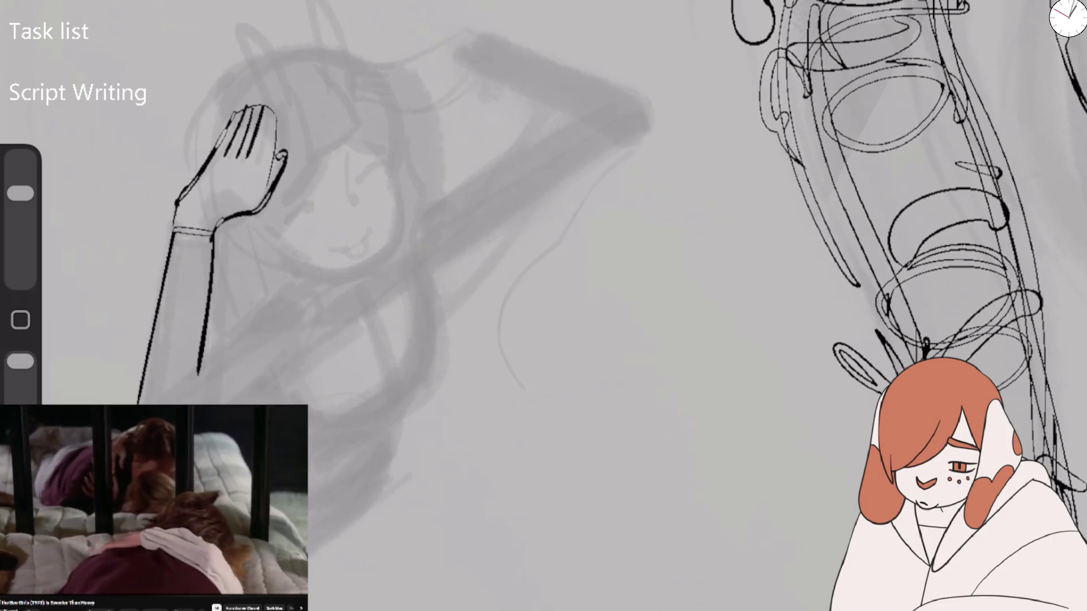
Outline the hand bent over the head, extending the arm's top edge rightward
{"action": "mouse_move", "coordinate": [463, 34]}
{"action": "left_mouse_down"}
{"action": "mouse_move", "coordinate": [352, 79]}
{"action": "mouse_move", "coordinate": [430, 112]}
{"action": "mouse_move", "coordinate": [462, 85]}
{"action": "mouse_move", "coordinate": [448, 79]}
{"action": "left_mouse_up"}
{"action": "key", "text": "ctrl+z"}
{"action": "mouse_move", "coordinate": [464, 32]}
{"action": "left_mouse_down"}
{"action": "mouse_move", "coordinate": [498, 36]}
{"action": "mouse_move", "coordinate": [469, 83]}
{"action": "left_mouse_up"}
{"action": "left_click_drag", "start_coordinate": [461, 33], "coordinate": [577, 63]}
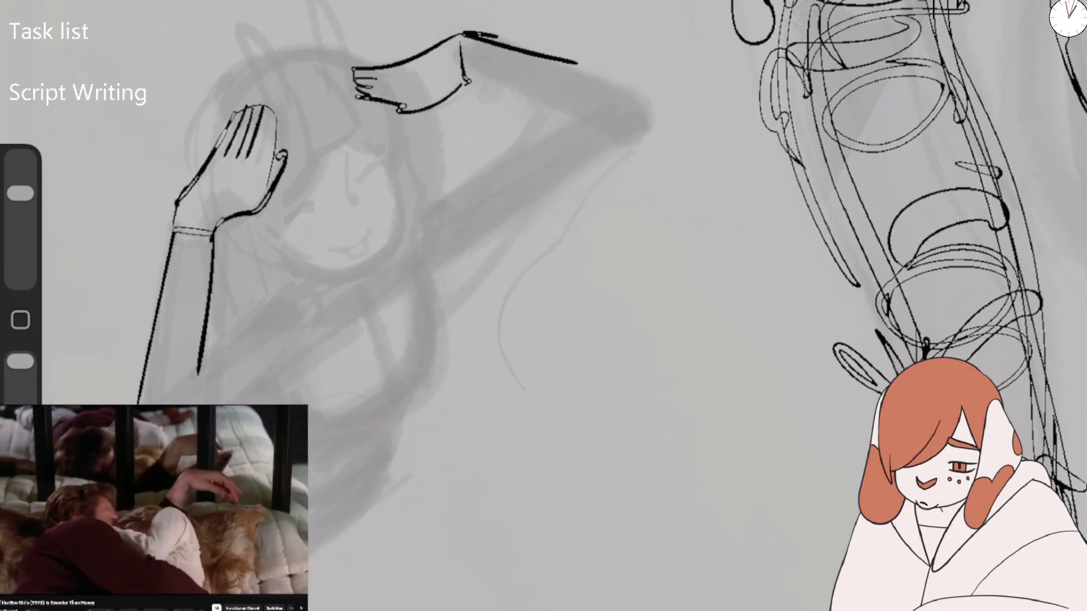
{"action": "mouse_move", "coordinate": [422, 57]}
{"action": "left_mouse_down"}
{"action": "mouse_move", "coordinate": [436, 100]}
{"action": "mouse_move", "coordinate": [569, 104]}
{"action": "mouse_move", "coordinate": [465, 173]}
{"action": "left_mouse_up"}
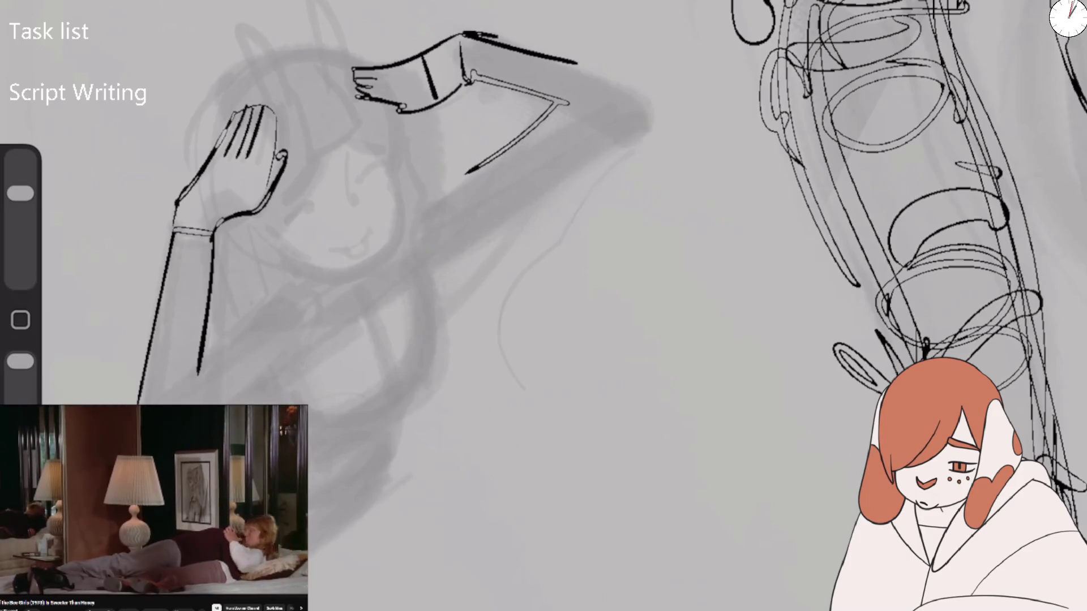
Ink the left arm's lower edge, torso sides, chest V-shape and a long torso diagonal
{"action": "left_click_drag", "start_coordinate": [204, 347], "coordinate": [330, 284]}
{"action": "left_click_drag", "start_coordinate": [339, 421], "coordinate": [413, 389]}
{"action": "mouse_move", "coordinate": [433, 266]}
{"action": "left_mouse_down"}
{"action": "mouse_move", "coordinate": [447, 329]}
{"action": "mouse_move", "coordinate": [431, 382]}
{"action": "left_mouse_up"}
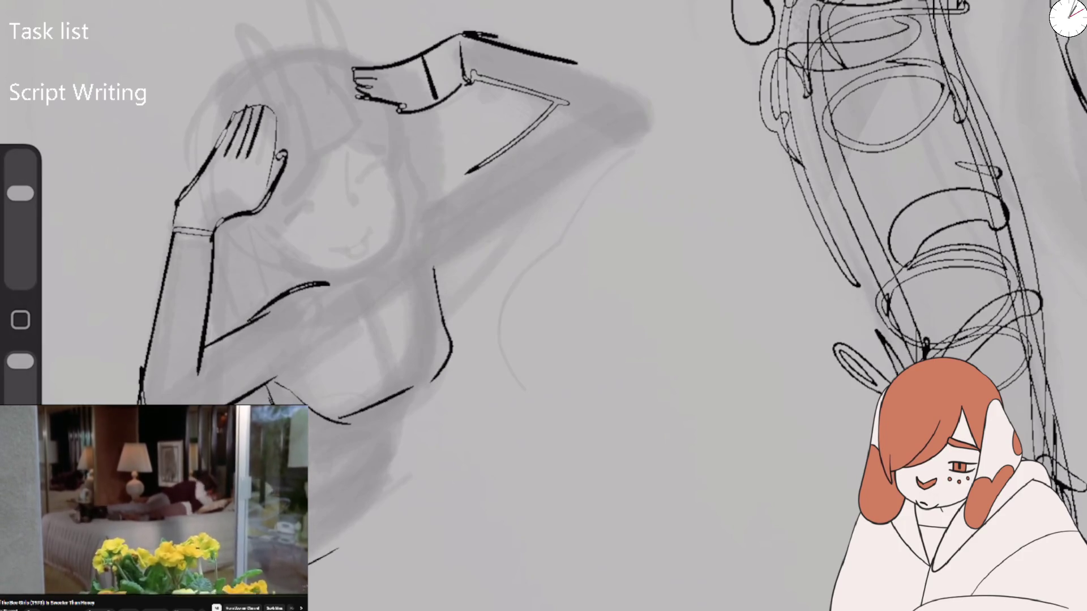
{"action": "mouse_move", "coordinate": [374, 453]}
{"action": "left_mouse_down"}
{"action": "mouse_move", "coordinate": [364, 509]}
{"action": "mouse_move", "coordinate": [411, 388]}
{"action": "left_mouse_up"}
{"action": "left_click_drag", "start_coordinate": [305, 378], "coordinate": [362, 390]}
{"action": "left_click_drag", "start_coordinate": [312, 298], "coordinate": [325, 363]}
{"action": "left_click_drag", "start_coordinate": [410, 258], "coordinate": [439, 343]}
{"action": "mouse_move", "coordinate": [356, 283]}
{"action": "left_mouse_down"}
{"action": "mouse_move", "coordinate": [283, 374]}
{"action": "mouse_move", "coordinate": [444, 297]}
{"action": "left_mouse_up"}
{"action": "key", "text": "ctrl+z"}
{"action": "key", "text": "ctrl+z"}
{"action": "mouse_move", "coordinate": [291, 381]}
{"action": "left_mouse_down"}
{"action": "mouse_move", "coordinate": [323, 332]}
{"action": "mouse_move", "coordinate": [443, 243]}
{"action": "mouse_move", "coordinate": [444, 279]}
{"action": "left_mouse_up"}
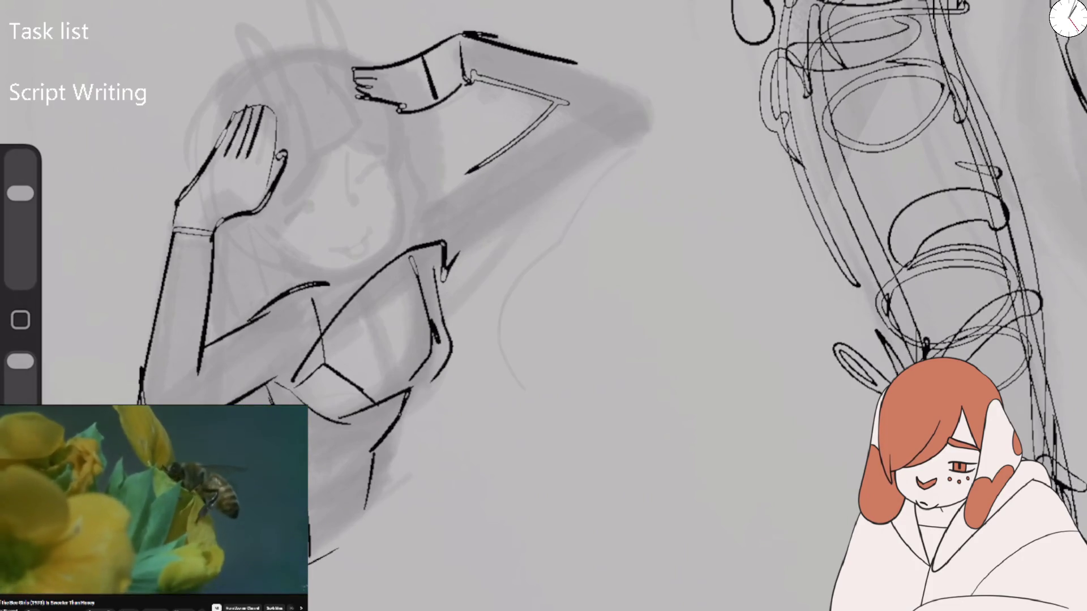
Draw the raised arm's underside, then with a smaller brush add a chest line and arm edge
{"action": "left_click_drag", "start_coordinate": [557, 103], "coordinate": [440, 203]}
{"action": "mouse_move", "coordinate": [586, 71]}
{"action": "left_mouse_down"}
{"action": "mouse_move", "coordinate": [617, 136]}
{"action": "mouse_move", "coordinate": [442, 280]}
{"action": "left_mouse_up"}
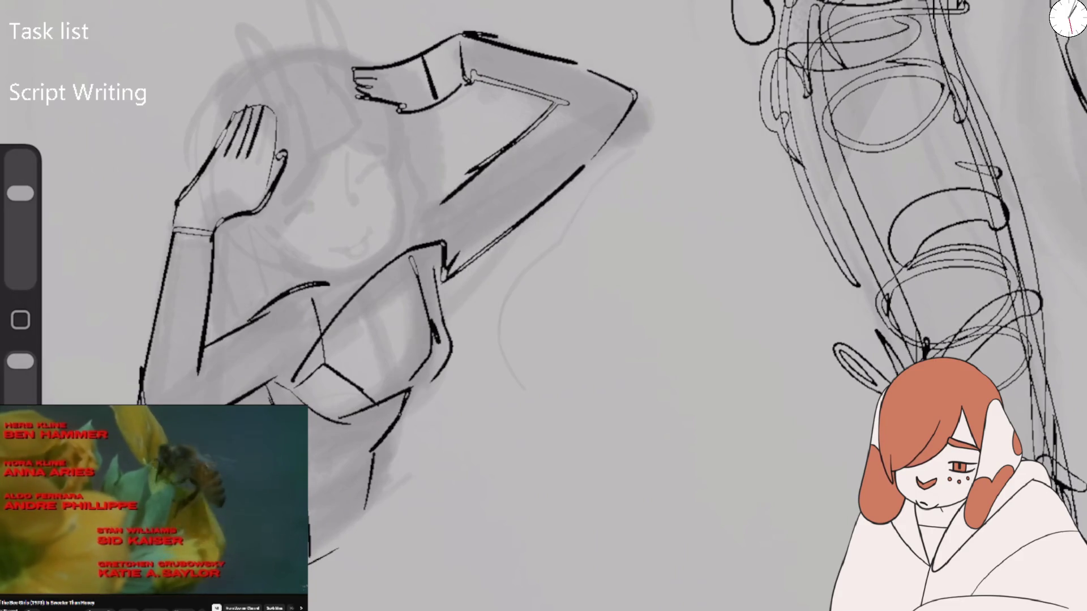
{"action": "key", "text": "ctrl+z"}
{"action": "key", "text": "ctrl+z"}
{"action": "key", "text": "ctrl+z"}
{"action": "key", "text": "ctrl+z"}
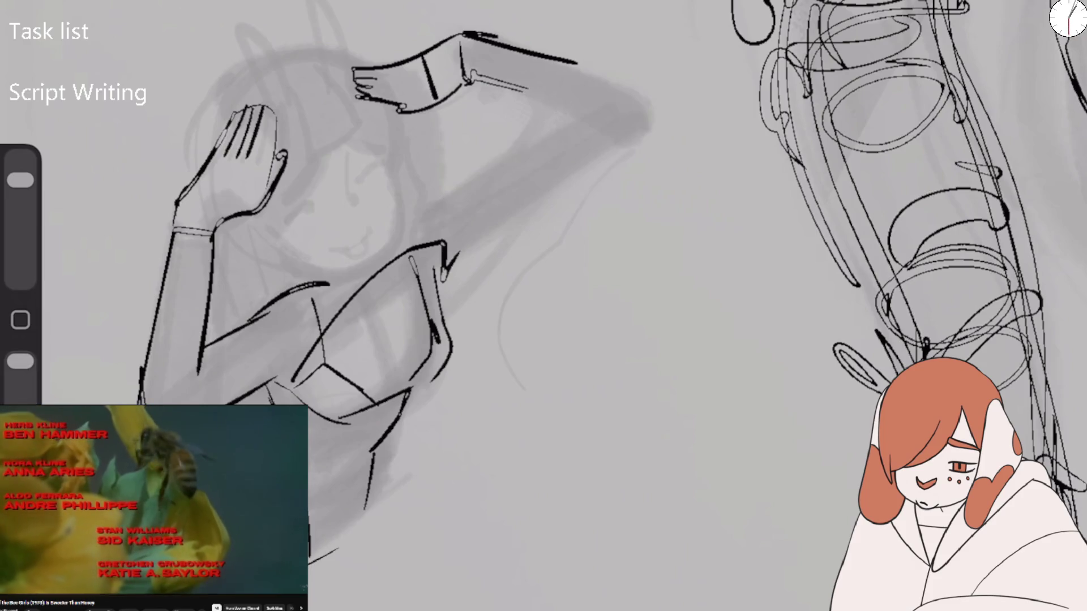
{"action": "left_click_drag", "start_coordinate": [20, 180], "coordinate": [20, 193]}
{"action": "left_click_drag", "start_coordinate": [448, 281], "coordinate": [515, 207]}
{"action": "left_click_drag", "start_coordinate": [419, 215], "coordinate": [566, 130]}
Outline the raised upper arm and elbow, undoing and redrawing the arm's outline
{"action": "mouse_move", "coordinate": [473, 74]}
{"action": "left_mouse_down"}
{"action": "mouse_move", "coordinate": [583, 112]}
{"action": "mouse_move", "coordinate": [535, 142]}
{"action": "mouse_move", "coordinate": [598, 102]}
{"action": "left_mouse_up"}
{"action": "left_click_drag", "start_coordinate": [583, 112], "coordinate": [616, 116]}
{"action": "mouse_move", "coordinate": [575, 57]}
{"action": "left_mouse_down"}
{"action": "mouse_move", "coordinate": [612, 156]}
{"action": "mouse_move", "coordinate": [569, 190]}
{"action": "left_mouse_up"}
{"action": "left_click_drag", "start_coordinate": [455, 277], "coordinate": [609, 152]}
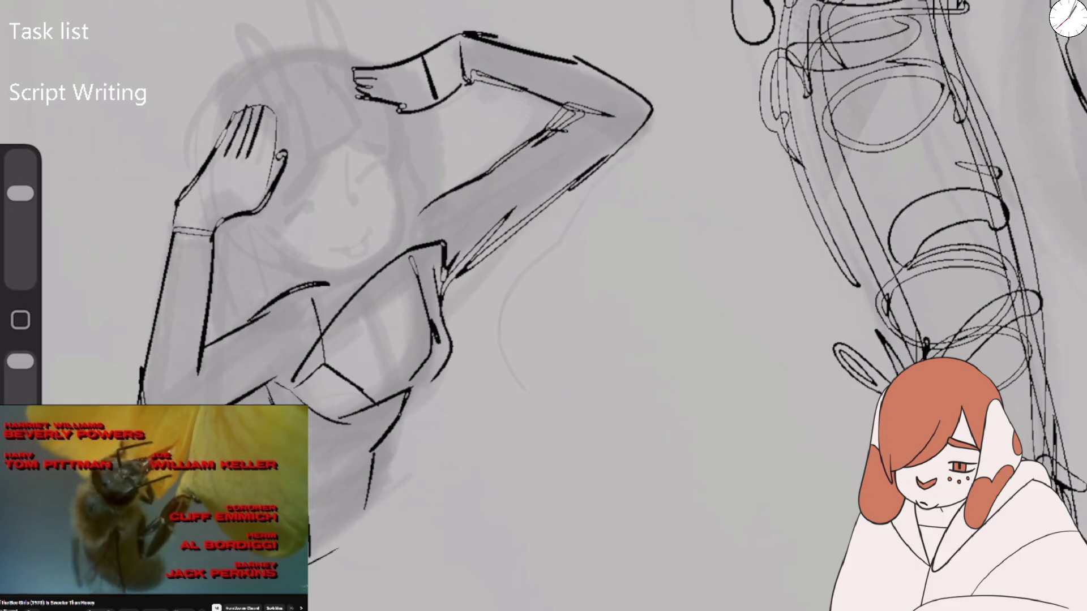
{"action": "key", "text": "ctrl+z"}
{"action": "key", "text": "ctrl+z"}
{"action": "key", "text": "ctrl+z"}
{"action": "key", "text": "ctrl+z"}
{"action": "left_click_drag", "start_coordinate": [473, 82], "coordinate": [609, 124]}
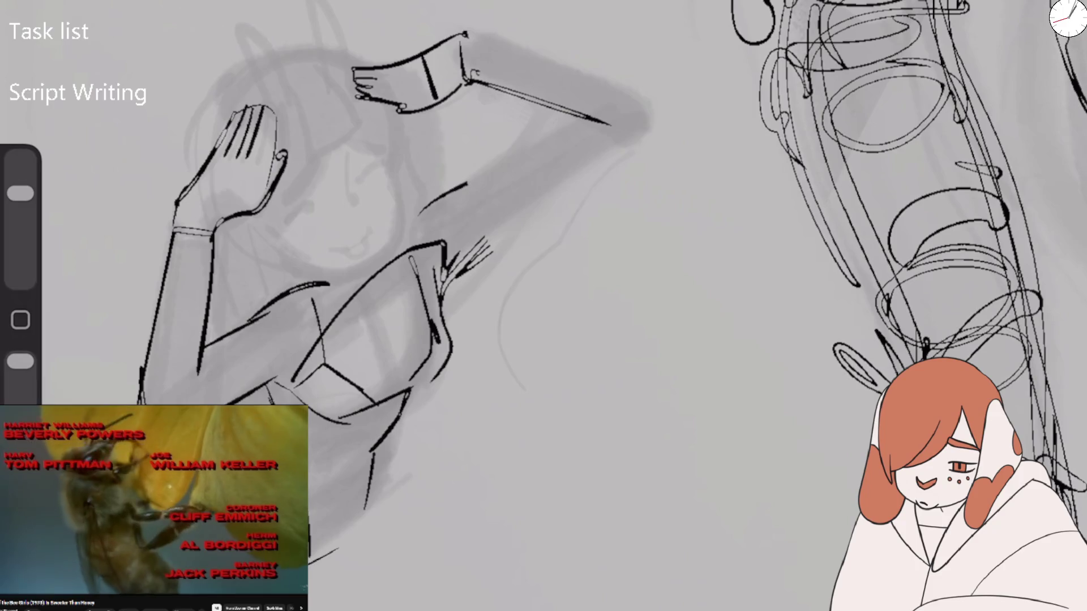
Ink the raised arm's outline, underarm and back contour, armpit and chest curves
{"action": "left_click_drag", "start_coordinate": [461, 35], "coordinate": [656, 97]}
{"action": "mouse_move", "coordinate": [569, 118]}
{"action": "left_mouse_down"}
{"action": "mouse_move", "coordinate": [453, 190]}
{"action": "mouse_move", "coordinate": [438, 238]}
{"action": "mouse_move", "coordinate": [645, 110]}
{"action": "left_mouse_up"}
{"action": "left_click_drag", "start_coordinate": [510, 224], "coordinate": [450, 289]}
{"action": "mouse_move", "coordinate": [422, 204]}
{"action": "left_mouse_down"}
{"action": "mouse_move", "coordinate": [461, 218]}
{"action": "mouse_move", "coordinate": [460, 283]}
{"action": "left_mouse_up"}
{"action": "mouse_move", "coordinate": [303, 285]}
{"action": "left_mouse_down"}
{"action": "mouse_move", "coordinate": [337, 317]}
{"action": "mouse_move", "coordinate": [305, 286]}
{"action": "left_mouse_up"}
{"action": "mouse_move", "coordinate": [260, 315]}
{"action": "left_mouse_down"}
{"action": "mouse_move", "coordinate": [235, 346]}
{"action": "mouse_move", "coordinate": [161, 368]}
{"action": "left_mouse_up"}
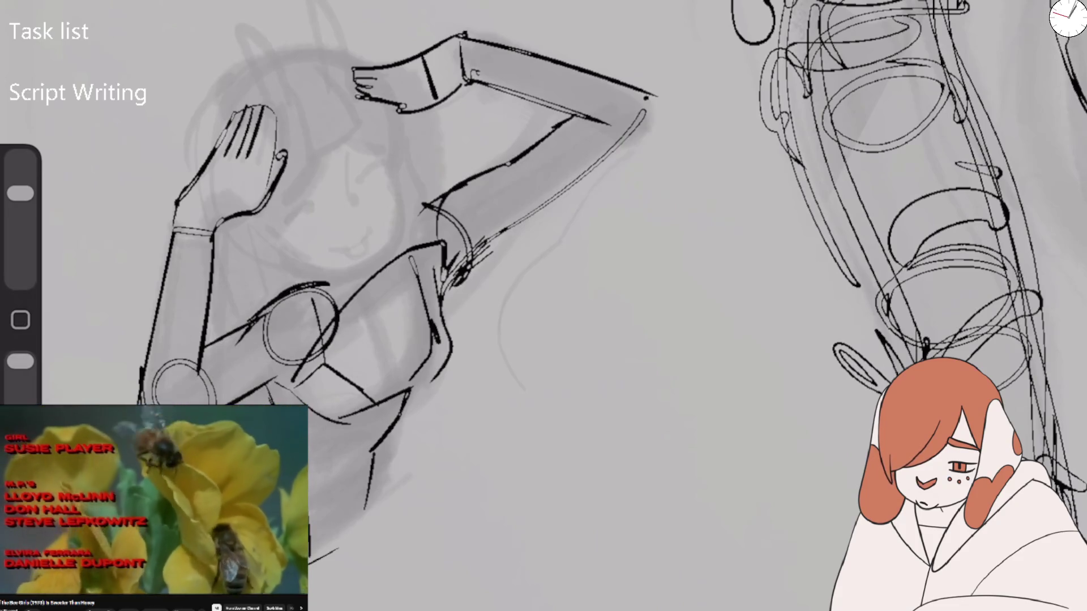
{"action": "left_click_drag", "start_coordinate": [419, 220], "coordinate": [446, 247]}
{"action": "mouse_move", "coordinate": [367, 265]}
{"action": "left_mouse_down"}
{"action": "mouse_move", "coordinate": [390, 373]}
{"action": "mouse_move", "coordinate": [327, 468]}
{"action": "left_mouse_up"}
Add dark lines on the lower torso and redraw the raised arm's edges and elbow
{"action": "left_click_drag", "start_coordinate": [370, 446], "coordinate": [329, 488]}
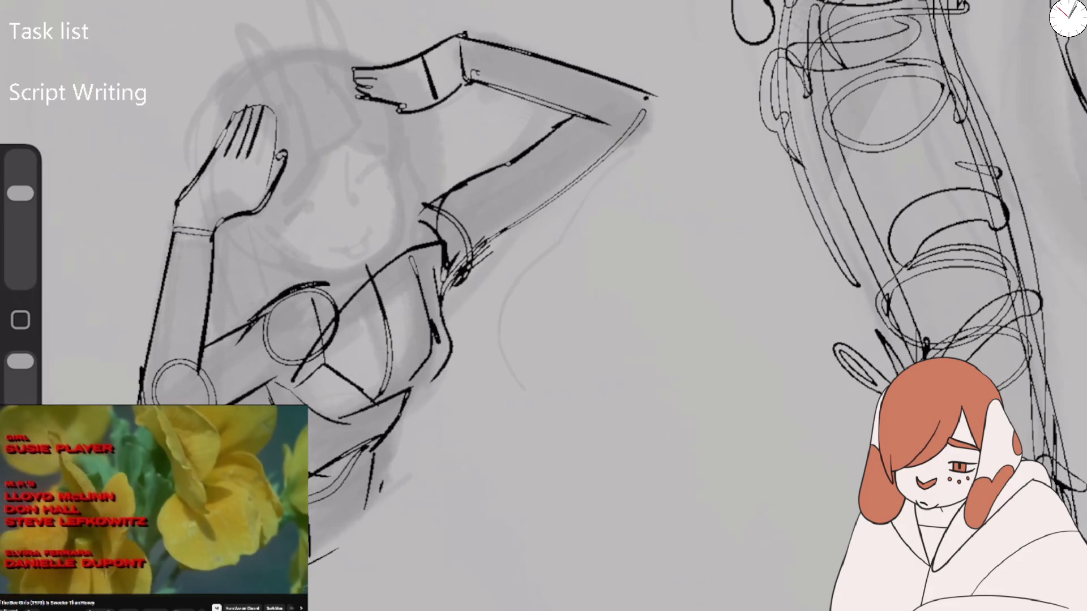
{"action": "mouse_move", "coordinate": [390, 434]}
{"action": "left_mouse_down"}
{"action": "mouse_move", "coordinate": [356, 533]}
{"action": "mouse_move", "coordinate": [355, 524]}
{"action": "left_mouse_up"}
{"action": "mouse_move", "coordinate": [376, 472]}
{"action": "left_mouse_down"}
{"action": "mouse_move", "coordinate": [351, 513]}
{"action": "mouse_move", "coordinate": [327, 514]}
{"action": "left_mouse_up"}
{"action": "left_click_drag", "start_coordinate": [374, 453], "coordinate": [342, 495]}
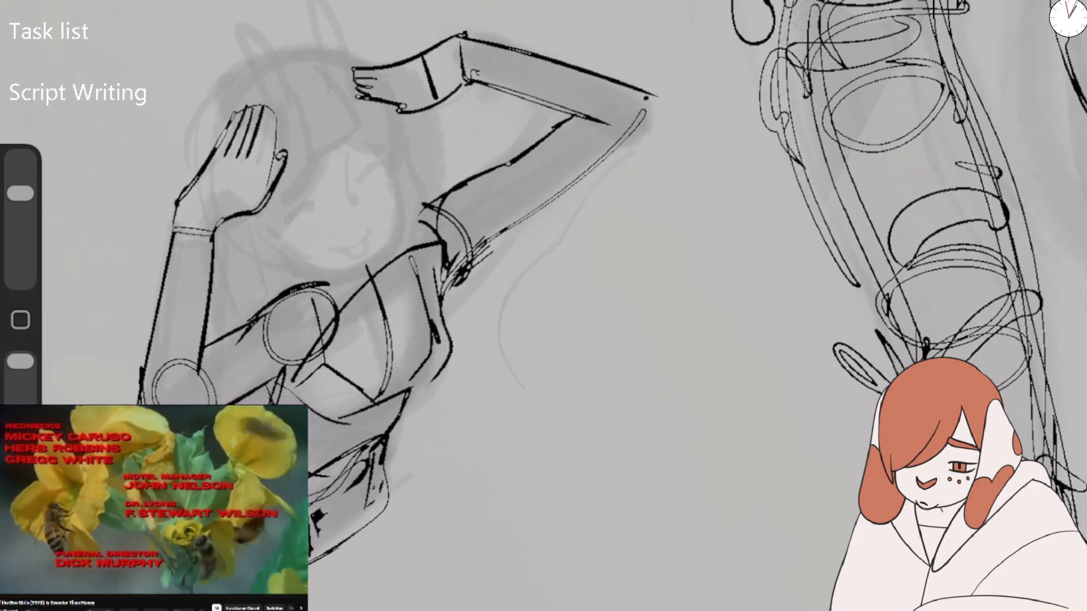
{"action": "left_click_drag", "start_coordinate": [408, 395], "coordinate": [346, 419]}
{"action": "mouse_move", "coordinate": [447, 331]}
{"action": "left_mouse_down"}
{"action": "mouse_move", "coordinate": [469, 229]}
{"action": "mouse_move", "coordinate": [633, 105]}
{"action": "left_mouse_up"}
{"action": "mouse_move", "coordinate": [620, 80]}
{"action": "left_mouse_down"}
{"action": "mouse_move", "coordinate": [589, 122]}
{"action": "mouse_move", "coordinate": [623, 84]}
{"action": "left_mouse_up"}
{"action": "mouse_move", "coordinate": [598, 73]}
{"action": "left_mouse_down"}
{"action": "mouse_move", "coordinate": [498, 50]}
{"action": "mouse_move", "coordinate": [399, 57]}
{"action": "left_mouse_up"}
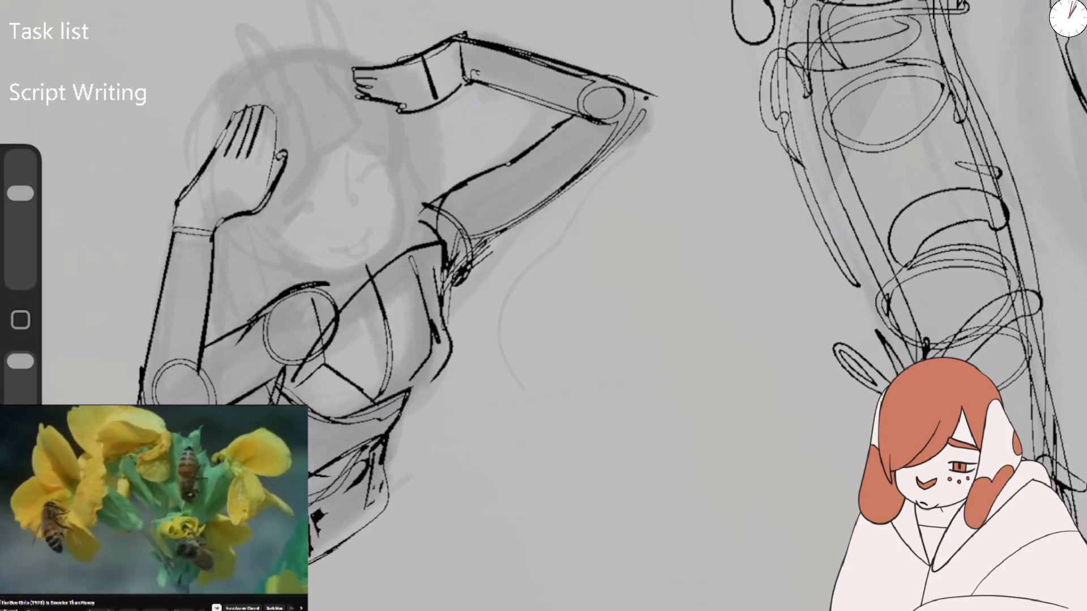
Erase the old top forearm and redraw it ending in a hand with fingers on the head
{"action": "key", "text": "e"}
{"action": "left_click_drag", "start_coordinate": [493, 51], "coordinate": [354, 85]}
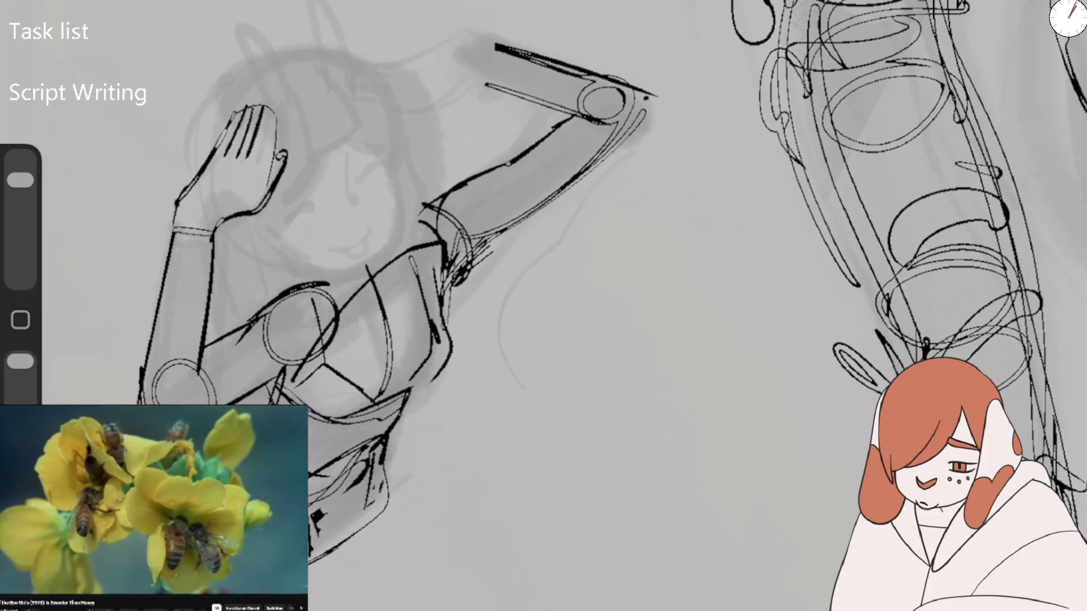
{"action": "key", "text": "b"}
{"action": "mouse_move", "coordinate": [467, 37]}
{"action": "left_mouse_down"}
{"action": "mouse_move", "coordinate": [367, 63]}
{"action": "mouse_move", "coordinate": [391, 106]}
{"action": "mouse_move", "coordinate": [427, 107]}
{"action": "left_mouse_up"}
{"action": "left_click_drag", "start_coordinate": [368, 64], "coordinate": [347, 90]}
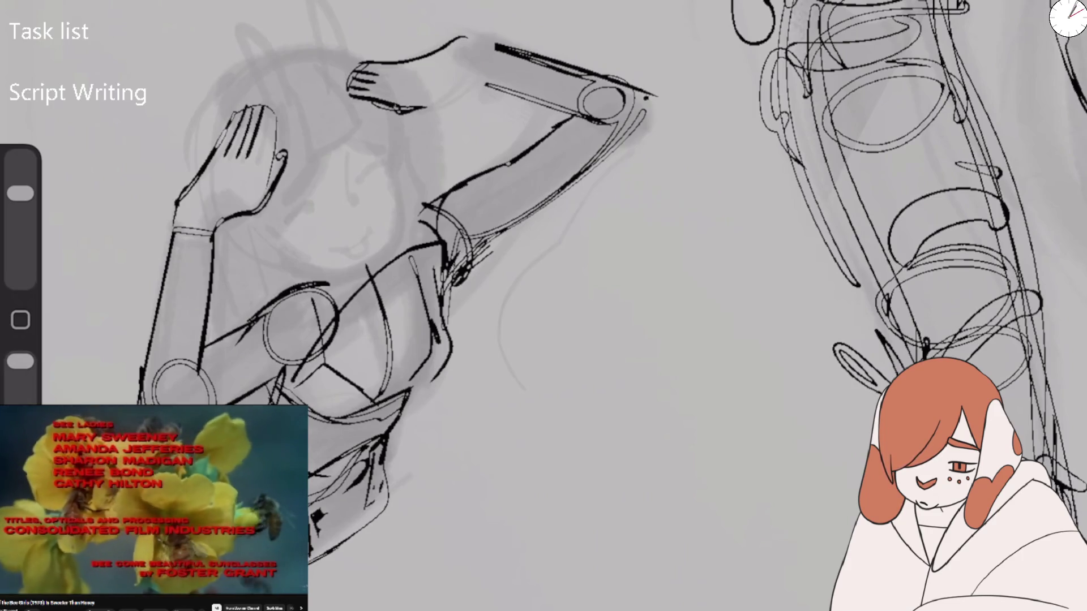
{"action": "mouse_move", "coordinate": [439, 103]}
{"action": "left_mouse_down"}
{"action": "mouse_move", "coordinate": [488, 80]}
{"action": "mouse_move", "coordinate": [471, 46]}
{"action": "left_mouse_up"}
{"action": "left_click_drag", "start_coordinate": [342, 86], "coordinate": [355, 94]}
Touch up both raised hands' outlines and try face marks, undoing the last ones
{"action": "left_click_drag", "start_coordinate": [379, 119], "coordinate": [396, 108]}
{"action": "left_click_drag", "start_coordinate": [334, 87], "coordinate": [408, 126]}
{"action": "left_click_drag", "start_coordinate": [267, 107], "coordinate": [277, 176]}
{"action": "mouse_move", "coordinate": [286, 122]}
{"action": "left_mouse_down"}
{"action": "mouse_move", "coordinate": [270, 172]}
{"action": "mouse_move", "coordinate": [297, 194]}
{"action": "left_mouse_up"}
{"action": "mouse_move", "coordinate": [321, 154]}
{"action": "left_mouse_down"}
{"action": "mouse_move", "coordinate": [313, 165]}
{"action": "mouse_move", "coordinate": [368, 149]}
{"action": "mouse_move", "coordinate": [329, 148]}
{"action": "left_mouse_up"}
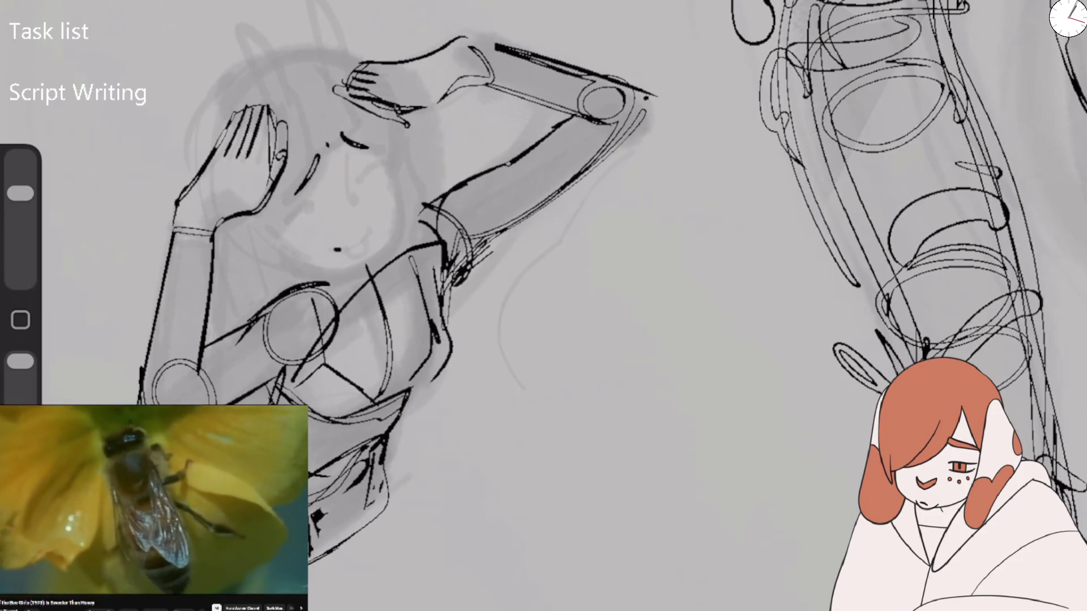
{"action": "key", "text": "ctrl+z"}
Draw the closed eyes, a nose line and a tongue-out mouth on the second figure's face
{"action": "left_click_drag", "start_coordinate": [359, 181], "coordinate": [385, 172]}
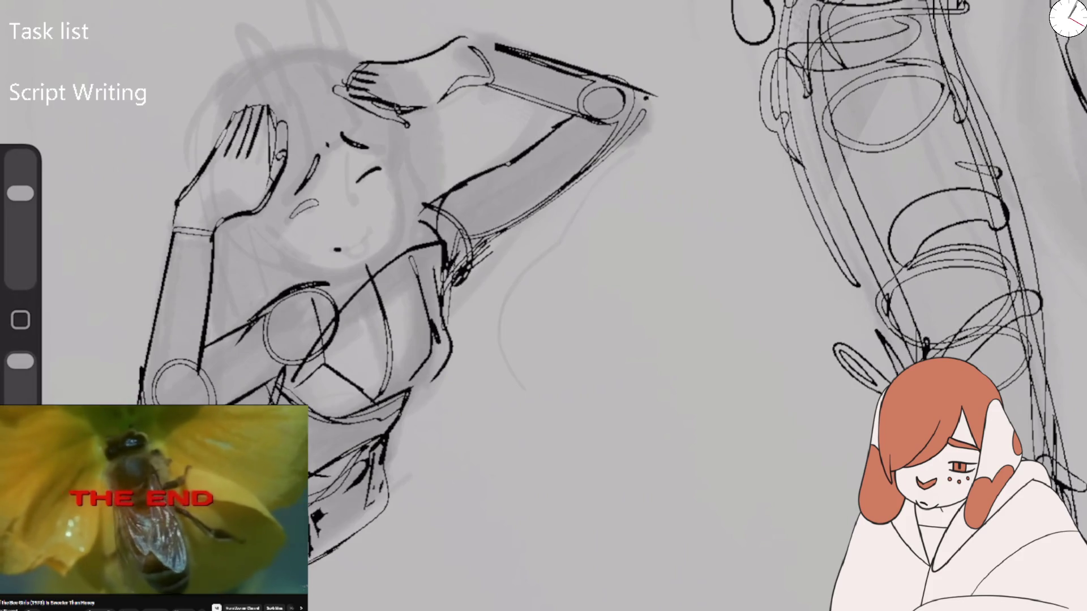
{"action": "left_click_drag", "start_coordinate": [314, 203], "coordinate": [293, 215]}
{"action": "left_click_drag", "start_coordinate": [334, 249], "coordinate": [347, 246]}
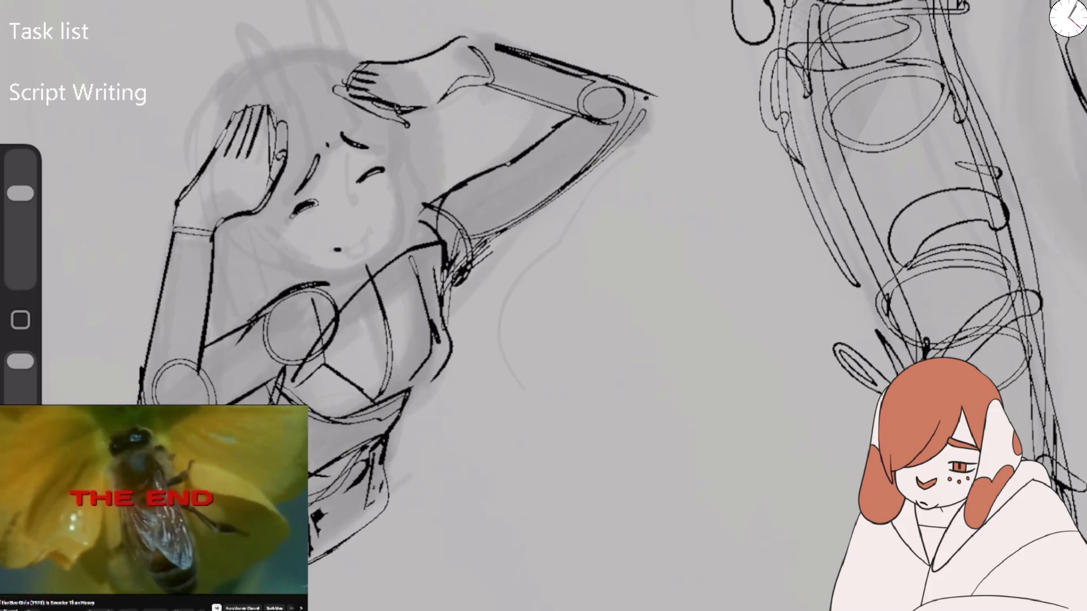
{"action": "left_click_drag", "start_coordinate": [356, 141], "coordinate": [354, 207]}
{"action": "left_click_drag", "start_coordinate": [334, 249], "coordinate": [373, 232]}
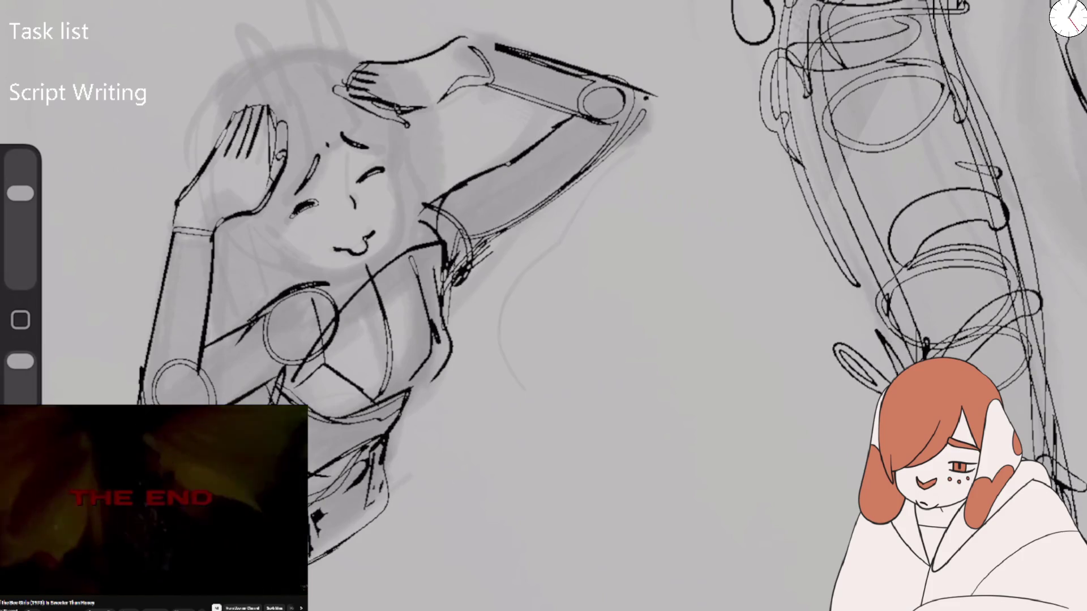
{"action": "left_click_drag", "start_coordinate": [344, 248], "coordinate": [361, 244]}
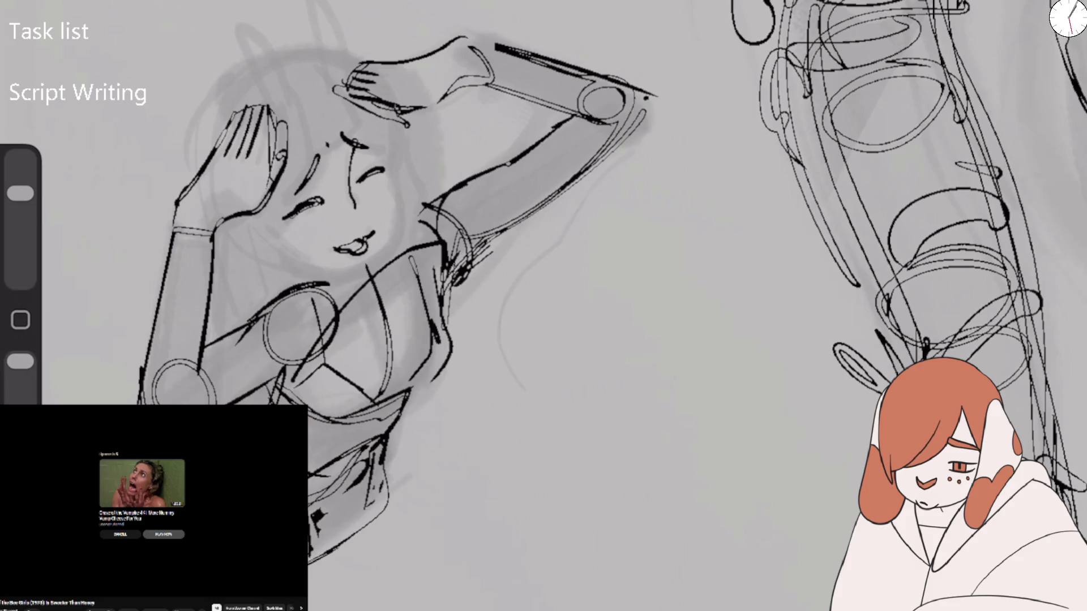
Add forehead hair strands, a jaw curve and blush marks on the left cheek
{"action": "left_click_drag", "start_coordinate": [300, 153], "coordinate": [322, 62]}
{"action": "left_click_drag", "start_coordinate": [402, 120], "coordinate": [399, 158]}
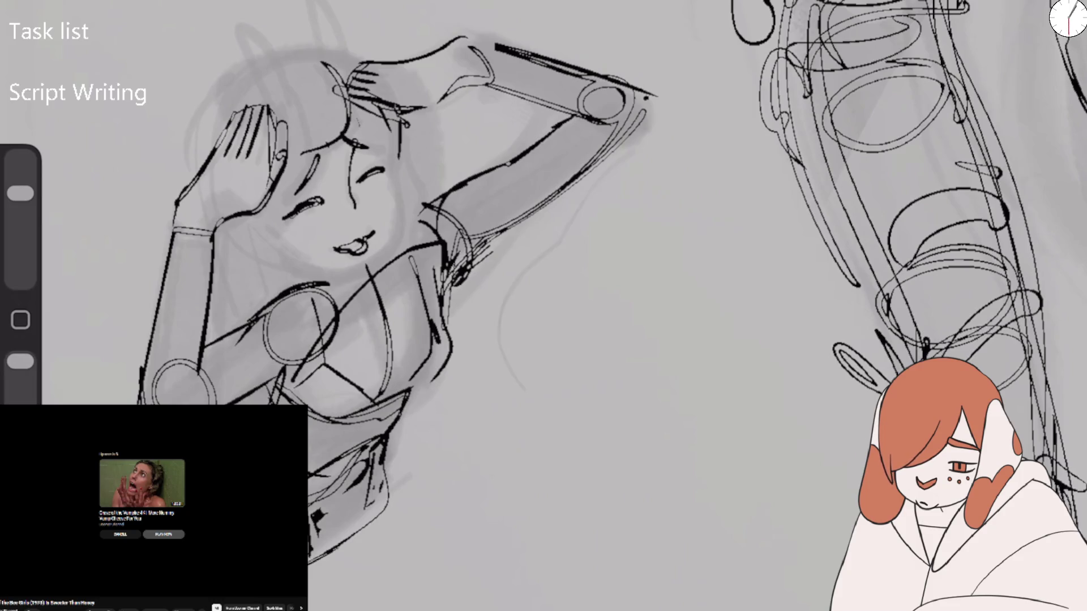
{"action": "mouse_move", "coordinate": [351, 197]}
{"action": "left_mouse_down"}
{"action": "mouse_move", "coordinate": [353, 266]}
{"action": "mouse_move", "coordinate": [375, 254]}
{"action": "mouse_move", "coordinate": [399, 167]}
{"action": "left_mouse_up"}
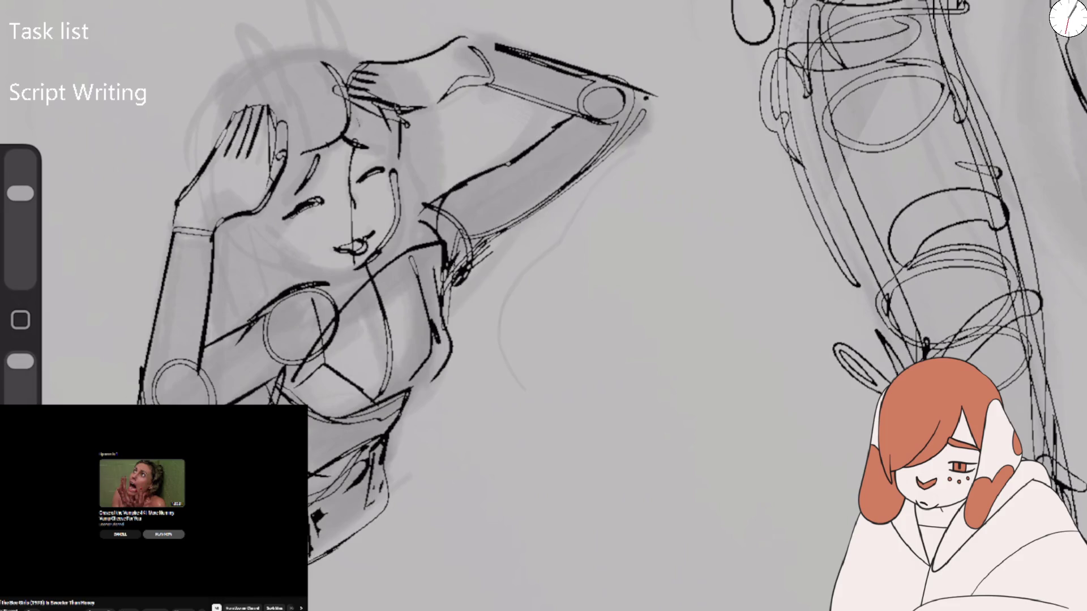
{"action": "mouse_move", "coordinate": [306, 220]}
{"action": "left_mouse_down"}
{"action": "mouse_move", "coordinate": [283, 231]}
{"action": "mouse_move", "coordinate": [291, 236]}
{"action": "left_mouse_up"}
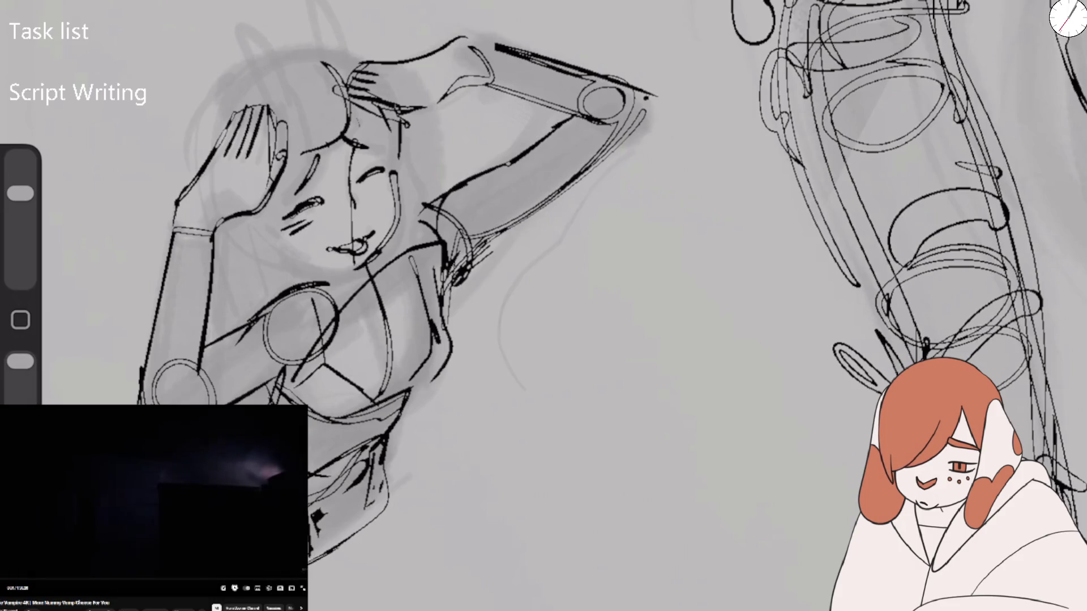
Sketch the ear at the top-left of the head and the head's left-side contours
{"action": "mouse_move", "coordinate": [339, 4]}
{"action": "left_mouse_down"}
{"action": "mouse_move", "coordinate": [234, 43]}
{"action": "mouse_move", "coordinate": [258, 107]}
{"action": "left_mouse_up"}
{"action": "left_click_drag", "start_coordinate": [250, 45], "coordinate": [286, 92]}
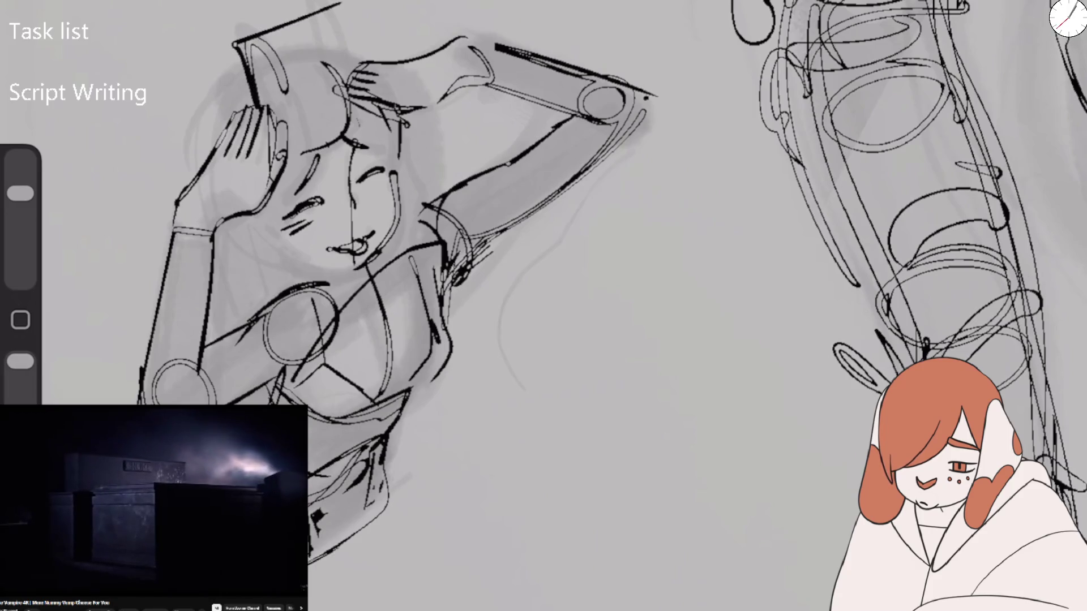
{"action": "left_click_drag", "start_coordinate": [322, 61], "coordinate": [358, 56]}
{"action": "left_click_drag", "start_coordinate": [245, 57], "coordinate": [189, 164]}
{"action": "left_click_drag", "start_coordinate": [392, 78], "coordinate": [403, 192]}
{"action": "mouse_move", "coordinate": [220, 223]}
{"action": "left_mouse_down"}
{"action": "mouse_move", "coordinate": [233, 283]}
{"action": "mouse_move", "coordinate": [262, 306]}
{"action": "left_mouse_up"}
Sketch left torso curves, hair strands over the face and the head's right side
{"action": "left_click_drag", "start_coordinate": [258, 212], "coordinate": [283, 274]}
{"action": "left_click_drag", "start_coordinate": [264, 235], "coordinate": [290, 277]}
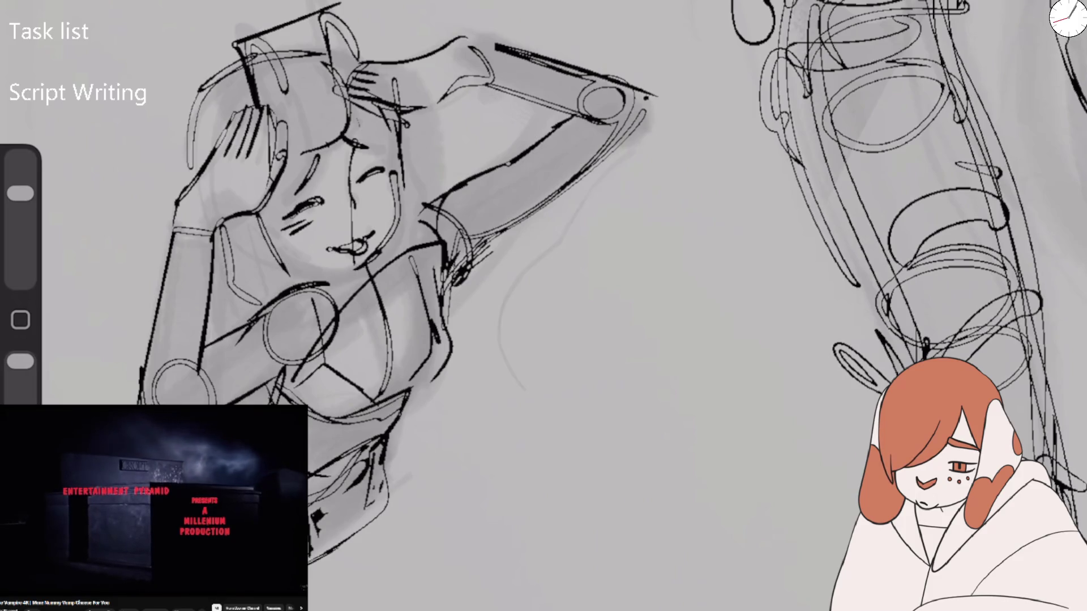
{"action": "left_click_drag", "start_coordinate": [282, 224], "coordinate": [295, 266]}
{"action": "left_click_drag", "start_coordinate": [295, 98], "coordinate": [309, 135]}
{"action": "mouse_move", "coordinate": [308, 67]}
{"action": "left_mouse_down"}
{"action": "mouse_move", "coordinate": [352, 138]}
{"action": "mouse_move", "coordinate": [341, 154]}
{"action": "left_mouse_up"}
{"action": "left_click_drag", "start_coordinate": [328, 117], "coordinate": [326, 141]}
{"action": "left_click_drag", "start_coordinate": [409, 113], "coordinate": [436, 224]}
{"action": "left_click_drag", "start_coordinate": [403, 253], "coordinate": [407, 264]}
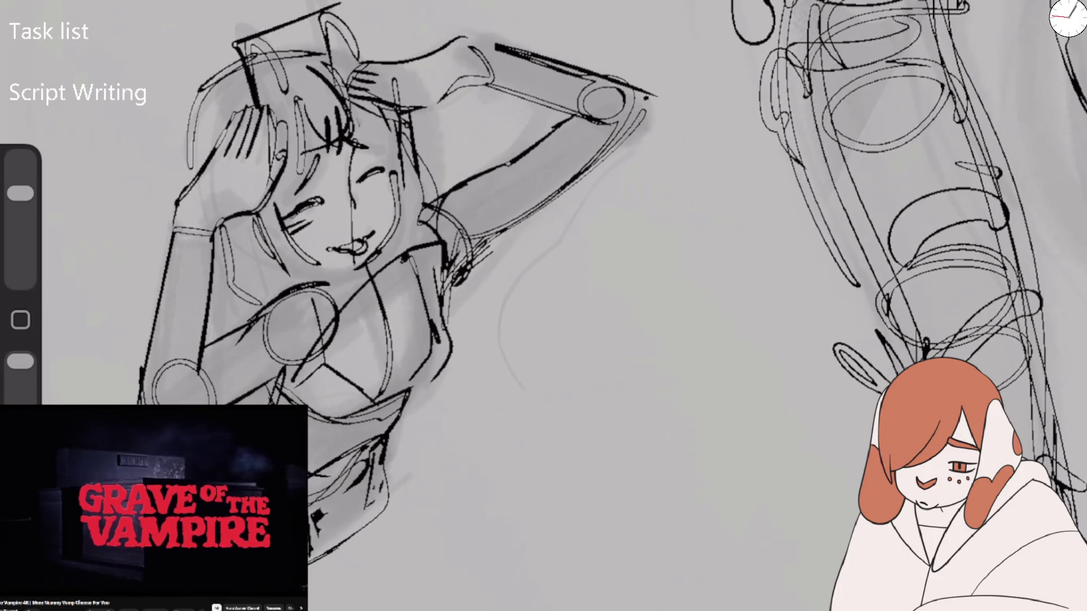
Sketch lines under the chin, the left shoulder and the chest area
{"action": "left_click_drag", "start_coordinate": [300, 261], "coordinate": [346, 272]}
{"action": "left_click_drag", "start_coordinate": [211, 242], "coordinate": [249, 316]}
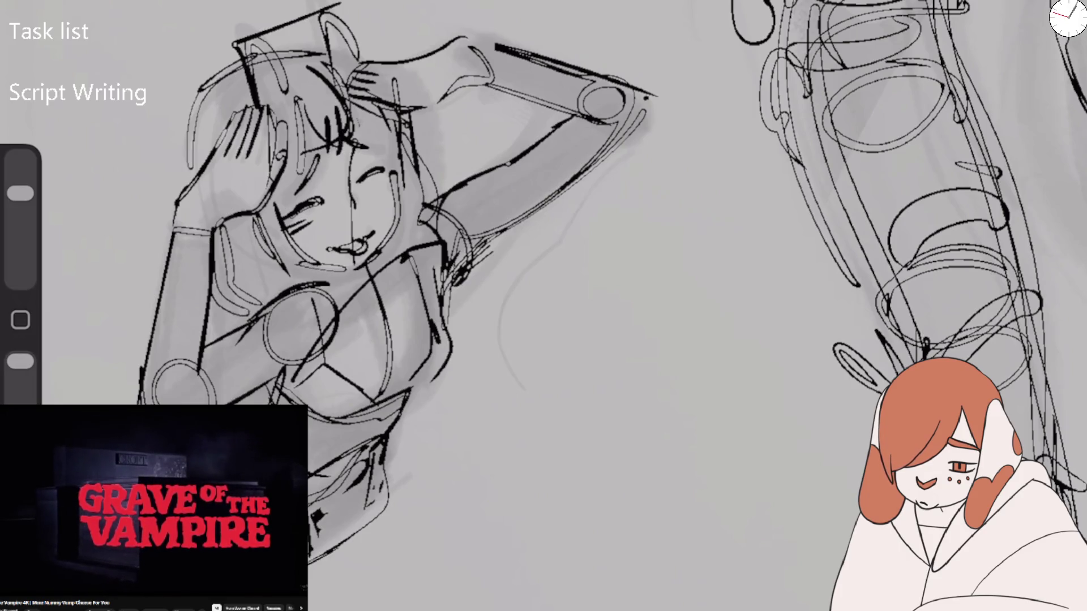
{"action": "mouse_move", "coordinate": [189, 355]}
{"action": "left_mouse_down"}
{"action": "mouse_move", "coordinate": [269, 289]}
{"action": "mouse_move", "coordinate": [294, 282]}
{"action": "left_mouse_up"}
{"action": "left_click_drag", "start_coordinate": [289, 296], "coordinate": [315, 341]}
{"action": "left_click_drag", "start_coordinate": [246, 395], "coordinate": [278, 376]}
{"action": "left_click_drag", "start_coordinate": [269, 286], "coordinate": [298, 275]}
Sketch a chest line, lines across the waist and the figure's right side
{"action": "mouse_move", "coordinate": [455, 199]}
{"action": "left_mouse_down"}
{"action": "mouse_move", "coordinate": [404, 248]}
{"action": "mouse_move", "coordinate": [483, 278]}
{"action": "left_mouse_up"}
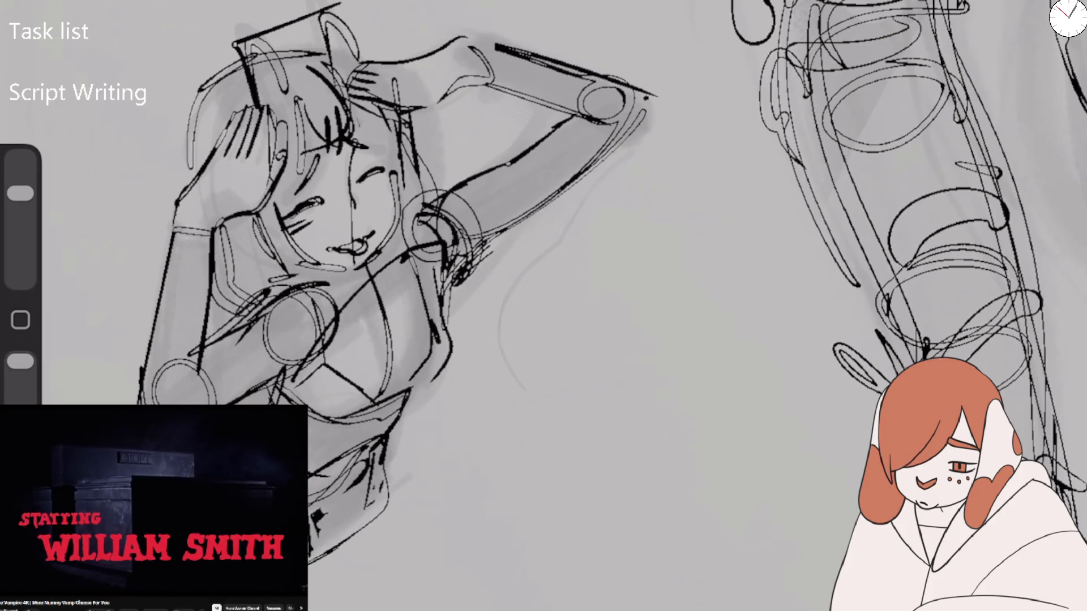
{"action": "left_click_drag", "start_coordinate": [343, 265], "coordinate": [412, 375]}
{"action": "left_click_drag", "start_coordinate": [408, 321], "coordinate": [403, 397]}
{"action": "mouse_move", "coordinate": [456, 354]}
{"action": "left_mouse_down"}
{"action": "mouse_move", "coordinate": [354, 419]}
{"action": "mouse_move", "coordinate": [300, 433]}
{"action": "mouse_move", "coordinate": [320, 438]}
{"action": "left_mouse_up"}
{"action": "left_click_drag", "start_coordinate": [447, 281], "coordinate": [467, 357]}
{"action": "mouse_move", "coordinate": [464, 362]}
{"action": "left_mouse_down"}
{"action": "mouse_move", "coordinate": [416, 405]}
{"action": "mouse_move", "coordinate": [362, 425]}
{"action": "left_mouse_up"}
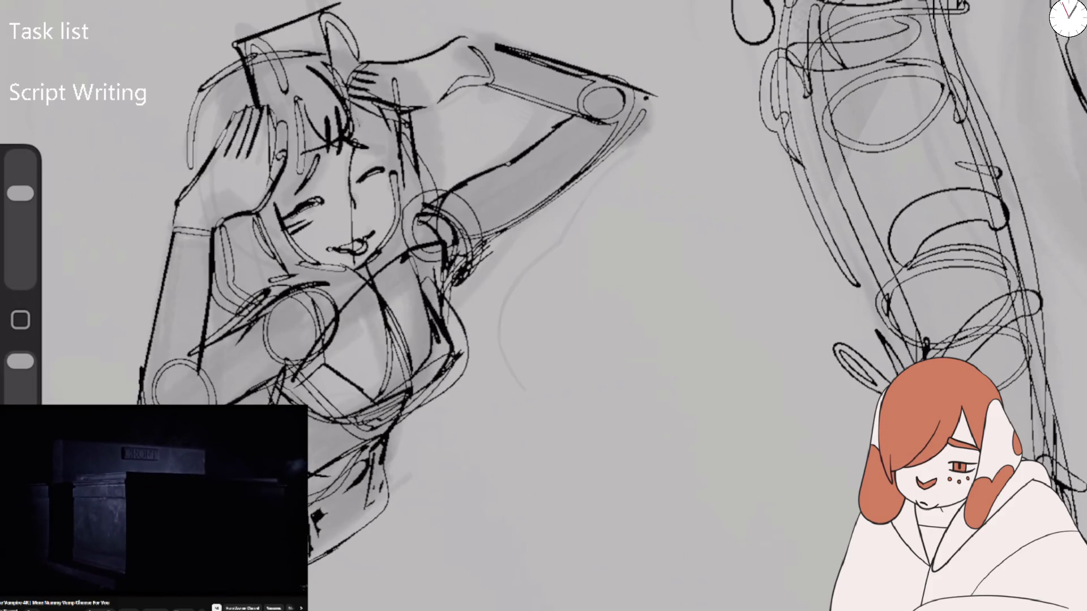
With a larger eraser, clear the sketch lines across the torso and waist, undoing once
{"action": "left_click_drag", "start_coordinate": [20, 193], "coordinate": [21, 180]}
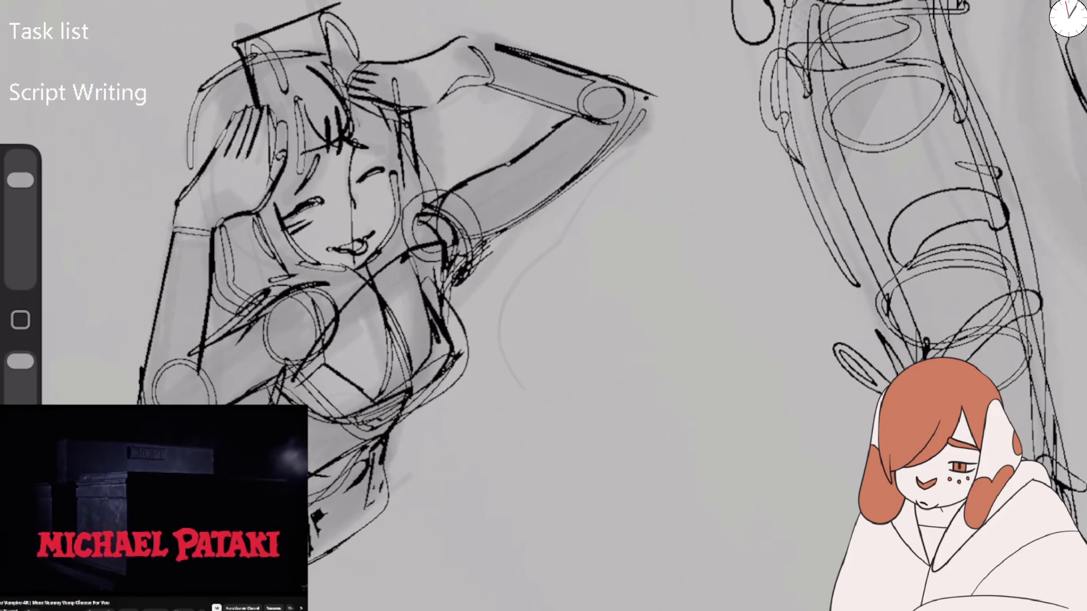
{"action": "left_click_drag", "start_coordinate": [374, 277], "coordinate": [249, 385]}
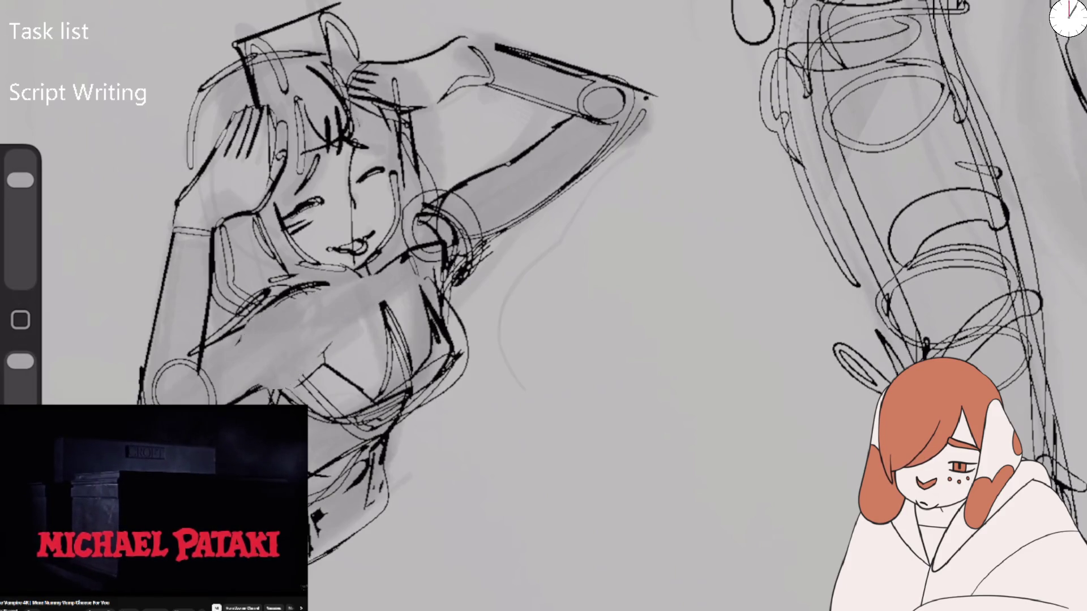
{"action": "left_click_drag", "start_coordinate": [510, 182], "coordinate": [317, 339]}
{"action": "left_click_drag", "start_coordinate": [431, 368], "coordinate": [340, 475]}
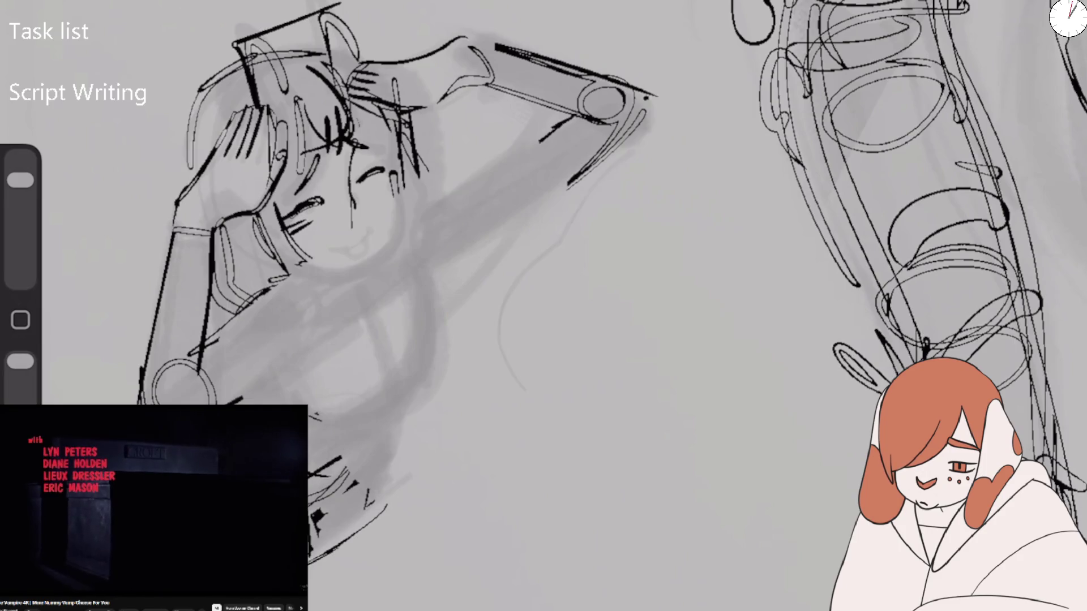
{"action": "key", "text": "ctrl+z"}
{"action": "key", "text": "ctrl+z"}
{"action": "key", "text": "ctrl+z"}
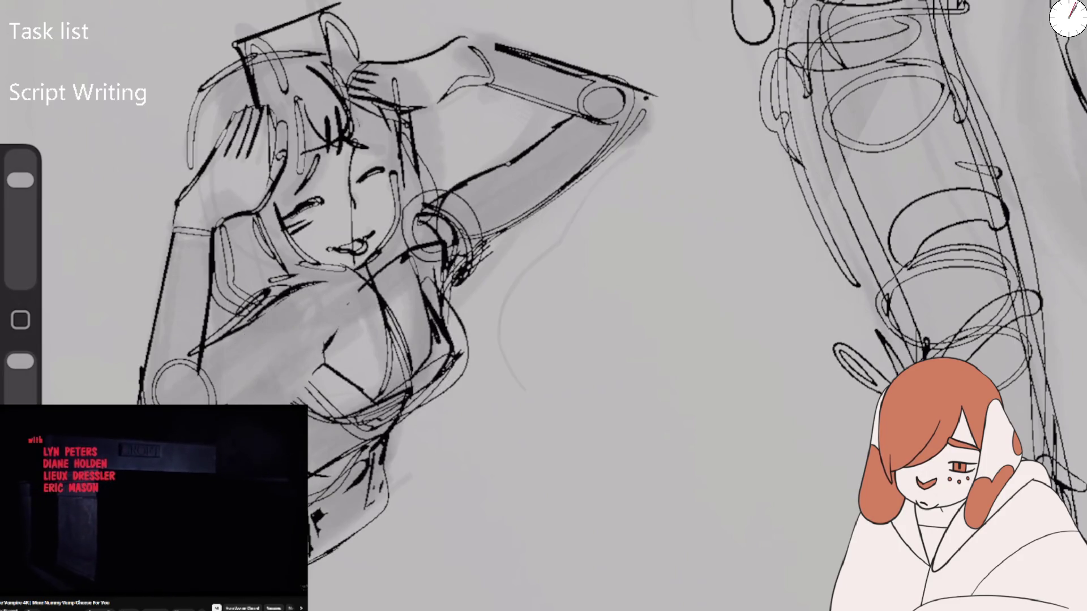
{"action": "mouse_move", "coordinate": [351, 430]}
{"action": "left_mouse_down"}
{"action": "mouse_move", "coordinate": [447, 368]}
{"action": "mouse_move", "coordinate": [309, 410]}
{"action": "left_mouse_up"}
{"action": "left_click_drag", "start_coordinate": [20, 180], "coordinate": [20, 194]}
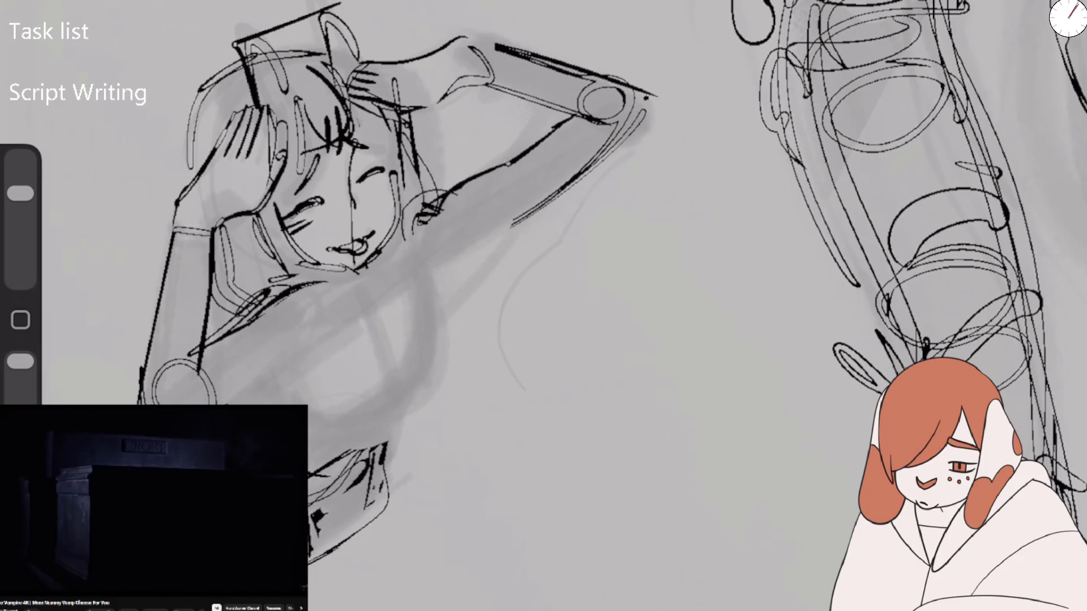
Redraw the raised upper arm, elbow and forearm, plus the torso's back curve
{"action": "mouse_move", "coordinate": [578, 120]}
{"action": "left_mouse_down"}
{"action": "mouse_move", "coordinate": [445, 199]}
{"action": "mouse_move", "coordinate": [405, 261]}
{"action": "left_mouse_up"}
{"action": "mouse_move", "coordinate": [435, 247]}
{"action": "left_mouse_down"}
{"action": "mouse_move", "coordinate": [441, 279]}
{"action": "mouse_move", "coordinate": [538, 198]}
{"action": "left_mouse_up"}
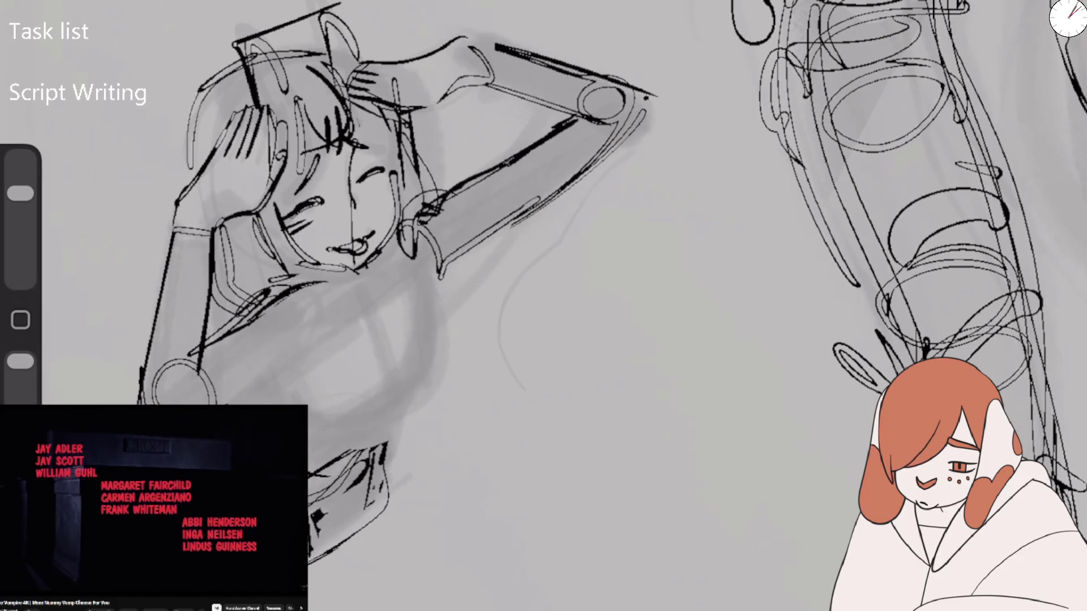
{"action": "left_click_drag", "start_coordinate": [244, 317], "coordinate": [300, 376]}
{"action": "left_click_drag", "start_coordinate": [217, 405], "coordinate": [275, 369]}
Draw bold lines down from the elbow and diagonal lines across the torso and waist
{"action": "left_click_drag", "start_coordinate": [405, 241], "coordinate": [428, 309]}
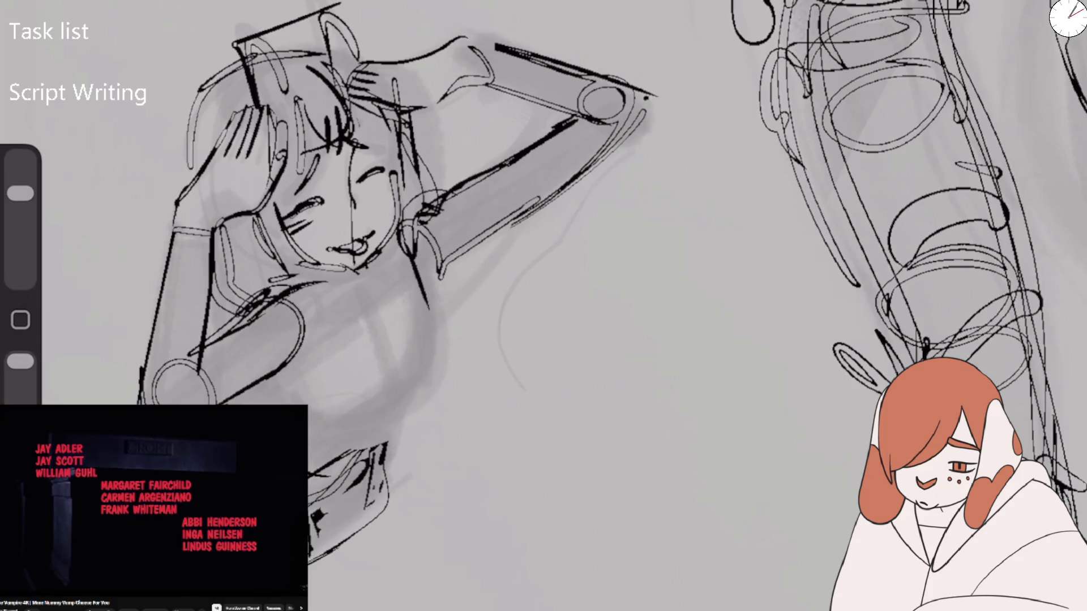
{"action": "left_click_drag", "start_coordinate": [411, 270], "coordinate": [450, 362]}
{"action": "mouse_move", "coordinate": [286, 347]}
{"action": "left_mouse_down"}
{"action": "mouse_move", "coordinate": [325, 422]}
{"action": "mouse_move", "coordinate": [421, 371]}
{"action": "left_mouse_up"}
{"action": "mouse_move", "coordinate": [353, 280]}
{"action": "left_mouse_down"}
{"action": "mouse_move", "coordinate": [390, 403]}
{"action": "mouse_move", "coordinate": [410, 388]}
{"action": "mouse_move", "coordinate": [391, 403]}
{"action": "left_mouse_up"}
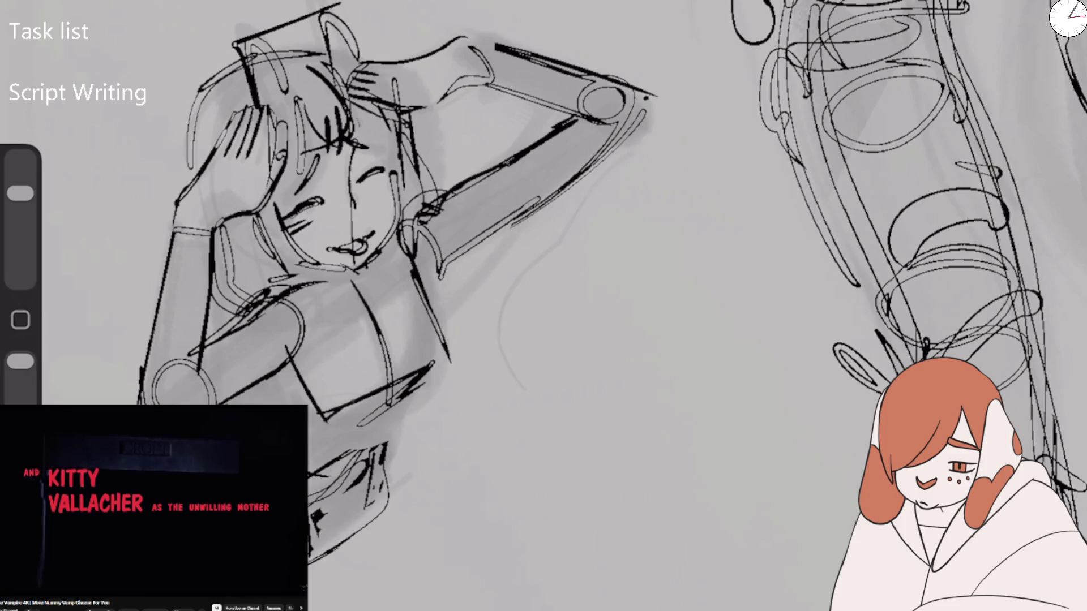
{"action": "left_click_drag", "start_coordinate": [445, 337], "coordinate": [348, 403]}
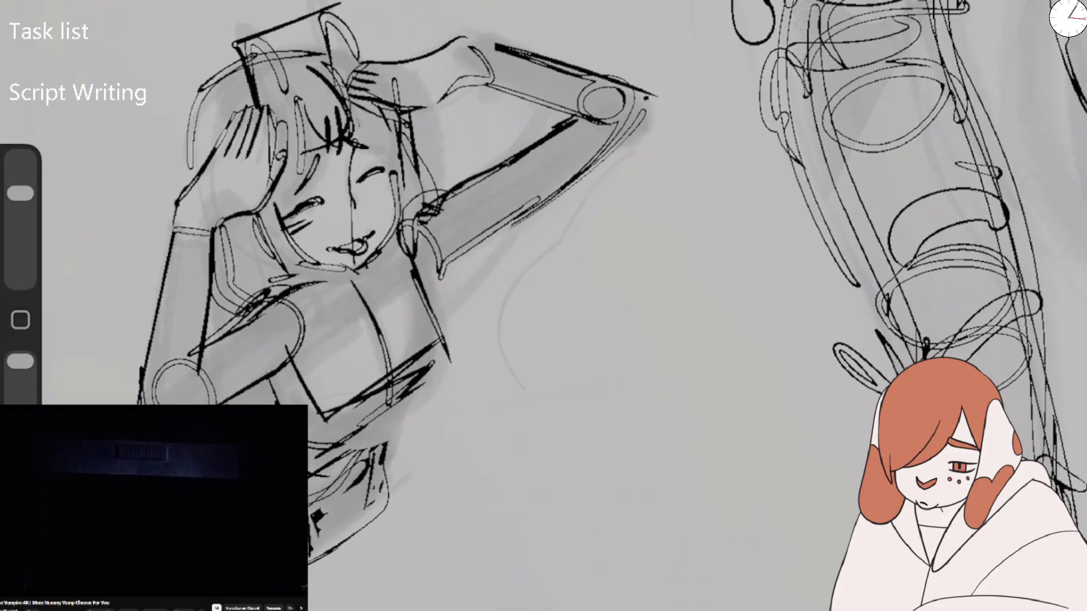